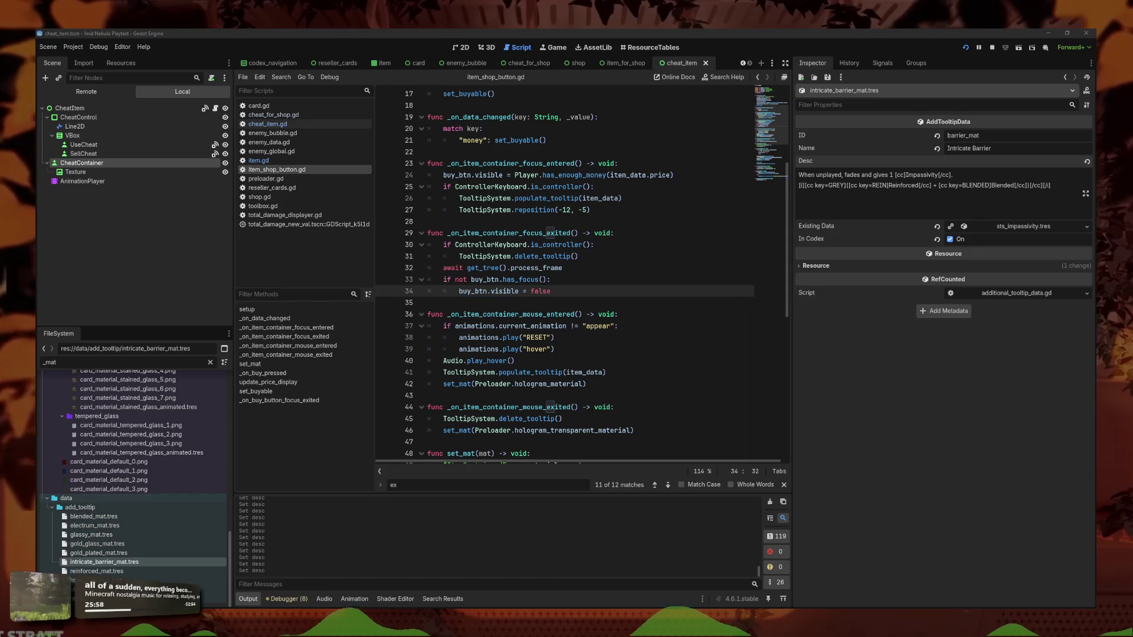
# Filter FileSystem for 'colors', open colors.gd, and scroll down to its named colour variables
pyautogui.click(1060, 192)
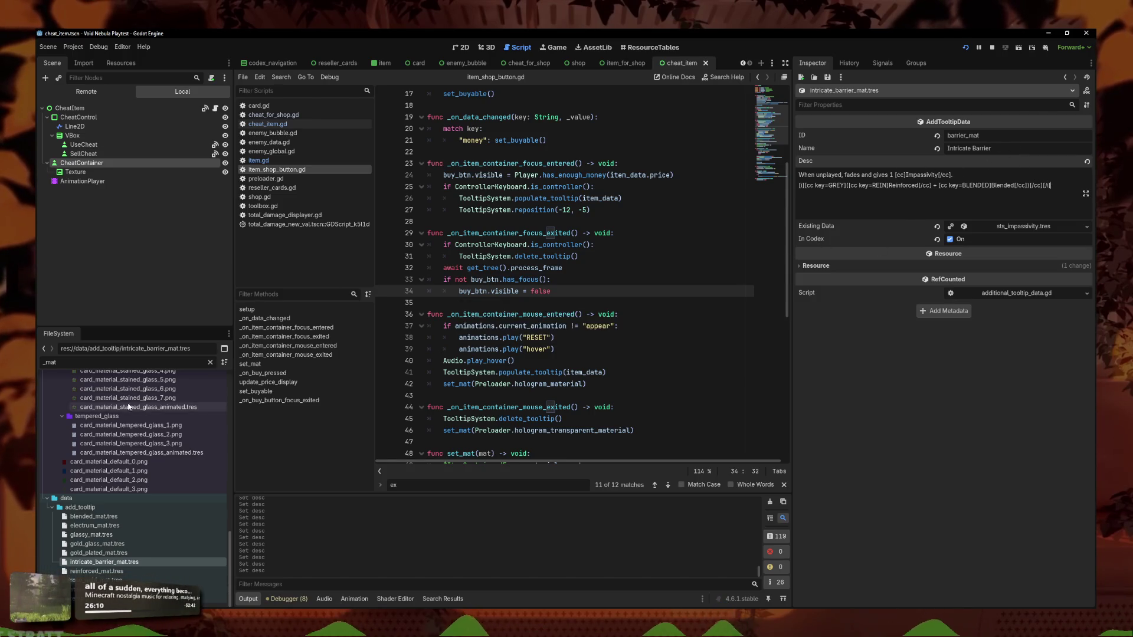
pyautogui.doubleClick(47, 361)
pyautogui.write('col')
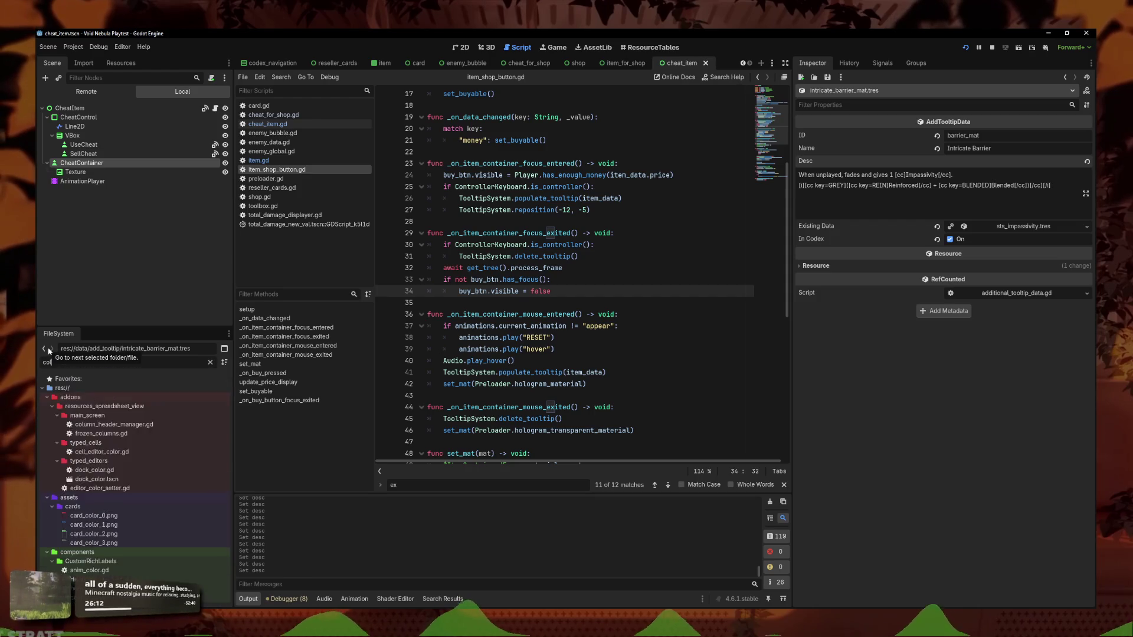
pyautogui.write('ors')
pyautogui.doubleClick(82, 416)
pyautogui.scroll(-7, 617, 346)
pyautogui.click(635, 272)
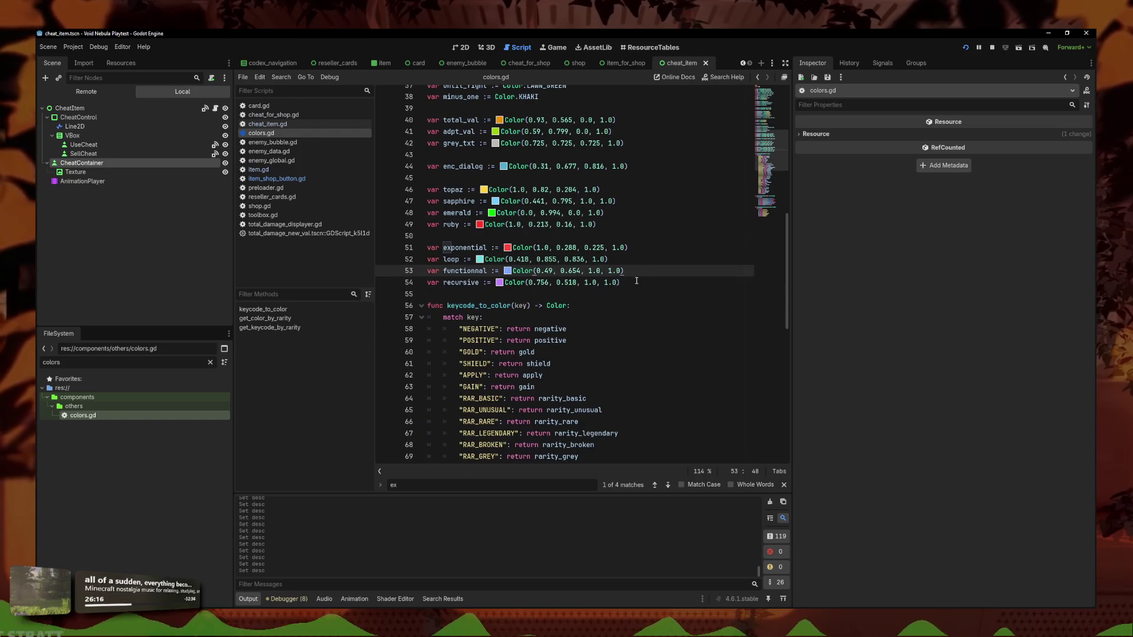
# Declare reinforced, blended and glassy as Color() variables below the existing colour list
pyautogui.click(636, 281)
pyautogui.press('Return')
pyautogui.press('Return')
pyautogui.write('var reinforced := Color')
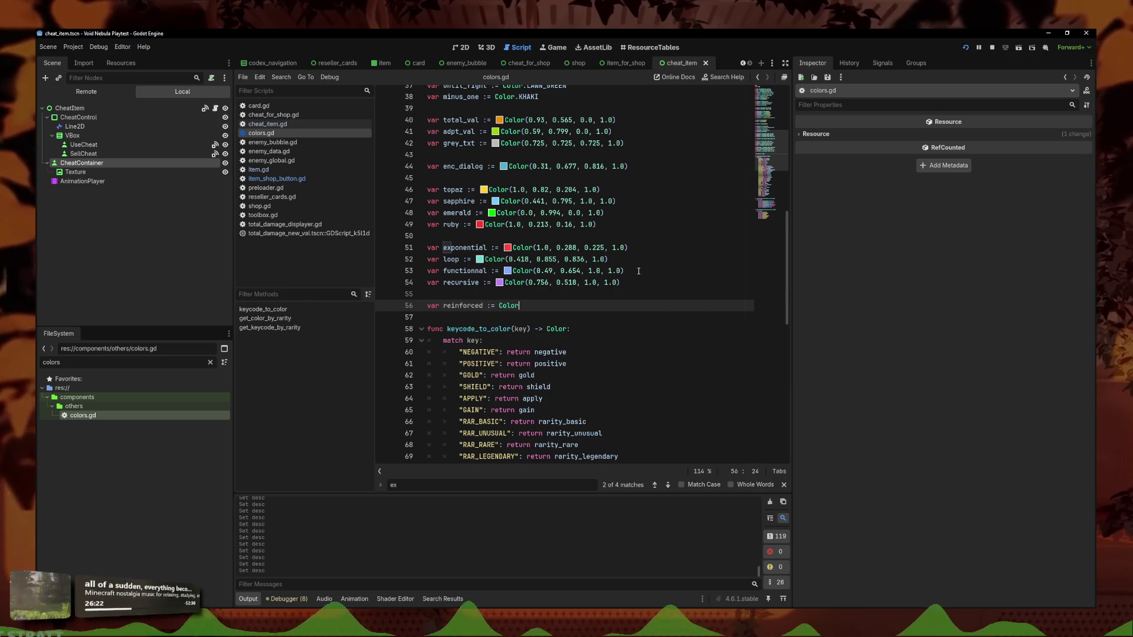
pyautogui.write('()')
pyautogui.press('Return')
pyautogui.write('var ')
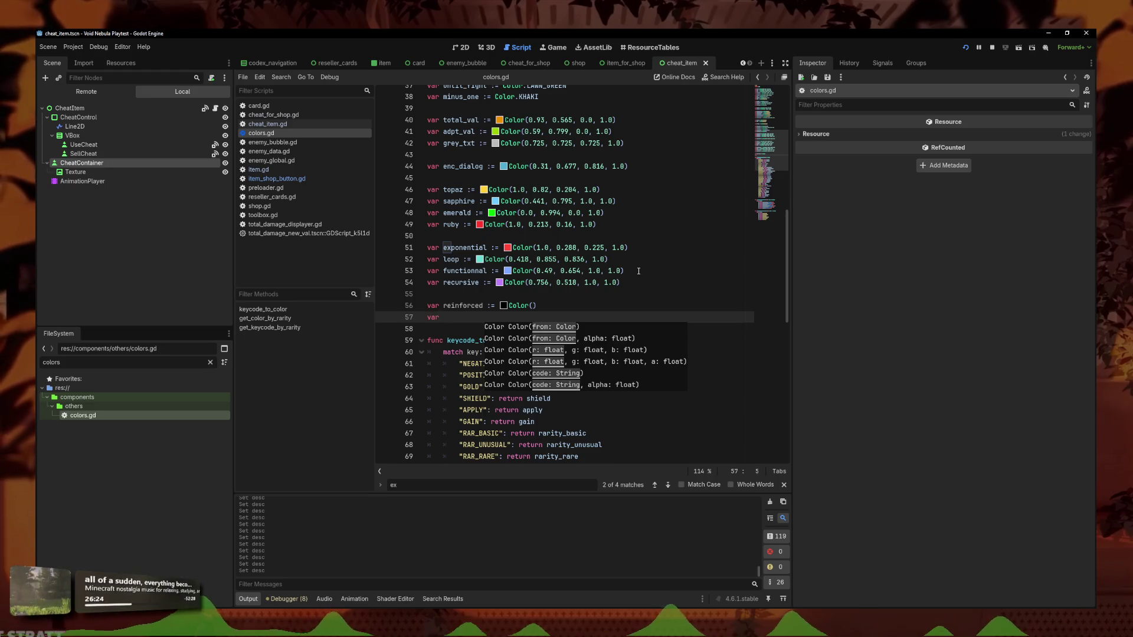
pyautogui.write('BL')
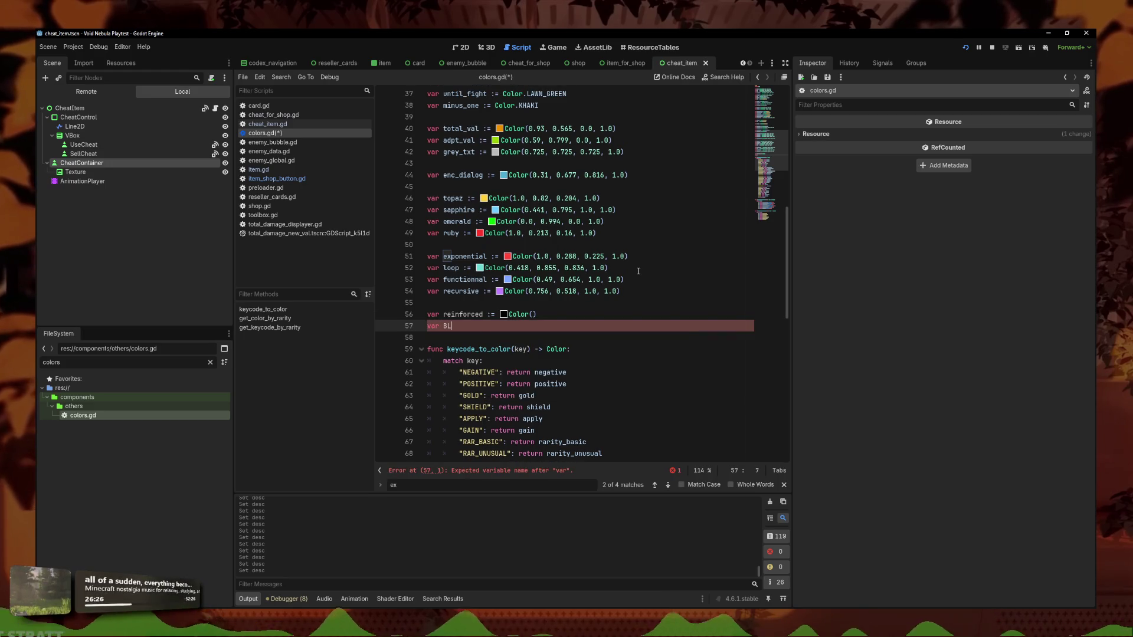
pyautogui.press('BackSpace')
pyautogui.press('BackSpace')
pyautogui.write('blended :=')
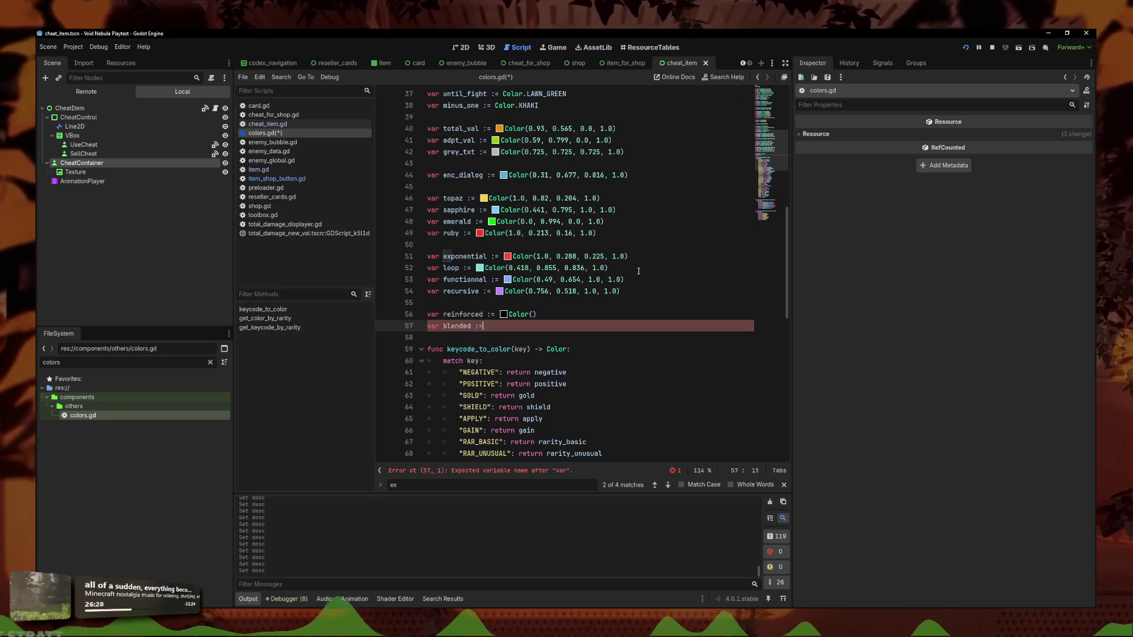
pyautogui.write(' Color()')
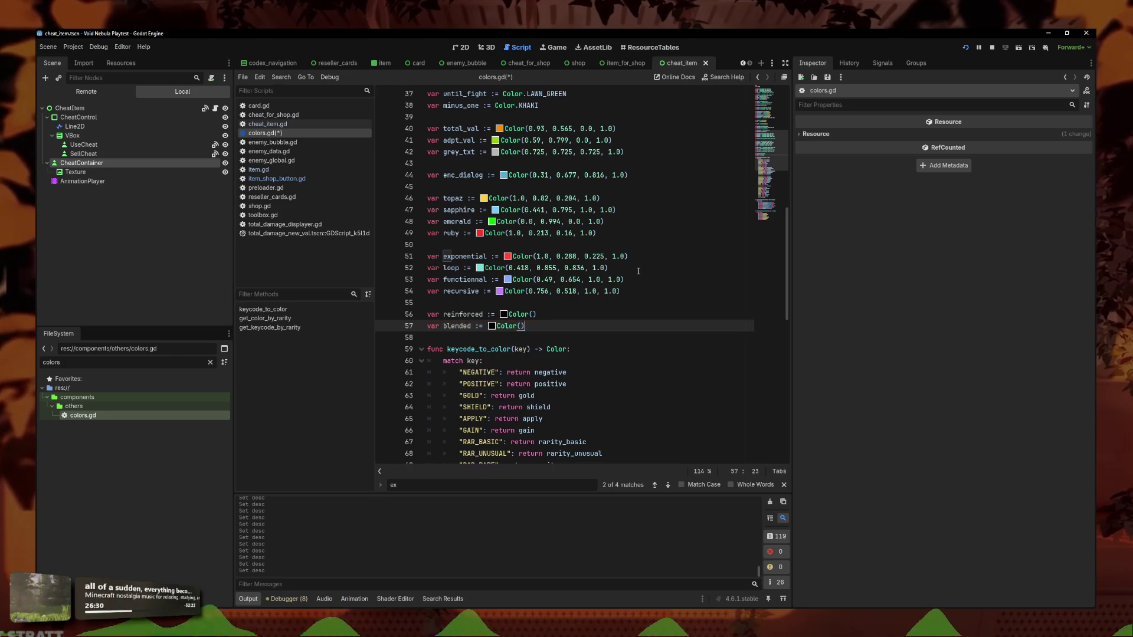
pyautogui.press('Return')
pyautogui.write('var glossy')
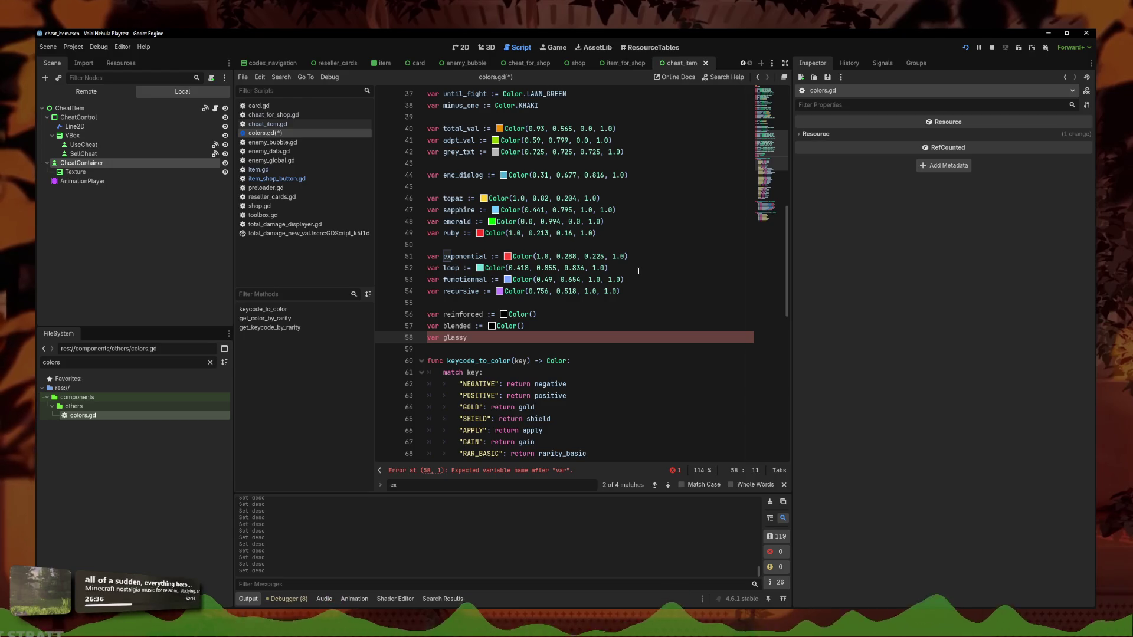
pyautogui.write(':= Color(')
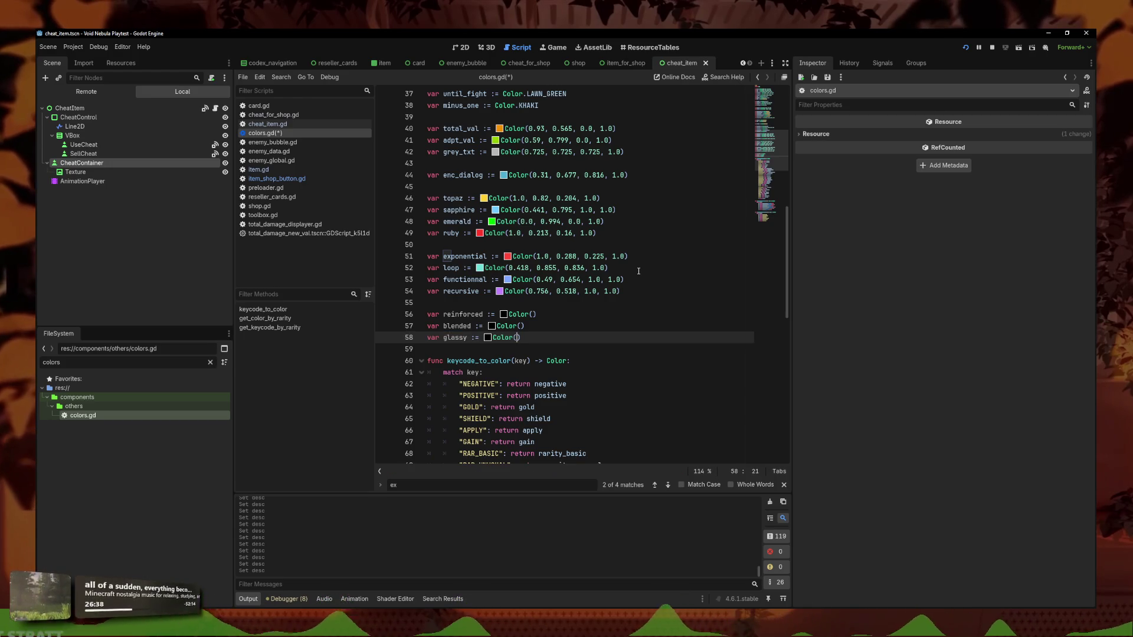
pyautogui.click(487, 338)
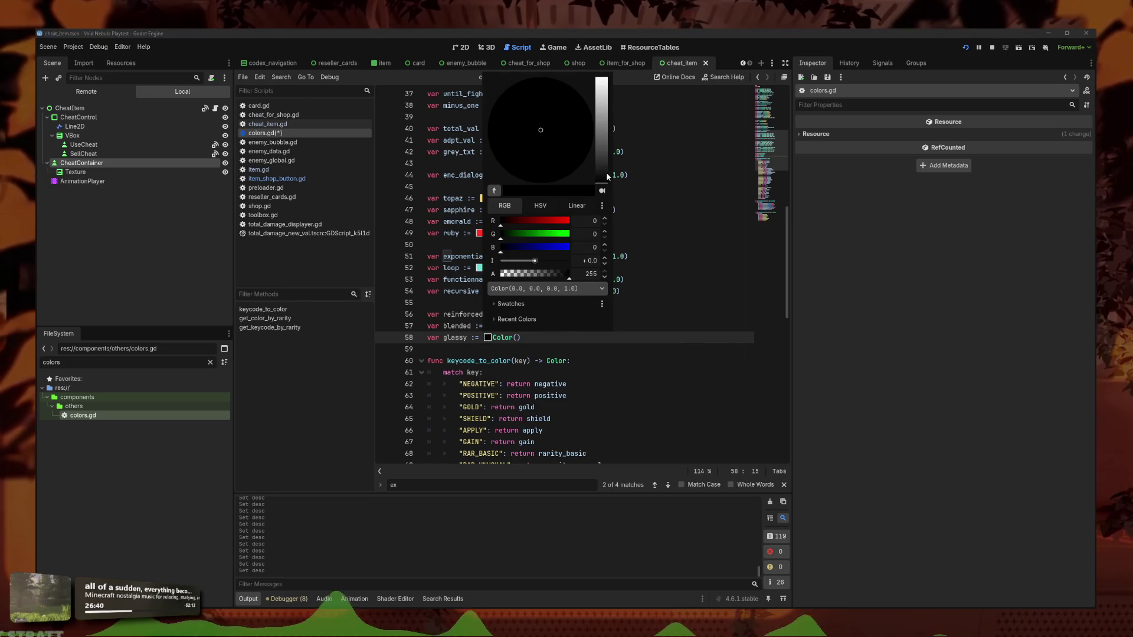
# Make glassy a mid grey (0.605) and blended a bright orange (0.91, 0.623, 0)
pyautogui.click(606, 118)
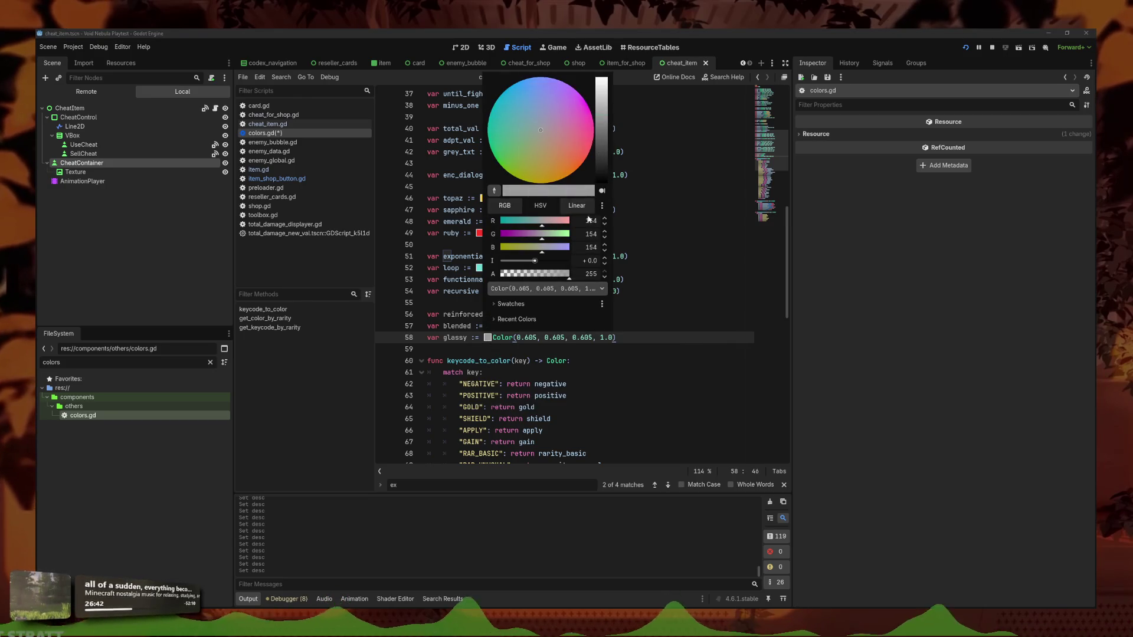
pyautogui.click(513, 344)
pyautogui.click(492, 326)
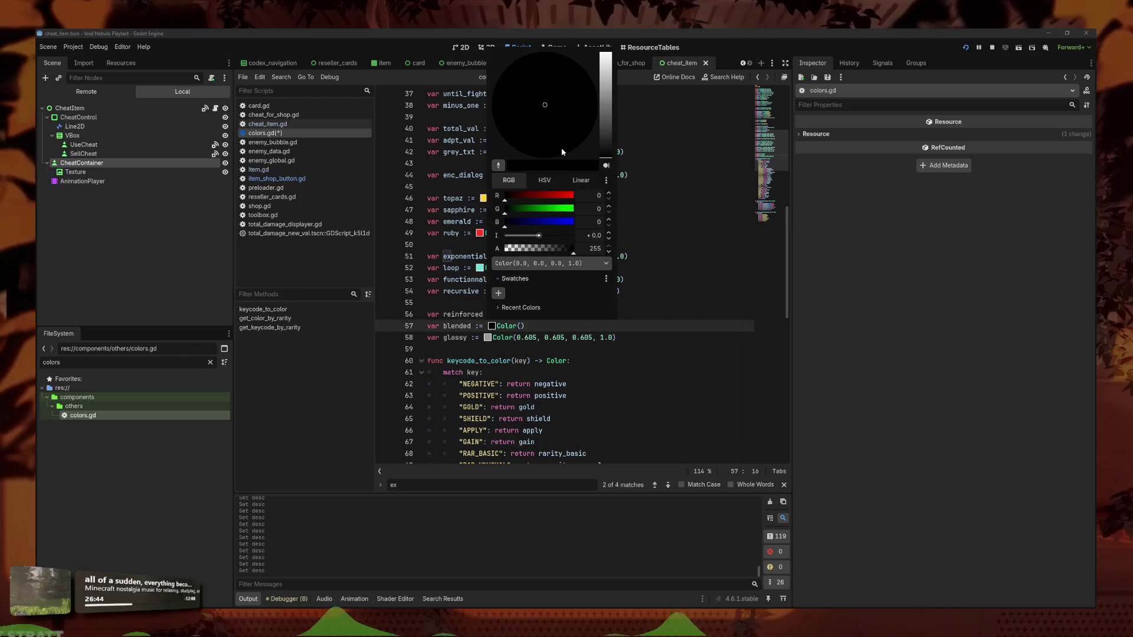
pyautogui.click(557, 197)
pyautogui.click(544, 210)
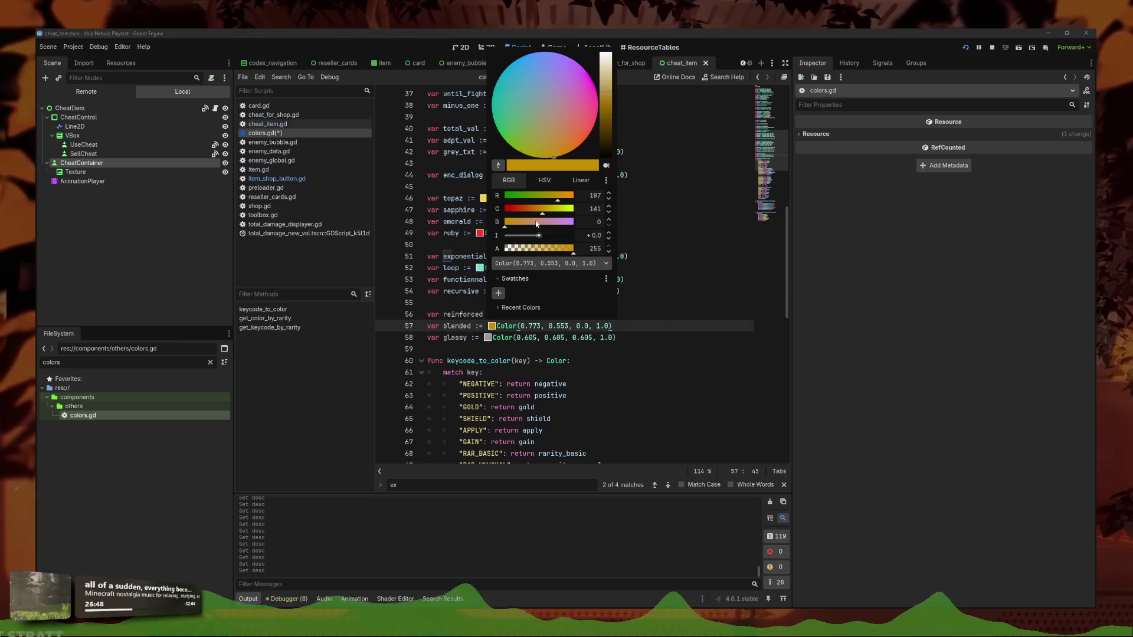
pyautogui.click(539, 214)
pyautogui.click(545, 210)
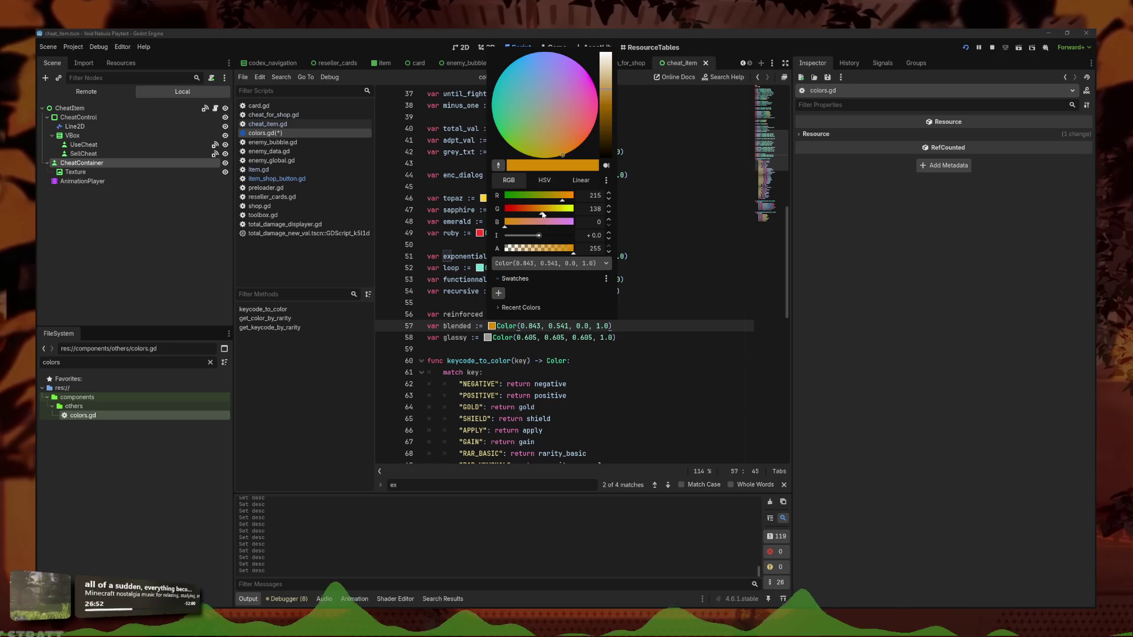
pyautogui.click(624, 313)
pyautogui.click(492, 326)
pyautogui.click(492, 326)
pyautogui.click(491, 325)
pyautogui.moveTo(609, 106); pyautogui.dragTo(609, 87)
pyautogui.click(511, 314)
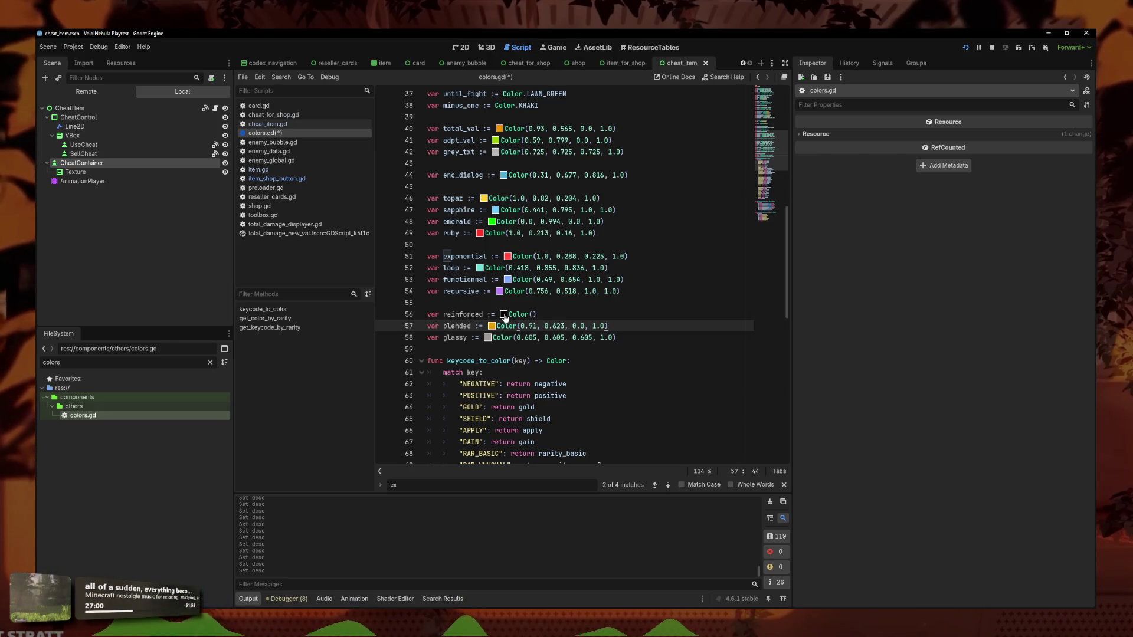
# Set reinforced to a muted steel blue (0.316, 0.521, 0.676) in the colour picker
pyautogui.click(504, 315)
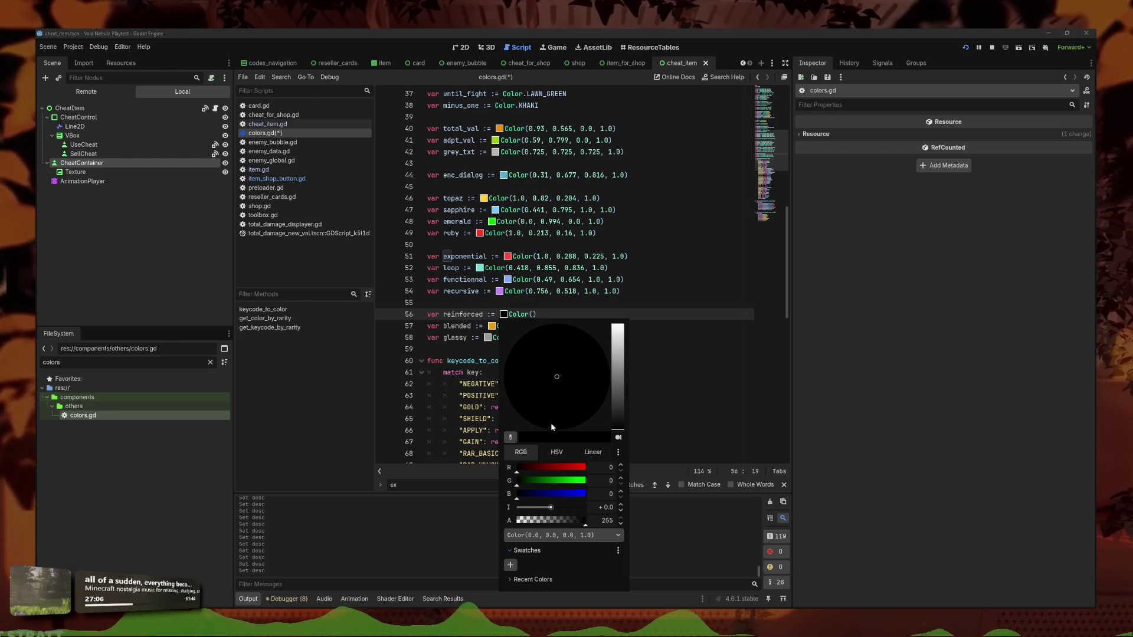
pyautogui.moveTo(568, 489)
pyautogui.mouseDown()
pyautogui.moveTo(660, 483)
pyautogui.moveTo(564, 479)
pyautogui.moveTo(590, 478)
pyautogui.moveTo(566, 472)
pyautogui.moveTo(580, 460)
pyautogui.moveTo(541, 441)
pyautogui.moveTo(560, 450)
pyautogui.moveTo(520, 457)
pyautogui.moveTo(587, 475)
pyautogui.moveTo(510, 480)
pyautogui.moveTo(566, 486)
pyautogui.moveTo(577, 471)
pyautogui.mouseUp()
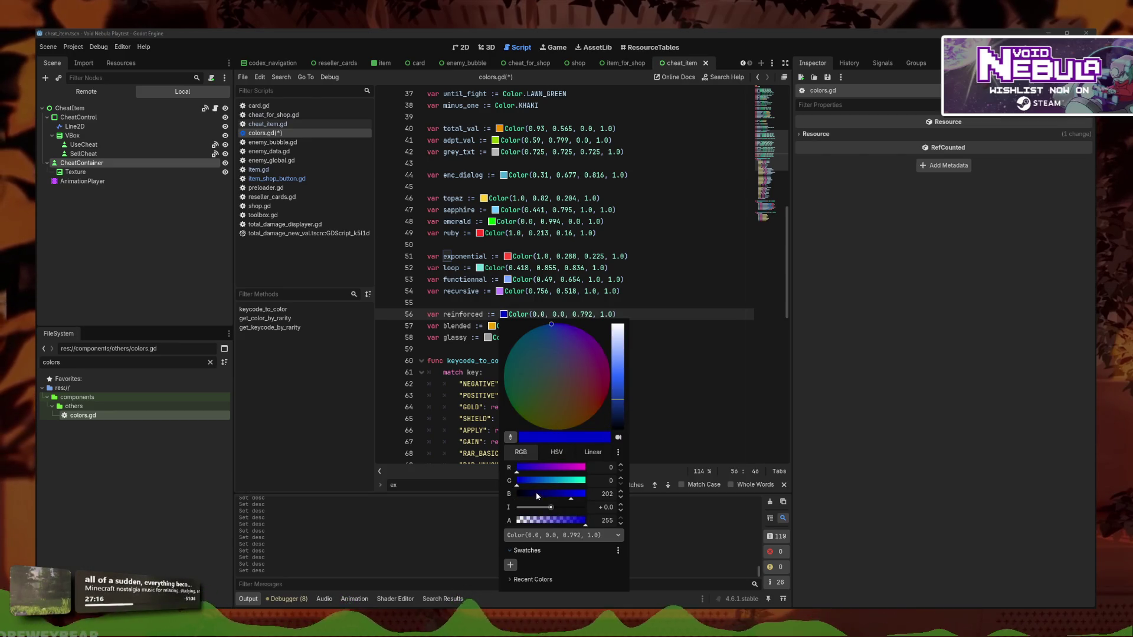
pyautogui.moveTo(549, 325)
pyautogui.mouseDown()
pyautogui.moveTo(516, 321)
pyautogui.moveTo(545, 354)
pyautogui.mouseUp()
pyautogui.moveTo(618, 384); pyautogui.dragTo(621, 377)
pyautogui.click(632, 389)
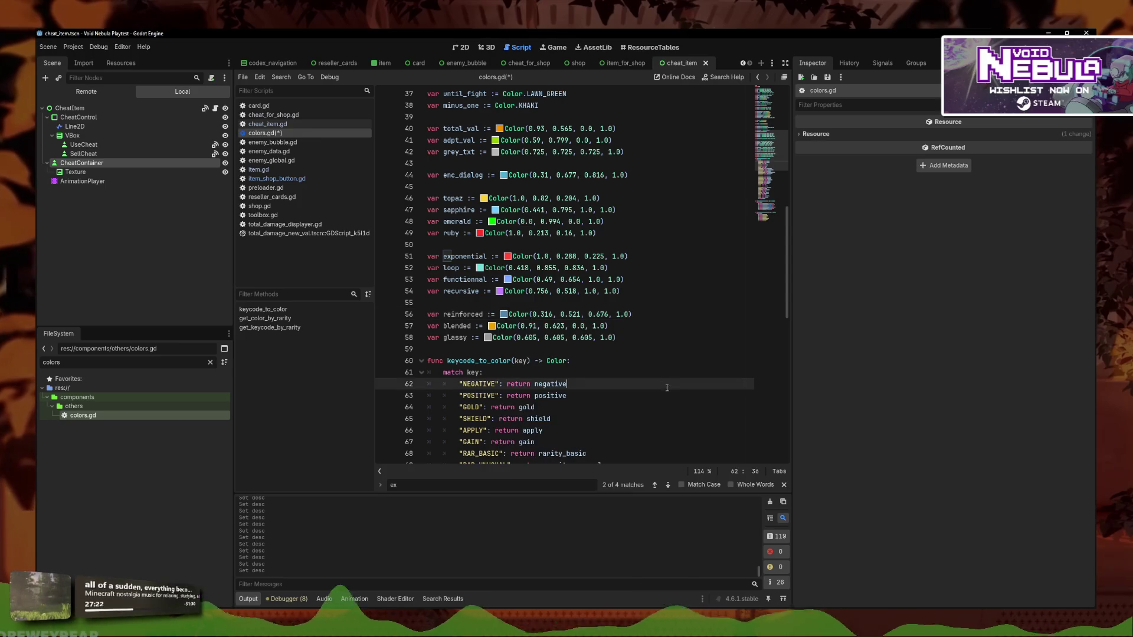
# Delete the blended variable line, filter files by '_mat', and select intricate_barrier_mat.tres
pyautogui.click(583, 326)
pyautogui.hotkey('ctrl', 'shift', 'k')
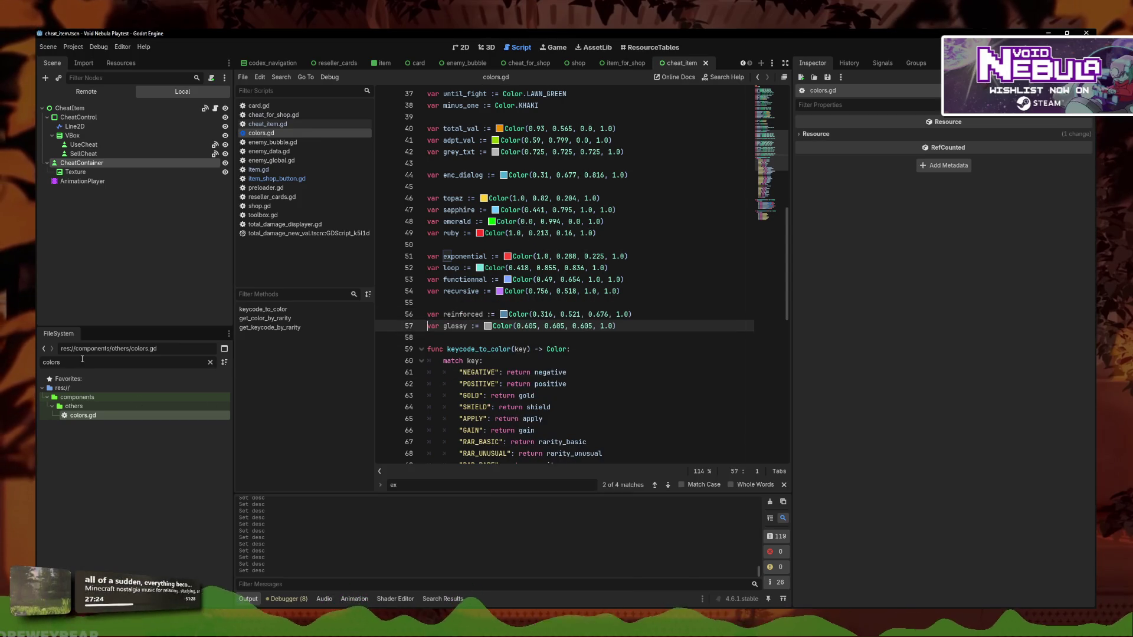
pyautogui.press('BackSpace')
pyautogui.scroll(-5, 135, 473)
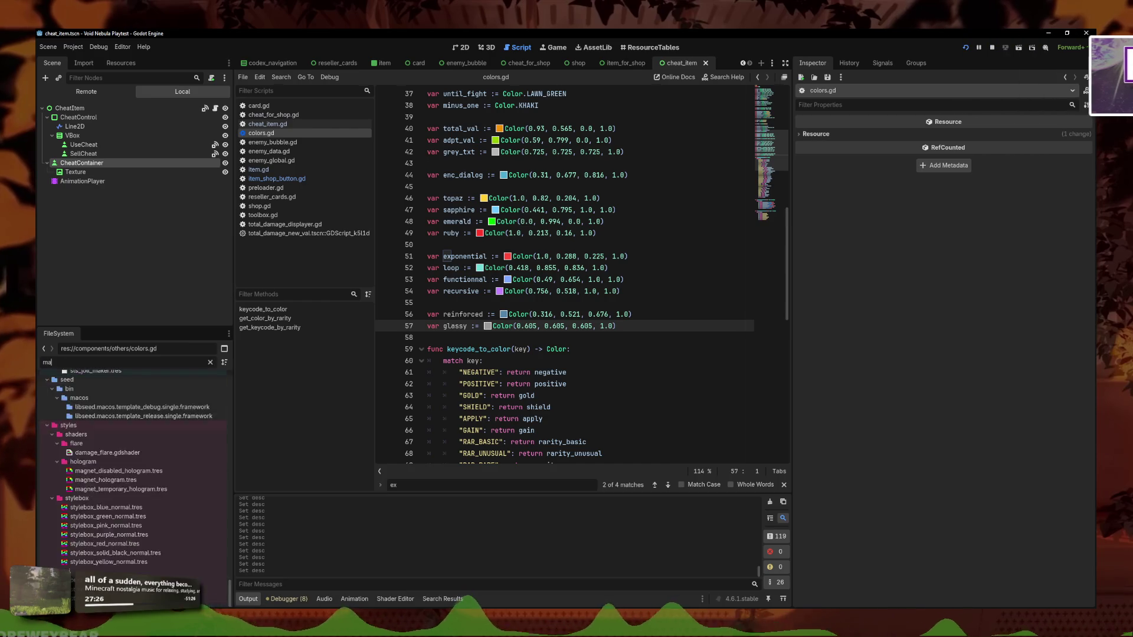
pyautogui.write('_mat')
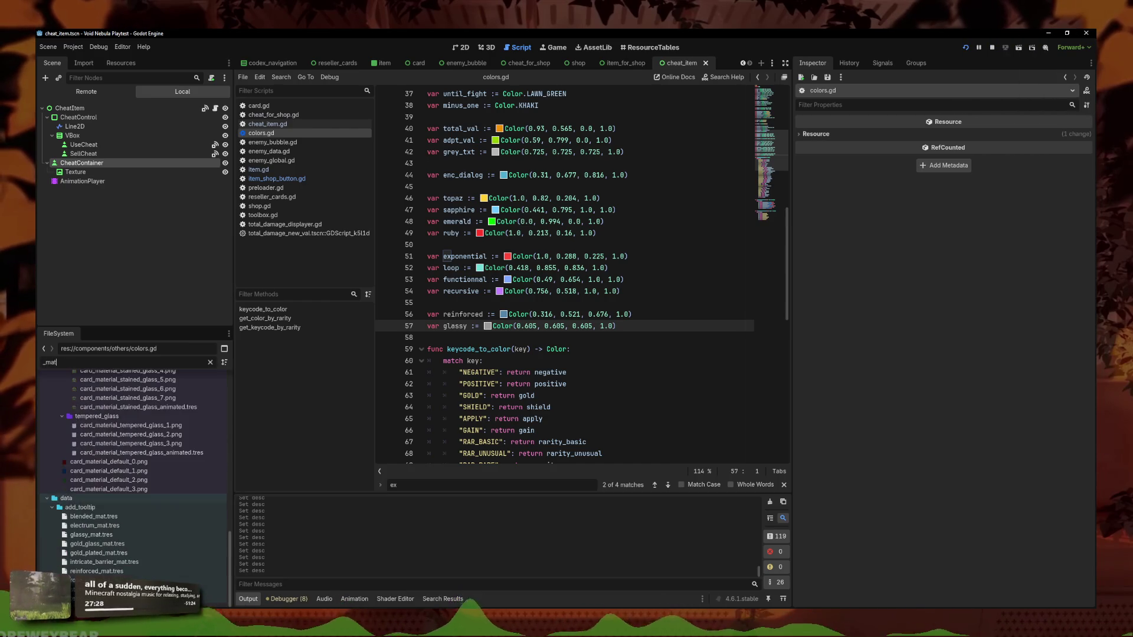
pyautogui.click(94, 517)
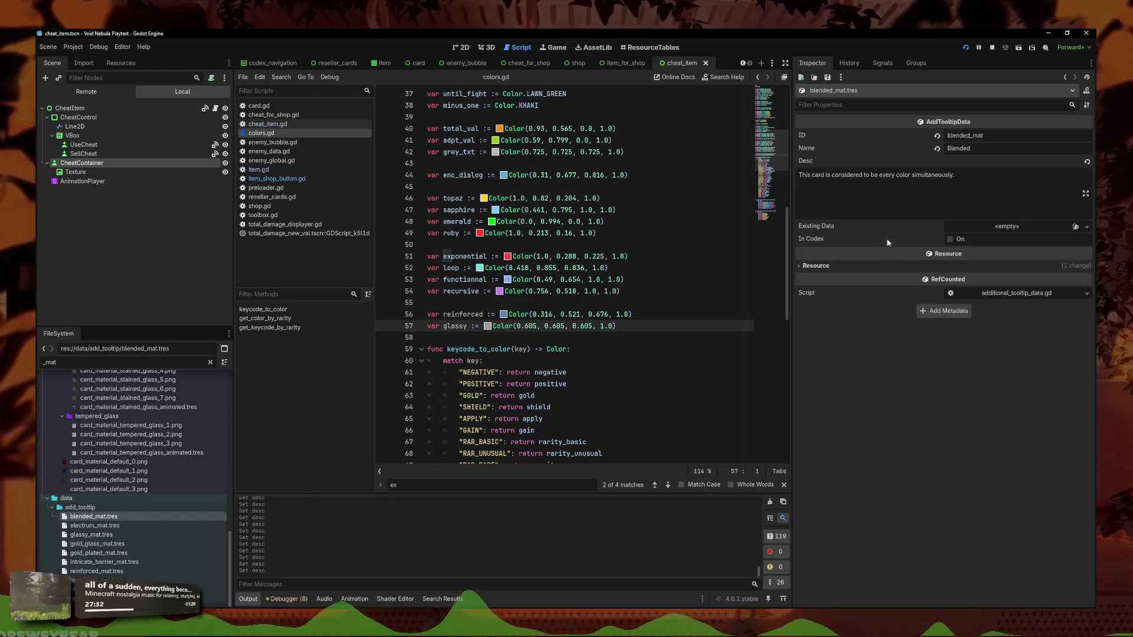
pyautogui.click(112, 562)
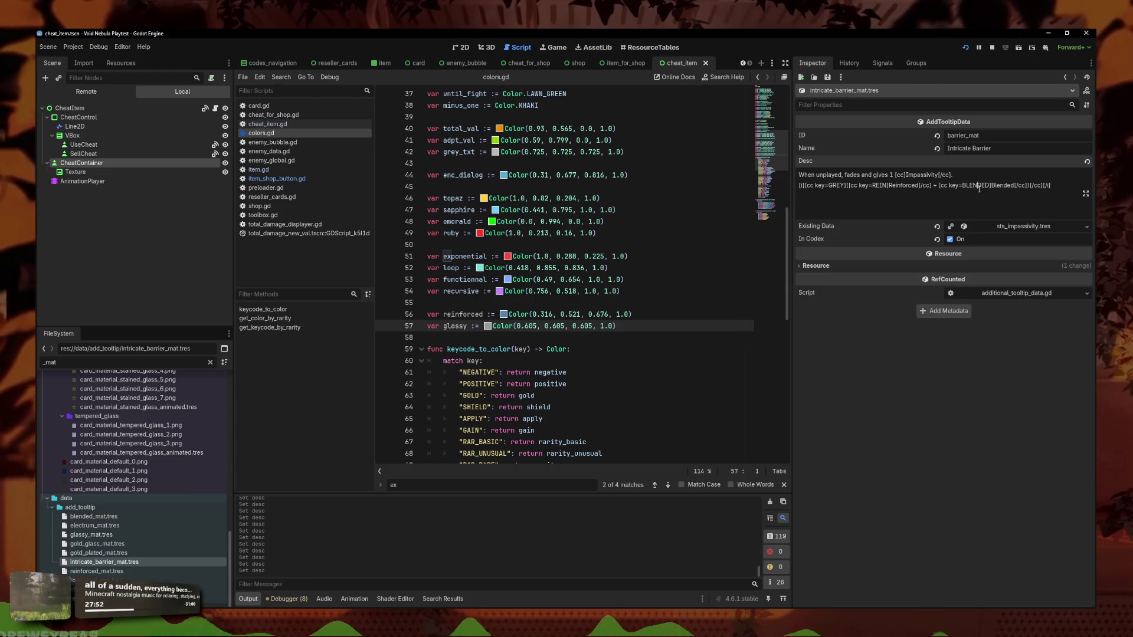
# Change Intricate Barrier's description from the BLENDED colour tag to blended tags and save
pyautogui.moveTo(988, 186); pyautogui.dragTo(942, 186)
pyautogui.write('blend')
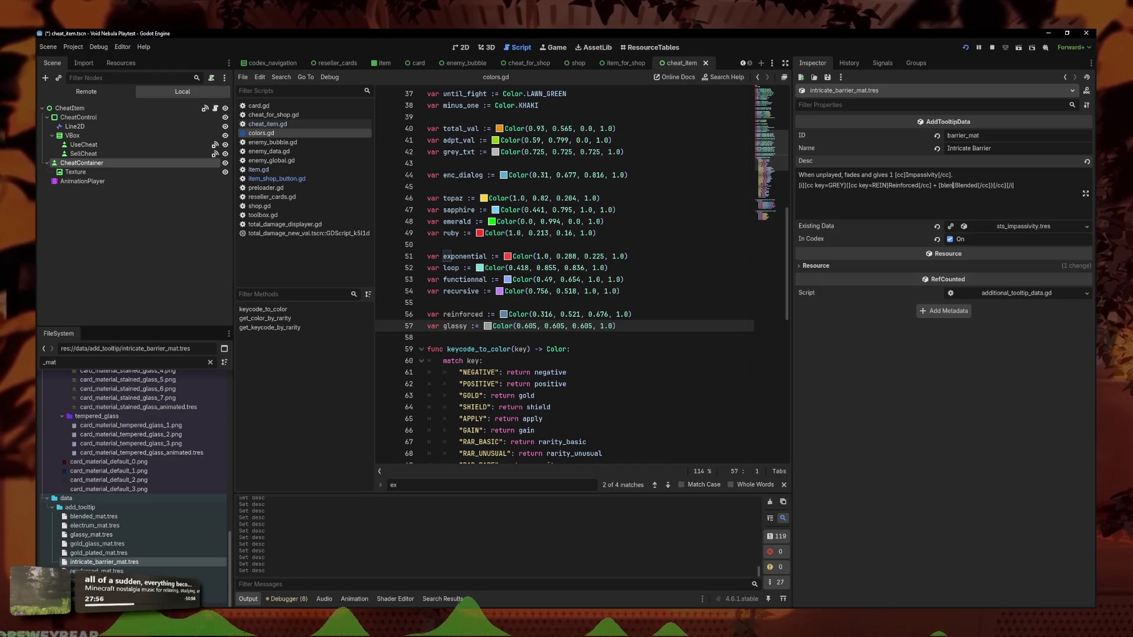
pyautogui.write('ed]')
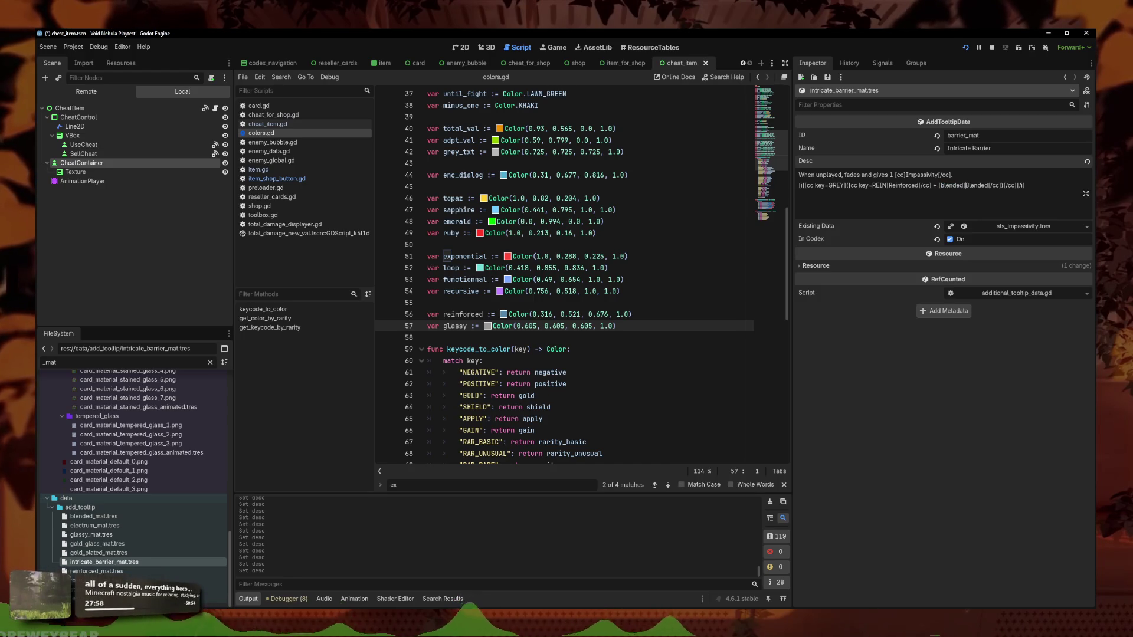
pyautogui.press('BackSpace')
pyautogui.press('BackSpace')
pyautogui.write('blended')
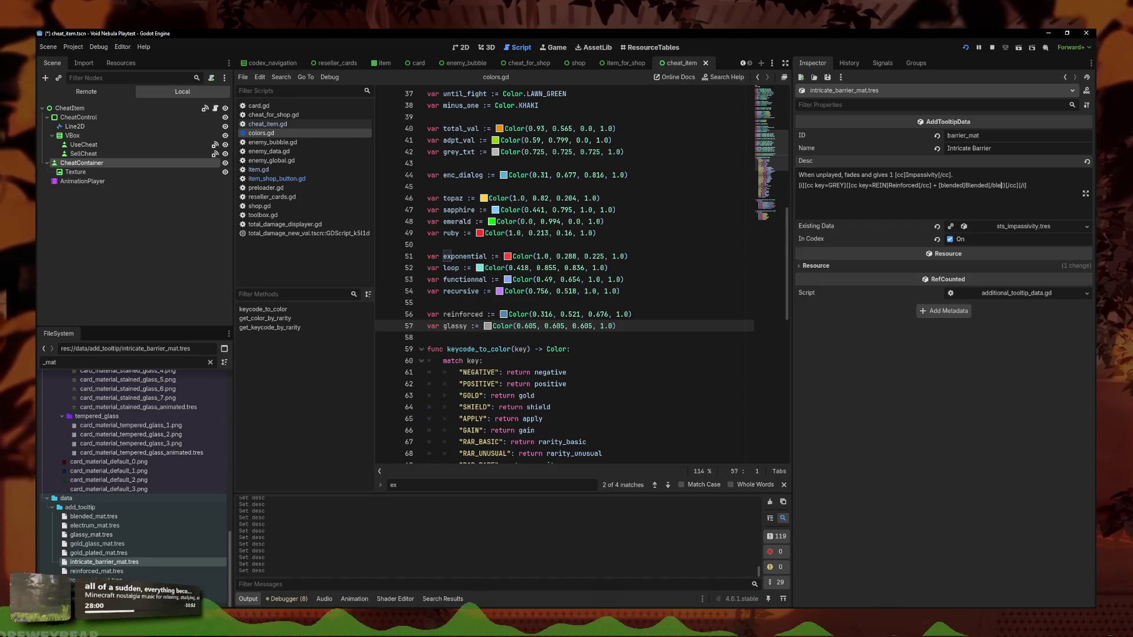
pyautogui.hotkey('ctrl', 's')
pyautogui.moveTo(941, 185); pyautogui.dragTo(1019, 185)
pyautogui.hotkey('ctrl', 'c')
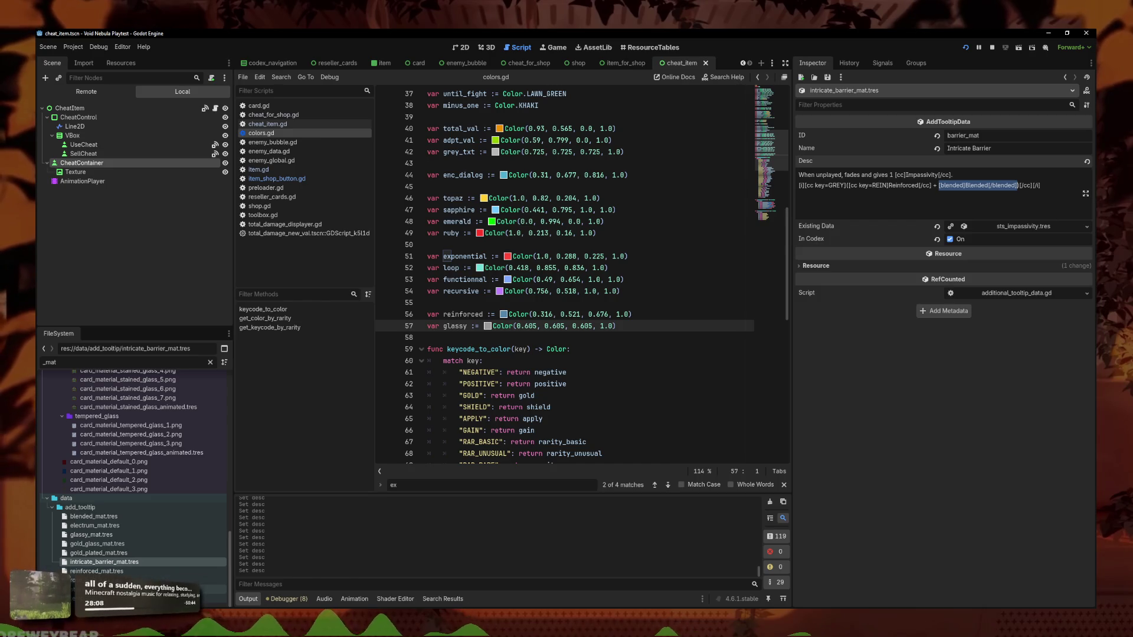
# In stained_glass_mat.tres, paste [blended]Blended[/blended] over the [cc key=BLENDED] markup and save
pyautogui.click(94, 589)
pyautogui.click(946, 226)
pyautogui.click(937, 205)
pyautogui.moveTo(933, 206); pyautogui.dragTo(1015, 207)
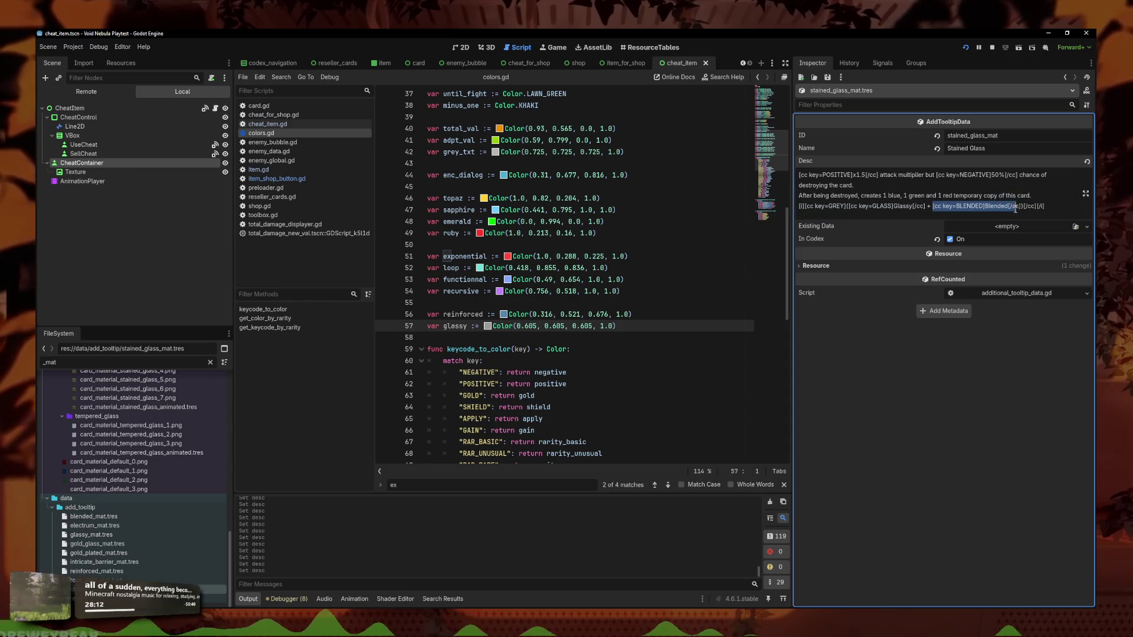
pyautogui.hotkey('ctrl', 'v')
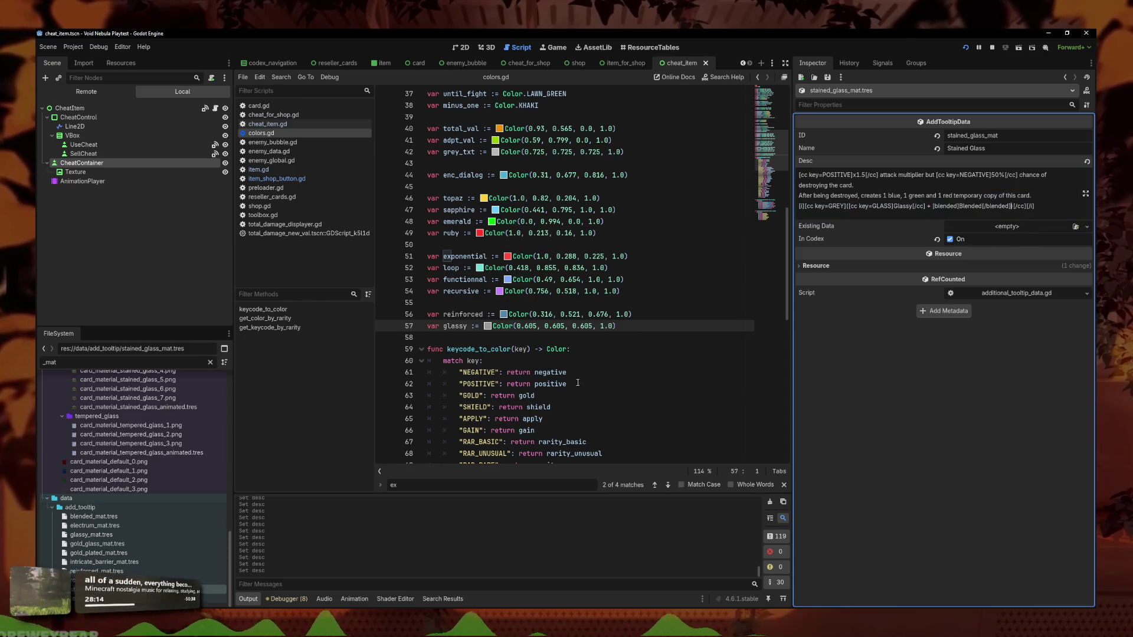
pyautogui.hotkey('ctrl', 's')
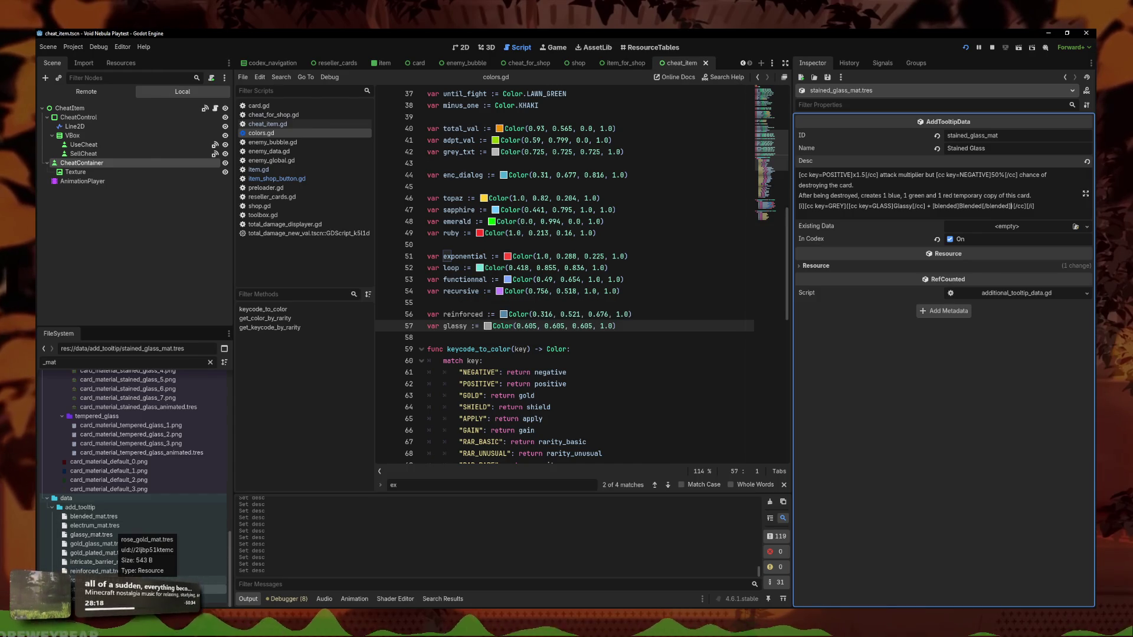
pyautogui.moveTo(932, 206); pyautogui.dragTo(1002, 206)
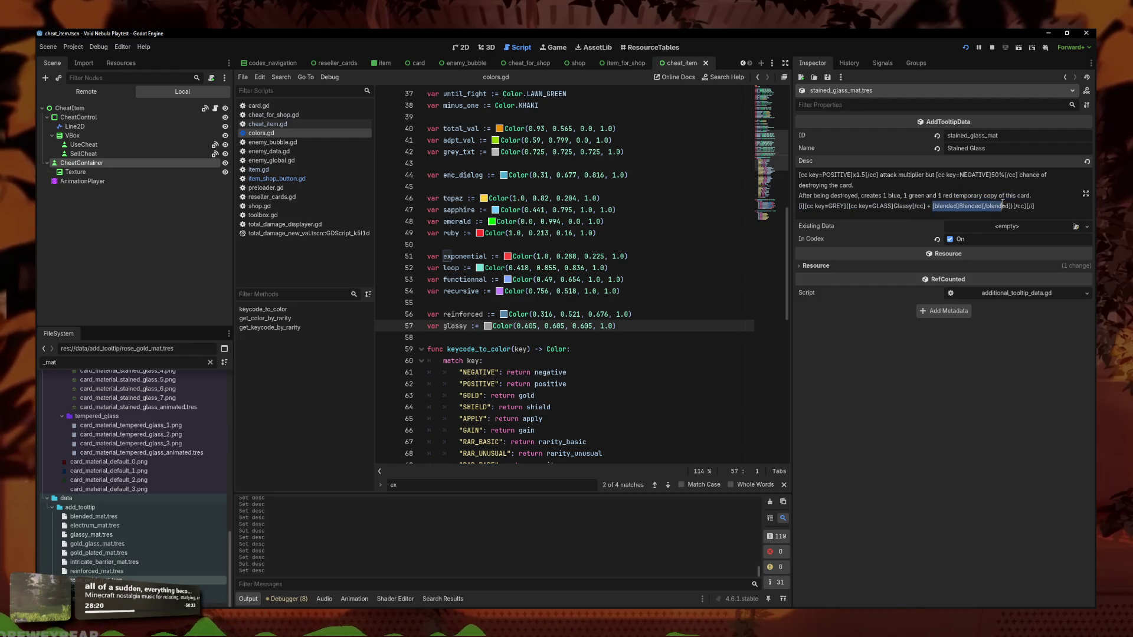
pyautogui.click(1012, 208)
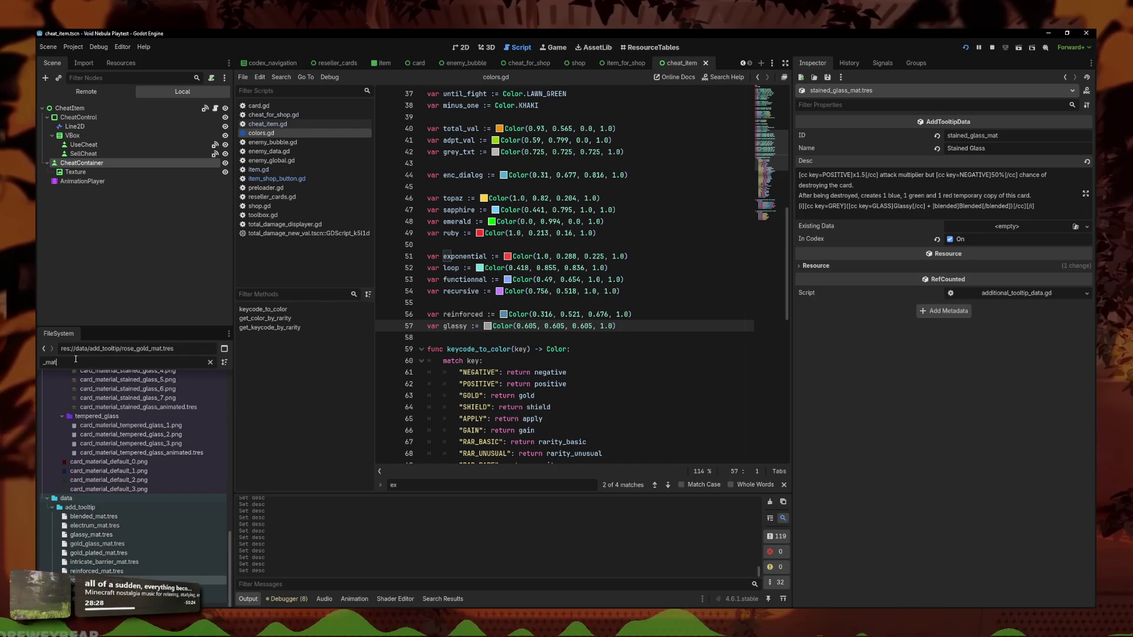
# Filter for 'rich', open CustomRichLabels, select rte_energy.tres, and view the rte_keycode.gd script
pyautogui.doubleClick(100, 358)
pyautogui.write('rich')
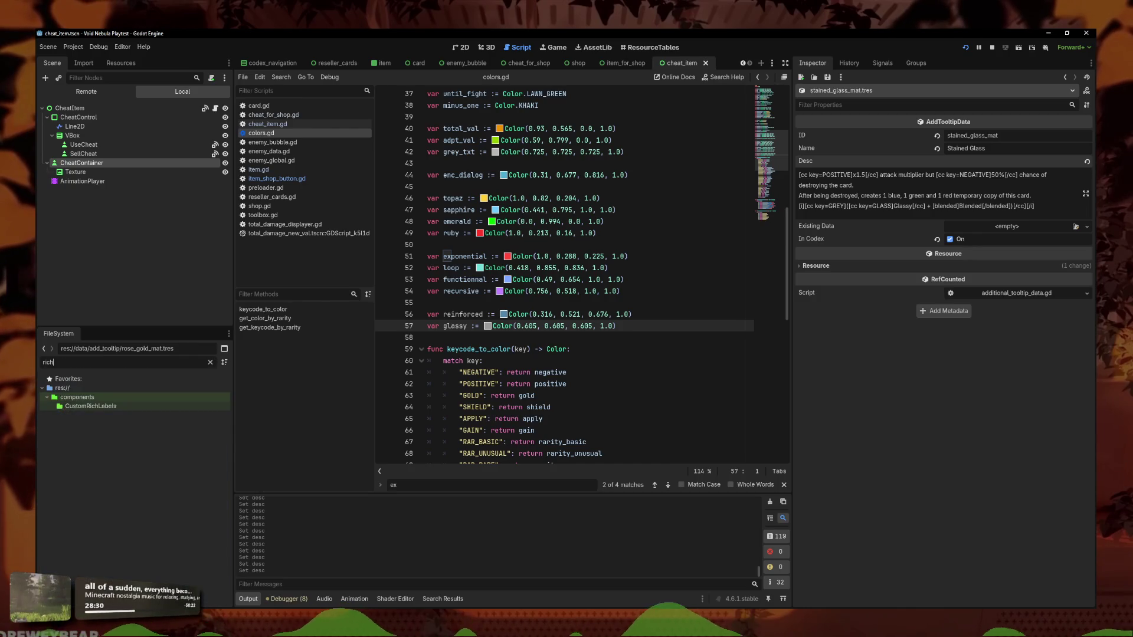
pyautogui.click(107, 407)
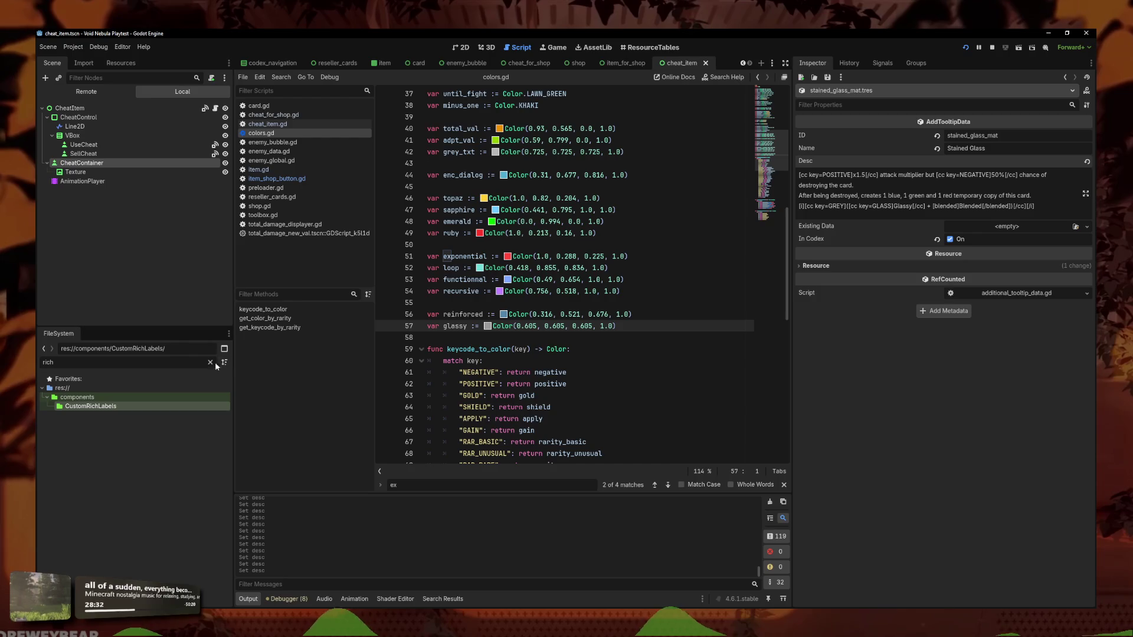
pyautogui.click(211, 362)
pyautogui.click(105, 532)
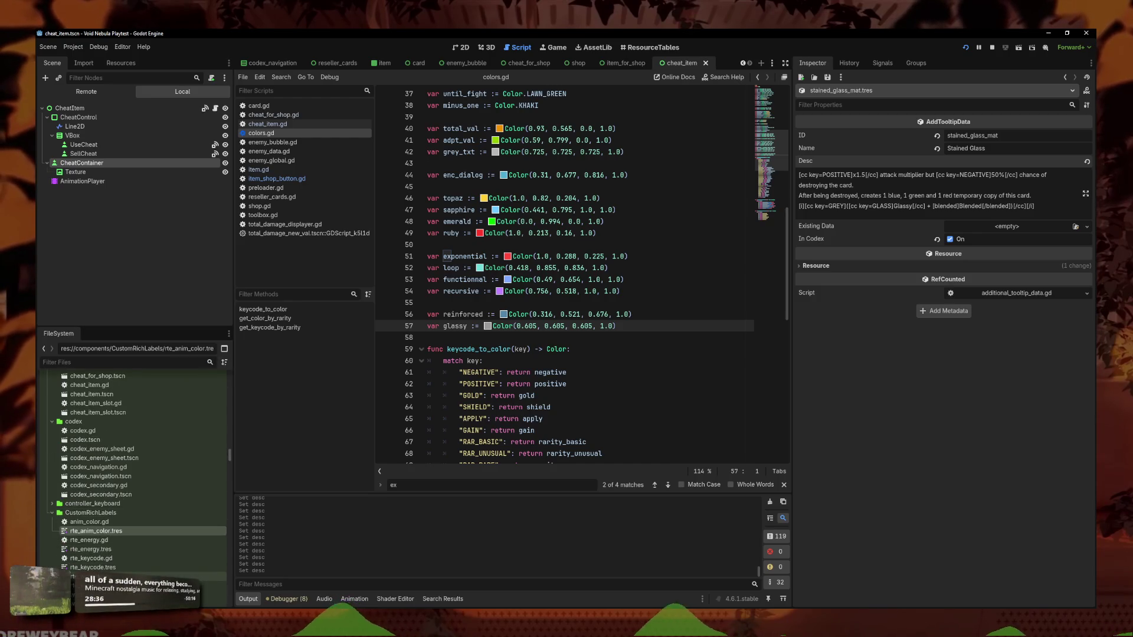
pyautogui.press('Down')
pyautogui.press('Down')
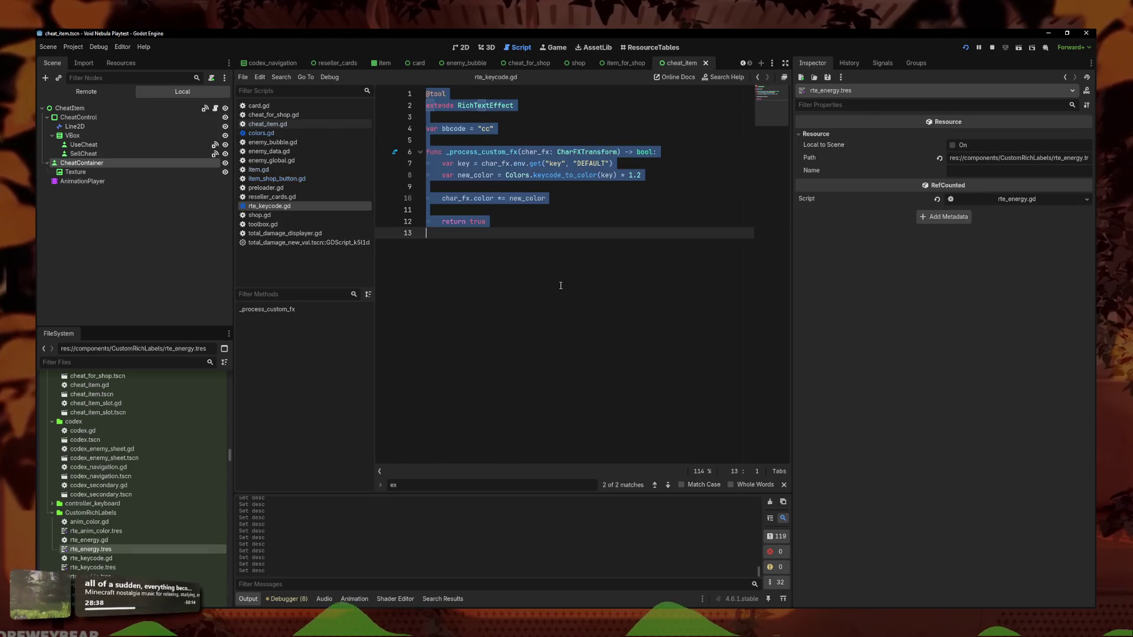
pyautogui.click(561, 285)
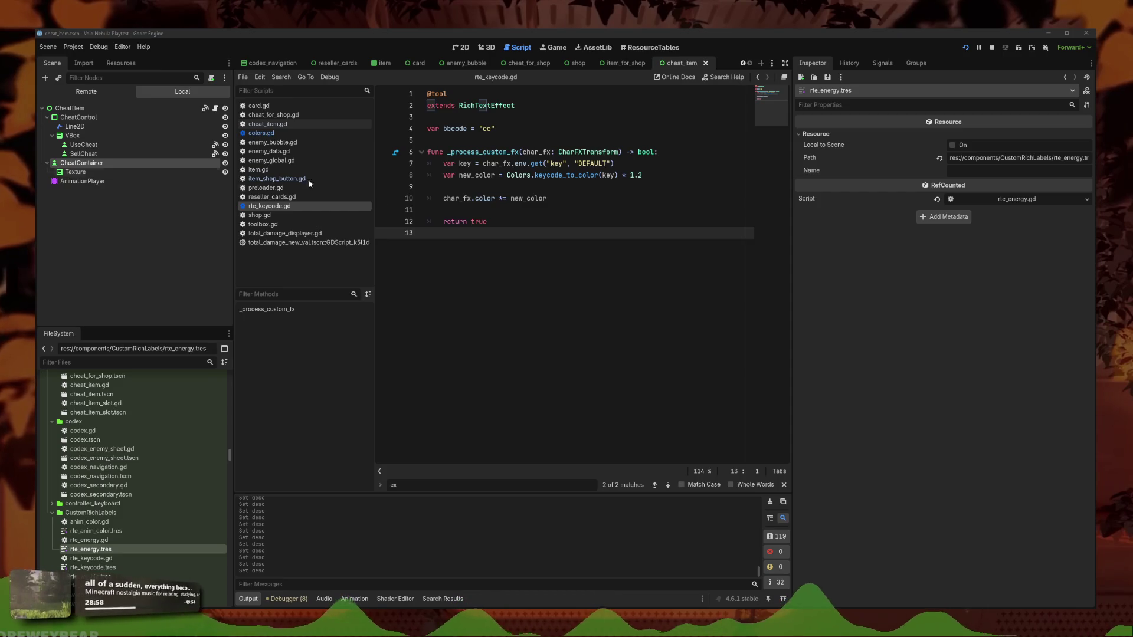
pyautogui.click(493, 230)
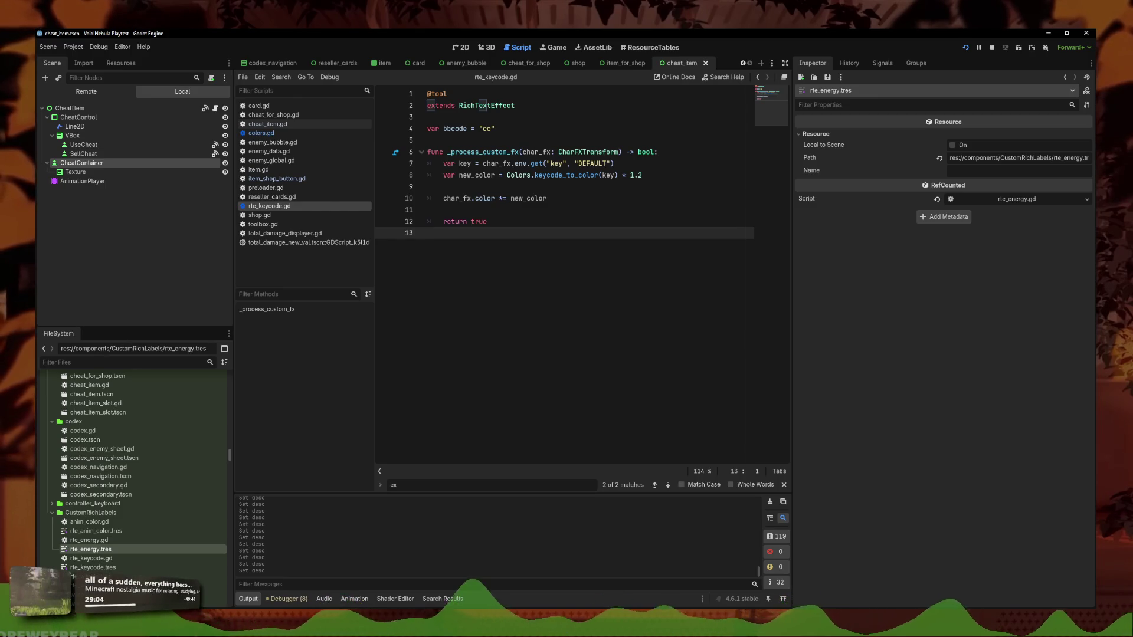
pyautogui.rightClick(99, 549)
# Duplicate rte_energy.tres under a new name for the blended effect
pyautogui.click(147, 542)
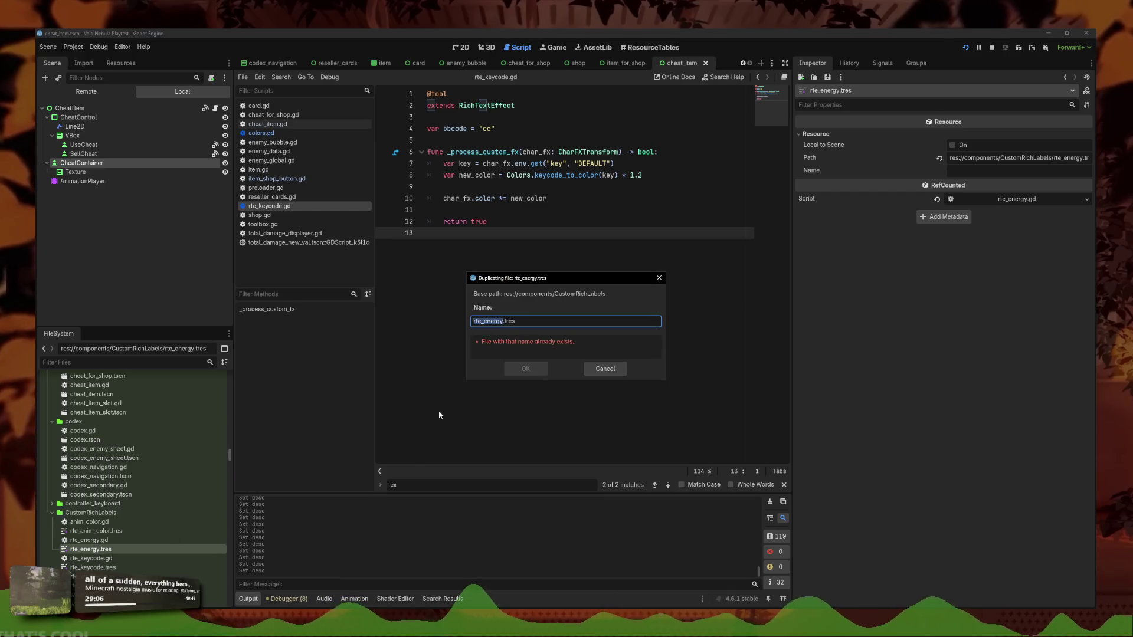
pyautogui.write('rte_rainbow')
pyautogui.press('Return')
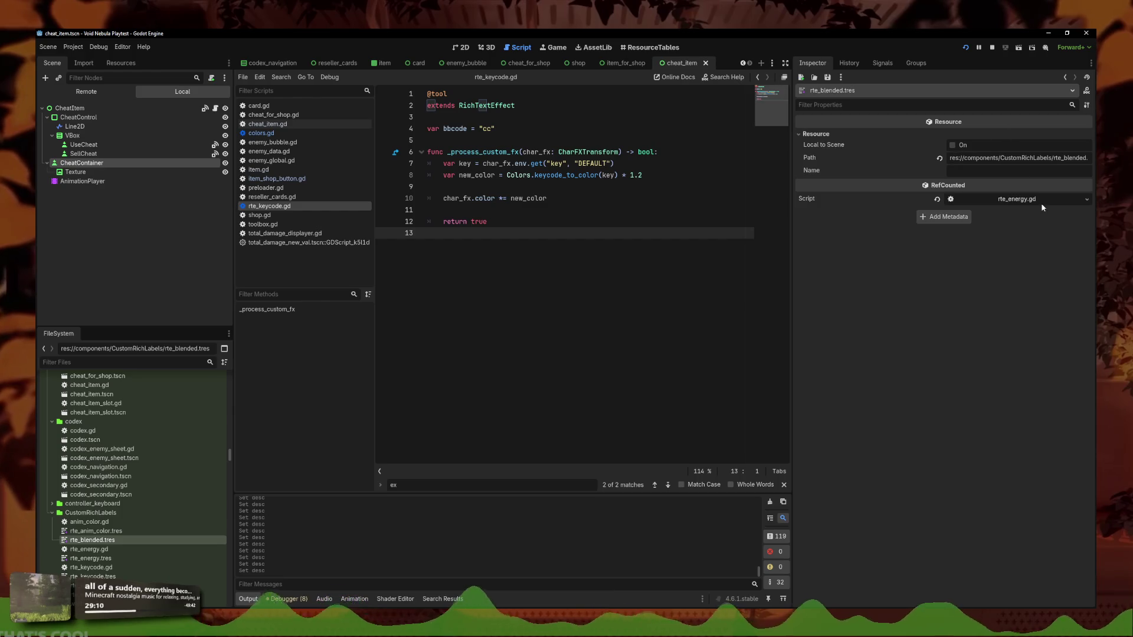
# Replace the copied script with a new rte_blended.gd in components/CustomRichLabels, then open the tooltip scene
pyautogui.click(1087, 200)
pyautogui.click(1057, 265)
pyautogui.click(1087, 199)
pyautogui.click(1056, 293)
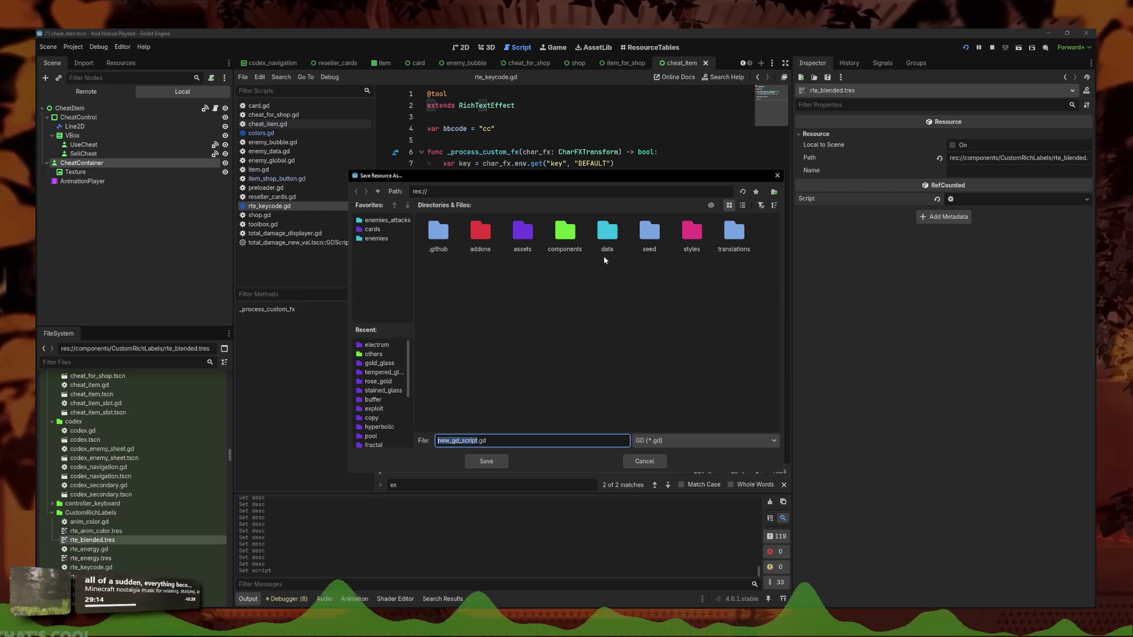
pyautogui.doubleClick(565, 233)
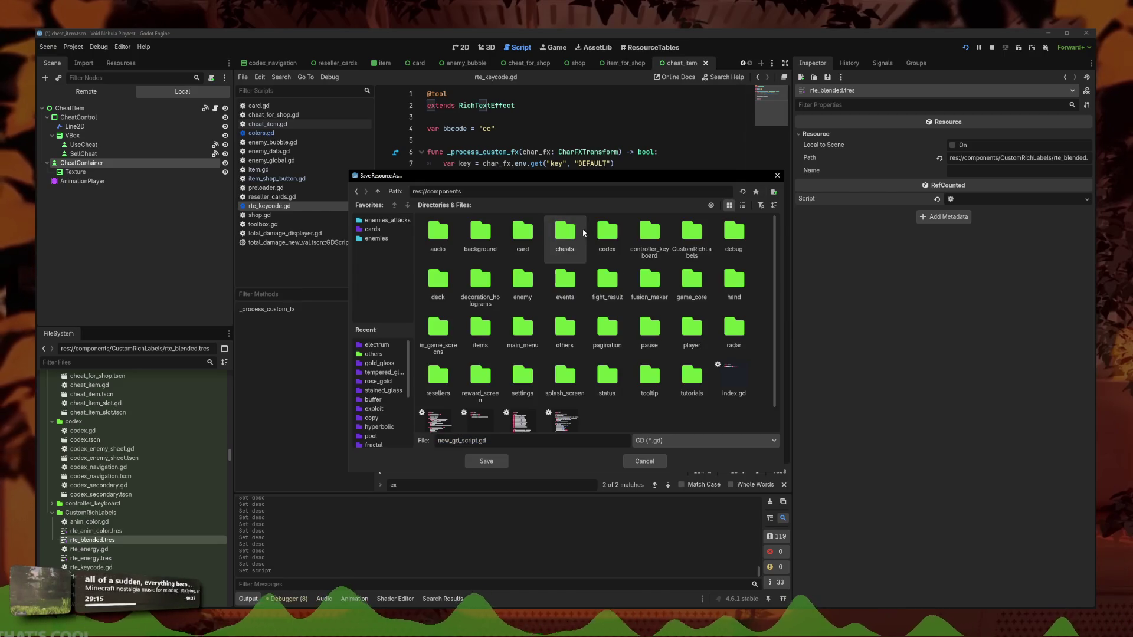
pyautogui.doubleClick(706, 239)
pyautogui.hotkey('ctrl', 'a')
pyautogui.write('rte')
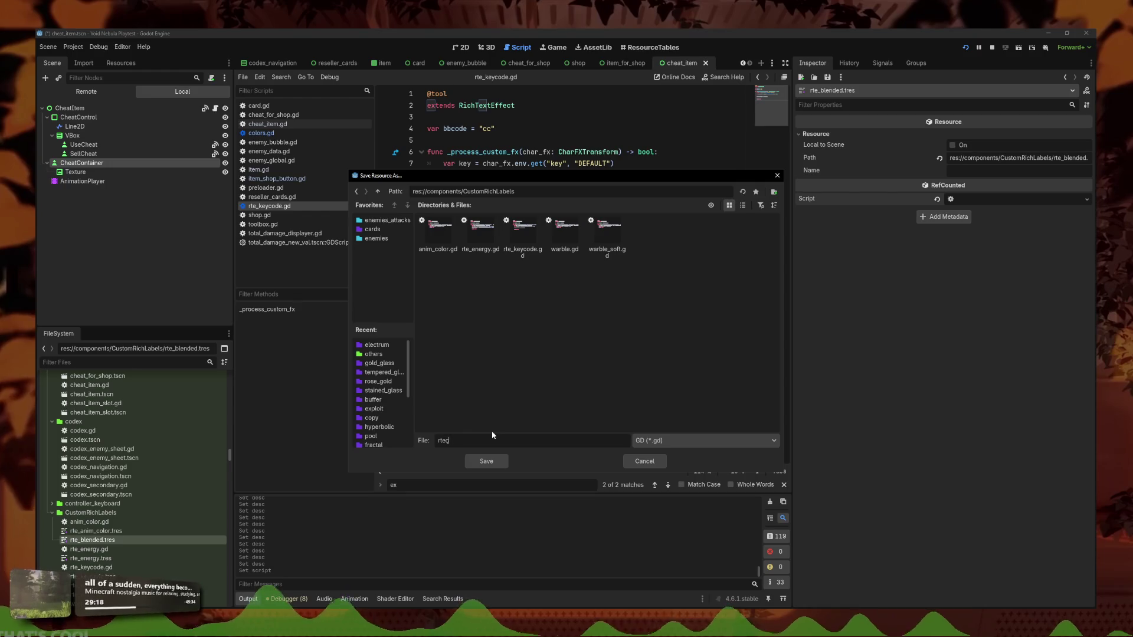
pyautogui.write('_blended')
pyautogui.press('Return')
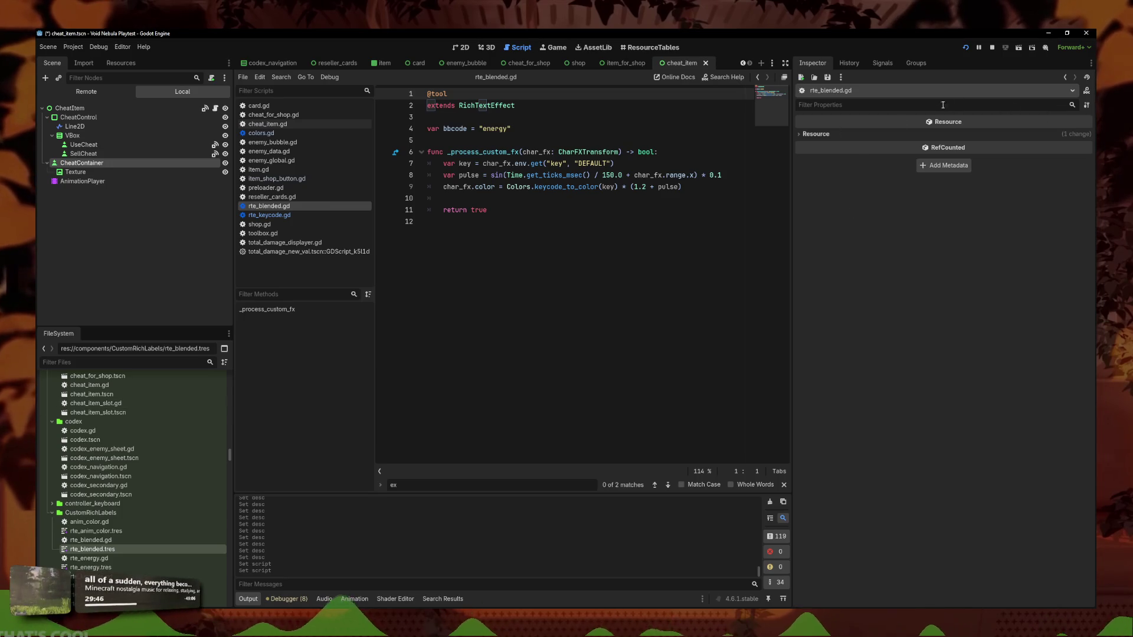
pyautogui.write('toolti')
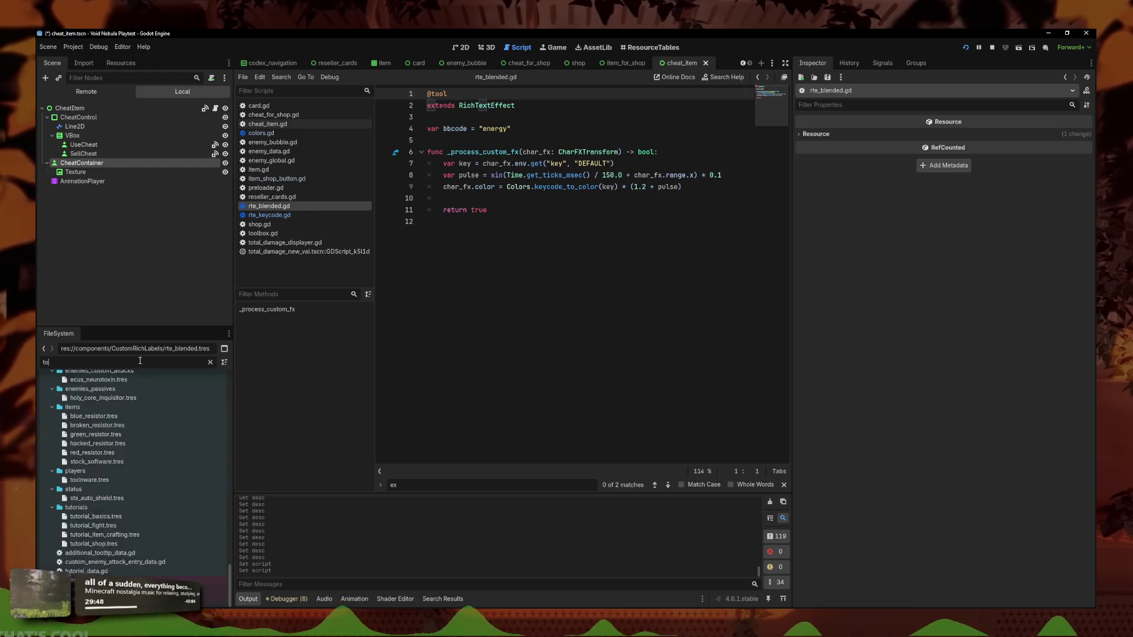
pyautogui.doubleClick(85, 425)
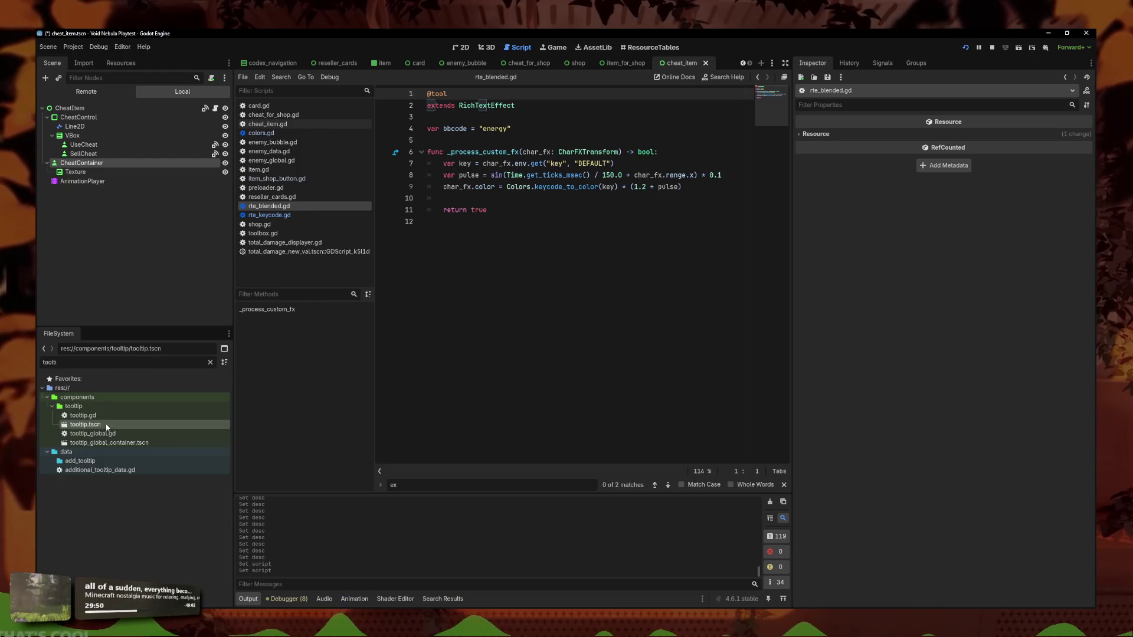
# Add rte_blended.tres as a third custom effect on DescLabel
pyautogui.click(465, 51)
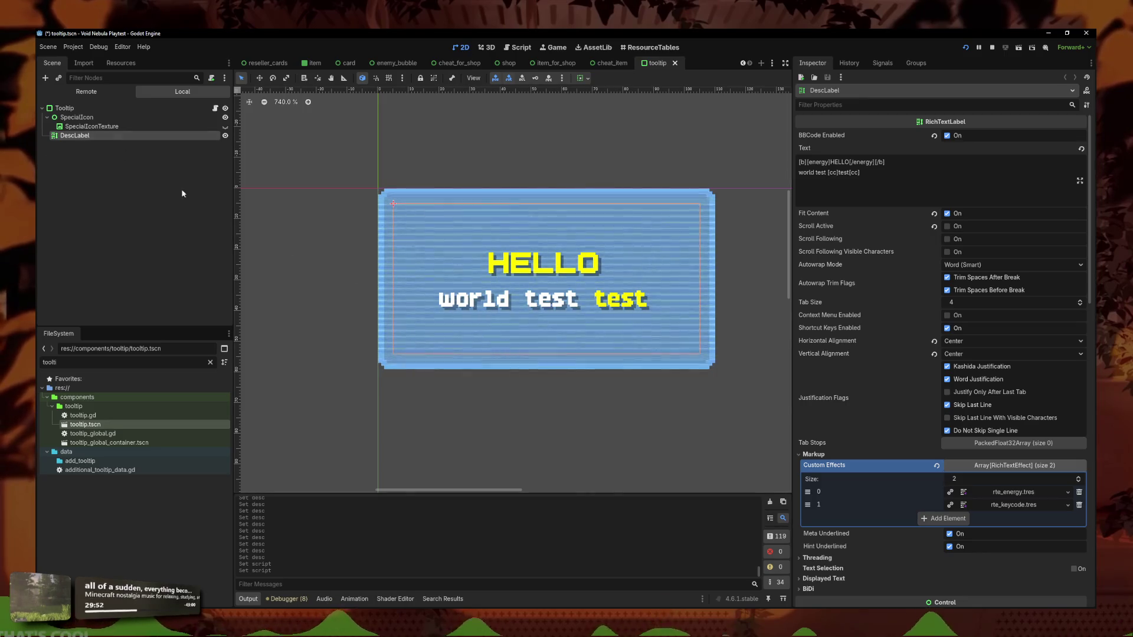
pyautogui.scroll(-3, 962, 472)
pyautogui.click(962, 470)
pyautogui.click(953, 458)
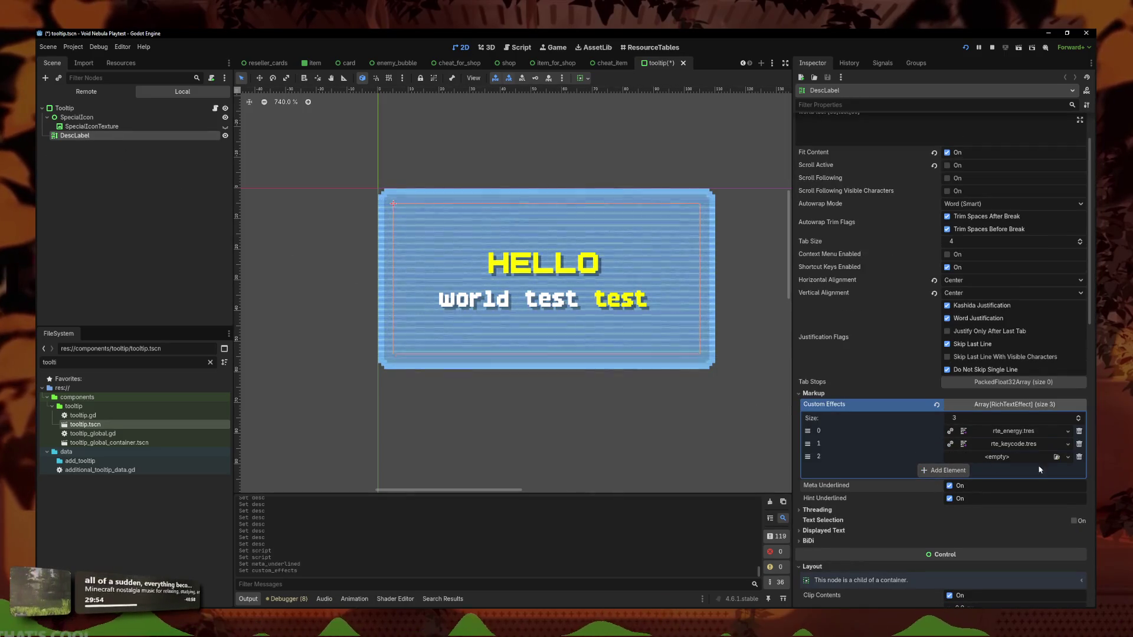
pyautogui.click(1068, 459)
pyautogui.click(1057, 494)
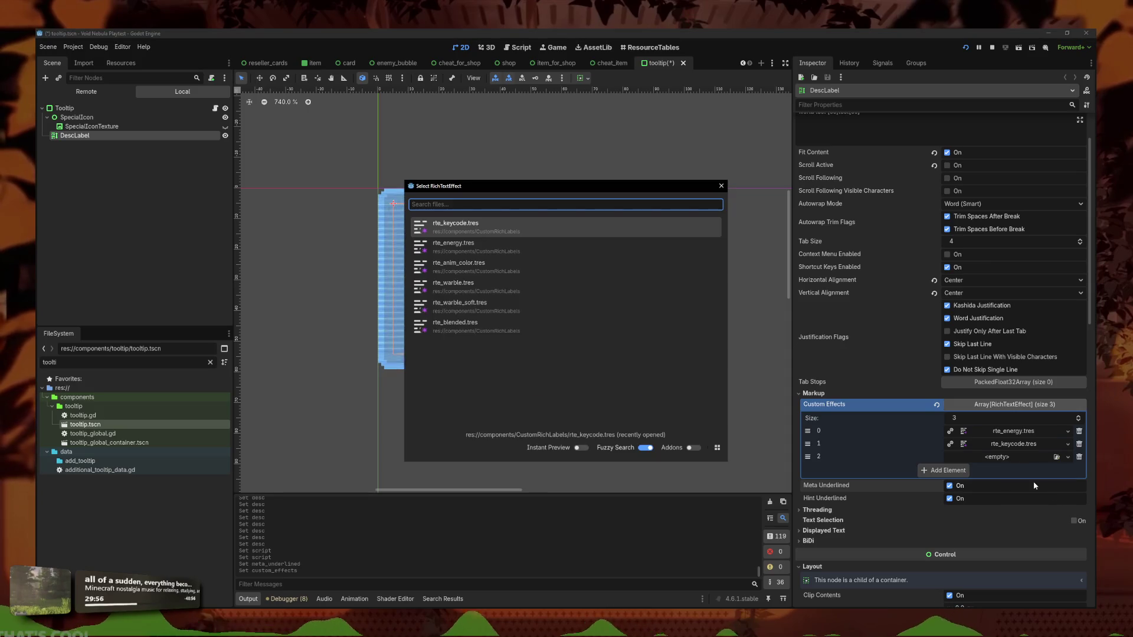
pyautogui.write('blen')
pyautogui.press('Return')
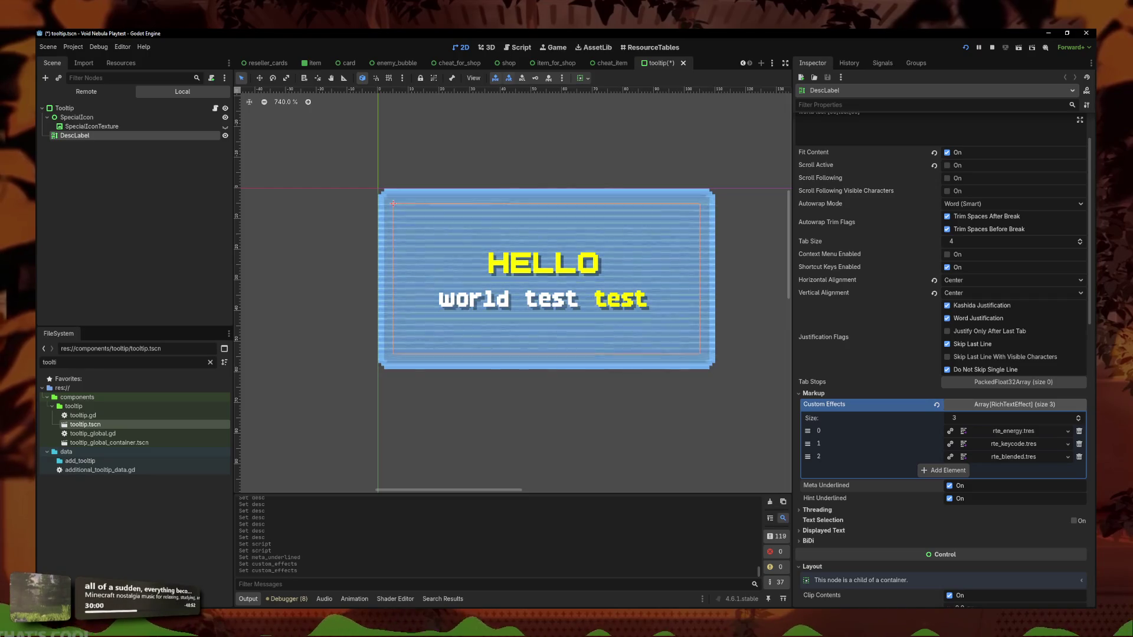
# Append a [blended]Hello World ![/blended] test line to DescLabel's Text
pyautogui.scroll(1, 728, 262)
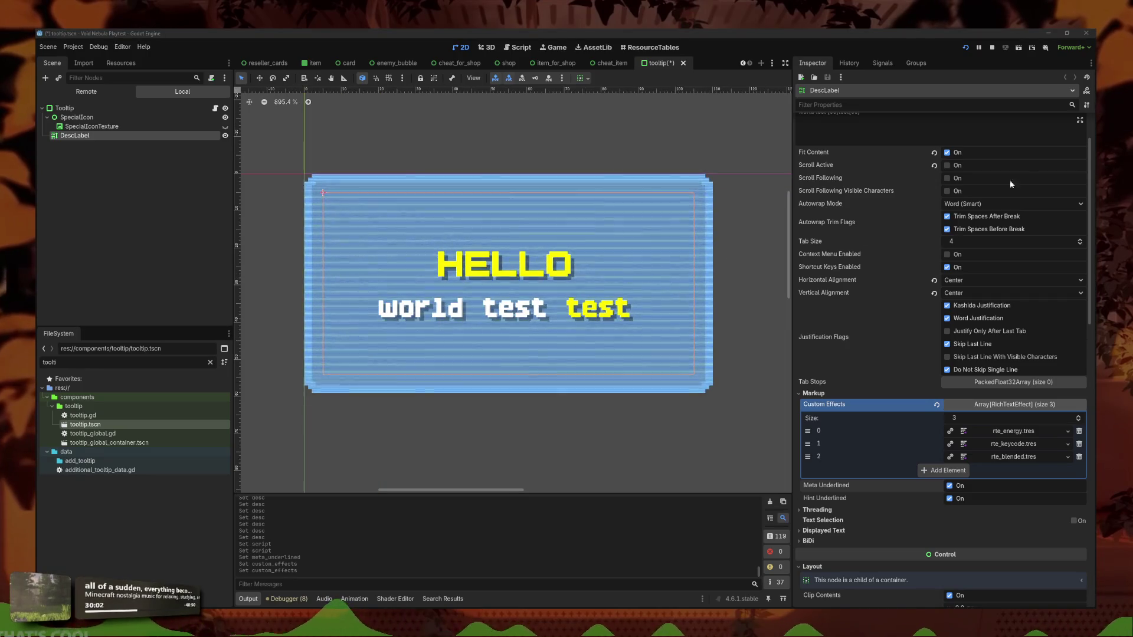
pyautogui.scroll(-2, 906, 236)
pyautogui.scroll(5, 906, 187)
pyautogui.write('[blended]Hello World ![/blended]')
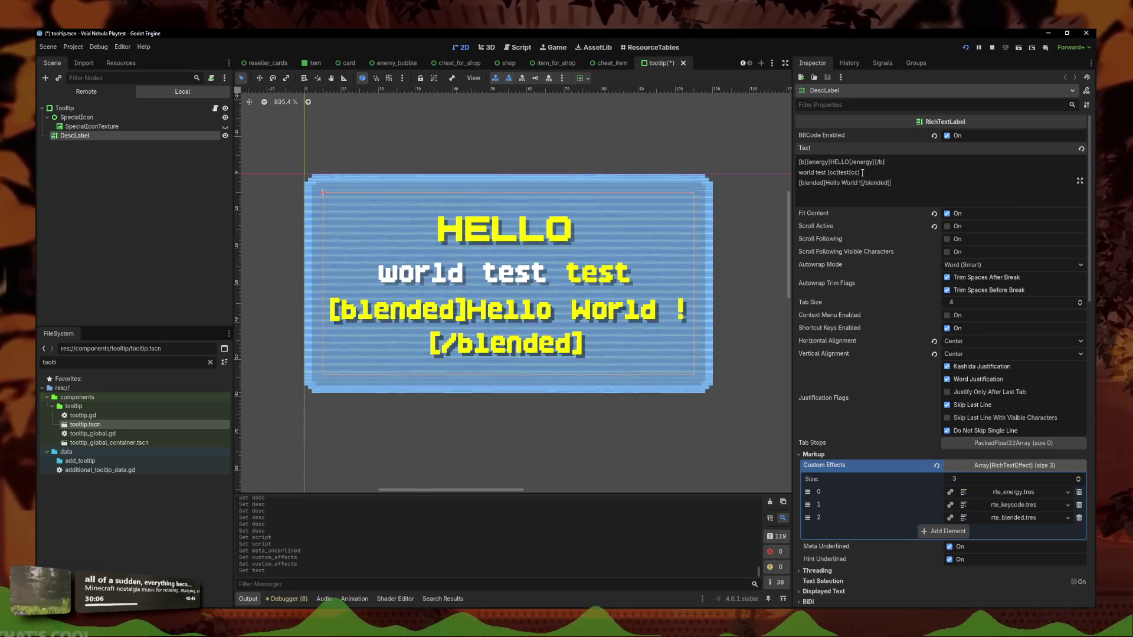
pyautogui.write('/')
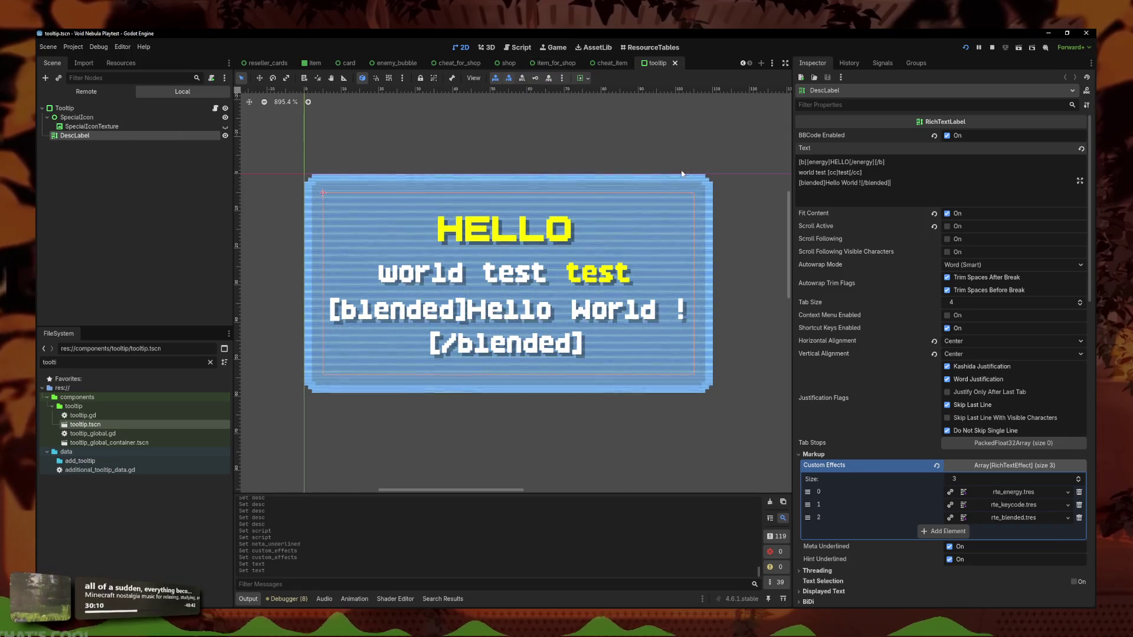
pyautogui.scroll(-5, 963, 471)
pyautogui.click(1012, 335)
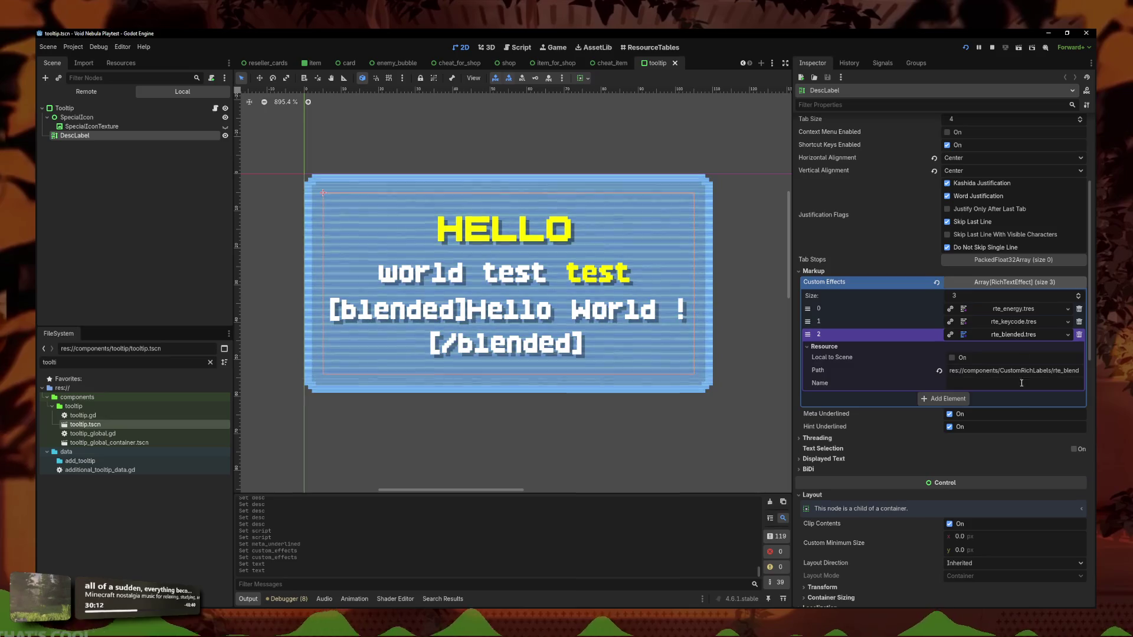
# Replace all of rte_blended.gd's code with the pasted blended rainbow lerp effect
pyautogui.click(1012, 335)
pyautogui.doubleClick(124, 363)
pyautogui.write('rte_')
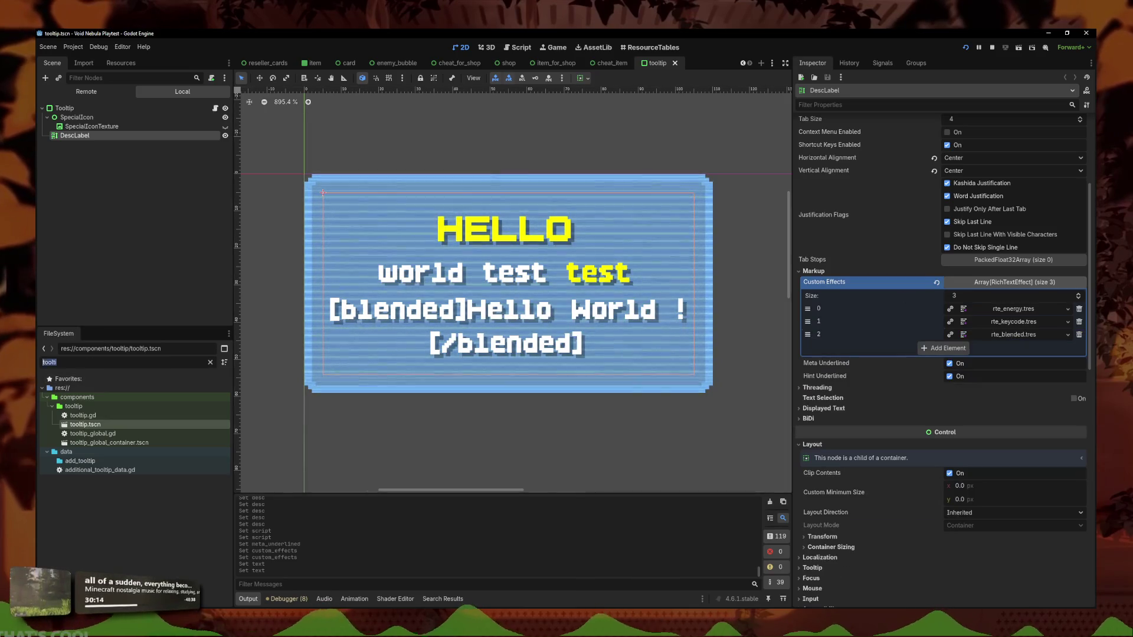
pyautogui.write('blen')
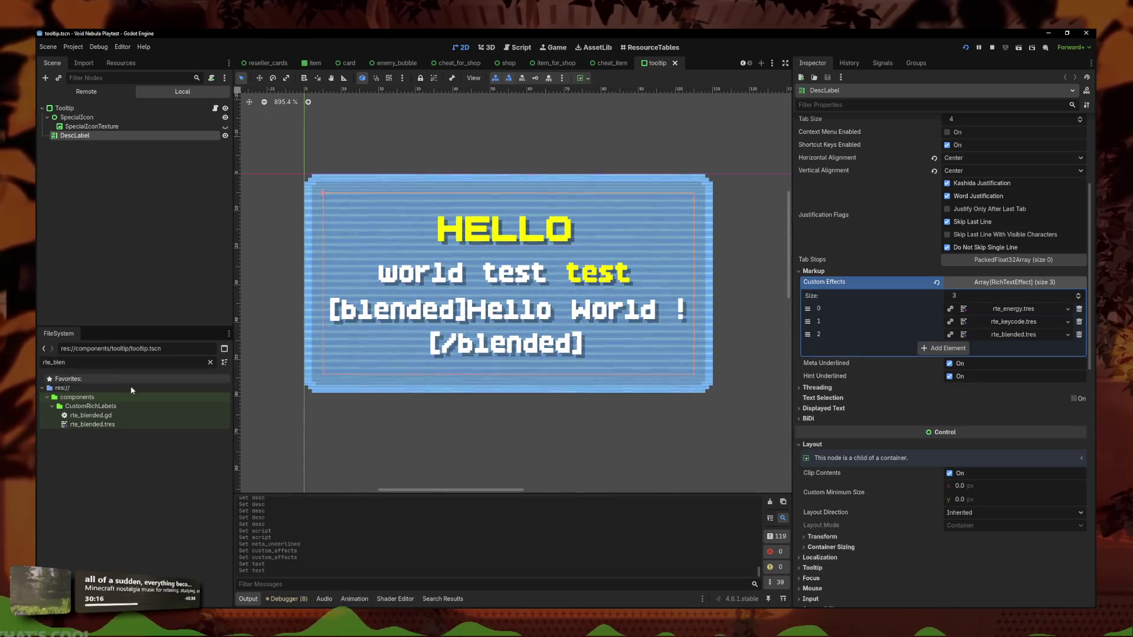
pyautogui.click(106, 425)
pyautogui.click(1016, 201)
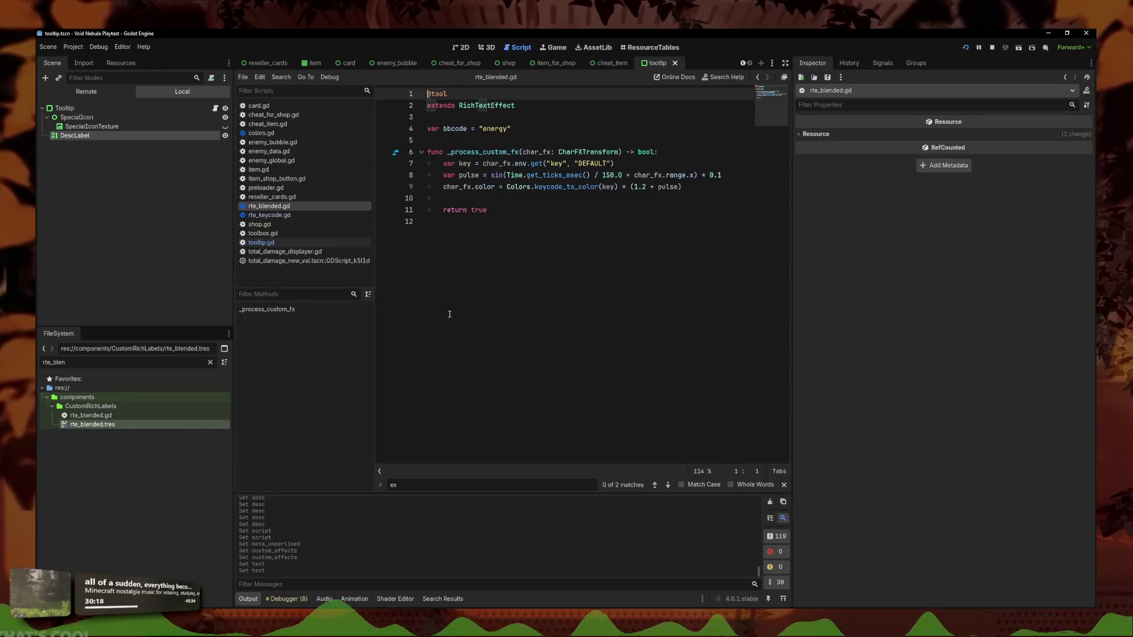
pyautogui.click(428, 221)
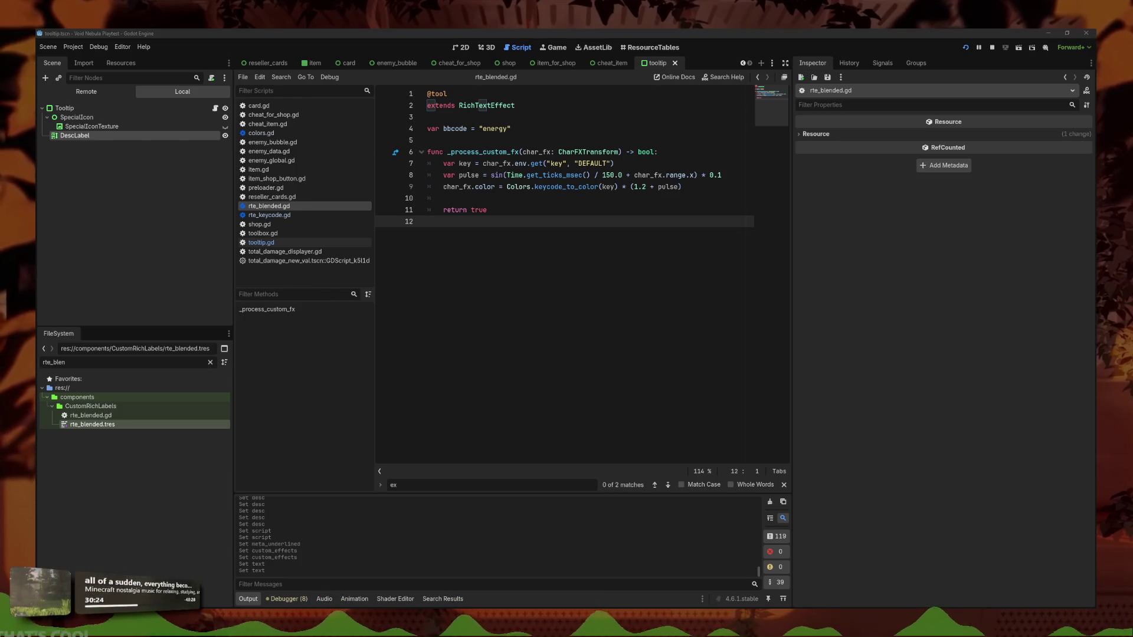
pyautogui.hotkey('ctrl', 'a')
pyautogui.hotkey('ctrl', 'v')
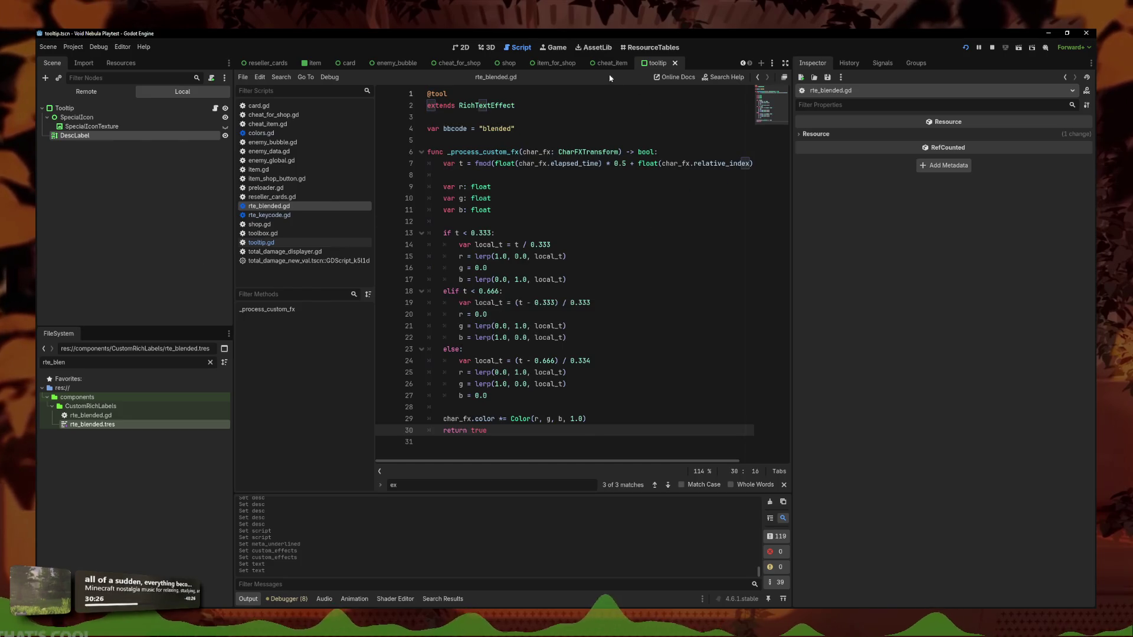
# Save the tooltip scene and close its tab
pyautogui.rightClick(656, 64)
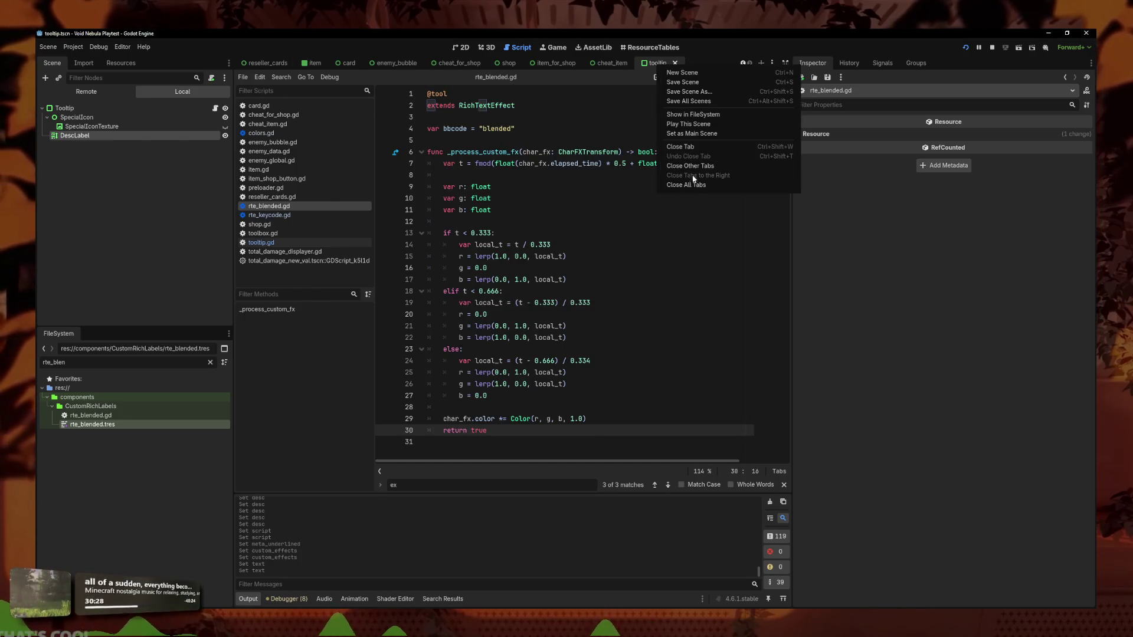
pyautogui.click(683, 82)
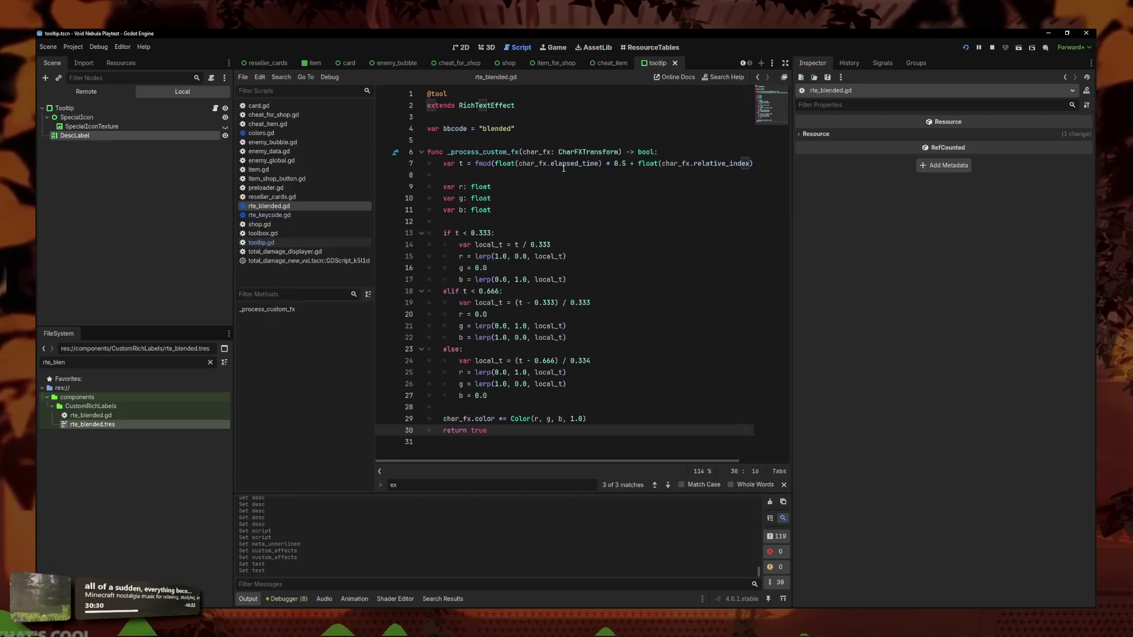
pyautogui.click(554, 198)
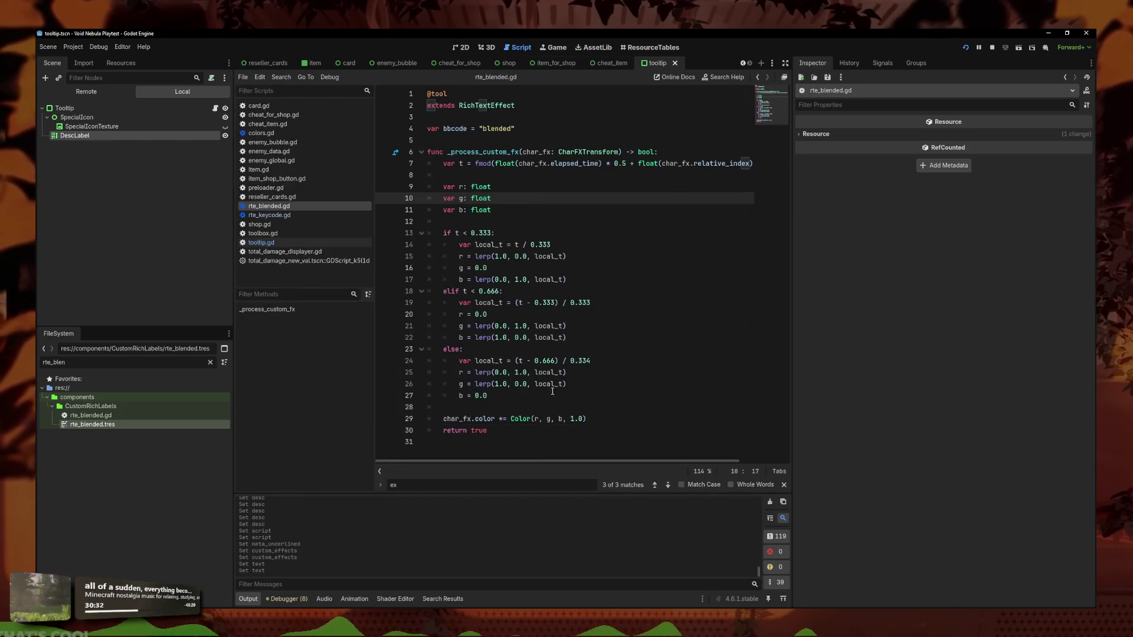
pyautogui.click(550, 315)
pyautogui.click(471, 43)
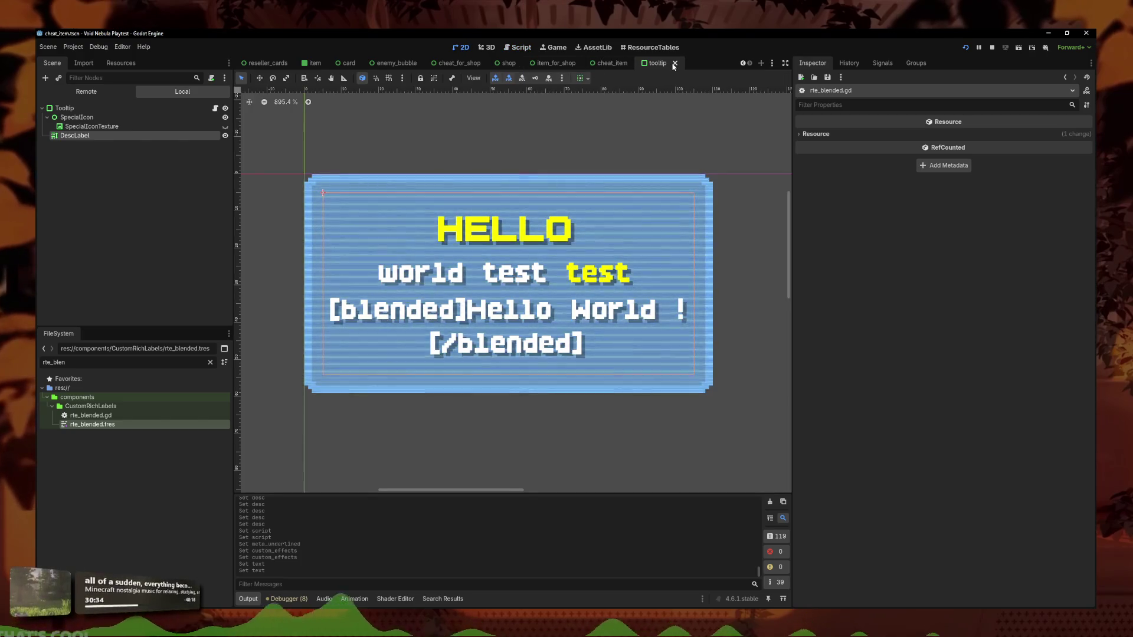
pyautogui.hotkey('ctrl', 'shift', 'w')
# Reopen tooltip.tscn and delete the [blended]Hello World test line from DescLabel's text
pyautogui.write('tool')
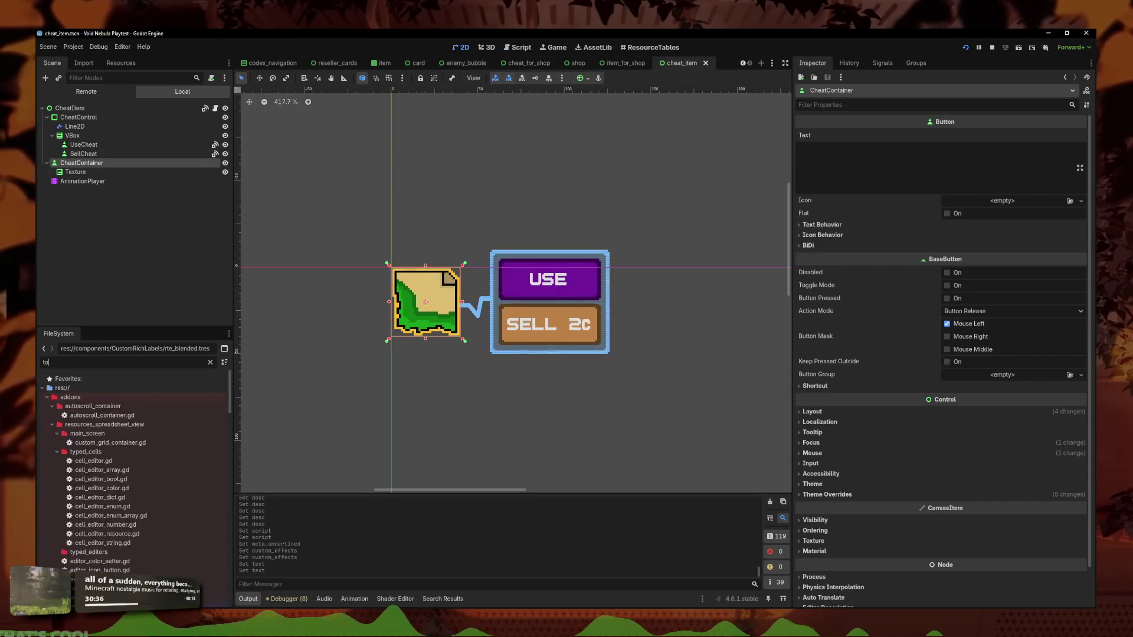
pyautogui.click(108, 452)
pyautogui.doubleClick(85, 443)
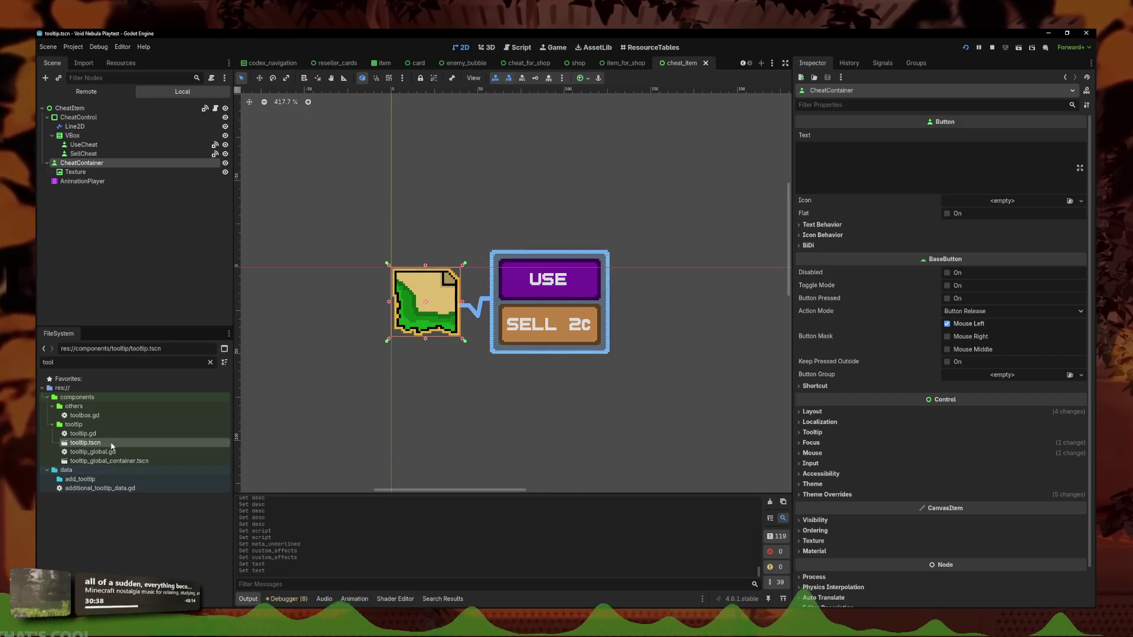
pyautogui.moveTo(809, 185); pyautogui.dragTo(863, 173)
pyautogui.press('BackSpace')
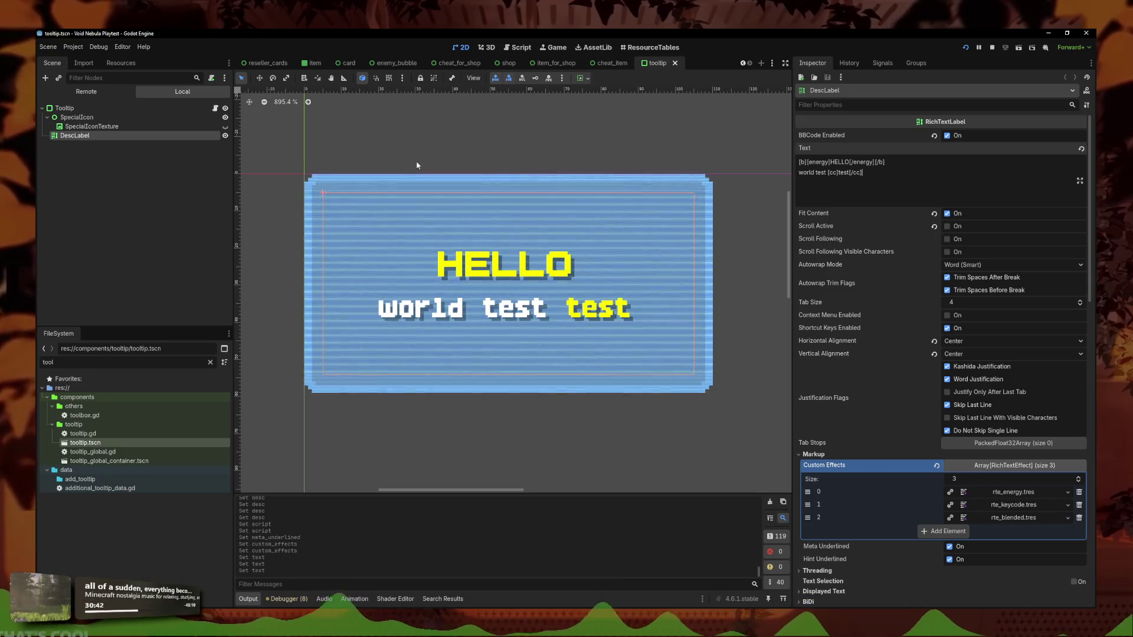
pyautogui.click(613, 64)
pyautogui.click(667, 63)
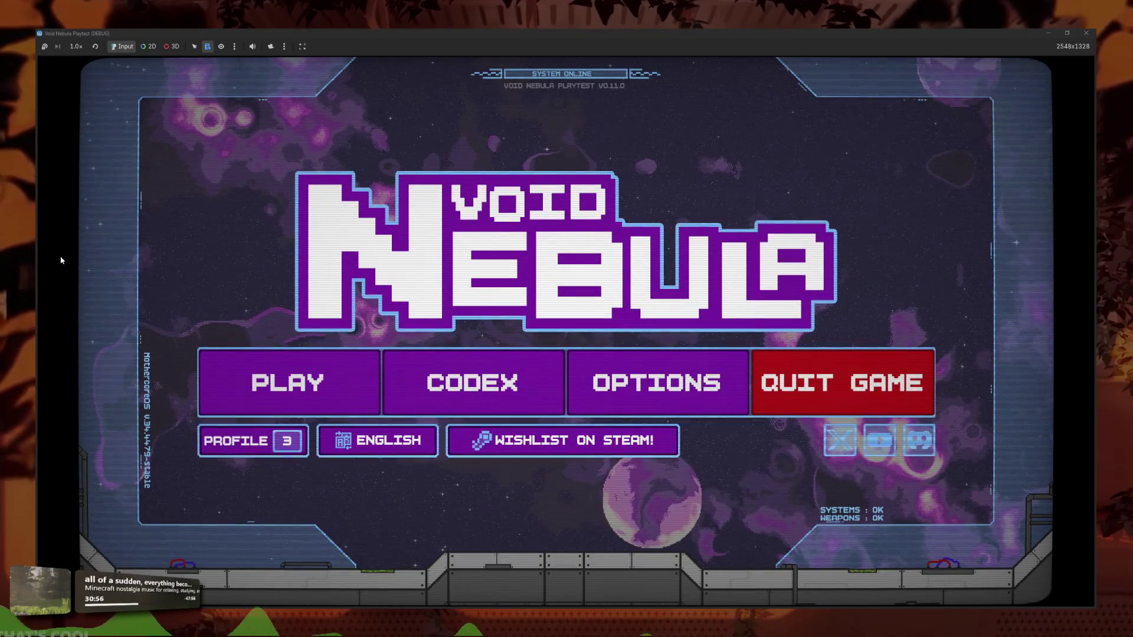
# Read the material tooltips on the Codex's Card Materials page, then stop the game
pyautogui.click(498, 385)
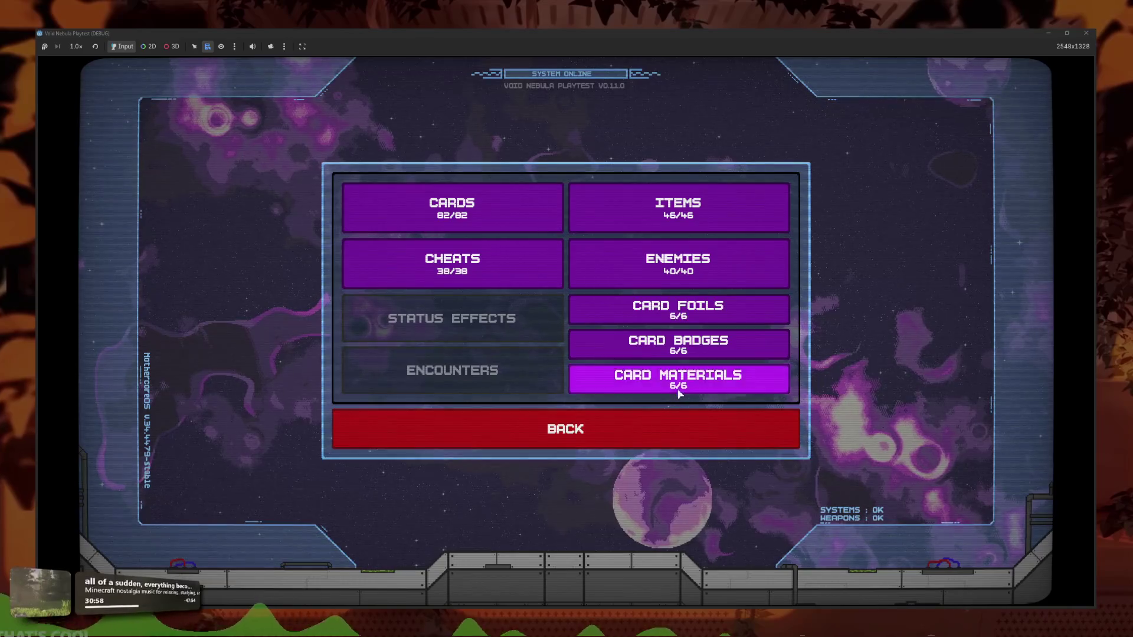
pyautogui.click(679, 386)
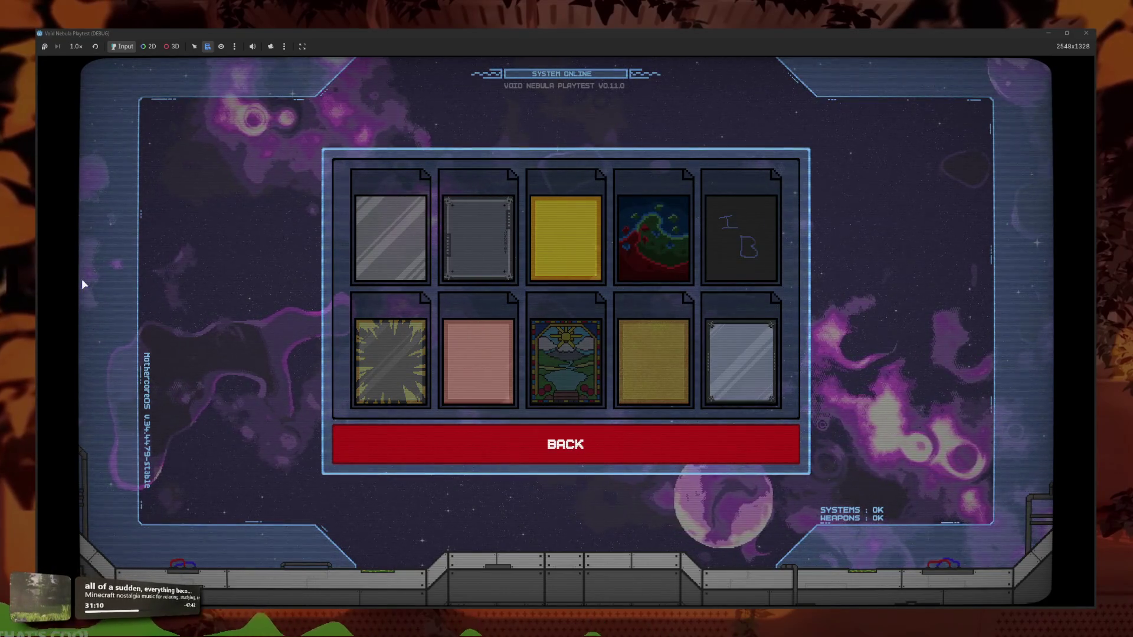
pyautogui.moveTo(753, 350)
pyautogui.moveTo(752, 251)
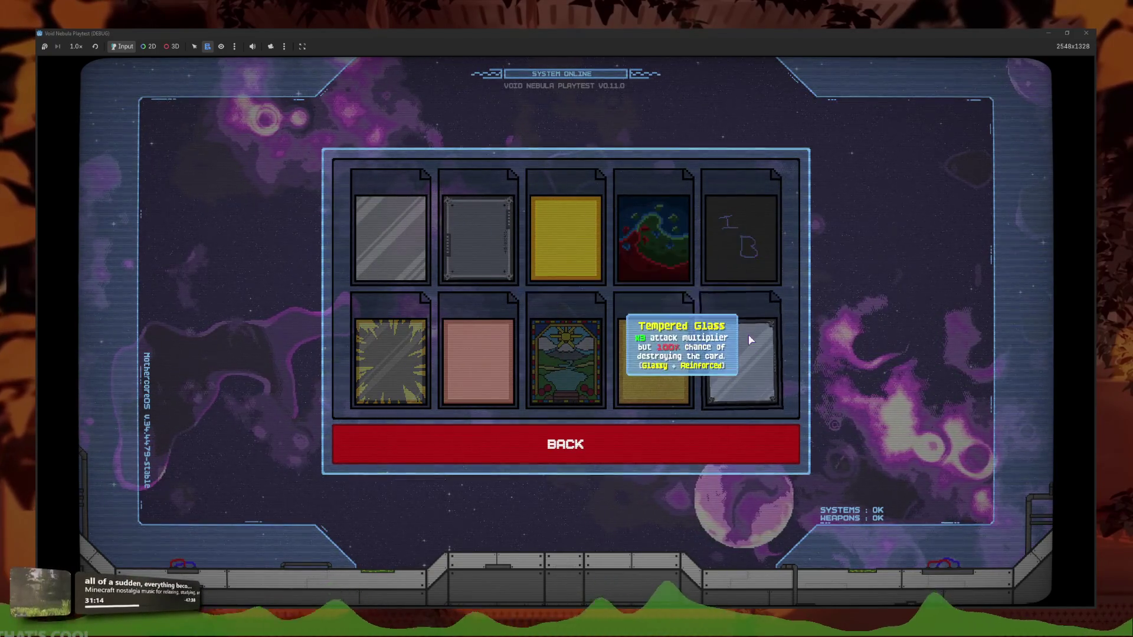
pyautogui.moveTo(586, 359)
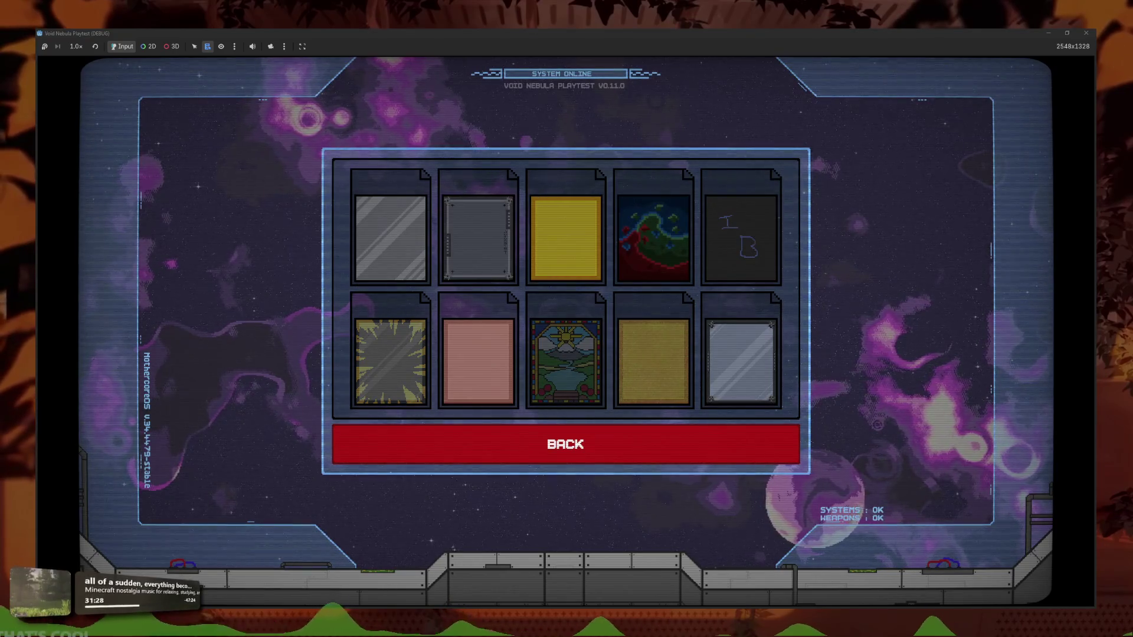
pyautogui.press('F8')
# Paste other code over tooltip.gd, then undo to restore its original contents
pyautogui.click(521, 49)
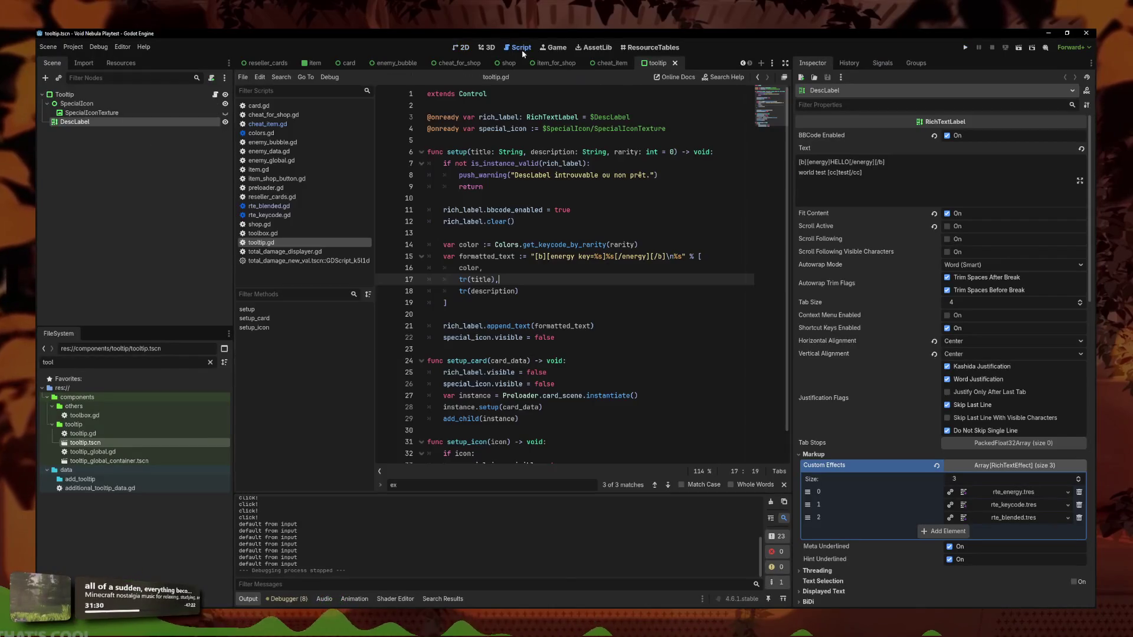
pyautogui.click(477, 252)
pyautogui.hotkey('ctrl', 'a')
pyautogui.write('@tool extends RichTextEffect  var bbcode = "blended"  func _process_custom_fx(char_fx: CharFXTransform) -> bool: \tvar t = fmod(float(char_fx.relative_index) * 0.15, 1.0)  \tvar r: float \tvar g: float \tvar b: float  \tif t < 0.333: \t\tvar local_t = t / 0.333 \t\tr = lerp(1.0, 0.0, local_t) \t\tg = 0.0 \t\tb = lerp(0.0, 1.0, local_t) \telif t < 0.666: \t\tvar local_t = (t - 0.333) / 0.333 \t\tr = 0.0 \t\tg = lerp(0.0, 1.0, local_t) \t\tb = lerp(1.0, 0.0, local_t) \telse: \t\tvar local_t = (t - 0.666) / 0.334 \t\tr = lerp(0.0, 1.0, local_t) \t\tg = lerp(1.0, 0.0, local_t) \t\tb = 0.0  \tchar_fx.color *= Color(r, g, b, 1.0) \treturn true')
pyautogui.hotkey('ctrl', 'z')
# Make rte_blended.gd use fmod(relative_index × 0.15, 1.0) for colour, then run the game
pyautogui.click(269, 206)
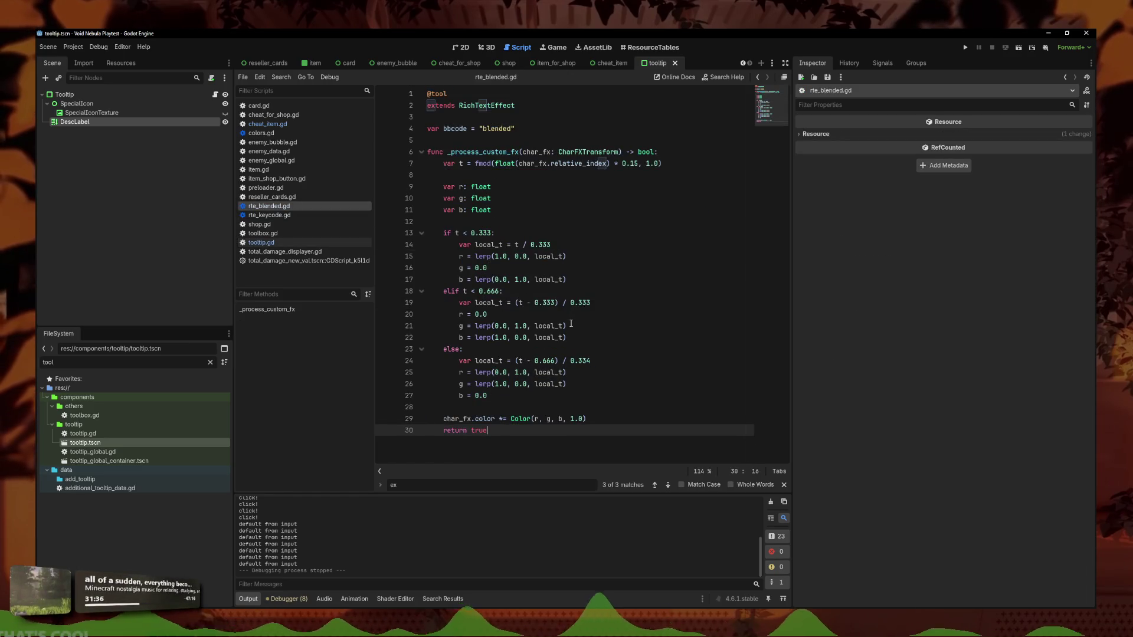
pyautogui.hotkey('ctrl', 'a')
pyautogui.hotkey('ctrl', 'v')
pyautogui.hotkey('ctrl', 'z')
pyautogui.hotkey('ctrl', 'z')
pyautogui.hotkey('ctrl', 'z')
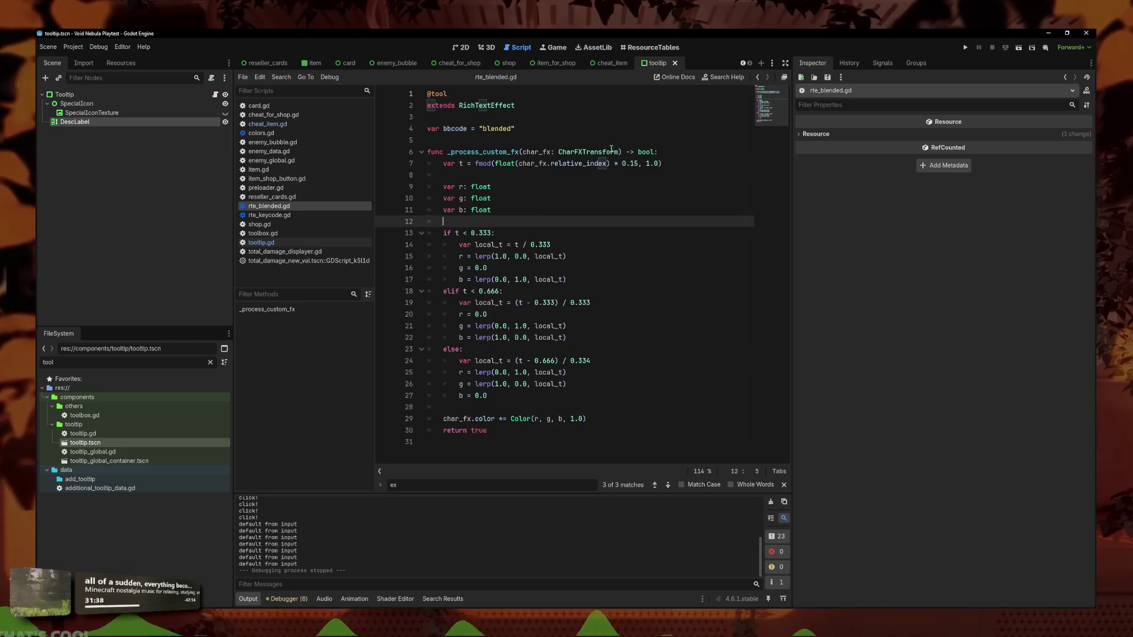
pyautogui.click(966, 46)
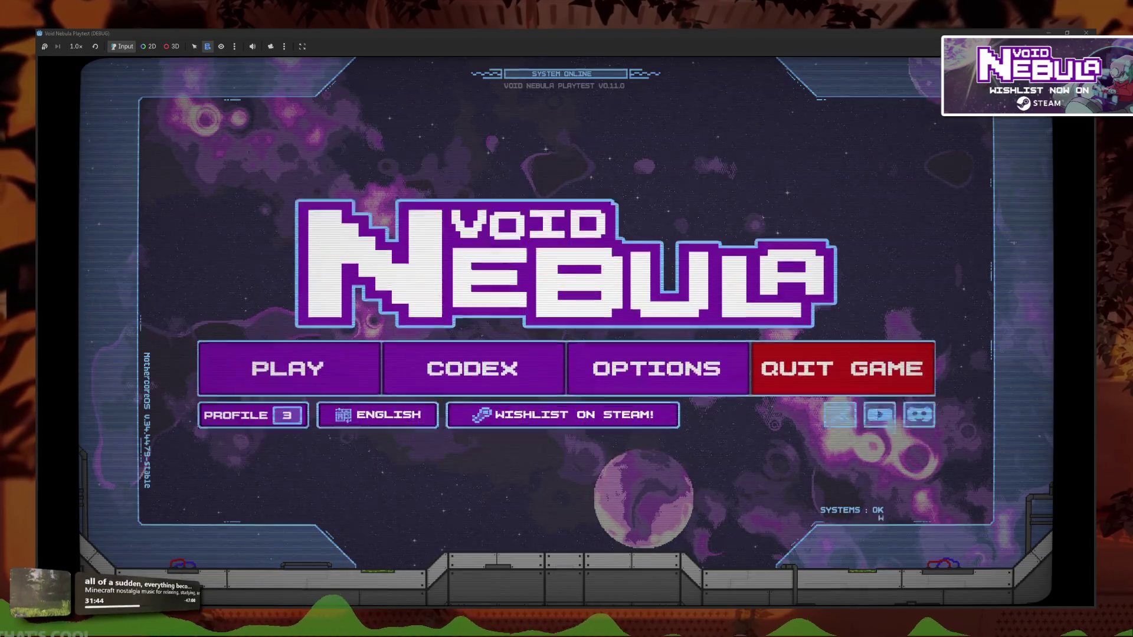
# Read the Stained Glass tooltip under Codex > Card Materials, then close the game window
pyautogui.click(436, 394)
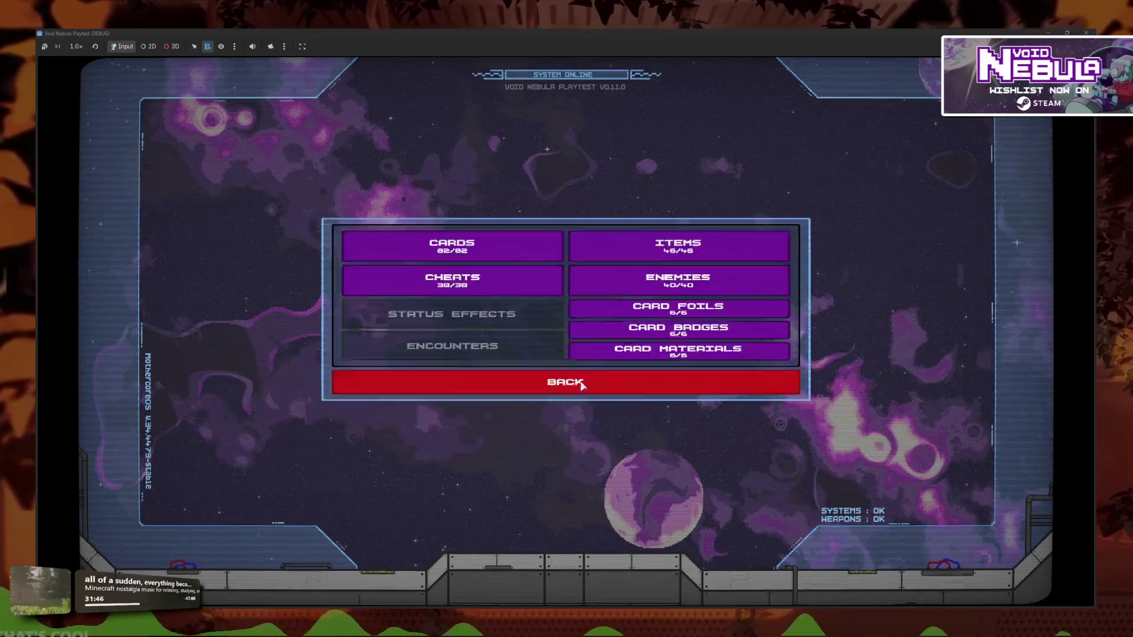
pyautogui.click(590, 378)
pyautogui.moveTo(599, 338)
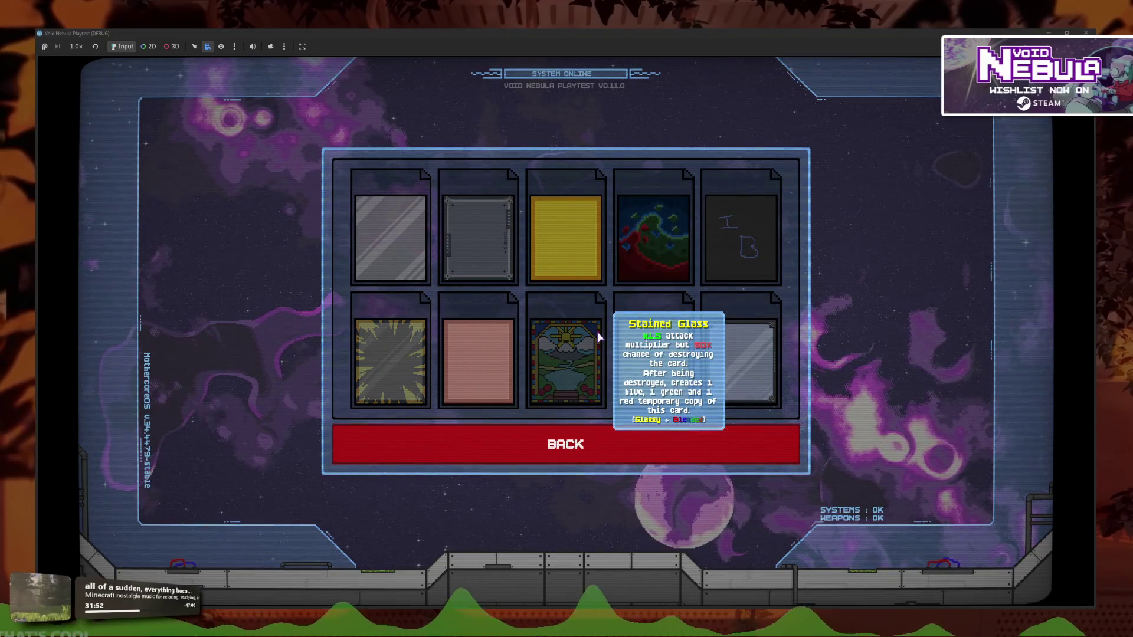
pyautogui.click(1086, 32)
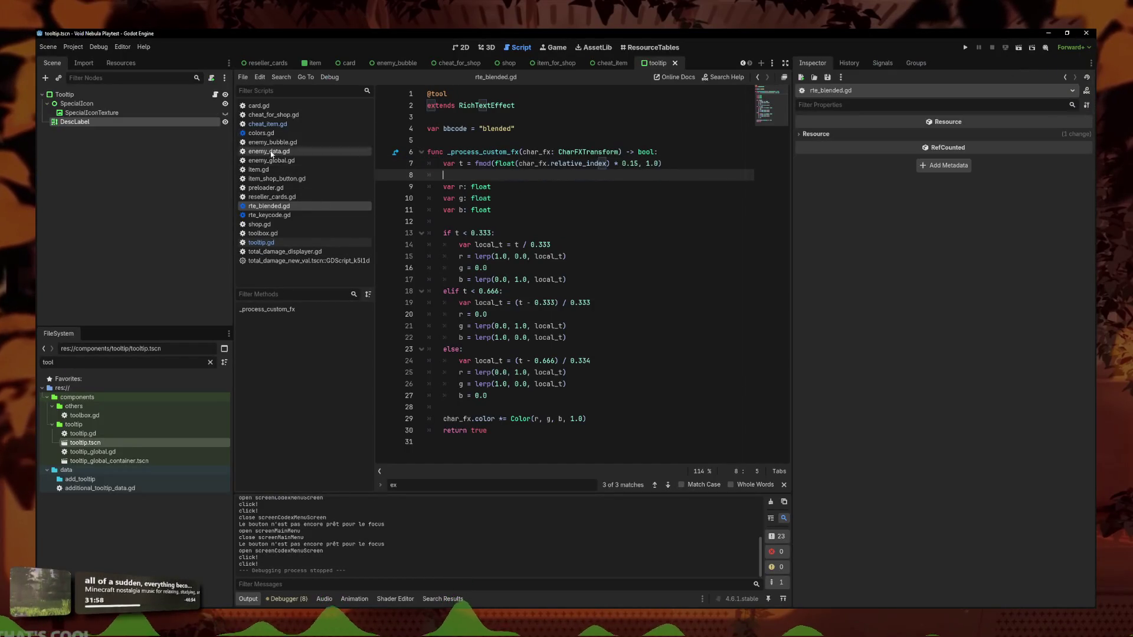
# In colors.gd, add a '"REIN": return reinforced' entry after the RECU line
pyautogui.click(261, 133)
pyautogui.scroll(-15, 584, 295)
pyautogui.click(587, 364)
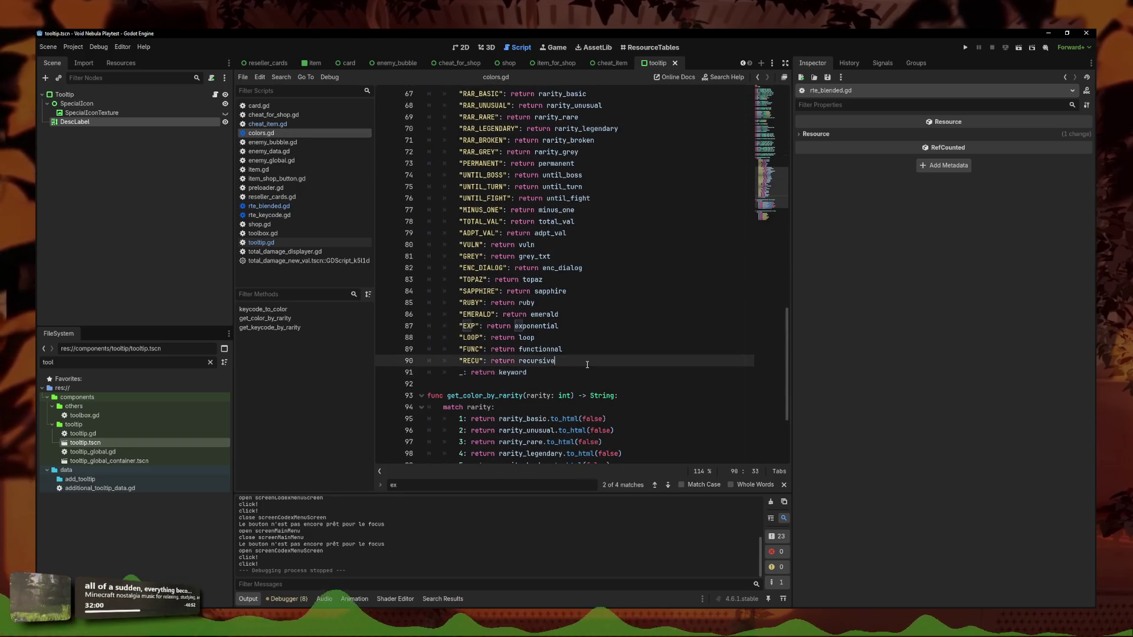
pyautogui.press('Return')
pyautogui.write('"REIN": re')
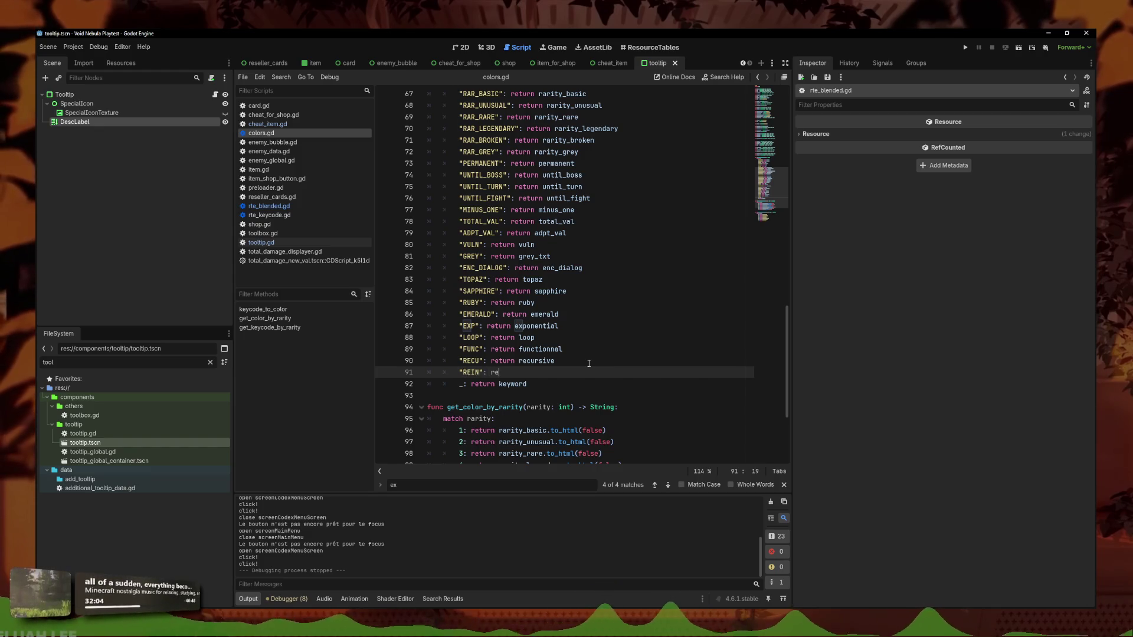
pyautogui.write('turn rei')
pyautogui.press('Return')
pyautogui.press('Return')
pyautogui.write('"GLASS')
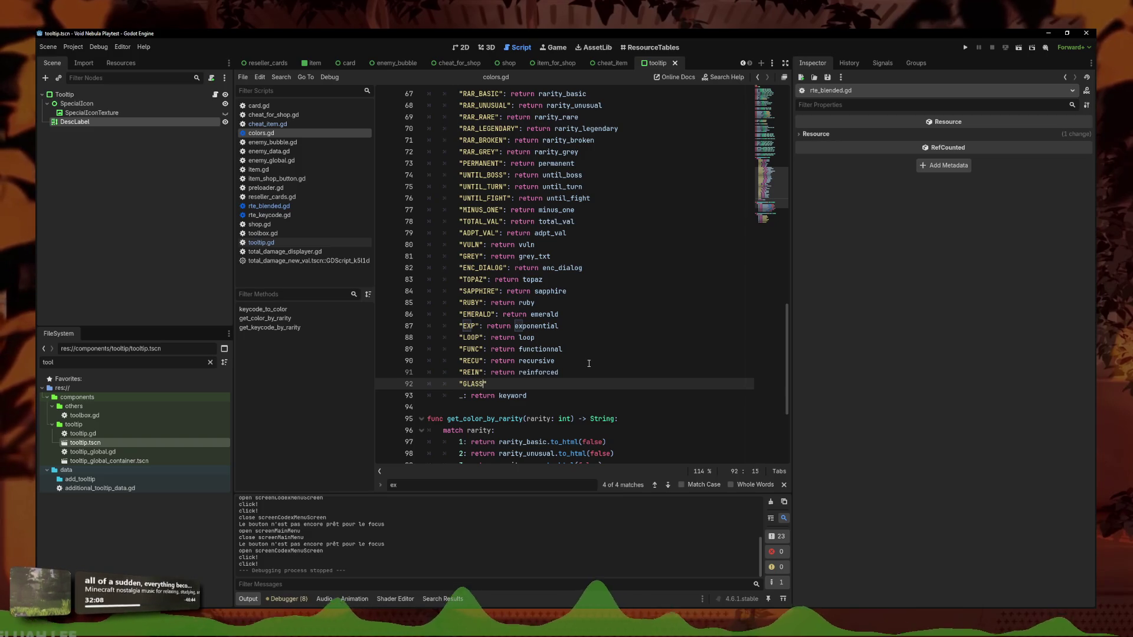
# Add '"GLASS": return glassy' below it, save colors.gd, and launch the game
pyautogui.write('"')
pyautogui.press('BackSpace')
pyautogui.press('BackSpace')
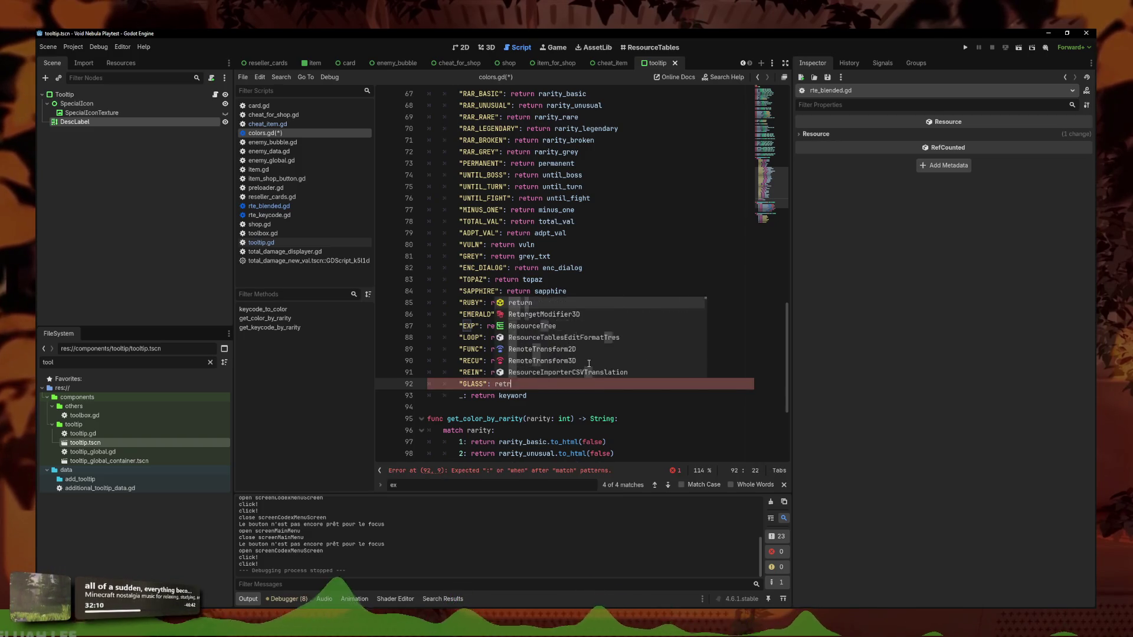
pyautogui.press('BackSpace')
pyautogui.write('urn glassy')
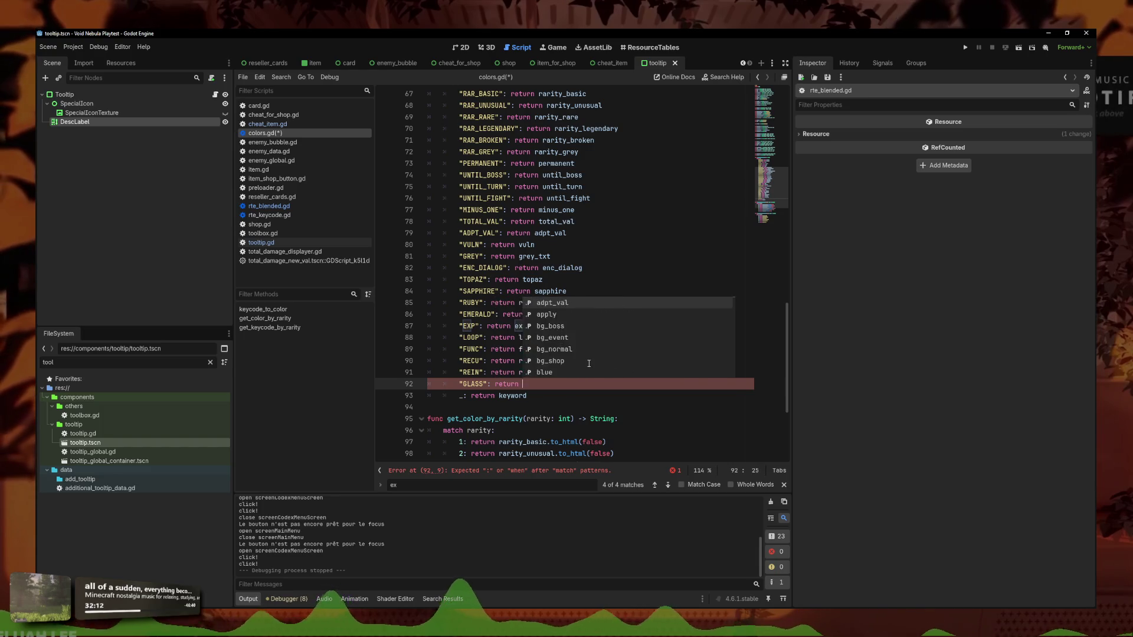
pyautogui.hotkey('ctrl', 's')
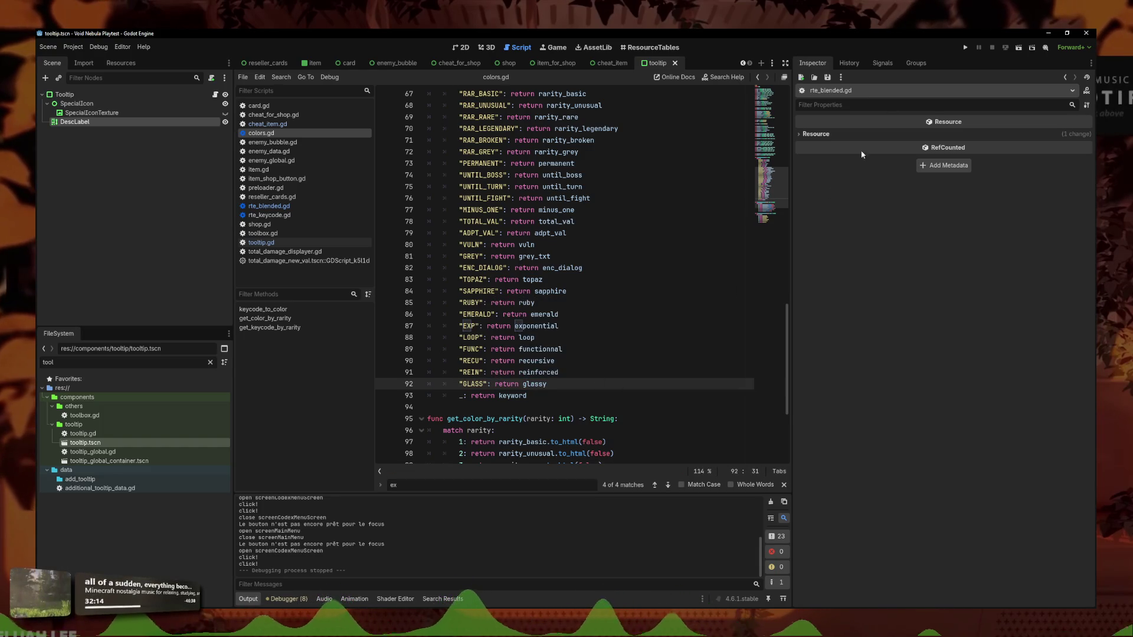
pyautogui.click(967, 47)
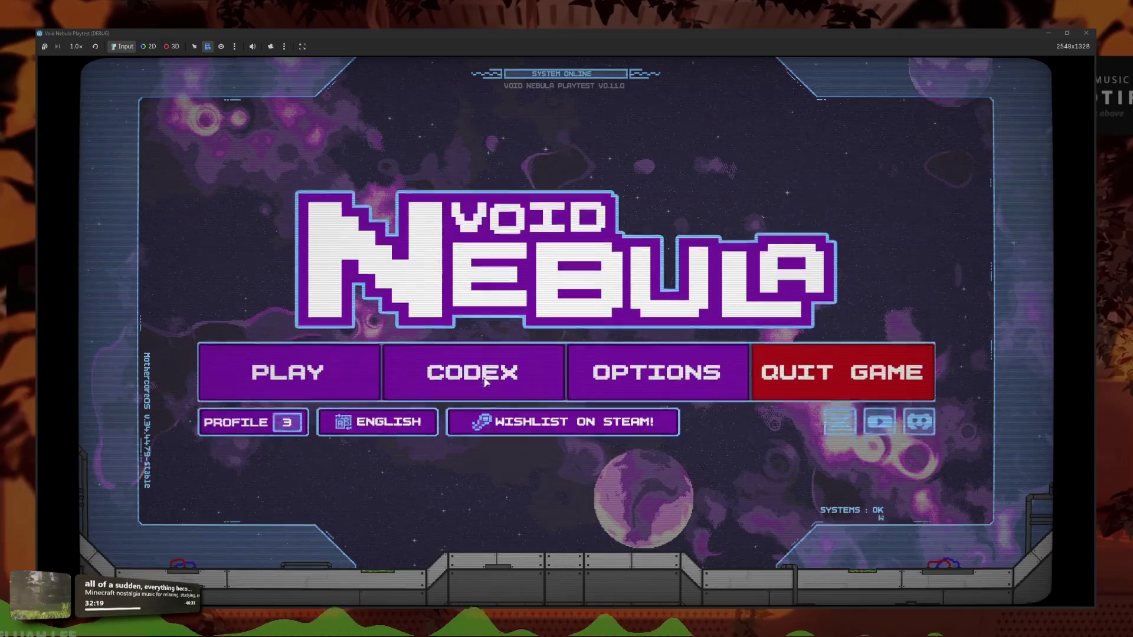
# View the Stained Glass tooltip in Codex > Card Materials, stop the game, and return to rte_blended.gd
pyautogui.click(485, 382)
pyautogui.click(653, 380)
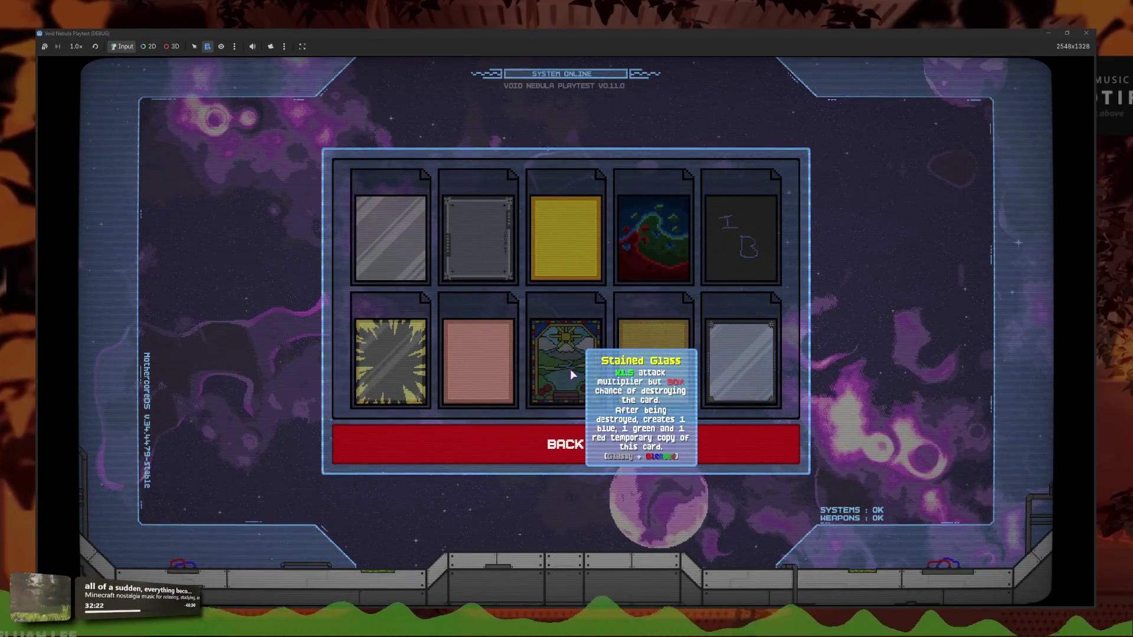
pyautogui.moveTo(644, 250)
pyautogui.moveTo(728, 374)
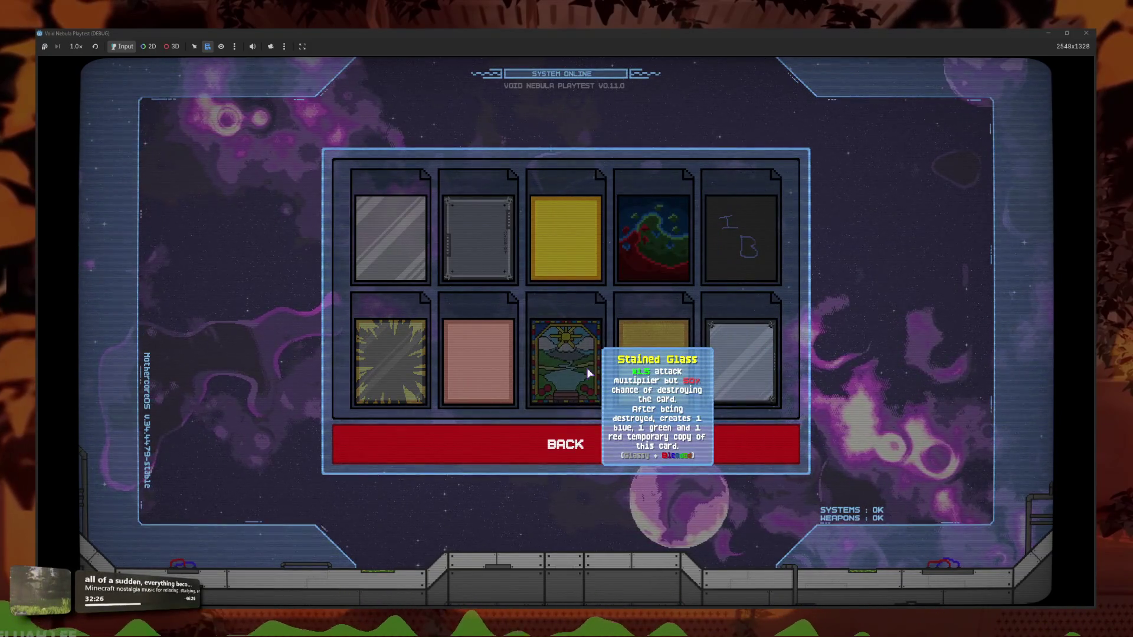
pyautogui.press('F8')
pyautogui.click(269, 206)
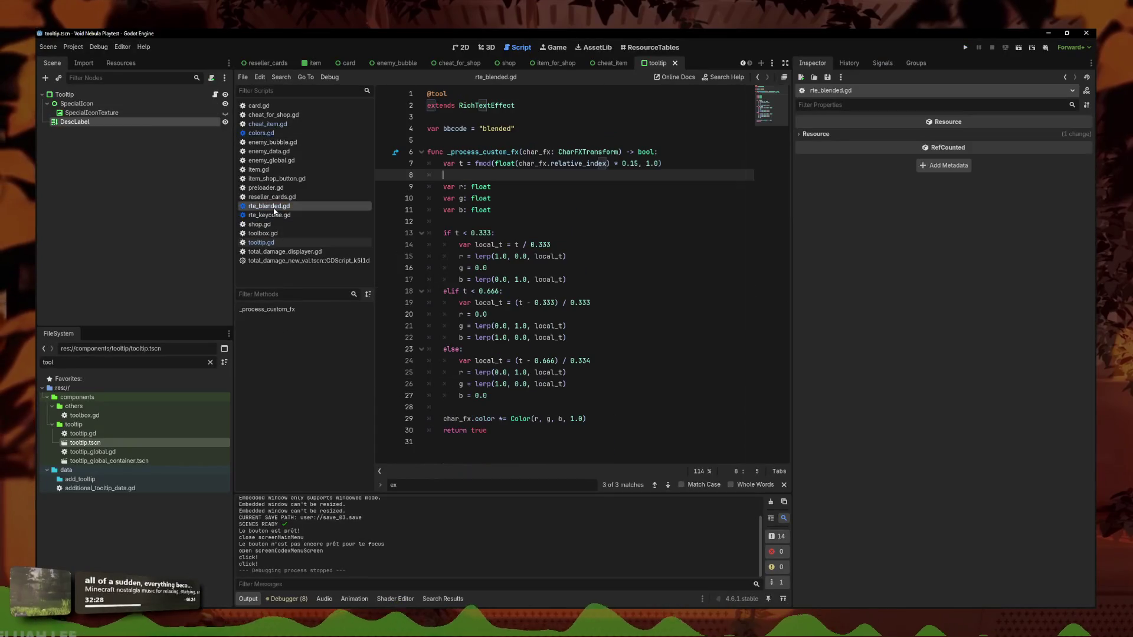
# Change rte_blended.gd line 7's per-character step from 0.15 to 0.10 and run the project
pyautogui.click(555, 286)
pyautogui.press('Down')
pyautogui.press('Down')
pyautogui.press('Down')
pyautogui.press('End')
pyautogui.click(606, 323)
pyautogui.click(519, 338)
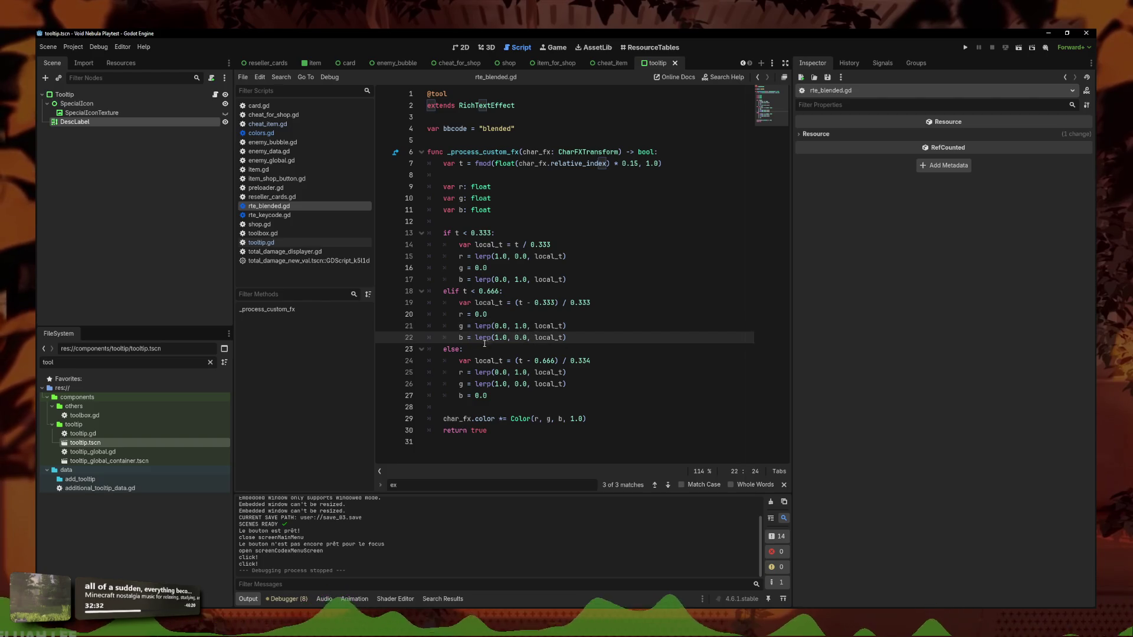
pyautogui.click(587, 326)
pyautogui.click(512, 418)
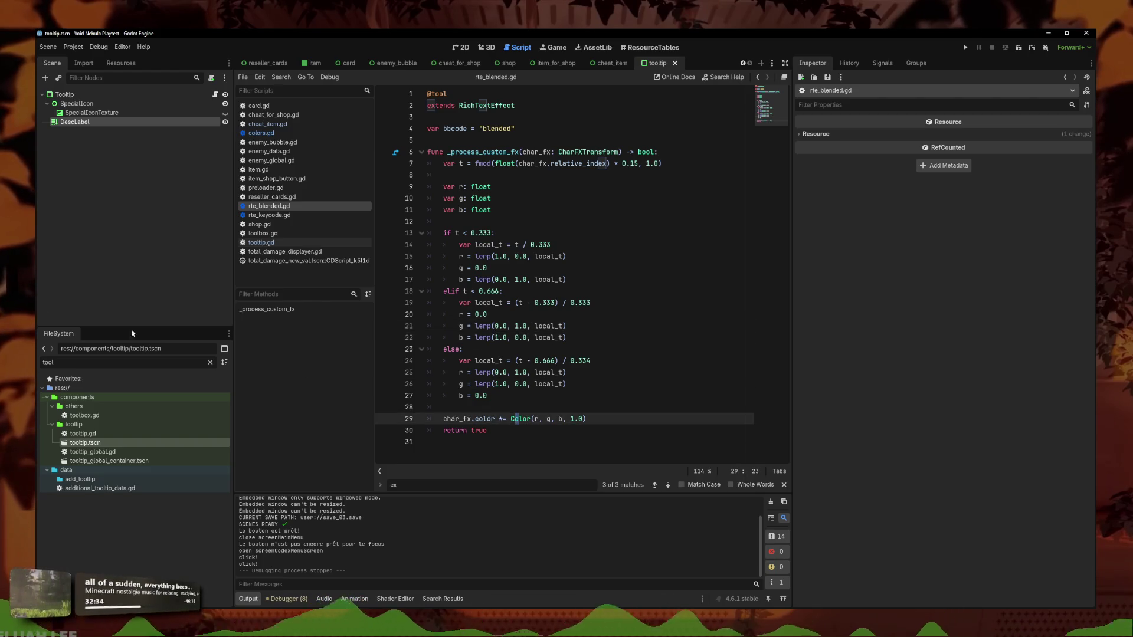
pyautogui.click(613, 172)
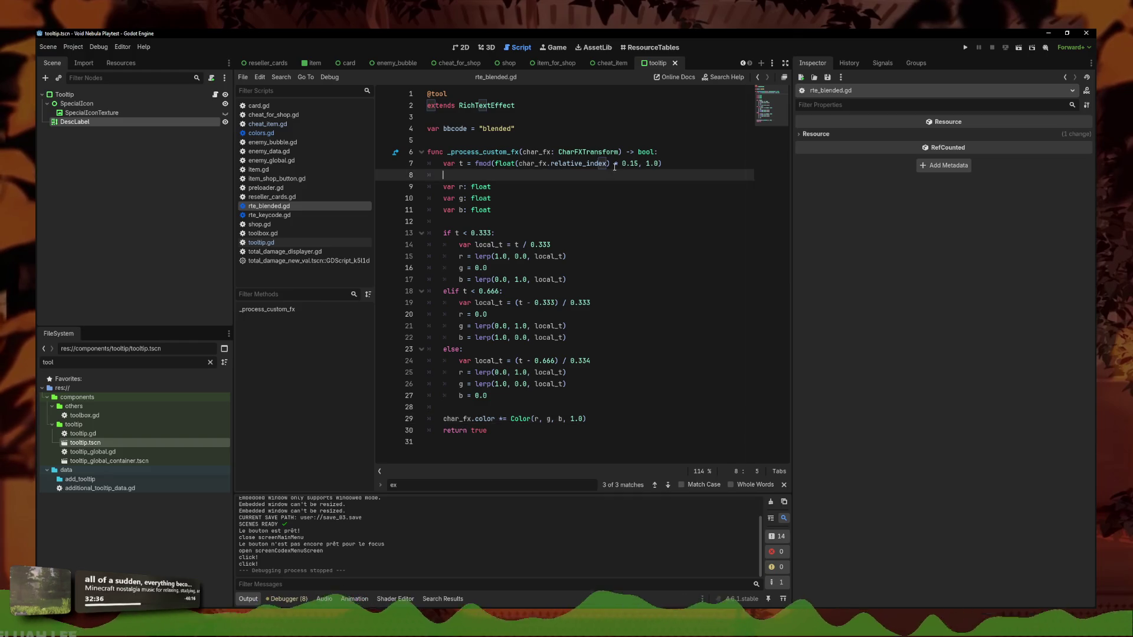
pyautogui.click(638, 164)
pyautogui.write('20')
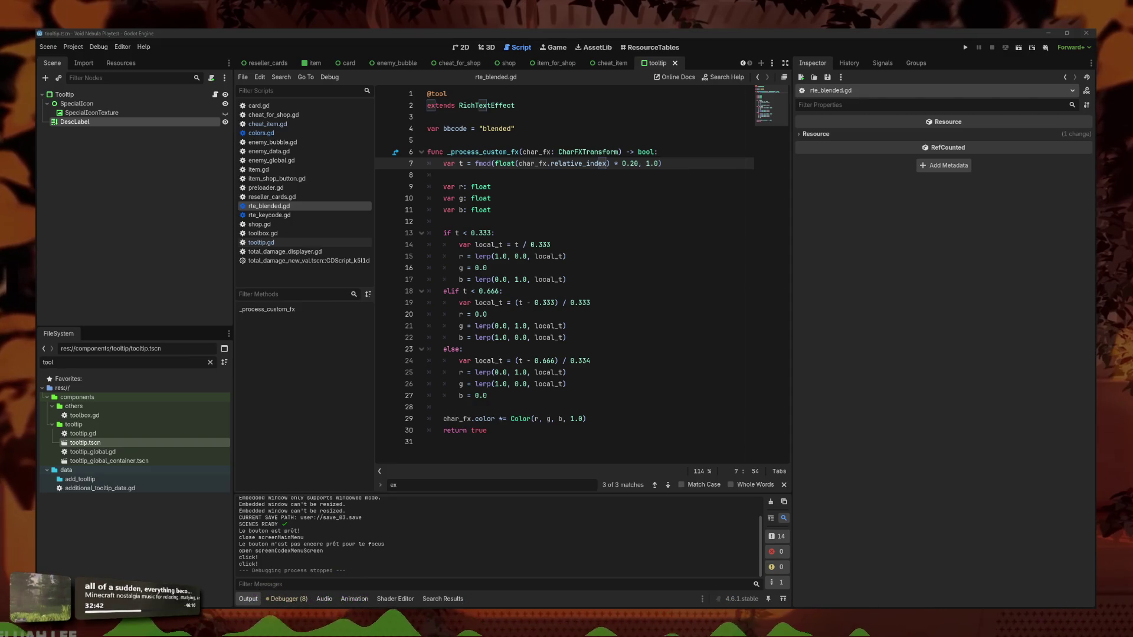
pyautogui.click(630, 163)
pyautogui.write('1')
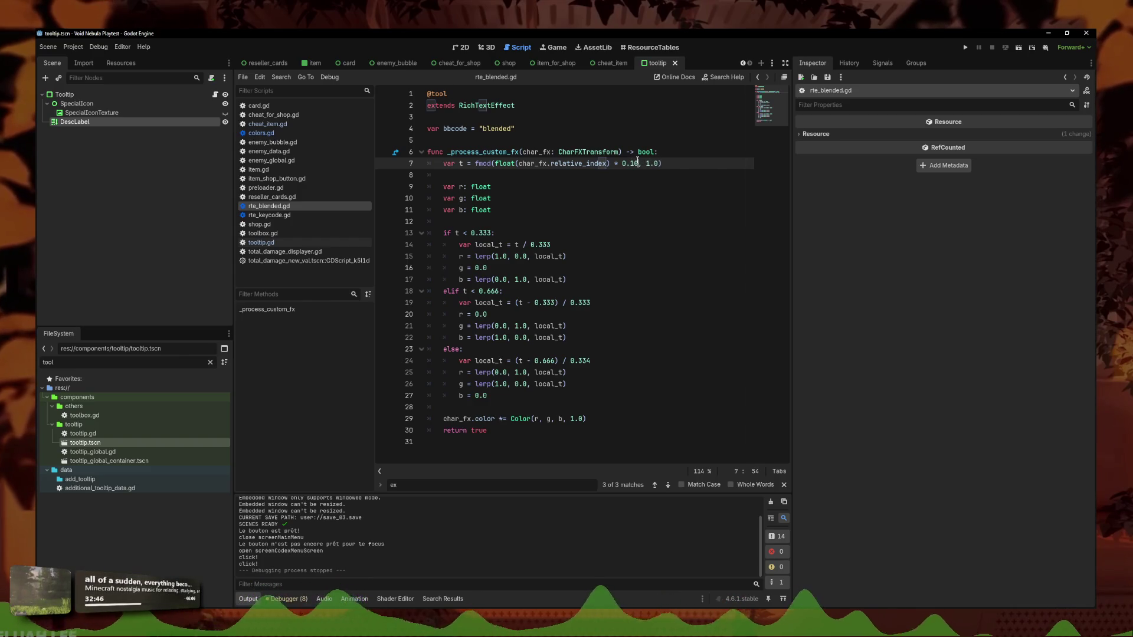
pyautogui.click(964, 48)
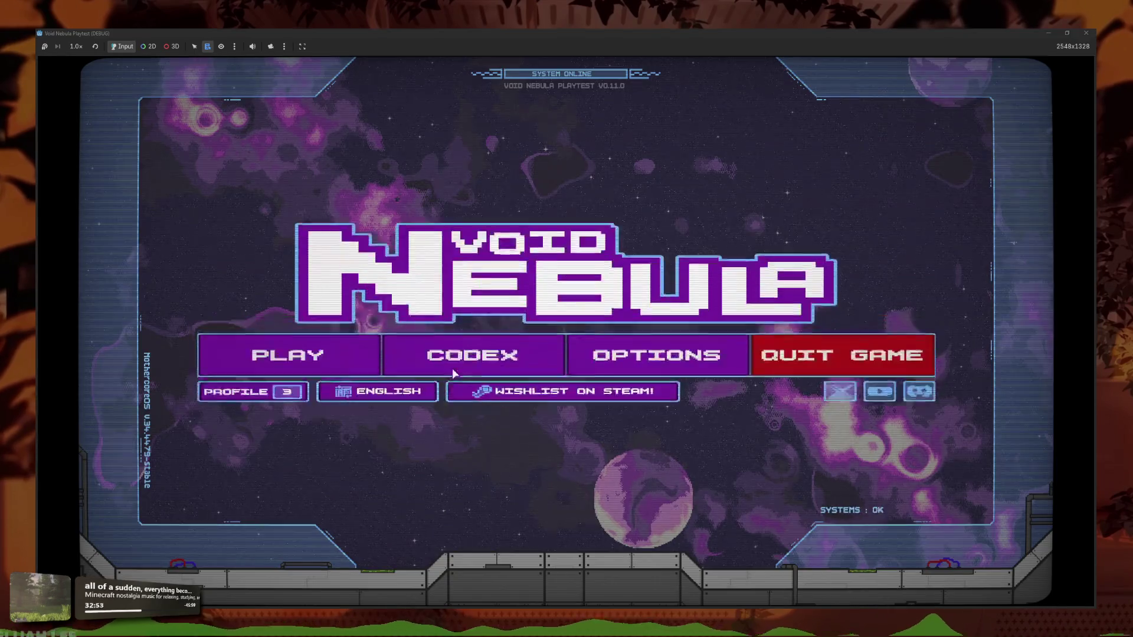
# Show the Stained Glass tooltip's blended text in Codex > Card Materials, then stop the playtest
pyautogui.click(466, 357)
pyautogui.click(602, 384)
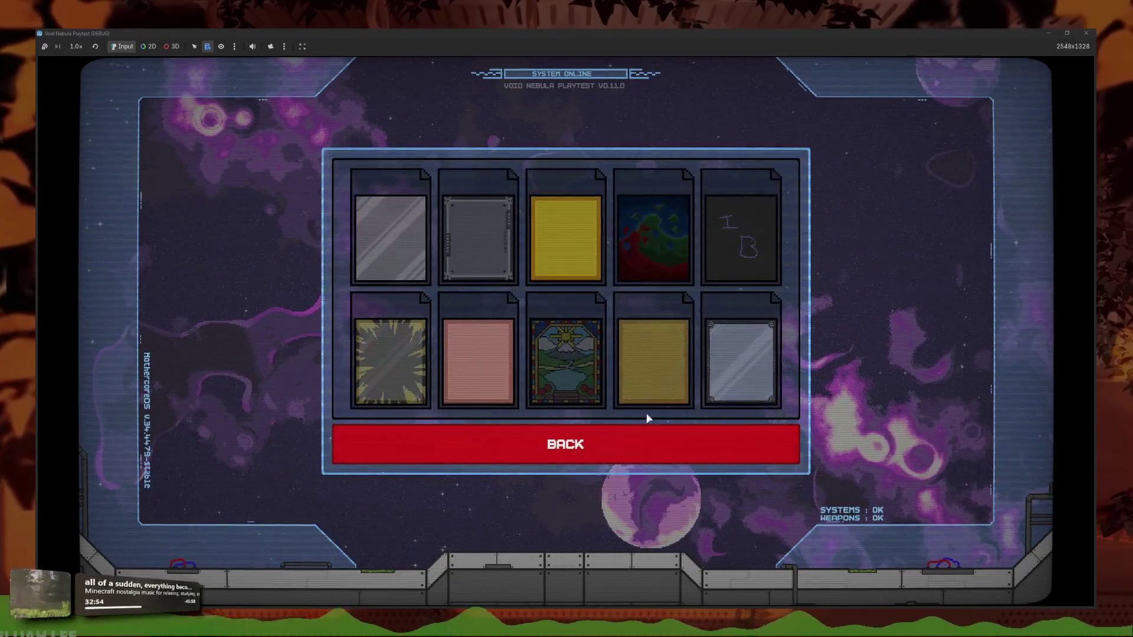
pyautogui.moveTo(573, 375)
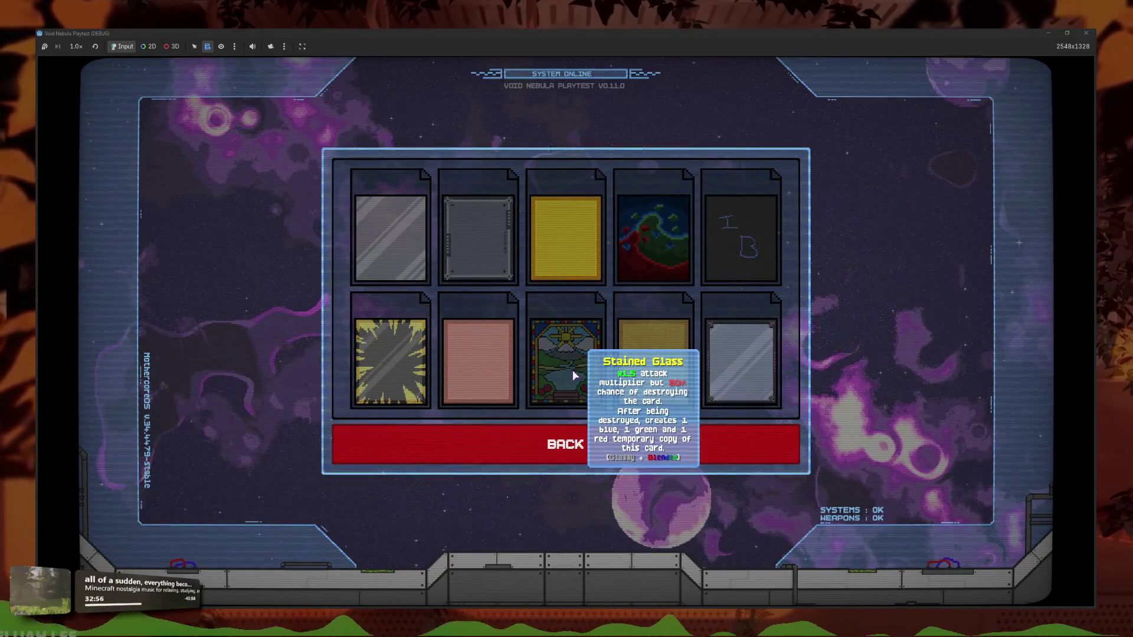
pyautogui.press('F8')
# Edit the lerp values on lines 15–22 of rte_blended.gd, removing the 1.0 endpoints
pyautogui.click(592, 264)
pyautogui.moveTo(488, 430); pyautogui.dragTo(419, 164)
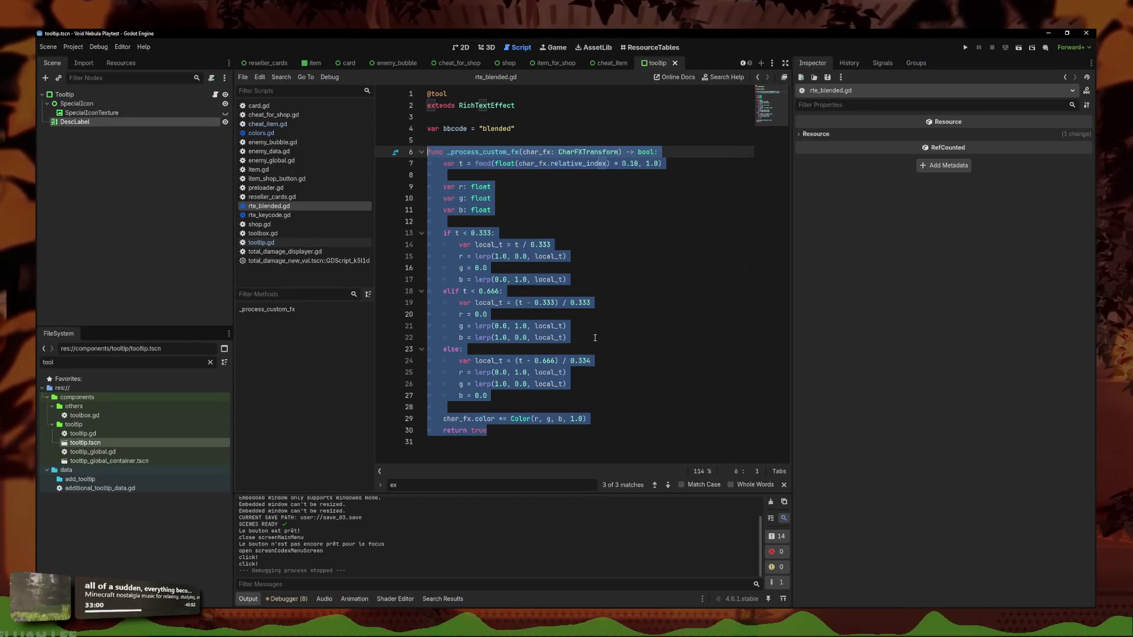
pyautogui.click(514, 338)
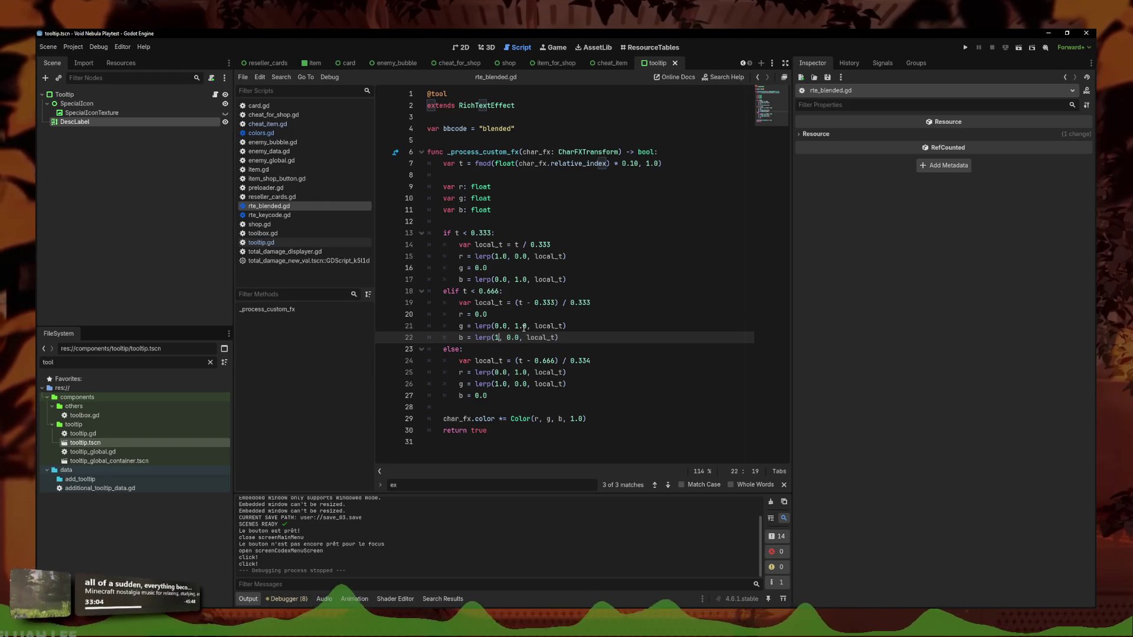
pyautogui.write('0.8')
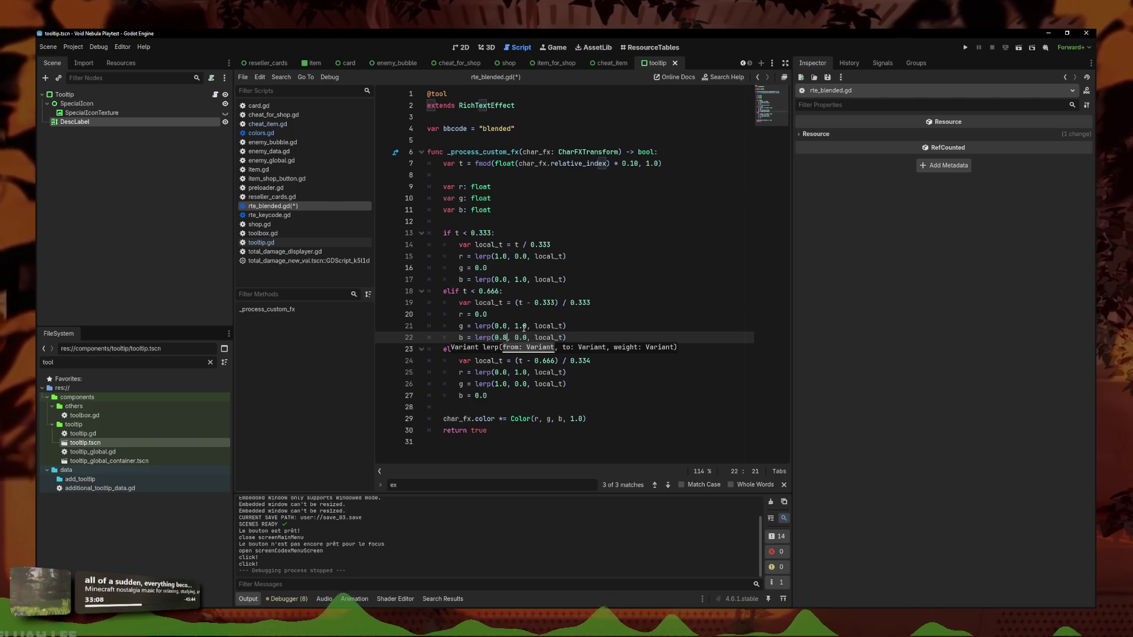
pyautogui.click(522, 327)
pyautogui.write('0')
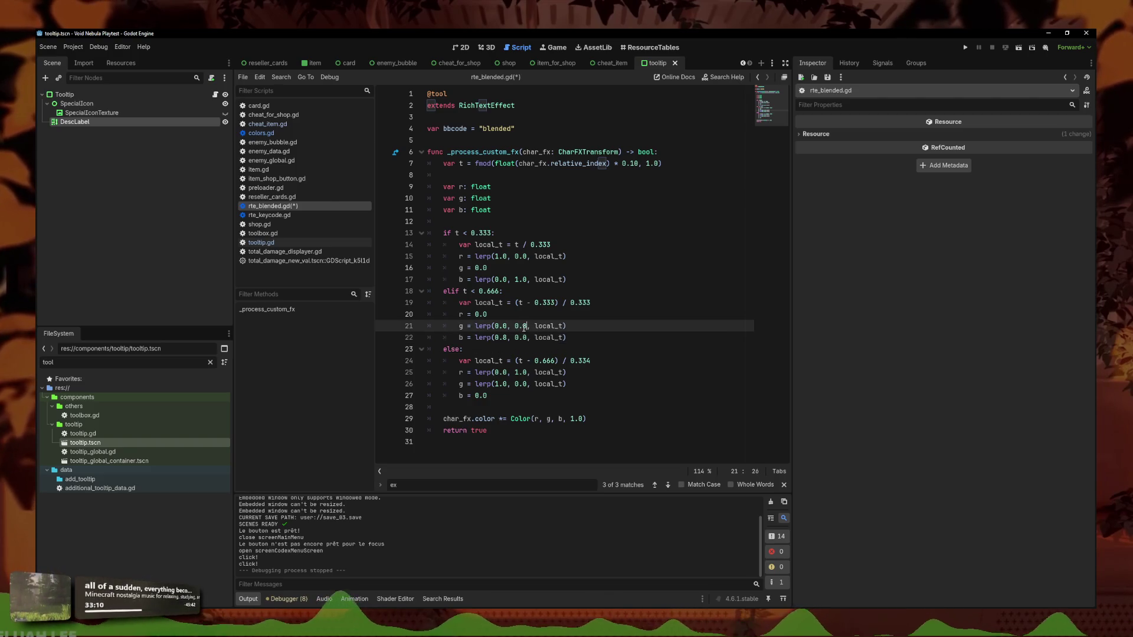
pyautogui.press('BackSpace')
pyautogui.write('3')
pyautogui.doubleClick(518, 279)
pyautogui.press('BackSpace')
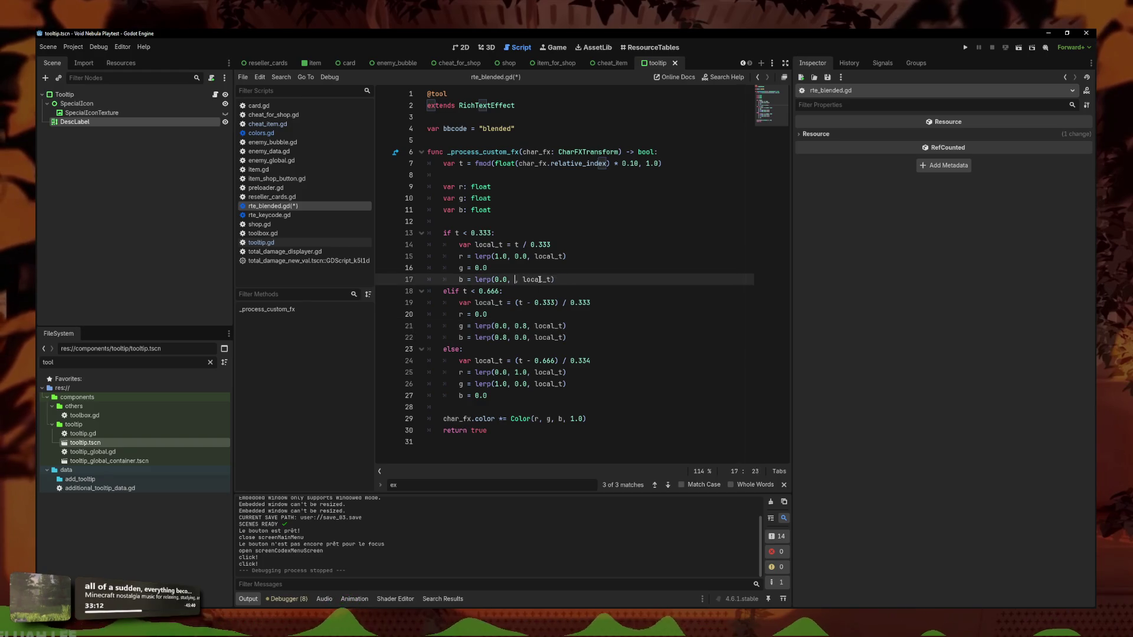
pyautogui.write('0.8')
pyautogui.press('Up')
pyautogui.press('Up')
pyautogui.press('Right')
pyautogui.press('BackSpace')
pyautogui.press('BackSpace')
pyautogui.press('BackSpace')
pyautogui.write('0.0')
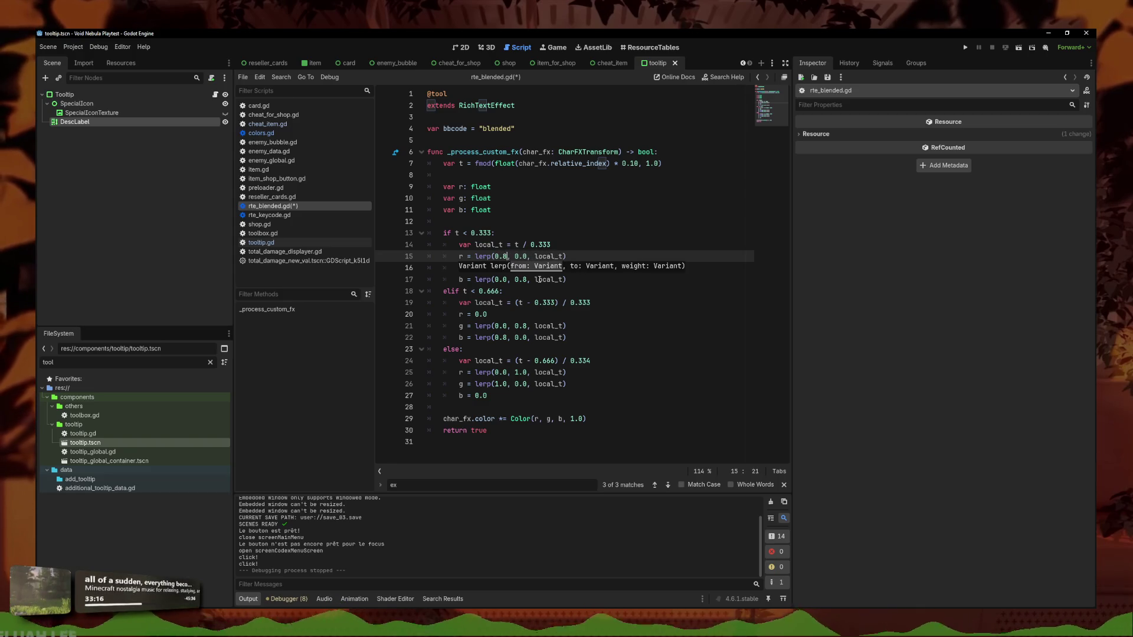
# Set line 26's lerp start value to 0.8 and save rte_blended.gd
pyautogui.click(524, 384)
pyautogui.press('BackSpace')
pyautogui.press('BackSpace')
pyautogui.press('BackSpace')
pyautogui.write('0')
pyautogui.hotkey('ctrl', 'z')
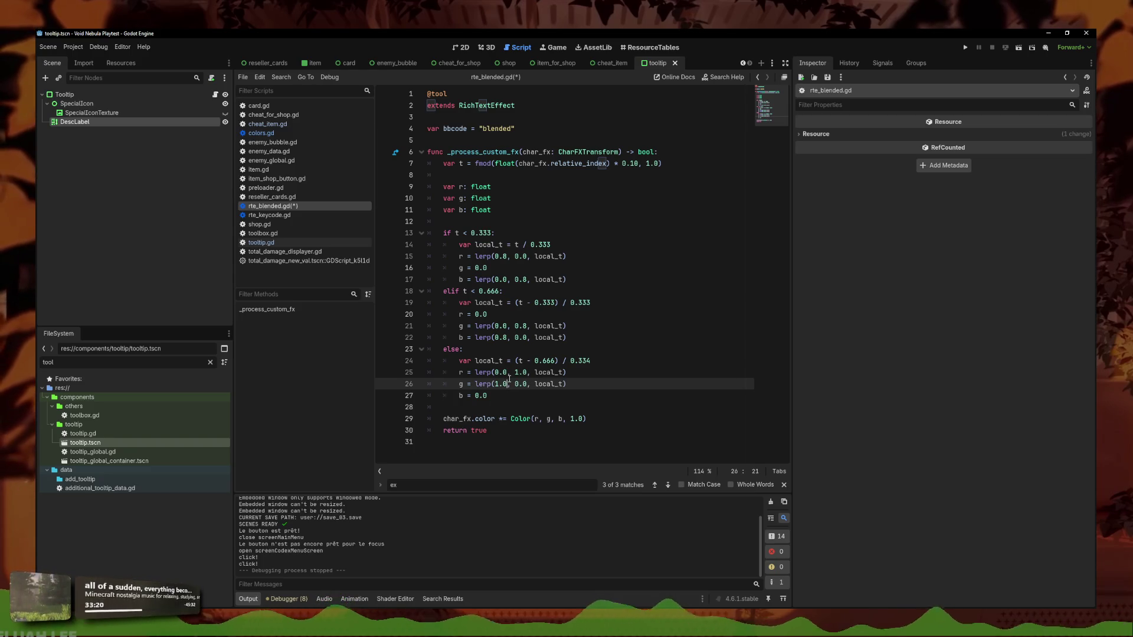
pyautogui.write('.8')
pyautogui.press('Up')
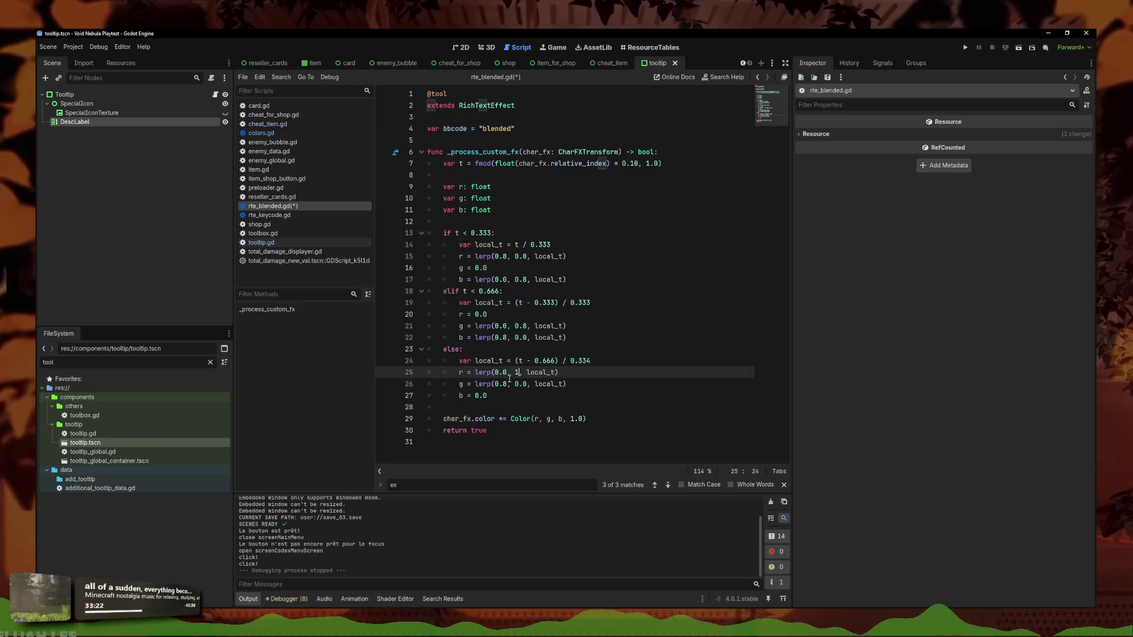
pyautogui.write('0.8')
pyautogui.hotkey('ctrl', 's')
# Run the game, check the Stained Glass tooltip in Codex > Card Materials, and close it
pyautogui.click(625, 337)
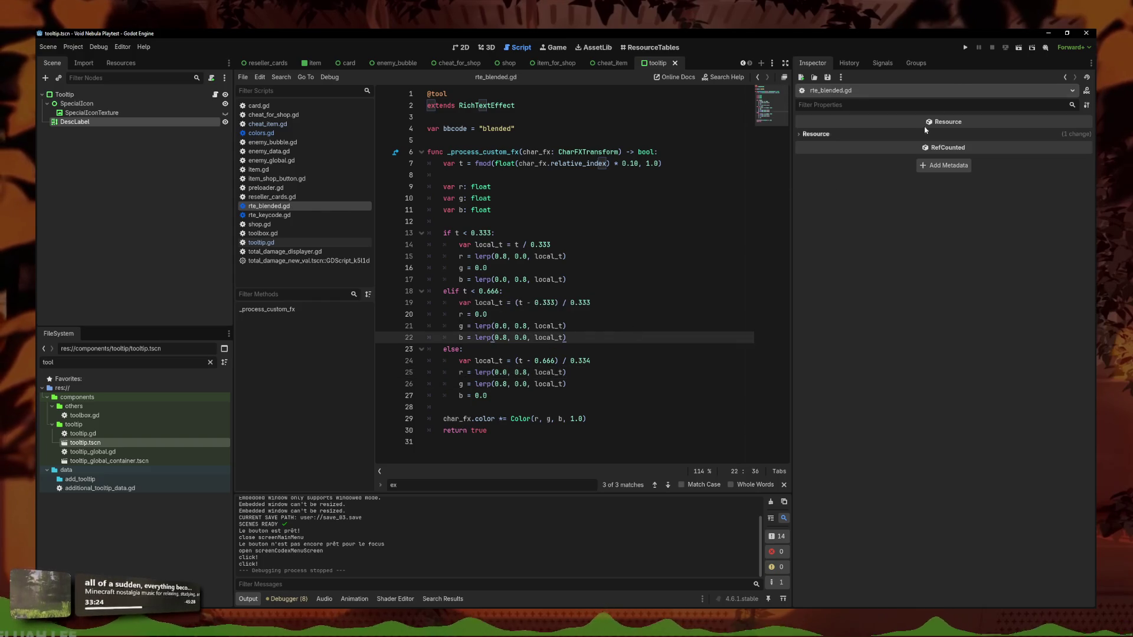
pyautogui.click(966, 48)
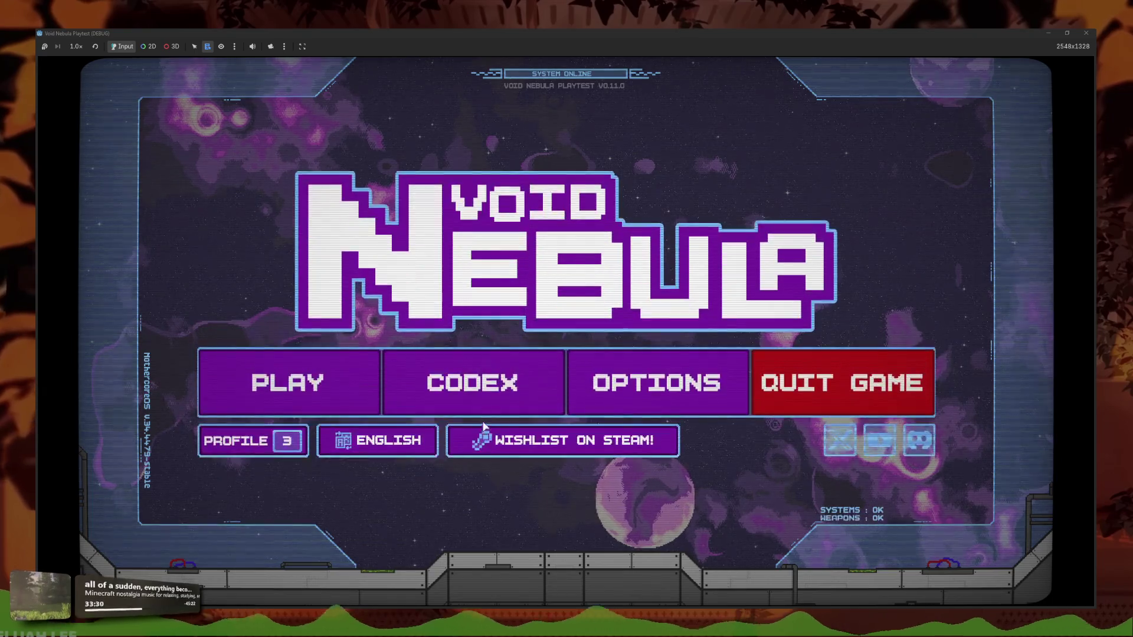
pyautogui.click(470, 381)
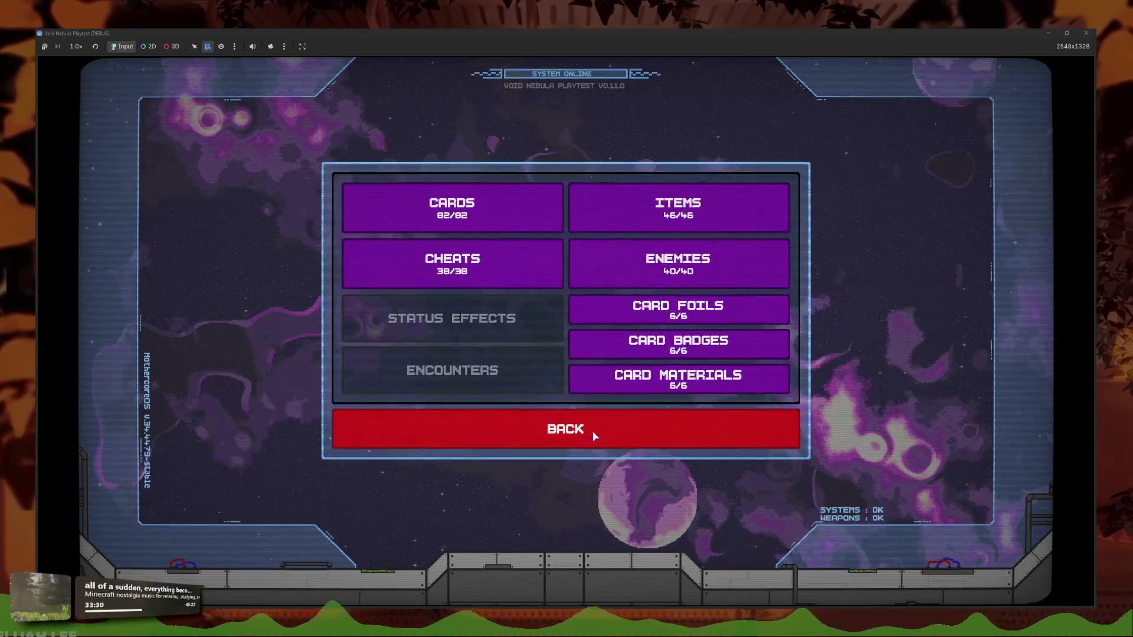
pyautogui.click(678, 373)
pyautogui.moveTo(570, 385)
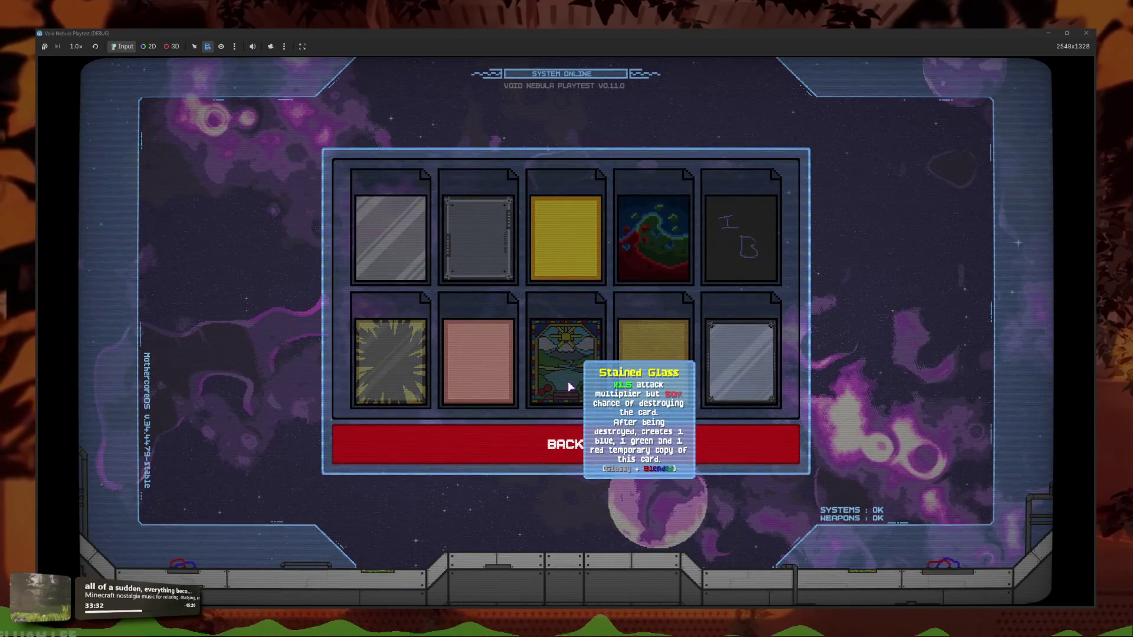
pyautogui.click(1086, 33)
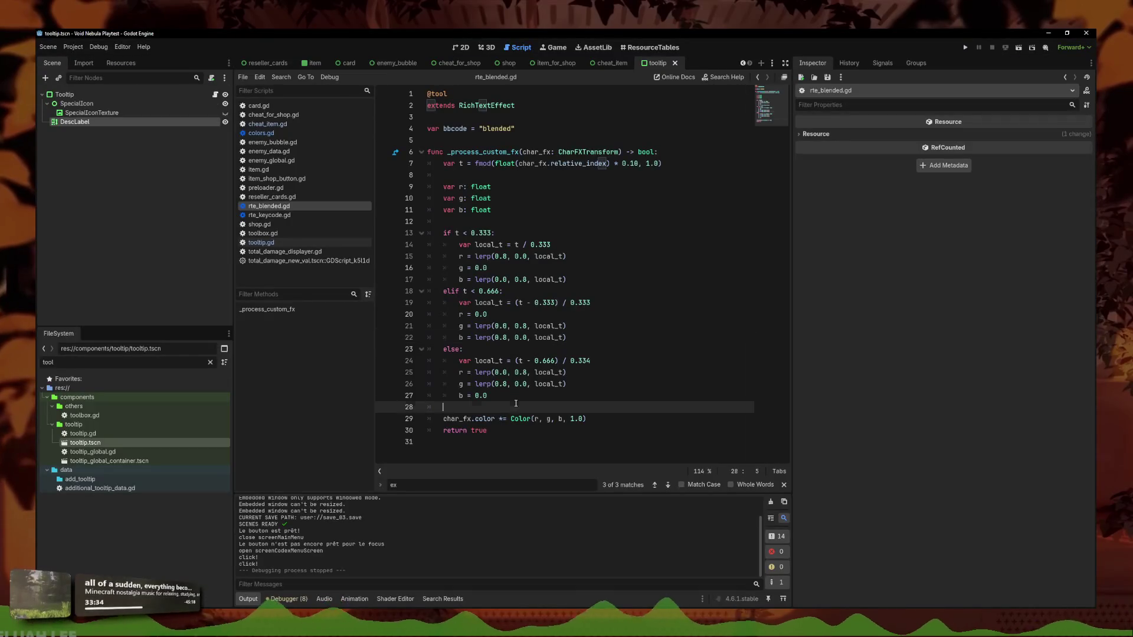
pyautogui.moveTo(488, 430); pyautogui.dragTo(486, 326)
pyautogui.moveTo(474, 287); pyautogui.dragTo(411, 169)
pyautogui.click(566, 372)
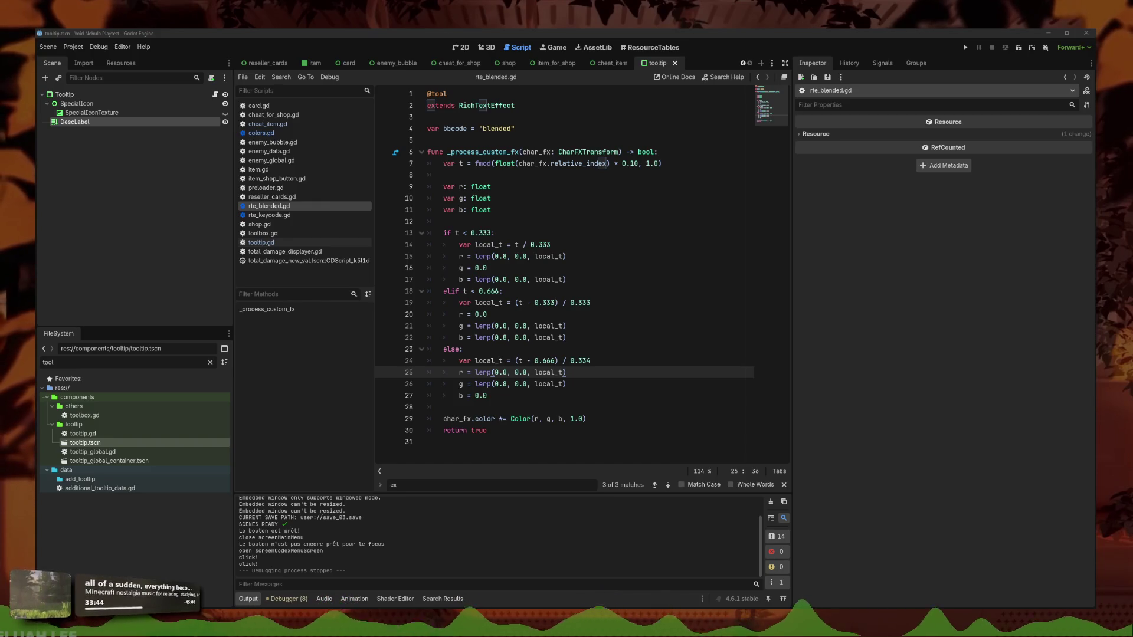
pyautogui.click(649, 187)
pyautogui.click(650, 233)
pyautogui.click(679, 210)
pyautogui.click(677, 175)
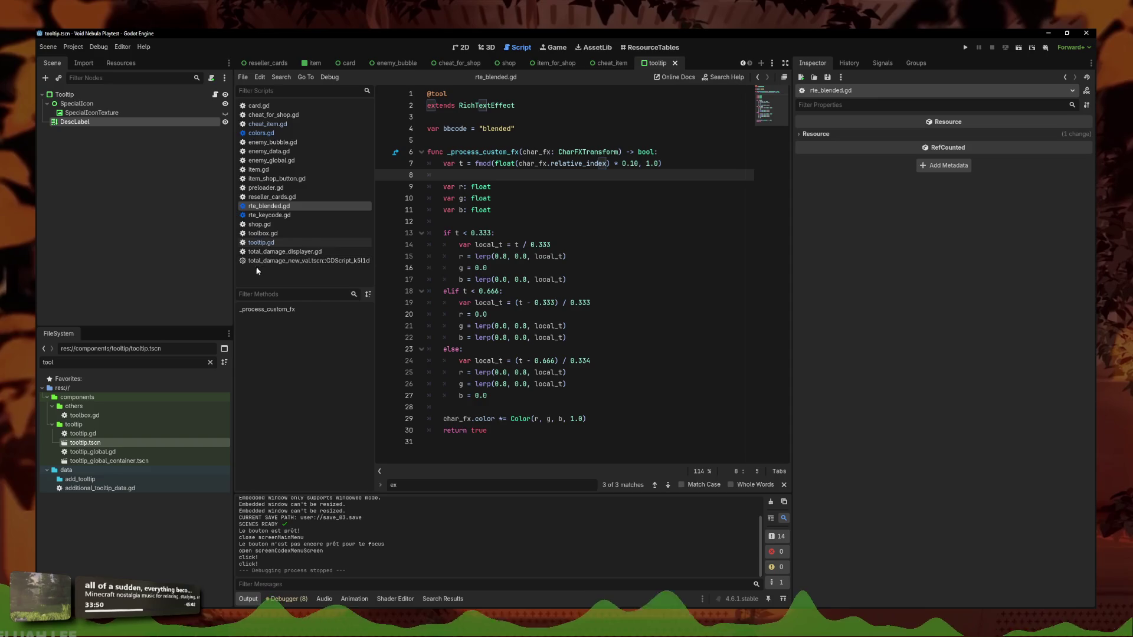
pyautogui.click(261, 132)
# Brighten the glassy grey and reinforced blue colours in colors.gd and save
pyautogui.scroll(11, 569, 339)
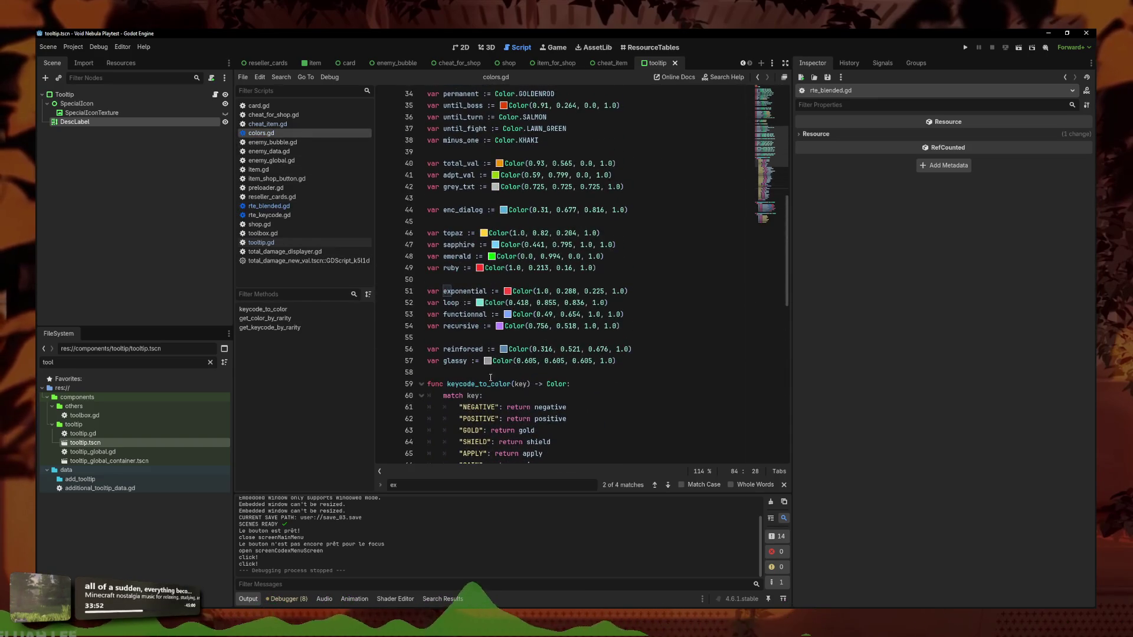
pyautogui.click(489, 361)
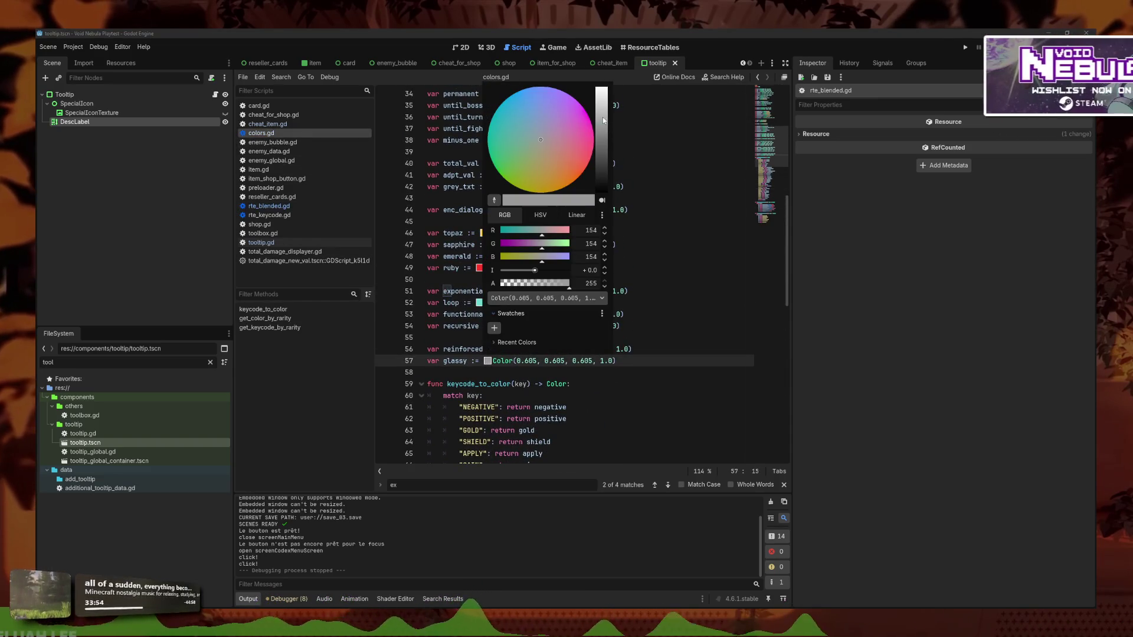
pyautogui.click(603, 117)
pyautogui.click(501, 339)
pyautogui.click(500, 349)
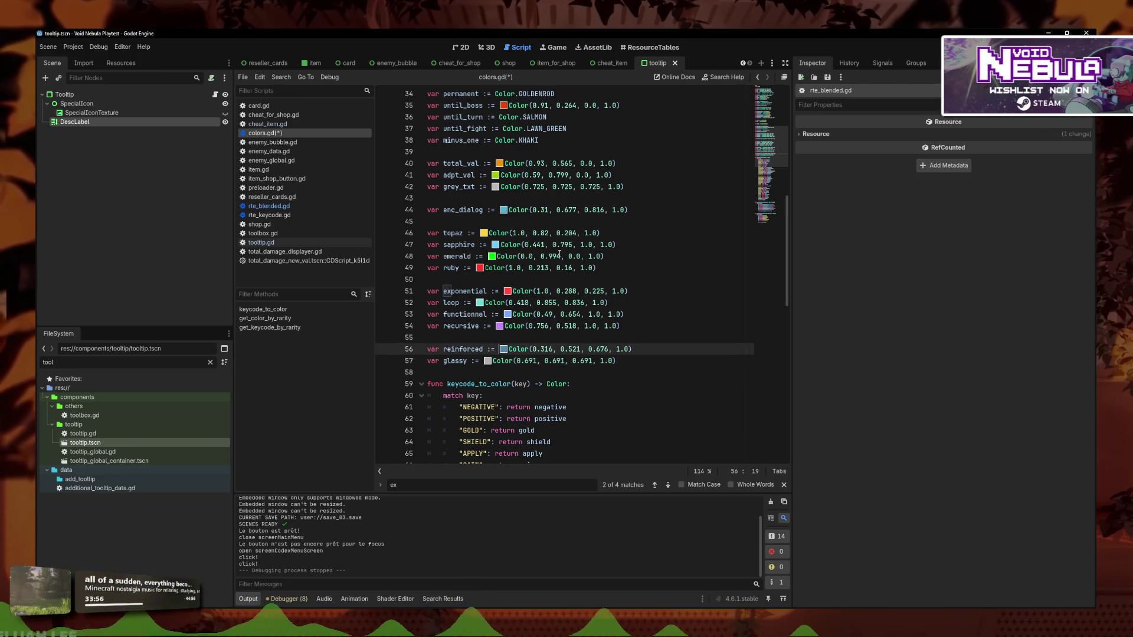
pyautogui.click(504, 352)
pyautogui.click(605, 103)
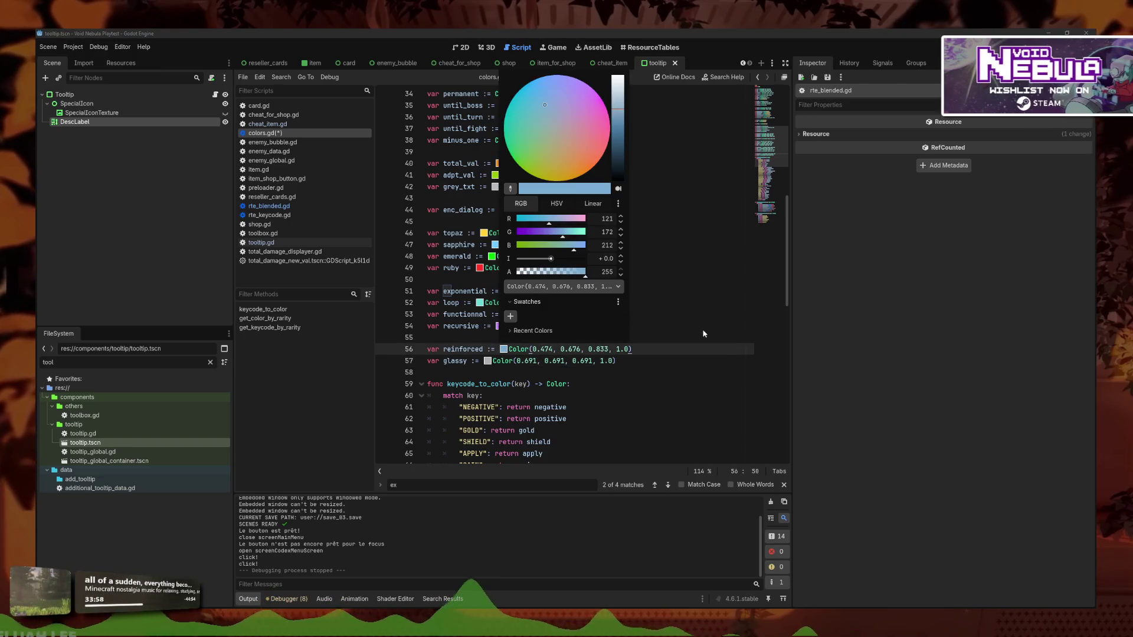
pyautogui.click(816, 272)
pyautogui.hotkey('ctrl', 's')
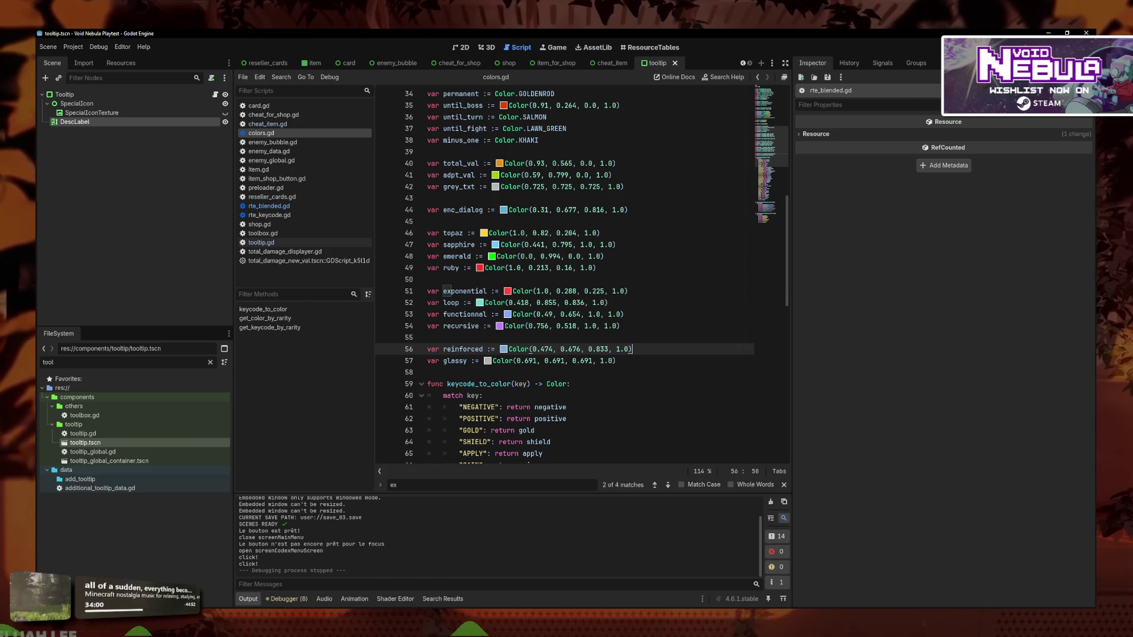
# From rte_blended.gd, playtest the Codex > Card Materials page, then stop the game
pyautogui.click(283, 208)
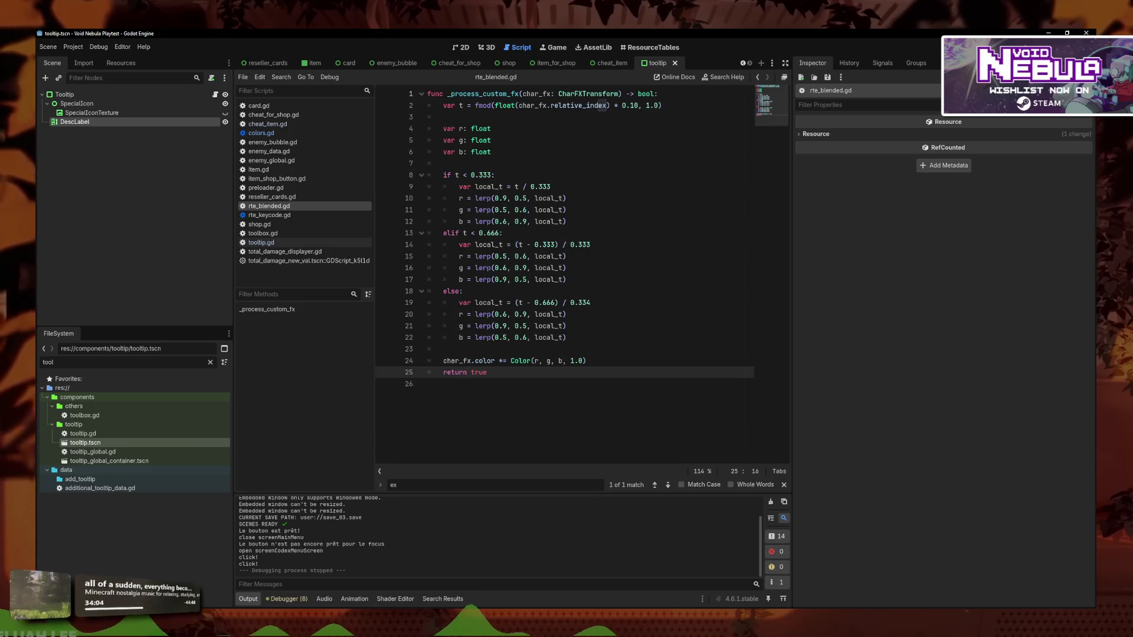
pyautogui.press('F5')
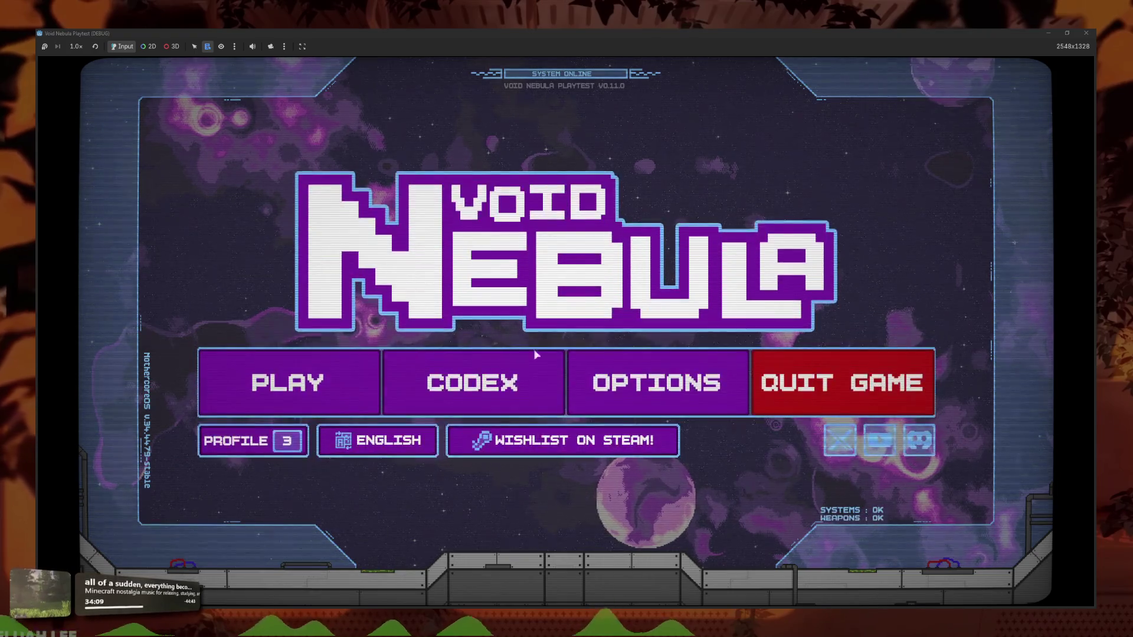
pyautogui.click(534, 357)
pyautogui.click(589, 390)
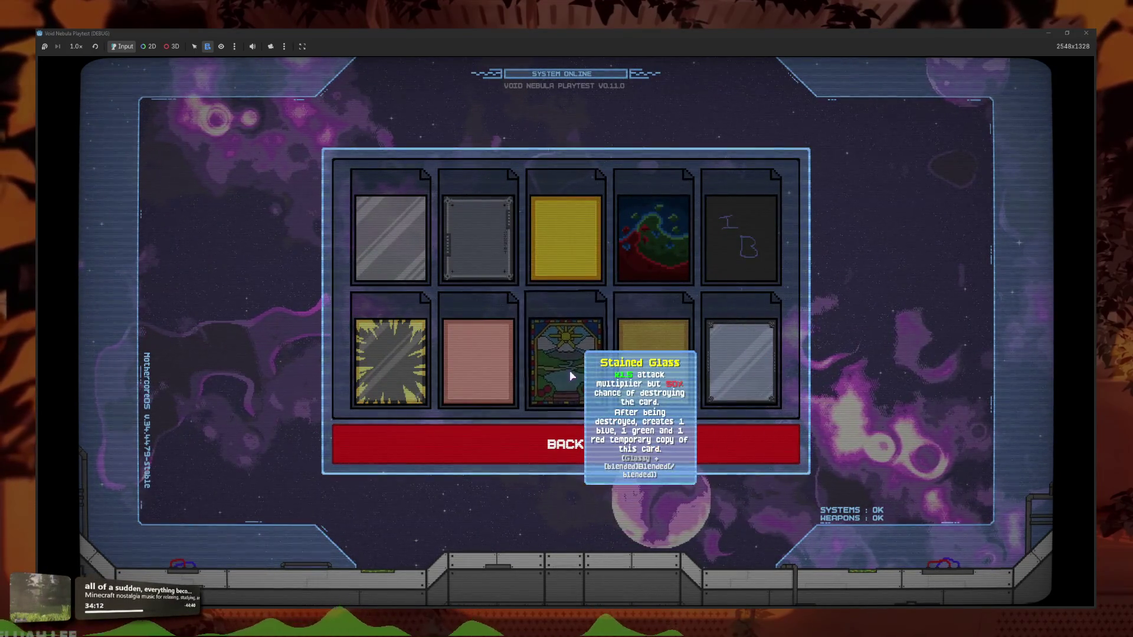
pyautogui.press('F8')
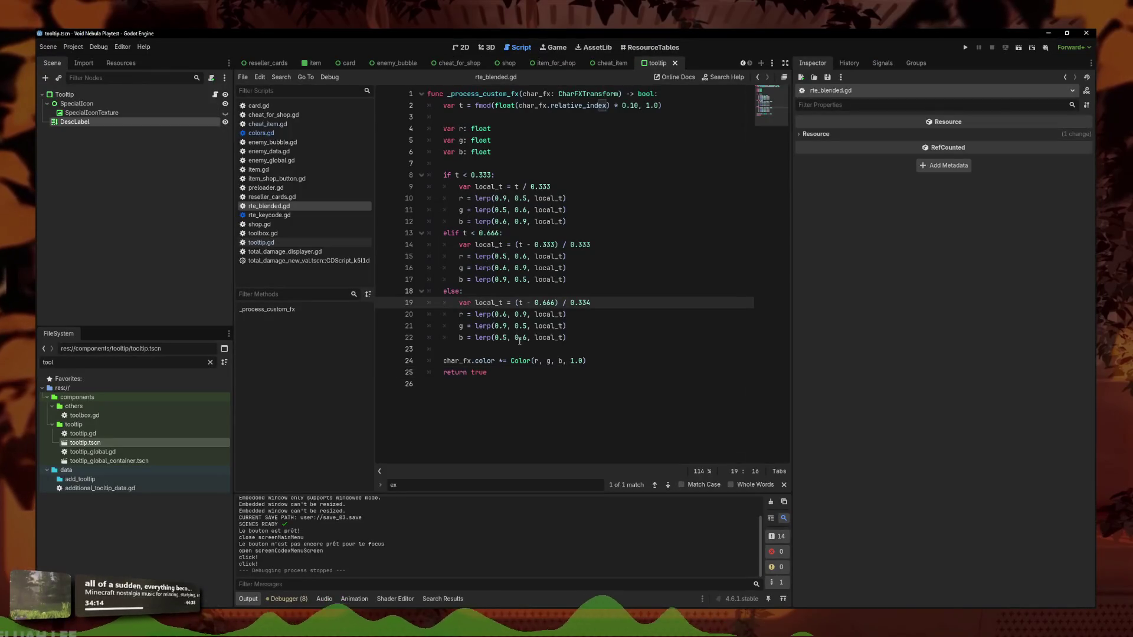
pyautogui.click(530, 374)
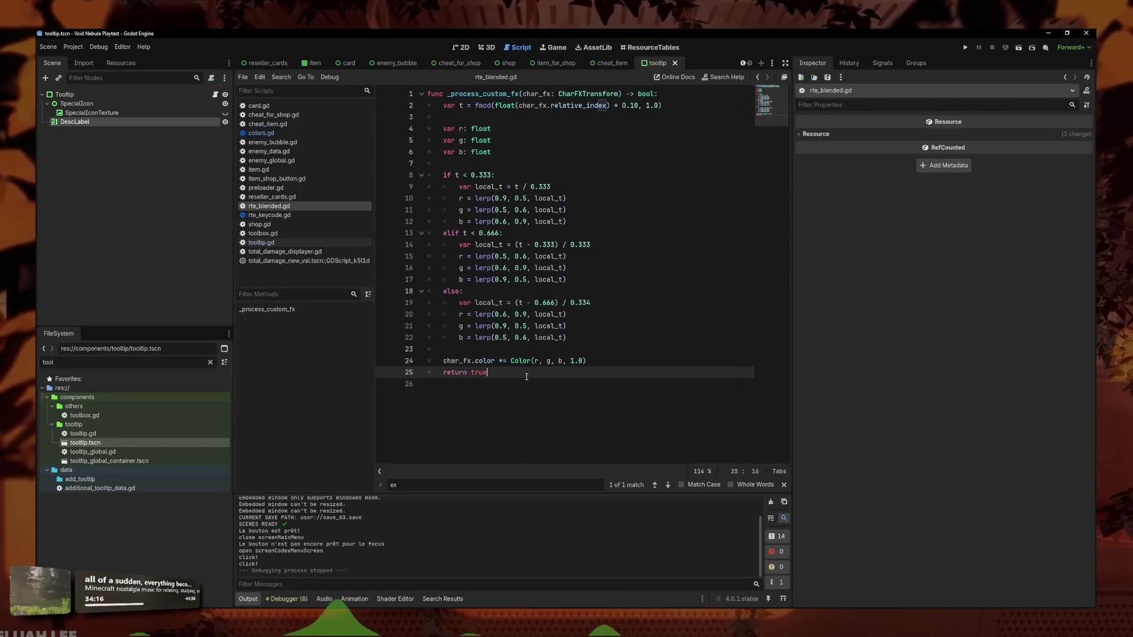
pyautogui.hotkey('ctrl', 'a')
pyautogui.hotkey('ctrl', 'v')
pyautogui.moveTo(490, 430)
pyautogui.mouseDown()
pyautogui.moveTo(426, 302)
pyautogui.moveTo(426, 152)
pyautogui.mouseUp()
pyautogui.write('func _process_custom_fx(char_fx: CharFXTransform) -> bool: \tvar t = fmod(float(char_fx.relative_index) * 0.10, 1.0)  \tvar r: float \tvar g: float \tvar b: float  \tif t < 0.333: \t\tvar local_t = t / 0.333 \t\tr = lerp(0.9, 0.5, local_t) \t\tg = lerp(0.5, 0.6, local_t) \t\tb = lerp(0.6, 0.9, local_t) \telif t < 0.666: \t\tvar local_t = (t - 0.333) / 0.333 \t\tr = lerp(0.5, 0.6, local_t) \t\tg = lerp(0.6, 0.9, local_t) \t\tb = lerp(0.9, 0.5, local_t) \telse: \t\tvar local_t = (t - 0.666) / 0.334 \t\tr = lerp(0.6, 0.9, local_t) \t\tg = lerp(0.9, 0.5, local_t) \t\tb = lerp(0.5, 0.6, local_t)  \tchar_fx.color *= Color(r, g, b, 1.0) \treturn true')
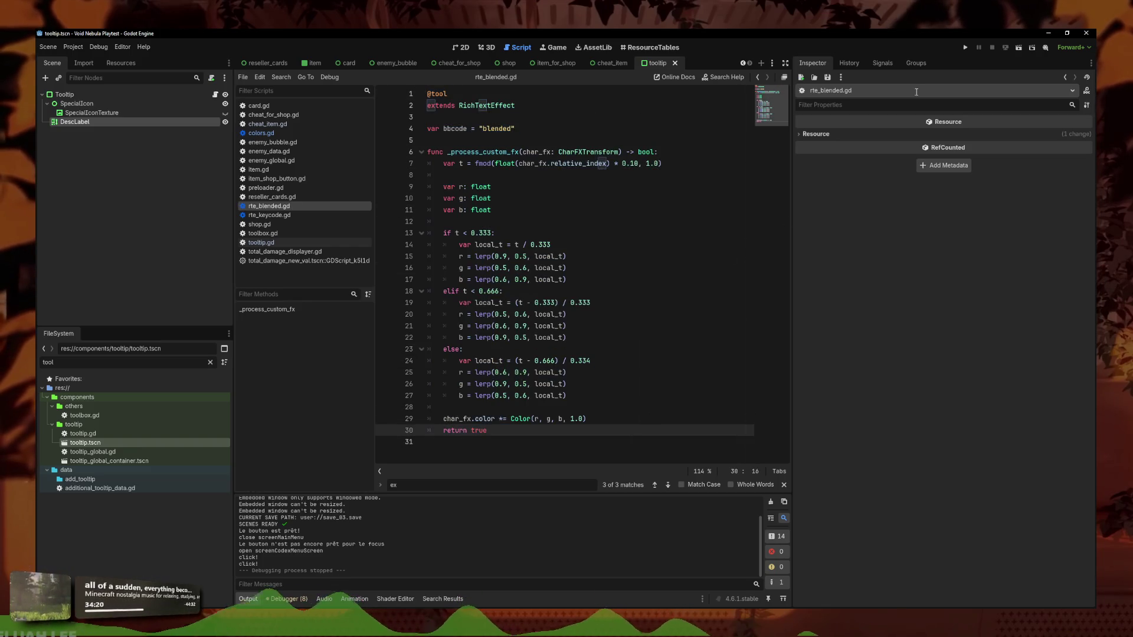
pyautogui.click(964, 47)
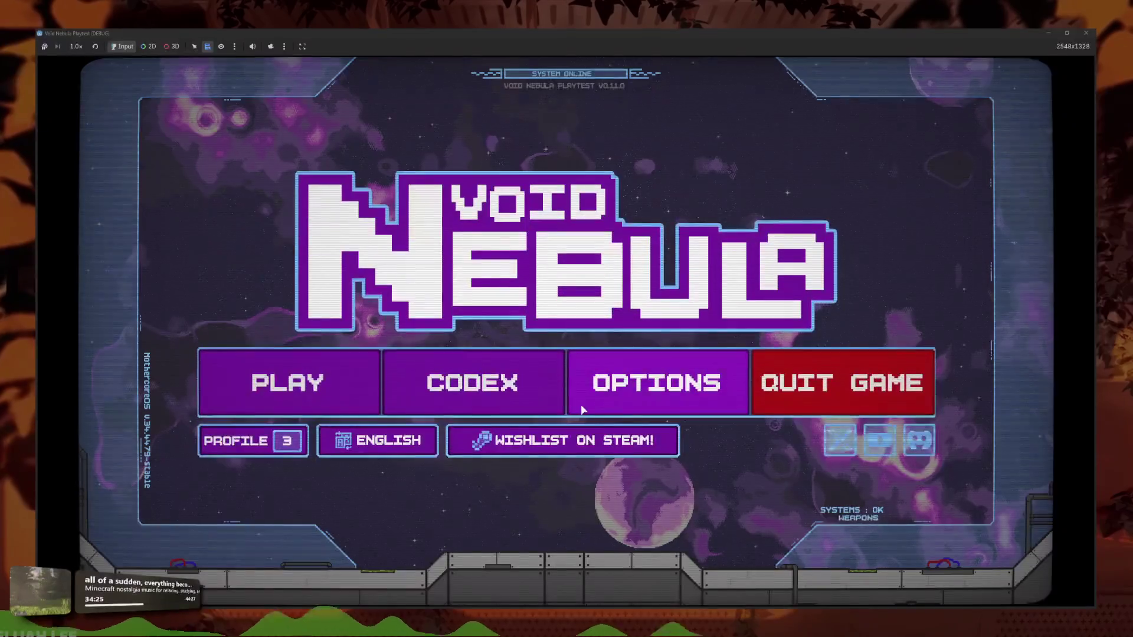
# Open Codex > Card Materials to view the material tooltips such as Intricate Barrier's, then stop the playtest
pyautogui.click(582, 407)
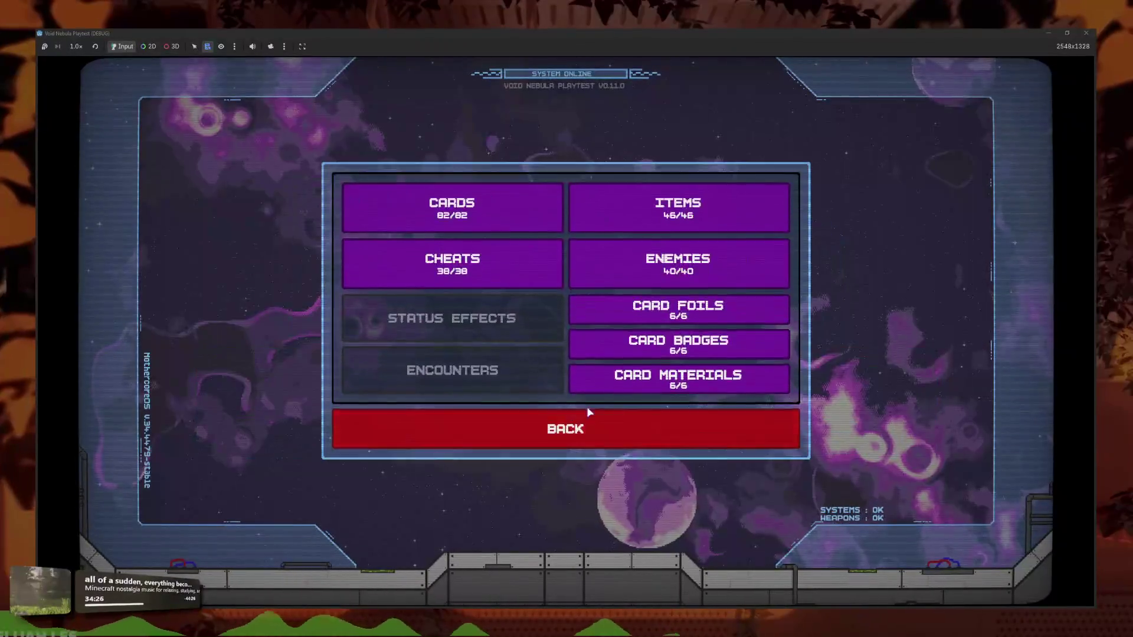
pyautogui.click(591, 377)
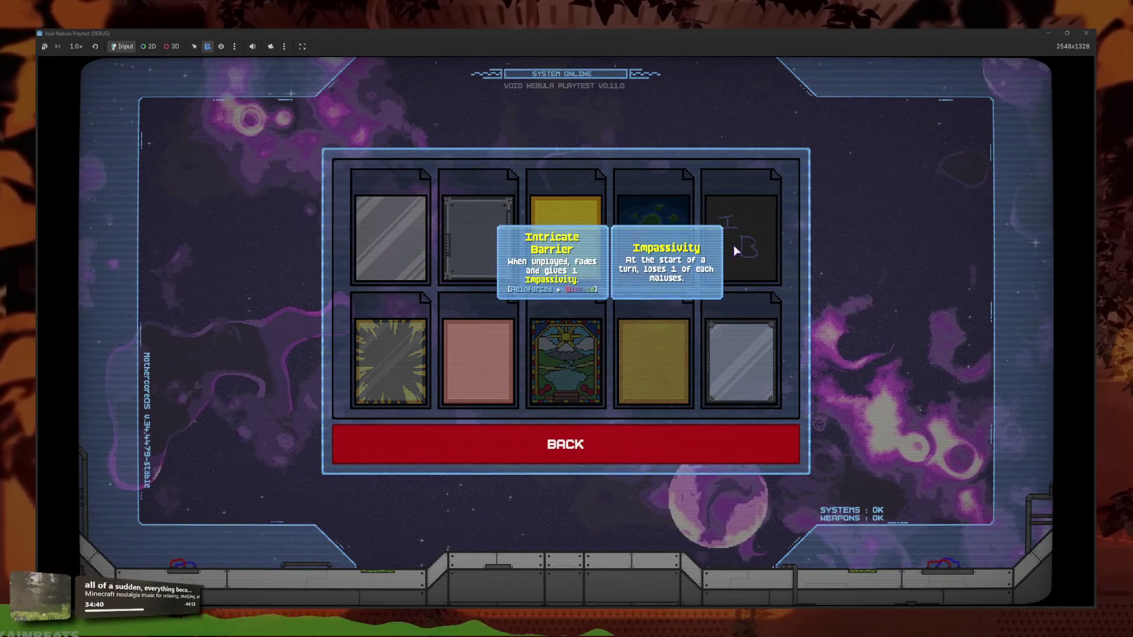
pyautogui.press('F8')
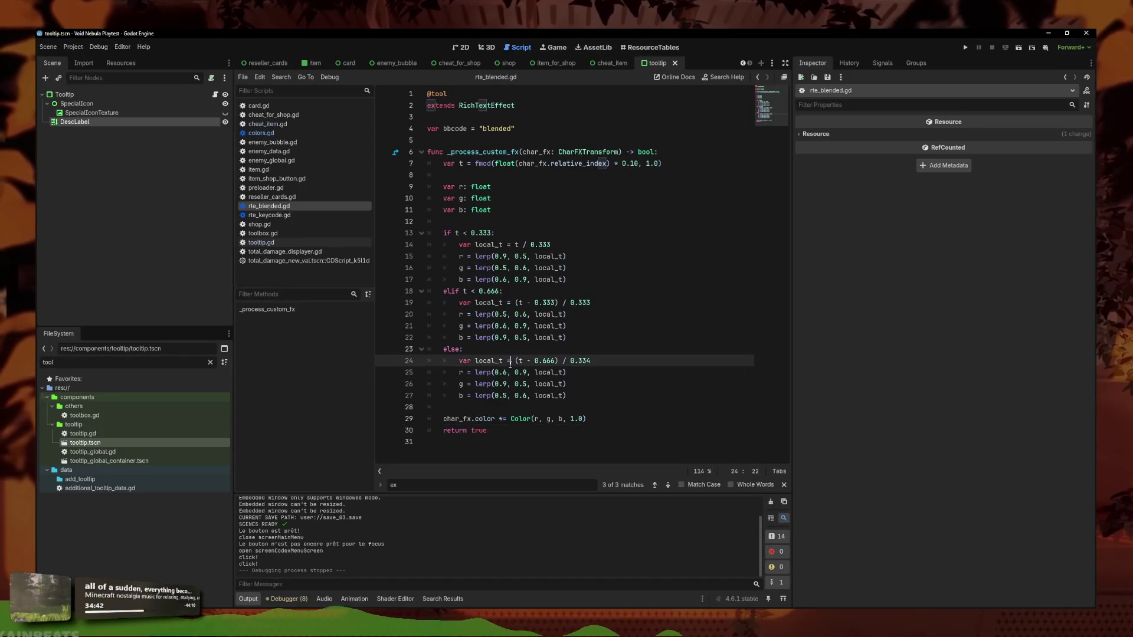
# Inspect the lerp values on line 20 and the colour line 29 of rte_blended.gd, then go back to colors.gd
pyautogui.click(509, 314)
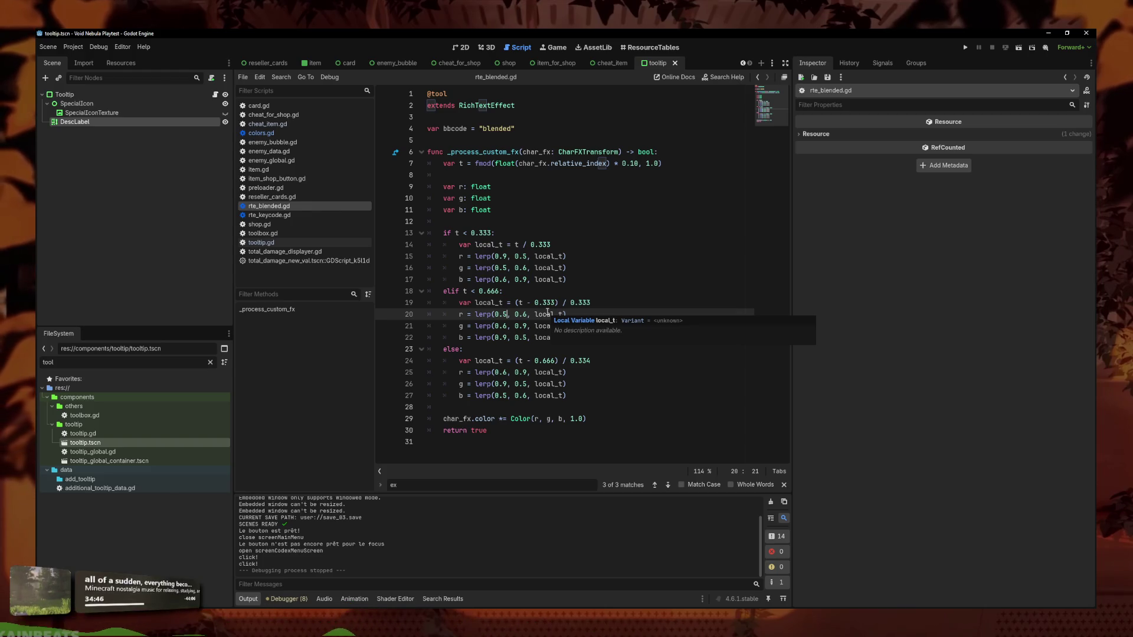
pyautogui.click(520, 419)
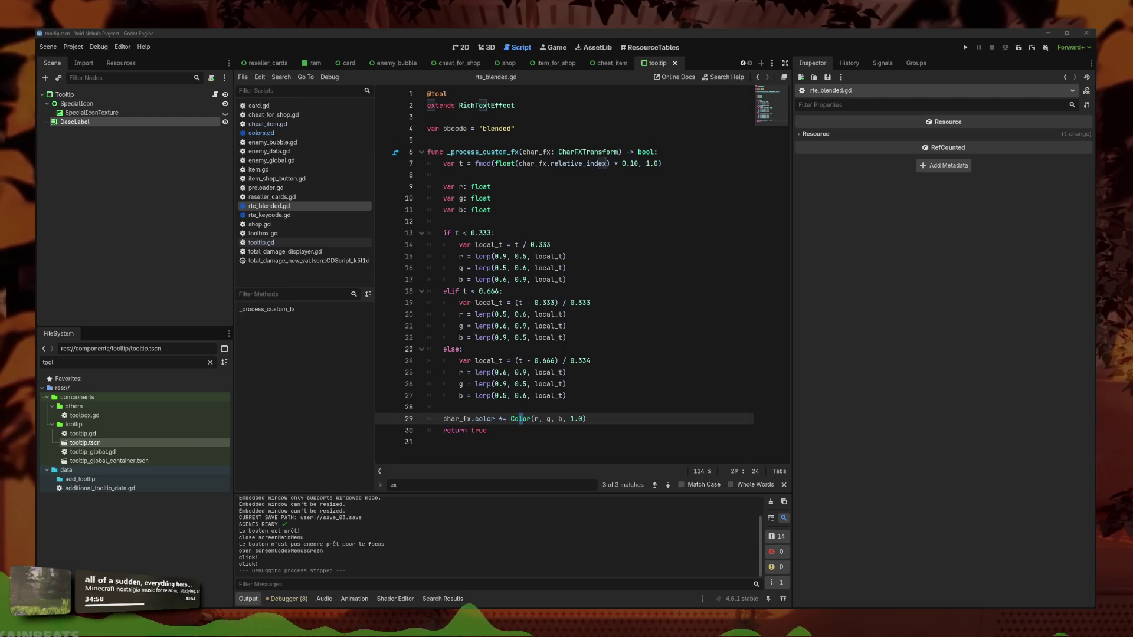
pyautogui.click(611, 337)
pyautogui.hotkey('alt', 'Left')
pyautogui.hotkey('alt', 'Left')
pyautogui.hotkey('alt', 'Left')
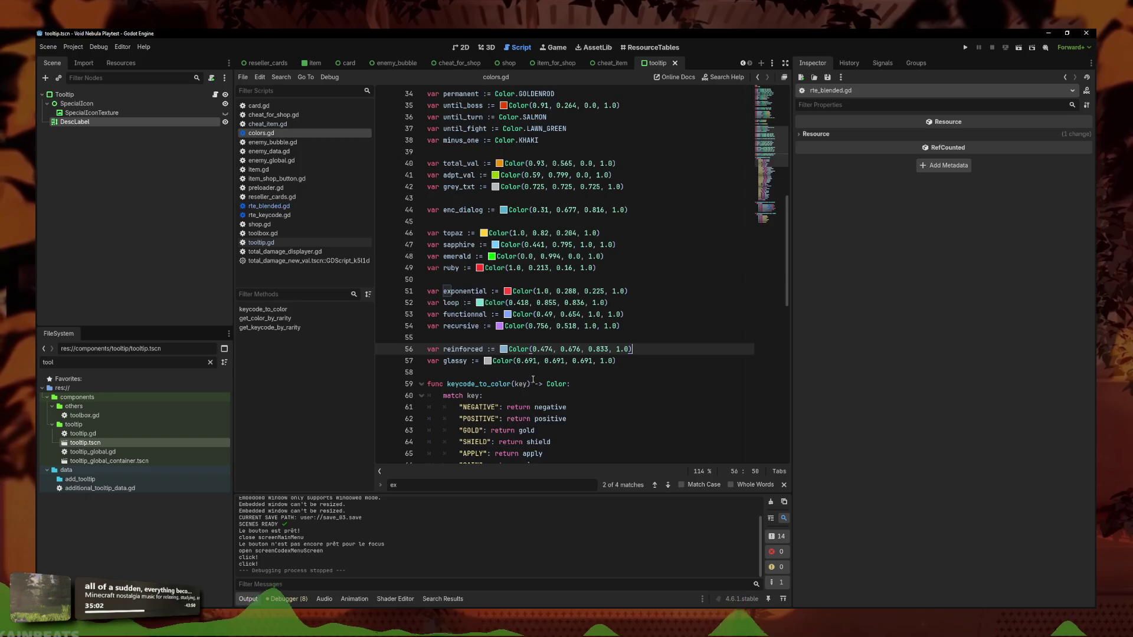
# Filter the FileSystem for 'rose_gold' and select rose_gold_mat.tres
pyautogui.doubleClick(90, 361)
pyautogui.write('rose_gold')
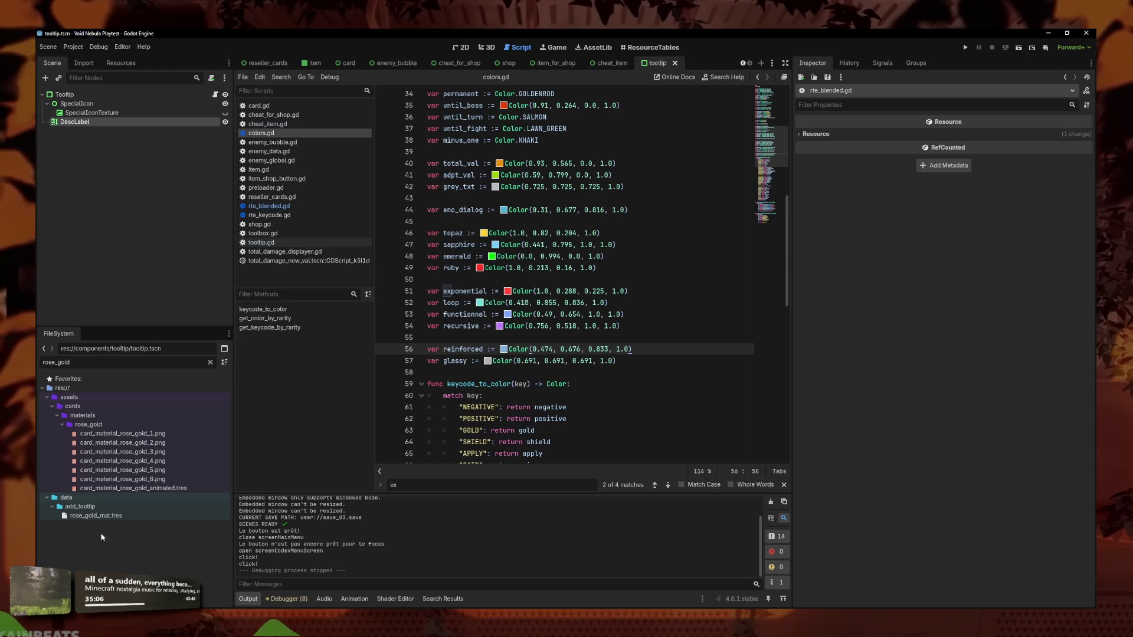
pyautogui.click(106, 519)
# Replace the BLENDED colour tag in the Desc with [blended]Blended[/blended] and save
pyautogui.moveTo(1055, 186)
pyautogui.mouseDown()
pyautogui.moveTo(944, 187)
pyautogui.moveTo(995, 188)
pyautogui.mouseUp()
pyautogui.click(944, 188)
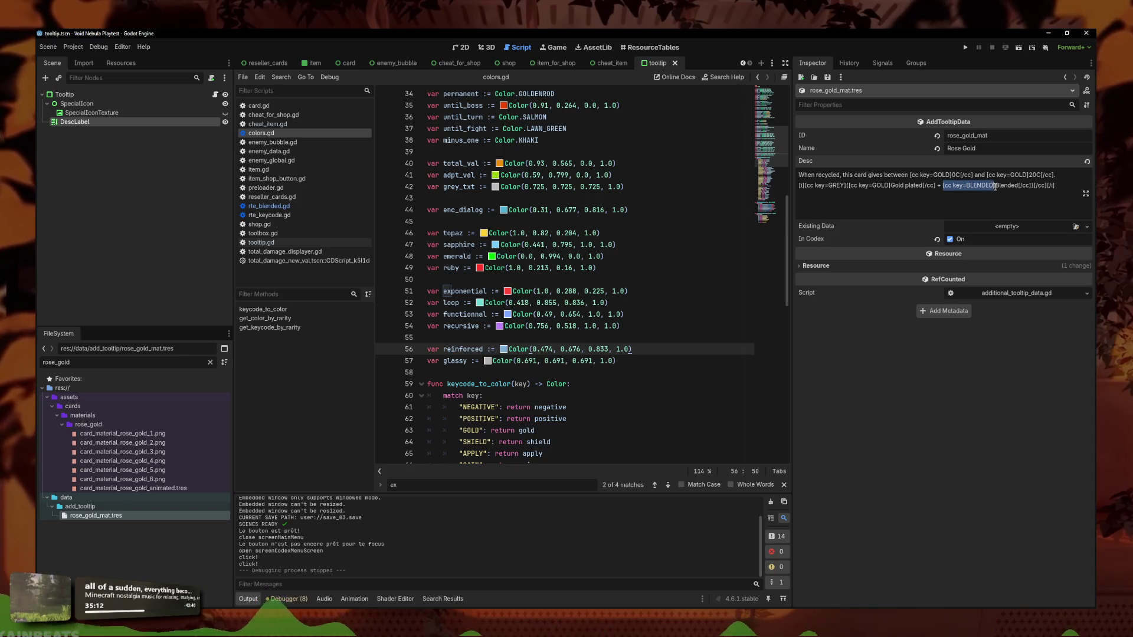
pyautogui.press('BackSpace')
pyautogui.write('blende')
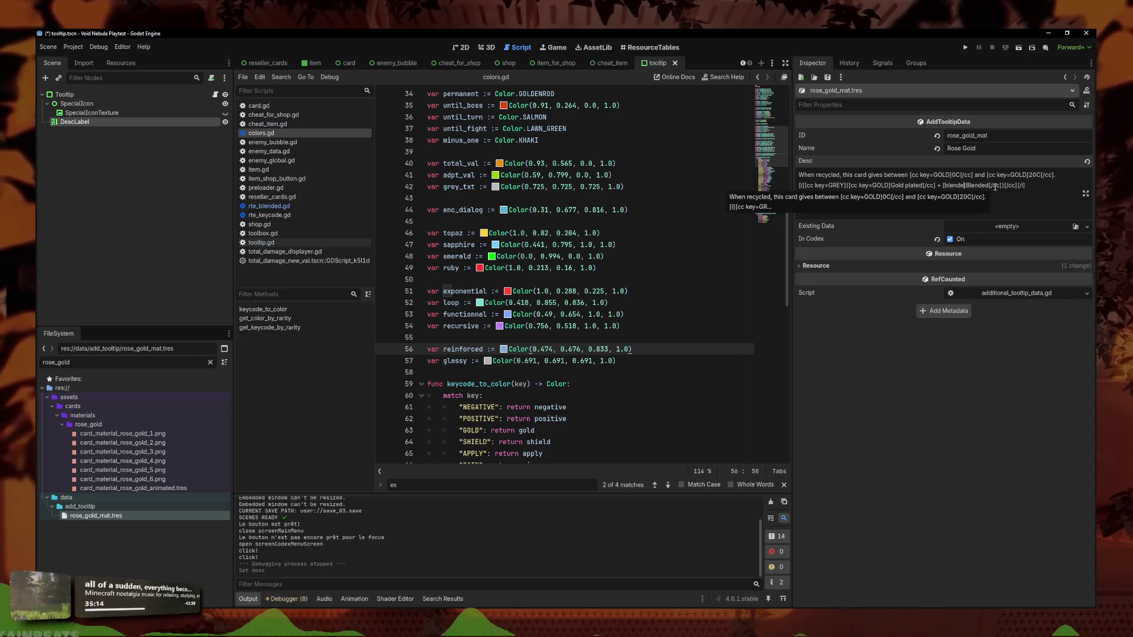
pyautogui.press('BackSpace')
pyautogui.press('BackSpace')
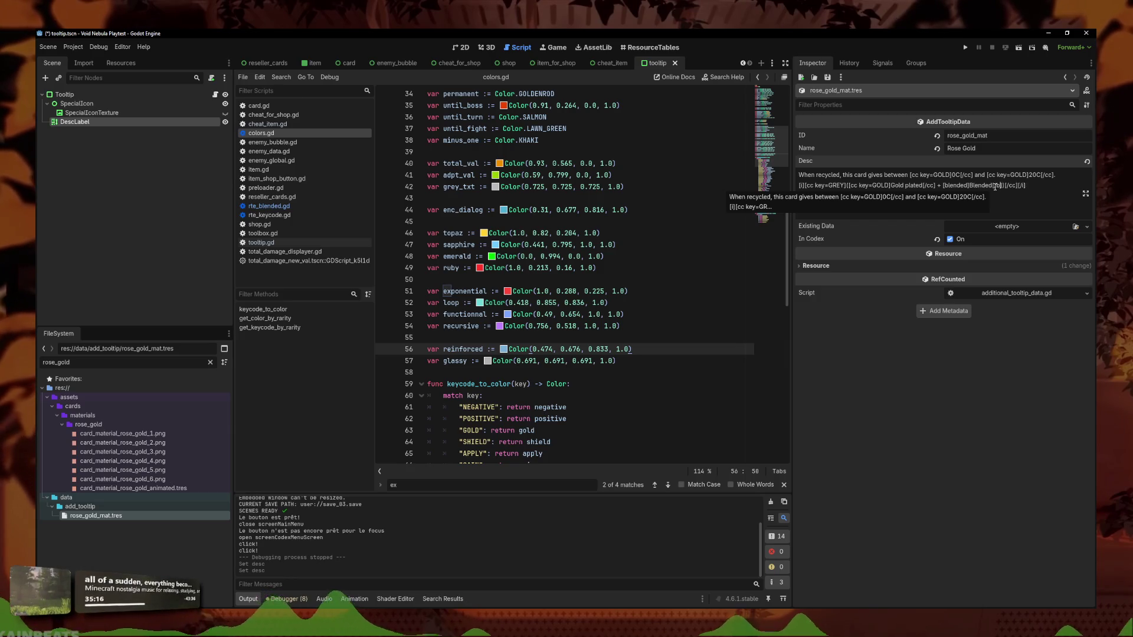
pyautogui.write('blended')
pyautogui.hotkey('ctrl', 's')
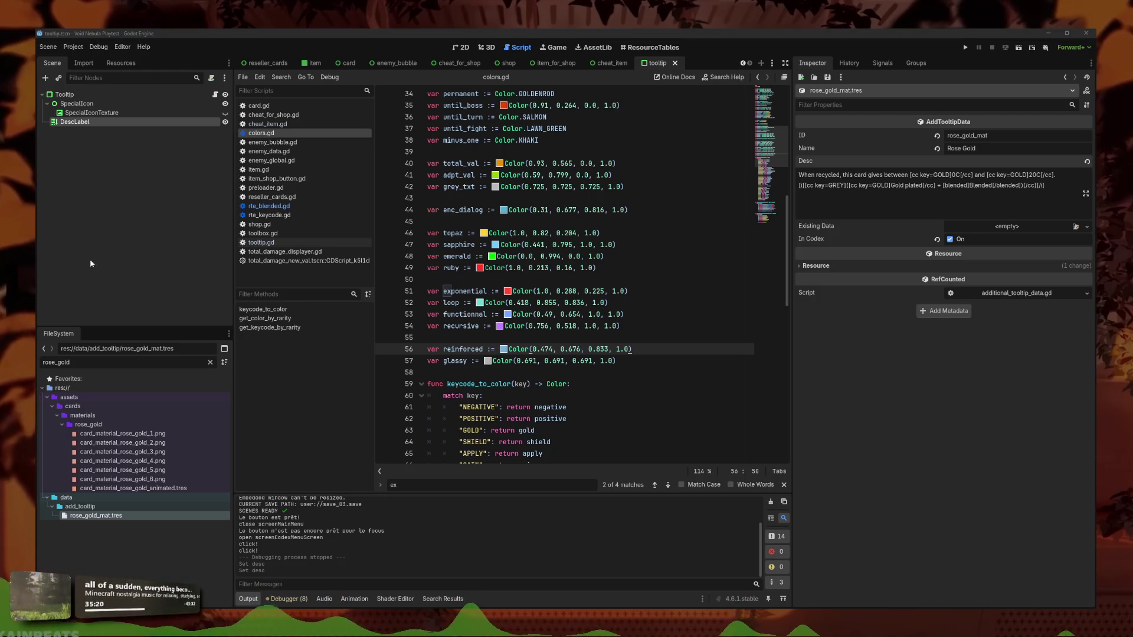
pyautogui.click(284, 206)
# Replace lines 7–30 of rte_blended.gd with the new pastel lerp values and run the game
pyautogui.moveTo(489, 436); pyautogui.dragTo(428, 160)
pyautogui.write('var t = fmod(float(char_fx.relative_index) * 0.10, 1.0)  \tvar r: float \tvar g: float \tvar b: float  \tif t < 0.333: \t\tvar local_t = t / 0.333 \t\tr = lerp(1.0, 0.8, local_t) \t\tg = lerp(0.8, 0.85, local_t) \t\tb = lerp(0.85, 1.0, local_t) \telif t < 0.666: \t\tvar local_t = (t - 0.333) / 0.333 \t\tr = lerp(0.8, 0.85, local_t) \t\tg = lerp(0.85, 1.0, local_t) \t\tb = lerp(1.0, 0.8, local_t) \telse: \t\tvar local_t = (t - 0.666) / 0.334 \t\tr = lerp(0.85, 1.0, local_t) \t\tg = lerp(1.0, 0.8, local_t) \t\tb = lerp(0.8, 0.85, local_t)  \tchar_fx.color *= Color(r, g, b, 1.0) \treturn true')
pyautogui.press('F5')
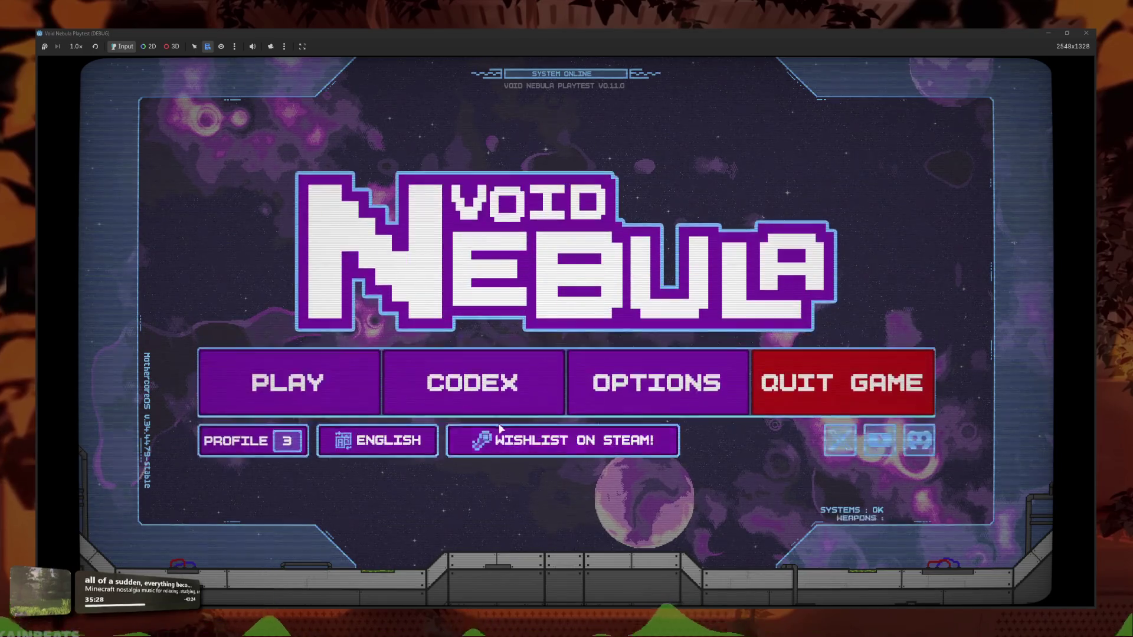
# Preview the Card Materials tooltips from Stained Glass to Intricate Barrier, then stop the playtest
pyautogui.click(494, 382)
pyautogui.click(680, 371)
pyautogui.moveTo(566, 371)
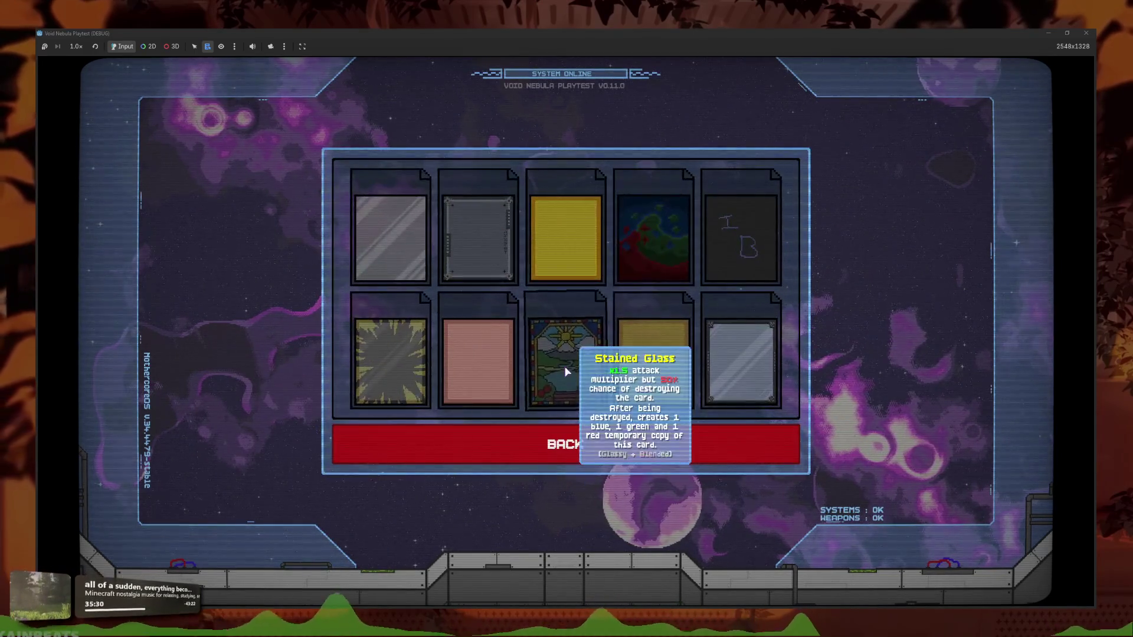
pyautogui.moveTo(466, 372)
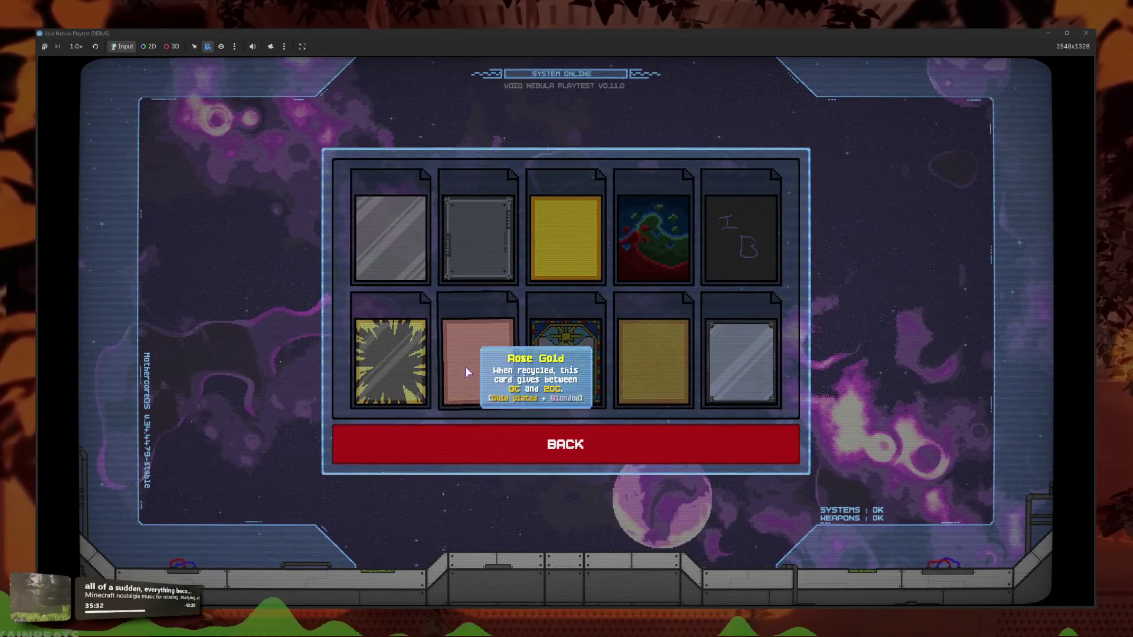
pyautogui.moveTo(666, 374)
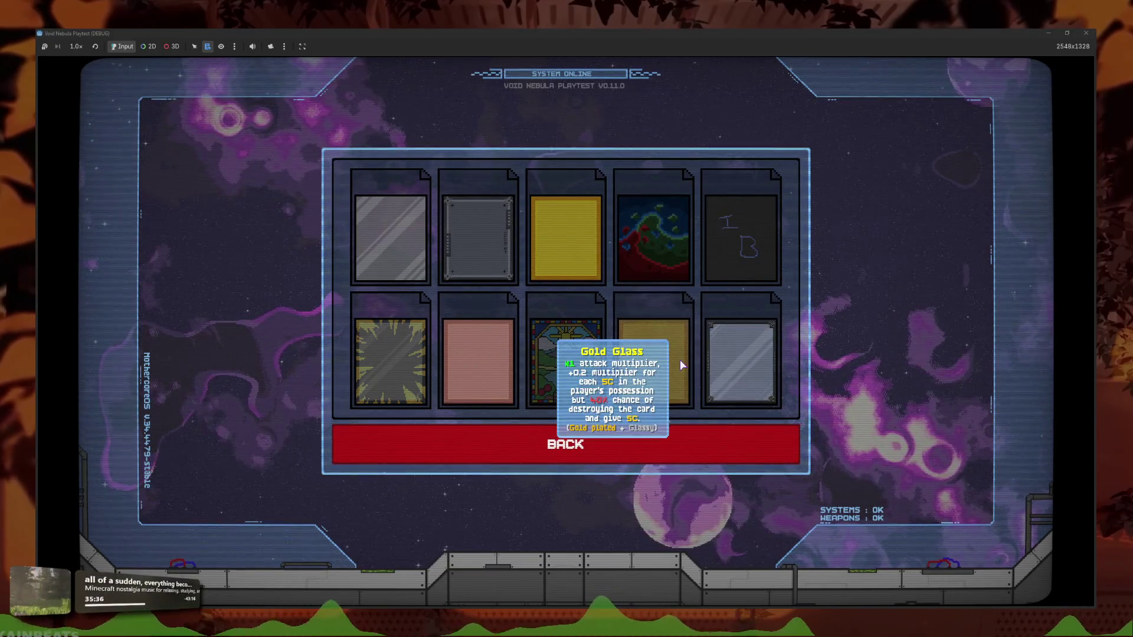
pyautogui.moveTo(747, 335)
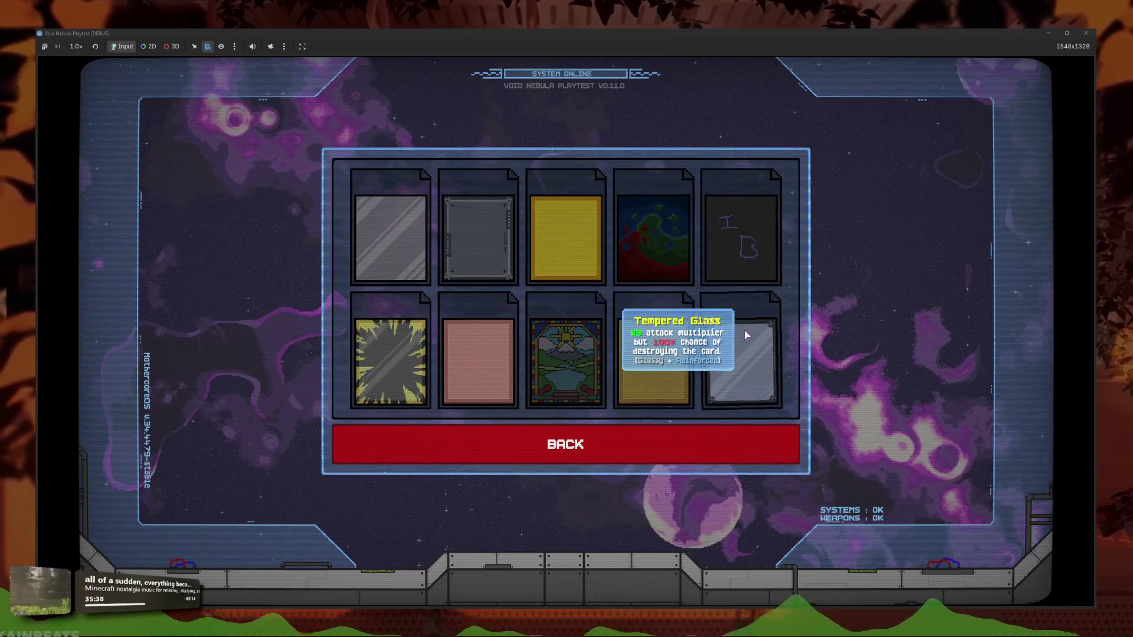
pyautogui.moveTo(751, 250)
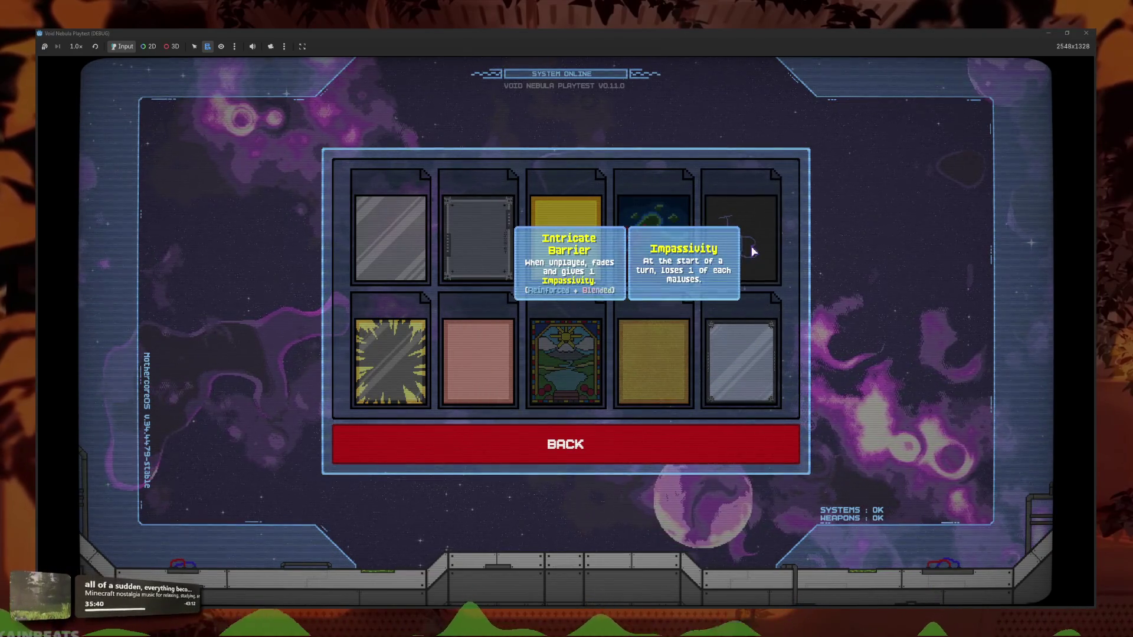
pyautogui.press('F8')
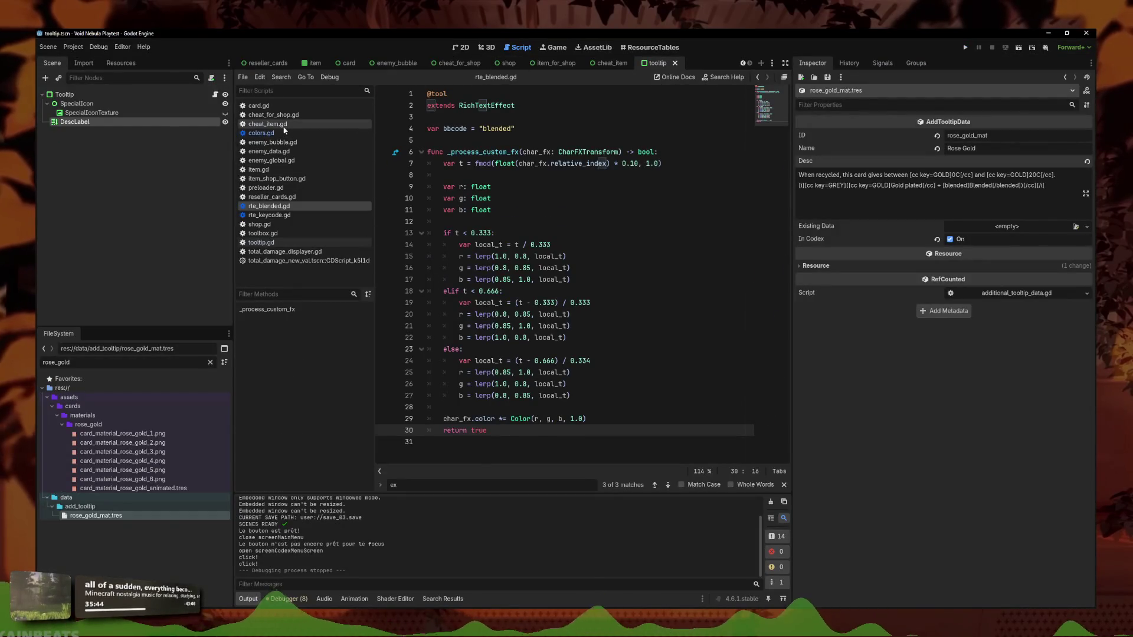
# In colors.gd, adjust the functional colour's brightness and pick a bluer shade for reinforced
pyautogui.click(260, 133)
pyautogui.click(508, 315)
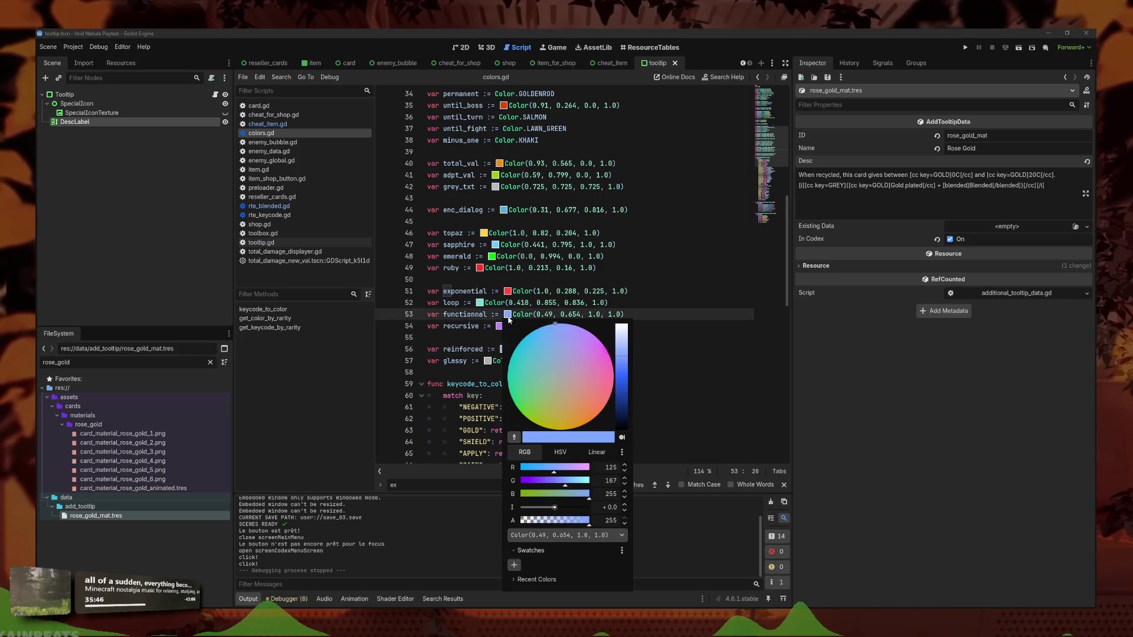
pyautogui.click(614, 354)
pyautogui.click(664, 351)
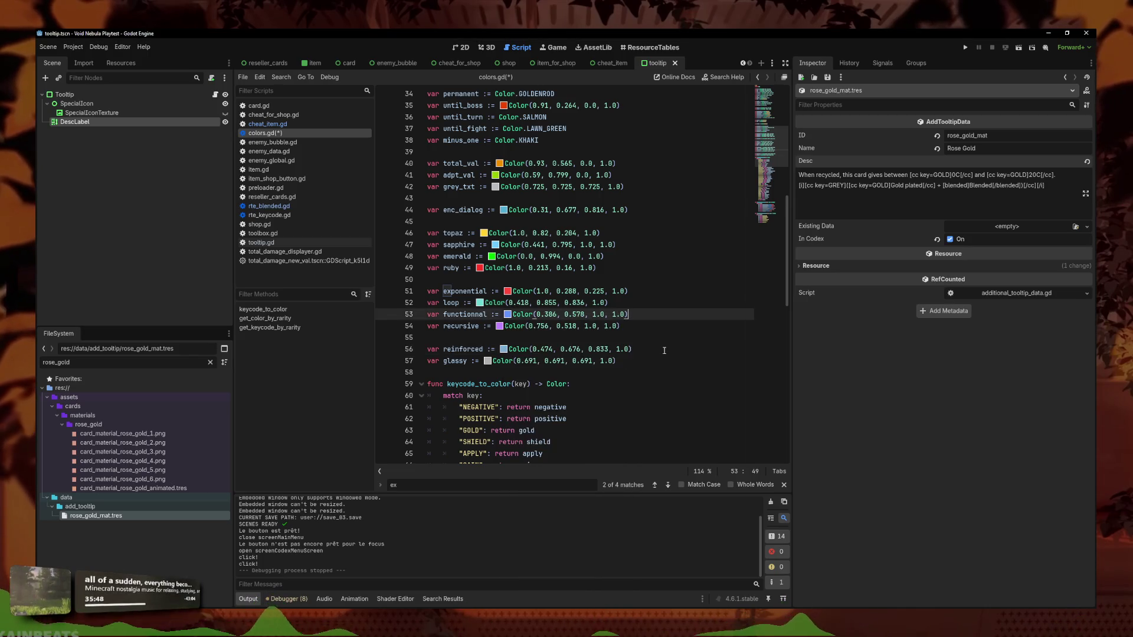
pyautogui.click(504, 349)
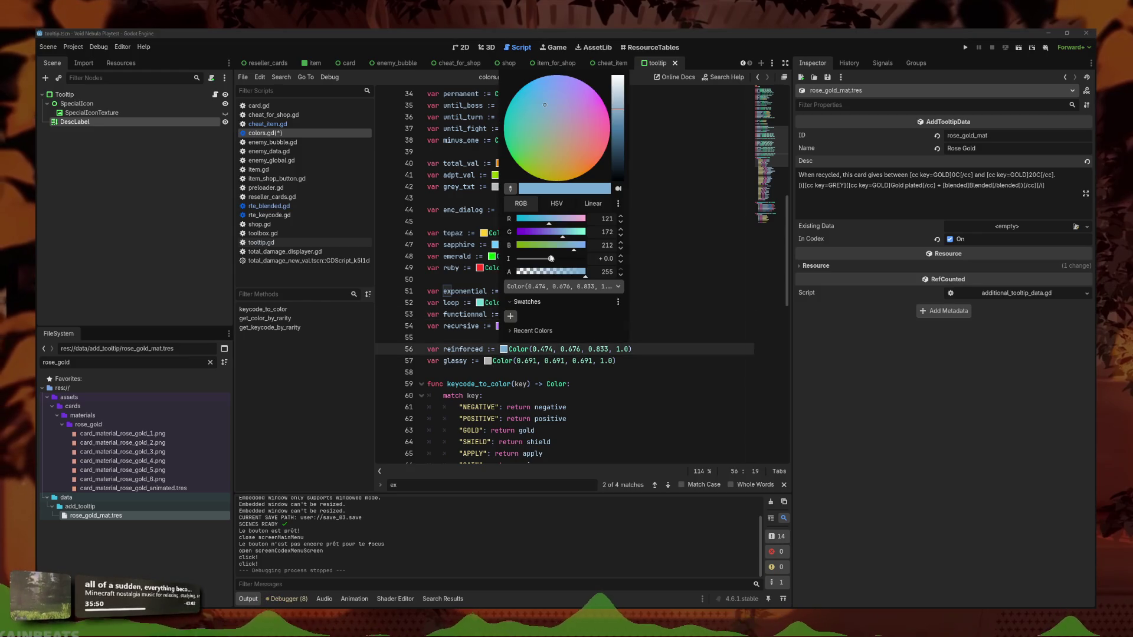
pyautogui.click(540, 101)
pyautogui.click(488, 361)
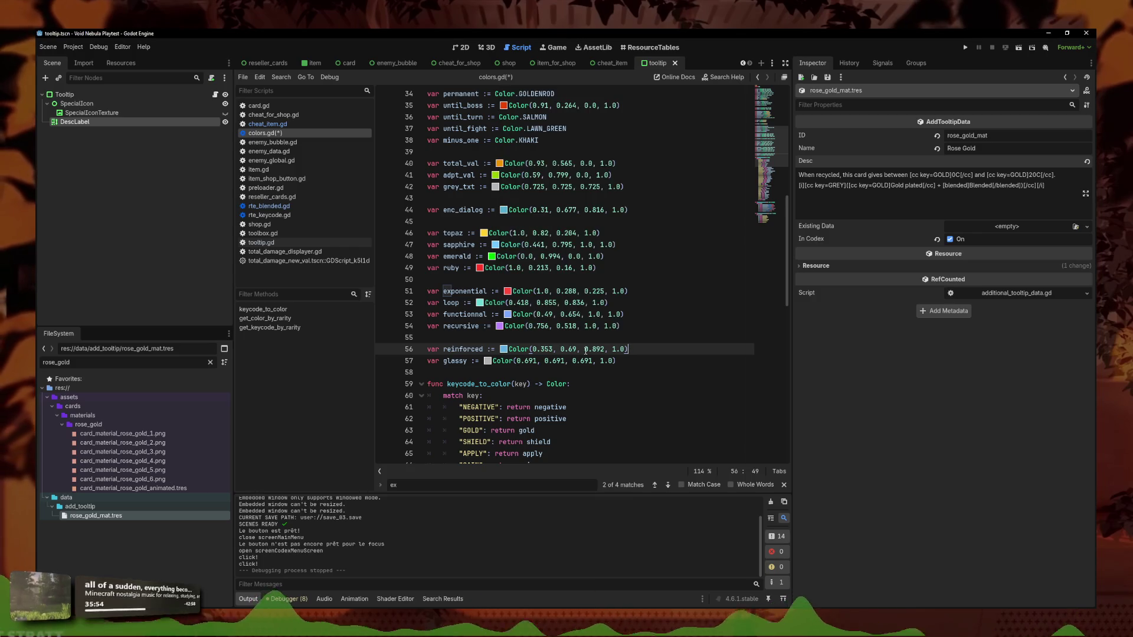
# Brighten the glassy grey colour to 0.775 with its colour picker
pyautogui.click(488, 360)
pyautogui.moveTo(601, 112); pyautogui.dragTo(601, 104)
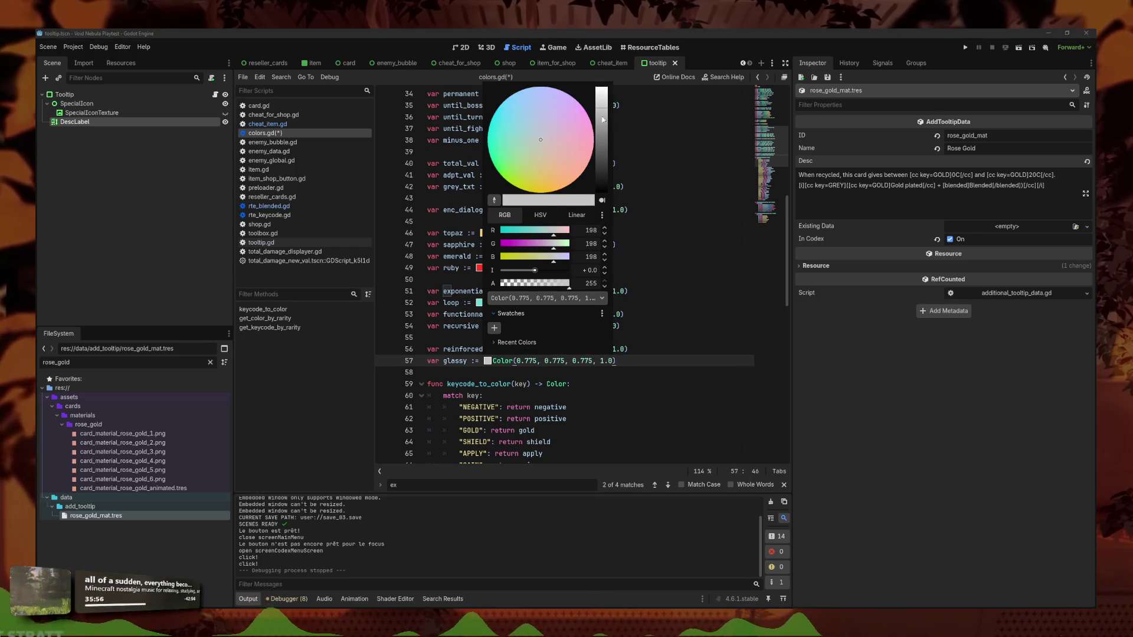
pyautogui.click(570, 354)
pyautogui.click(573, 366)
pyautogui.scroll(-1, 574, 362)
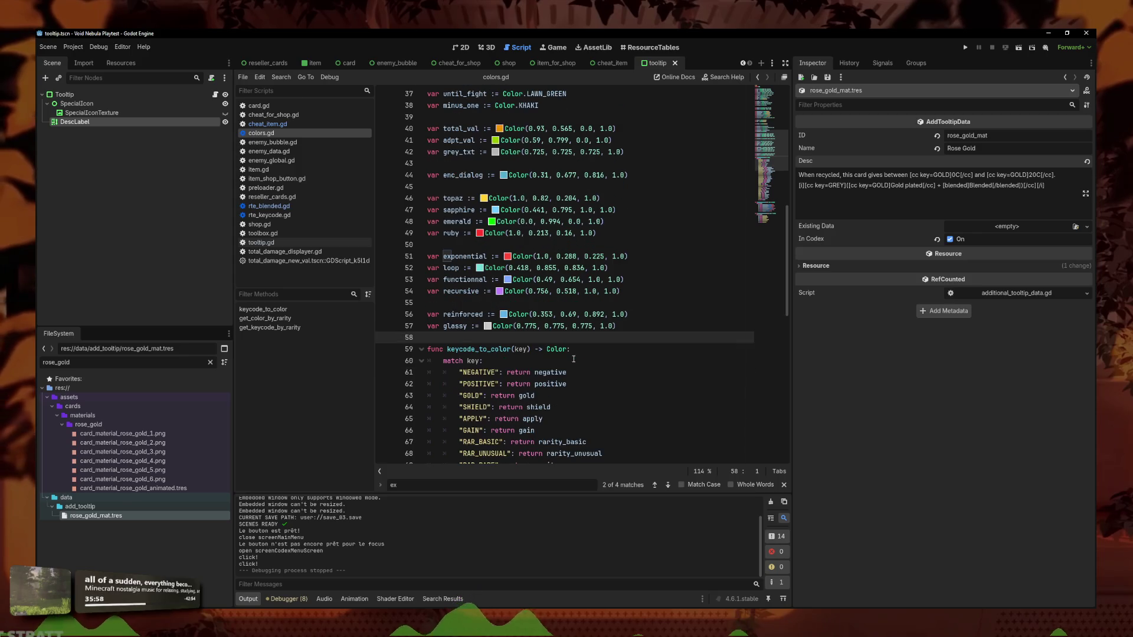
pyautogui.scroll(-1, 485, 236)
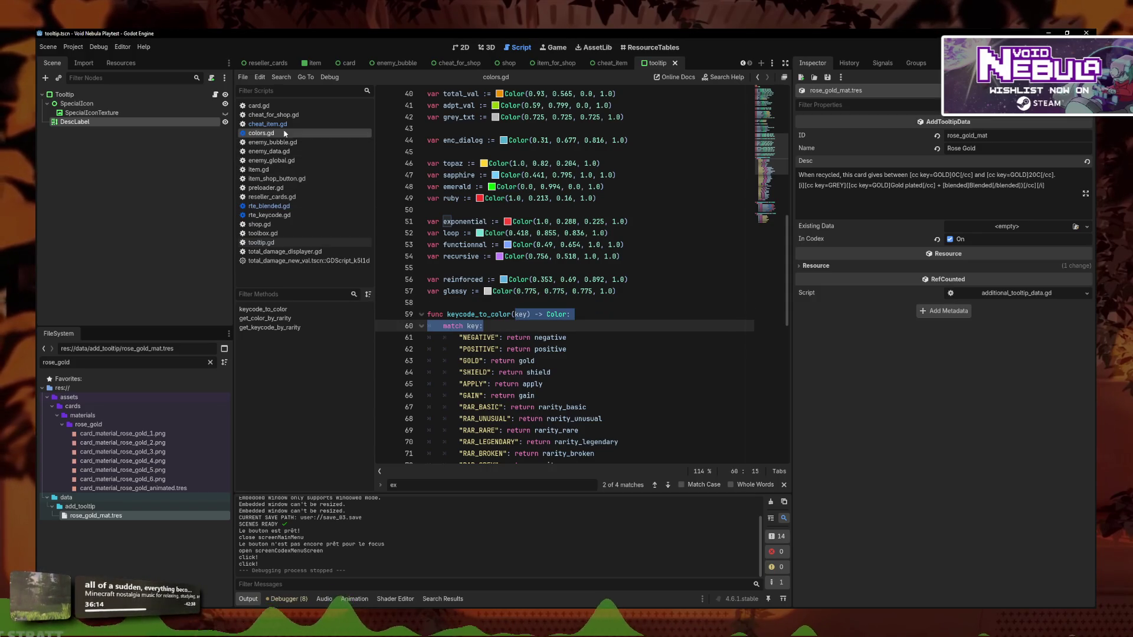
# Switch to rte_blended.gd, review the custom effect function, and run the project
pyautogui.click(267, 124)
pyautogui.click(269, 206)
pyautogui.moveTo(490, 431)
pyautogui.mouseDown()
pyautogui.moveTo(413, 228)
pyautogui.moveTo(410, 155)
pyautogui.mouseUp()
pyautogui.click(410, 155)
pyautogui.press('F5')
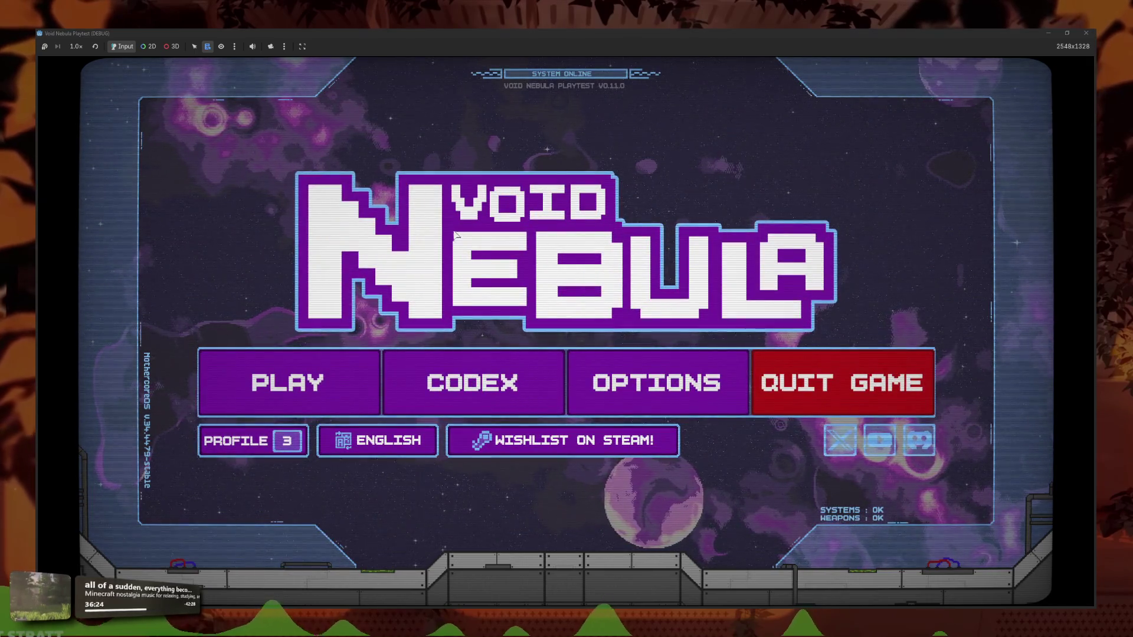
# Check the playtest Codex's grid of ten material cards and their tooltips, then stop the game
pyautogui.click(518, 375)
pyautogui.moveTo(549, 407)
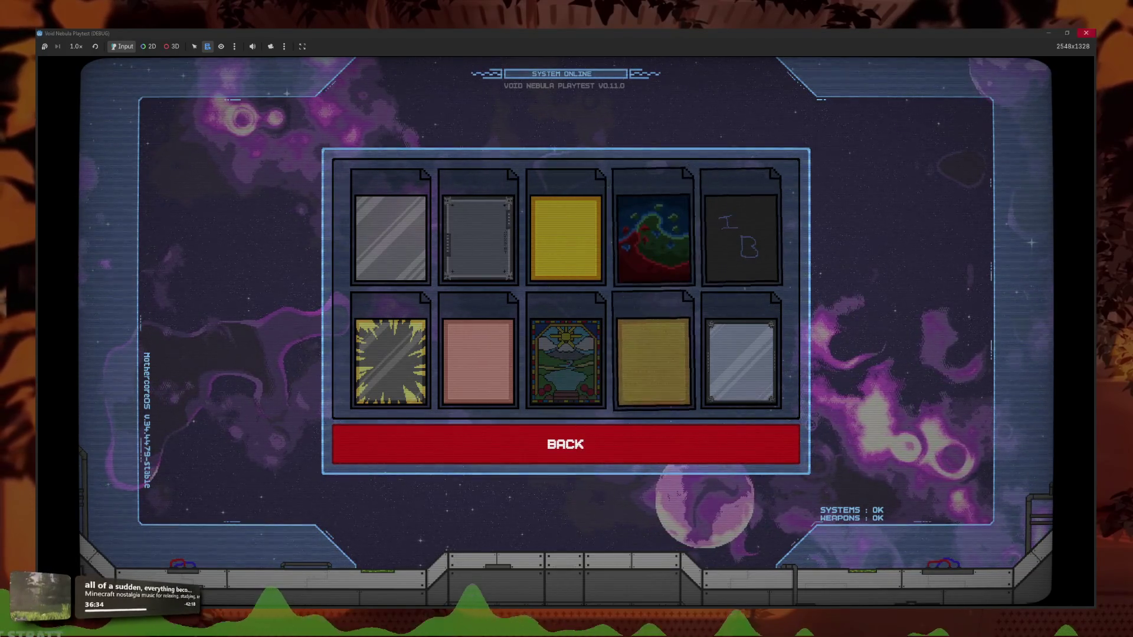
pyautogui.press('F8')
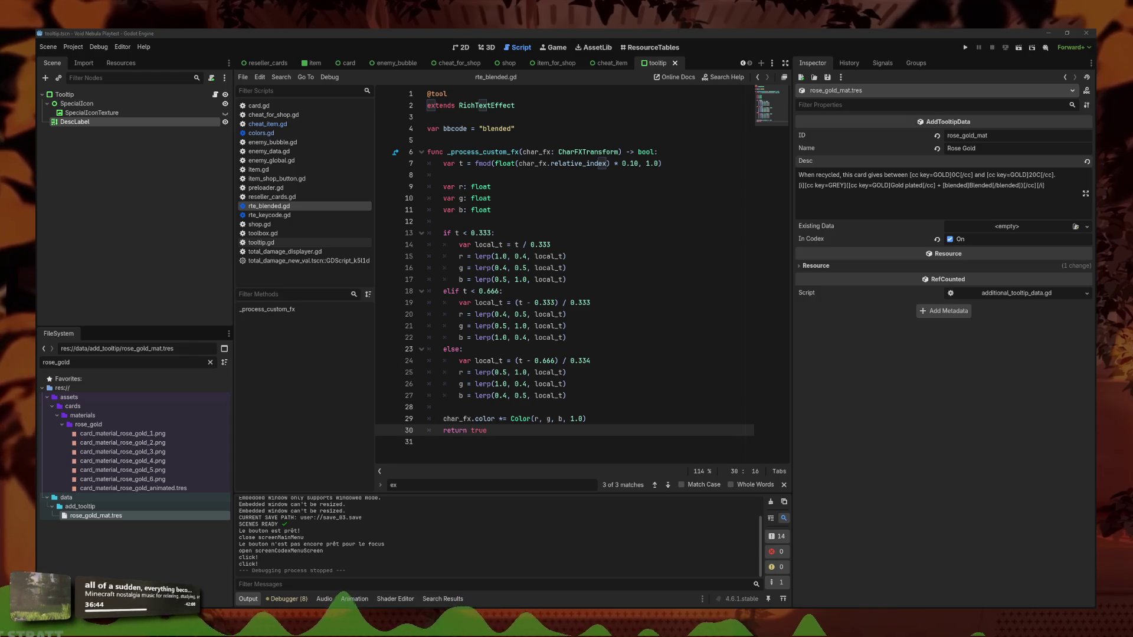
# Change the blue lerps to 0.5→0.85 on line 17 and 0.85→0.4 on line 22
pyautogui.click(602, 304)
pyautogui.click(622, 321)
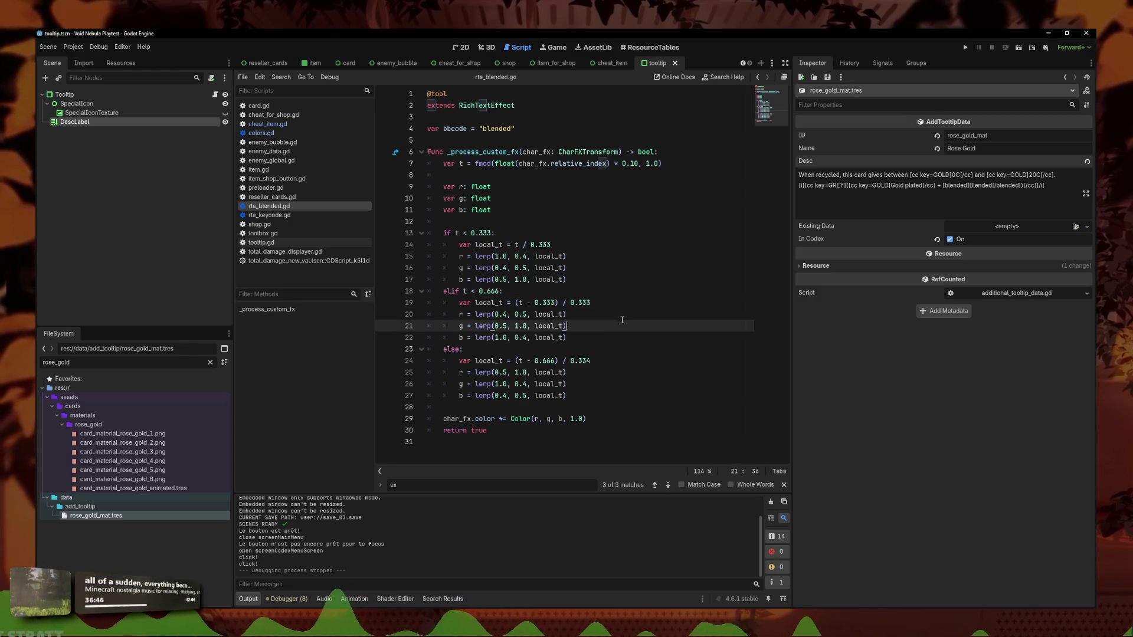
pyautogui.click(581, 268)
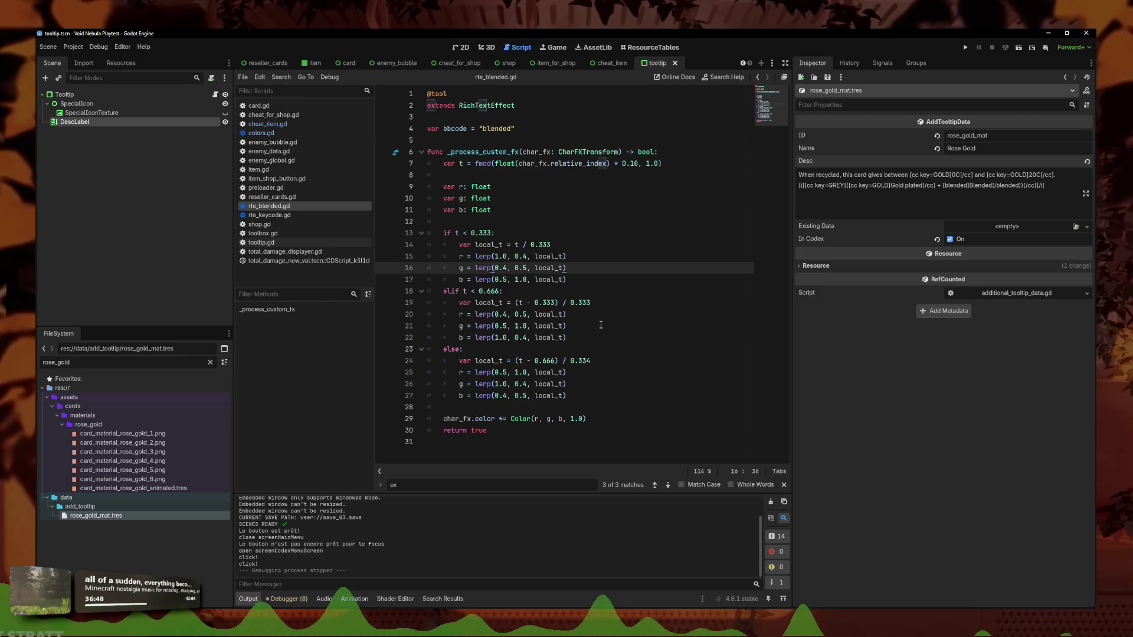
pyautogui.click(601, 325)
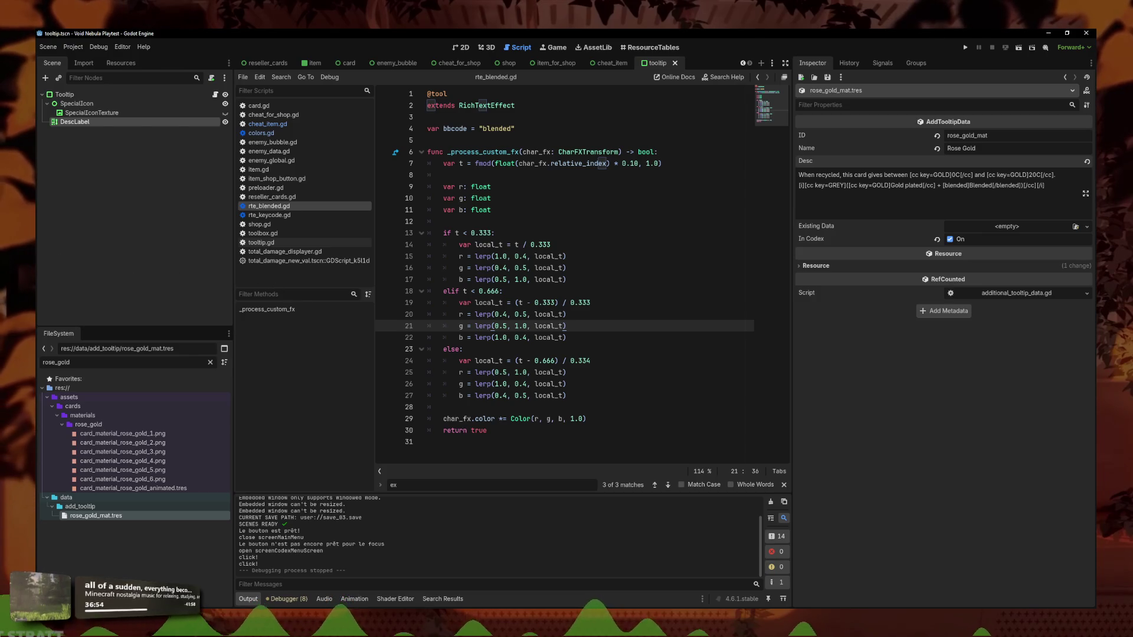
pyautogui.click(564, 291)
pyautogui.click(561, 268)
pyautogui.click(515, 279)
pyautogui.press('BackSpace')
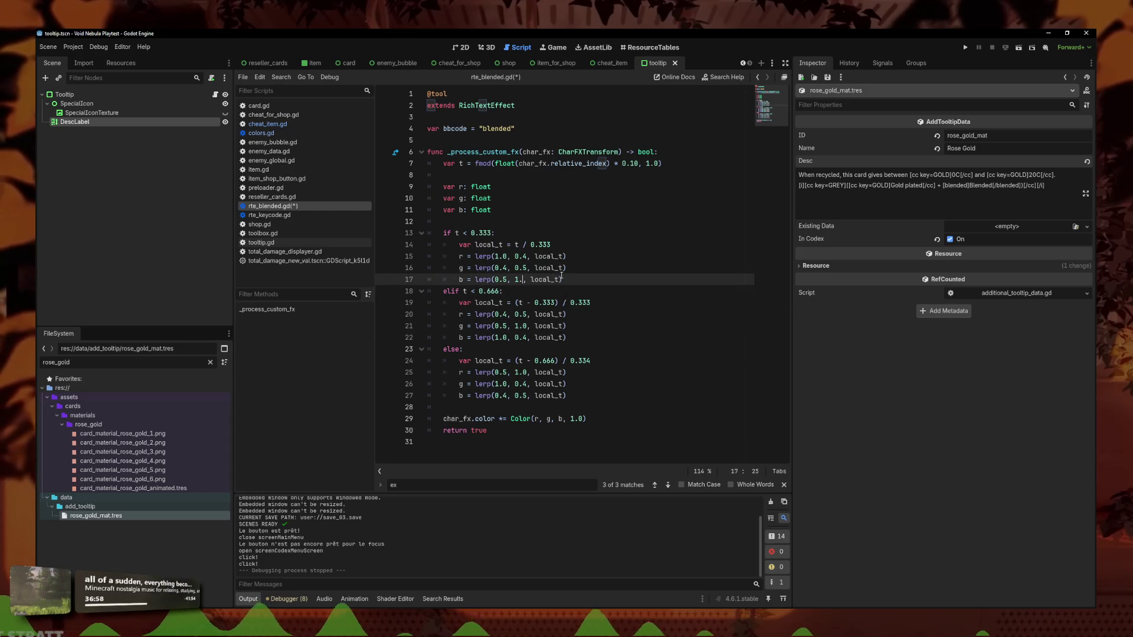
pyautogui.write('5')
pyautogui.press('Down')
pyautogui.press('Down')
pyautogui.press('Down')
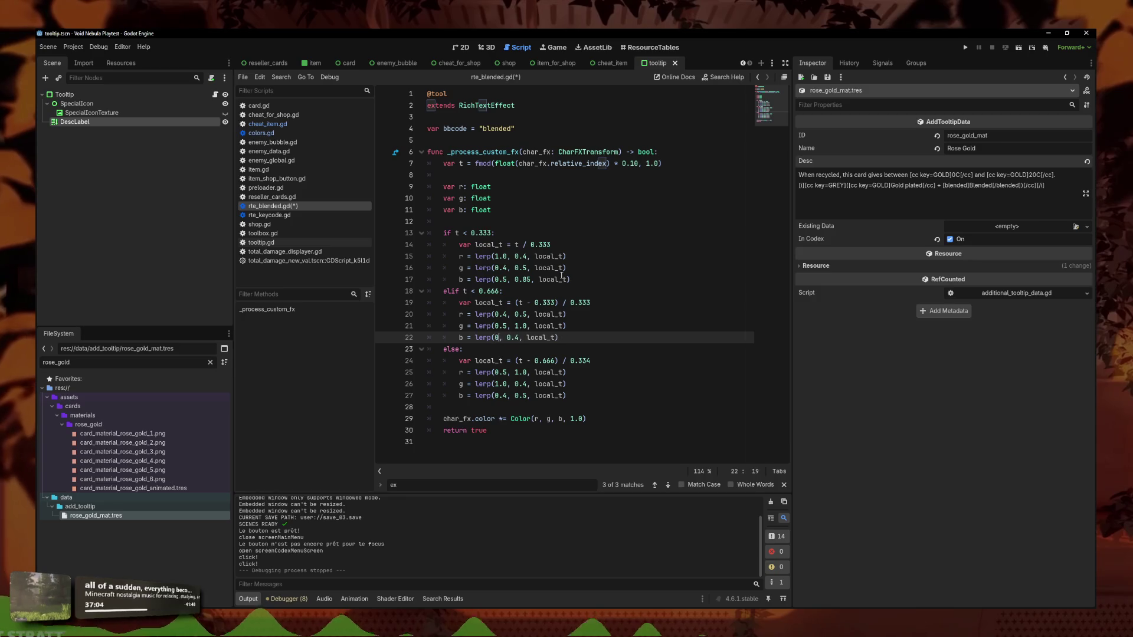
pyautogui.write('5')
# Save rte_blended.gd and run the project to test the 0.85 peak
pyautogui.click(564, 268)
pyautogui.hotkey('ctrl', 's')
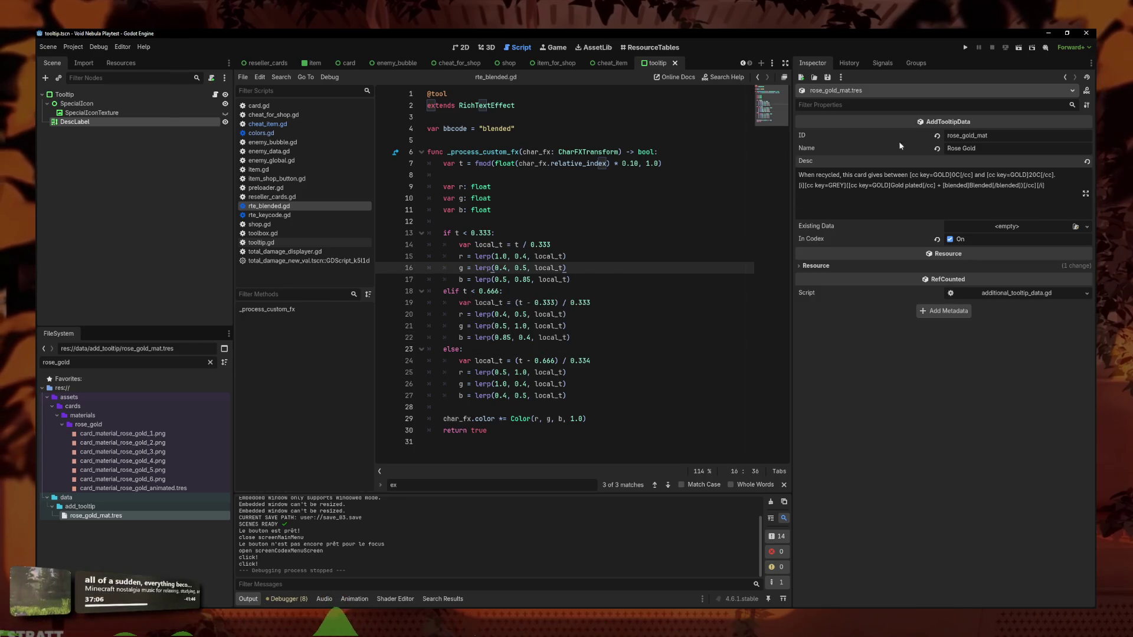
pyautogui.click(965, 47)
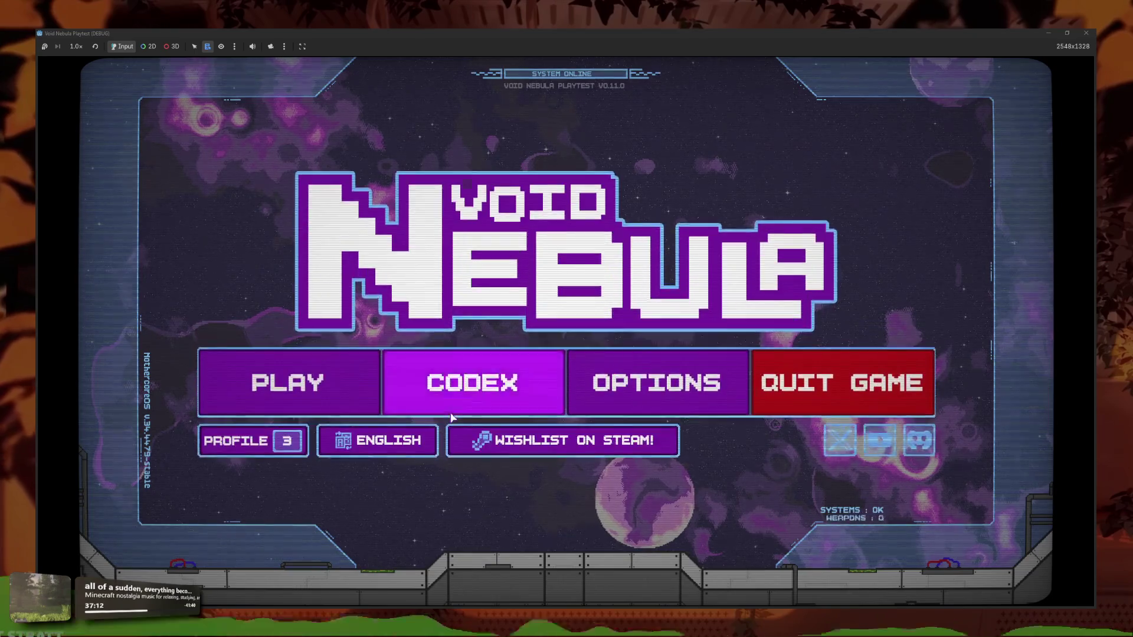
# In Codex > Card Materials, preview the Stained Glass and Blended tooltips, then stop the game
pyautogui.click(471, 382)
pyautogui.click(584, 384)
pyautogui.moveTo(578, 379)
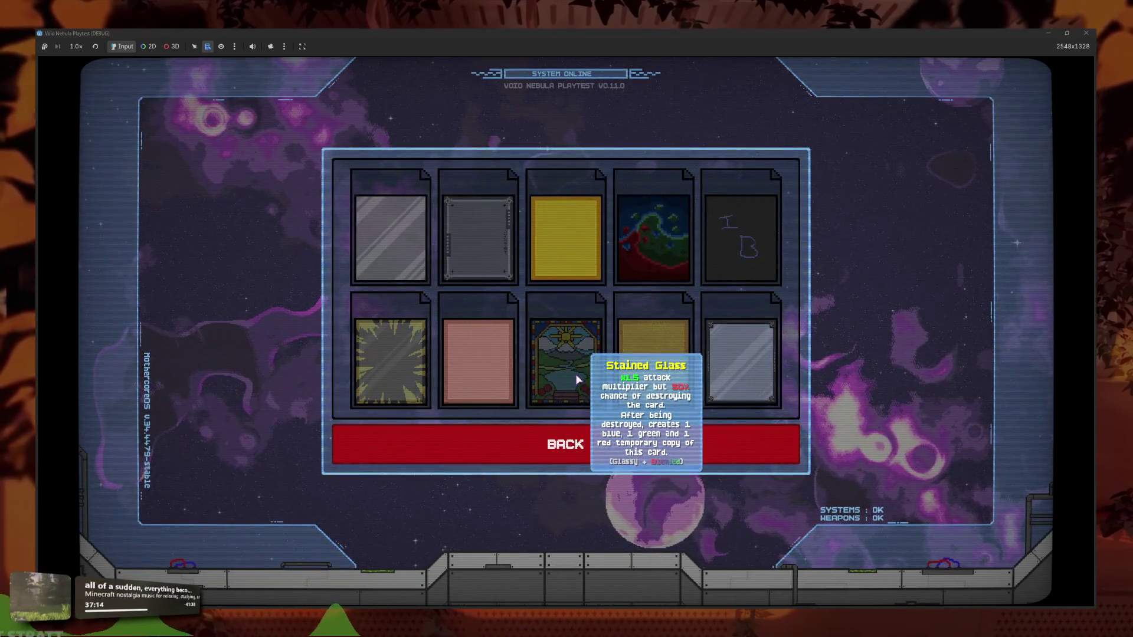
pyautogui.moveTo(477, 361)
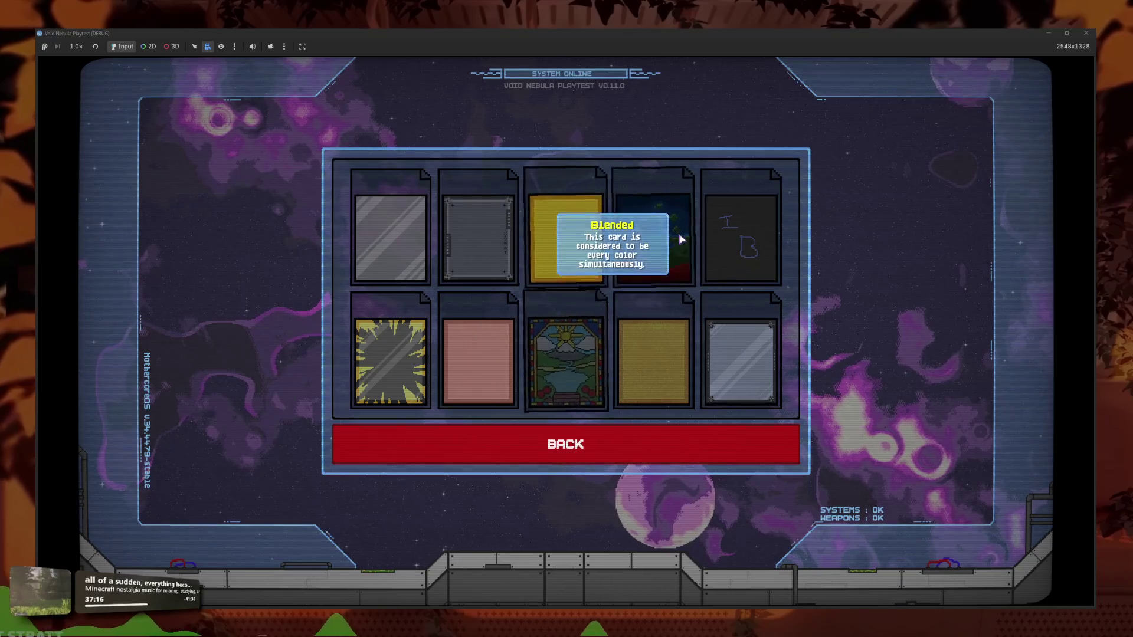
pyautogui.moveTo(745, 261)
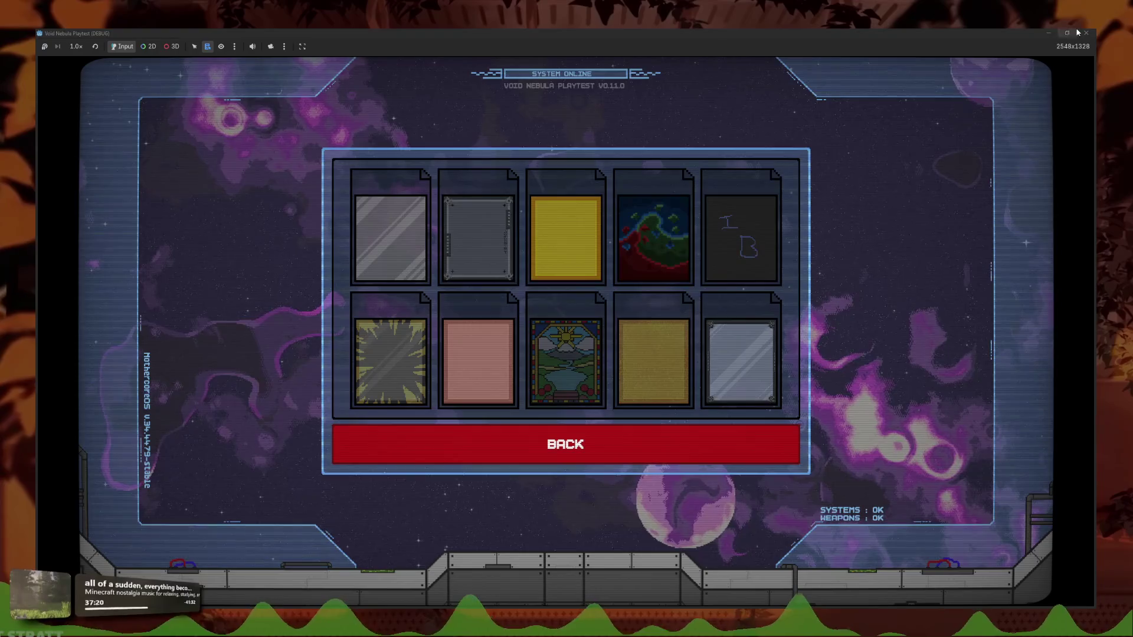
pyautogui.press('F8')
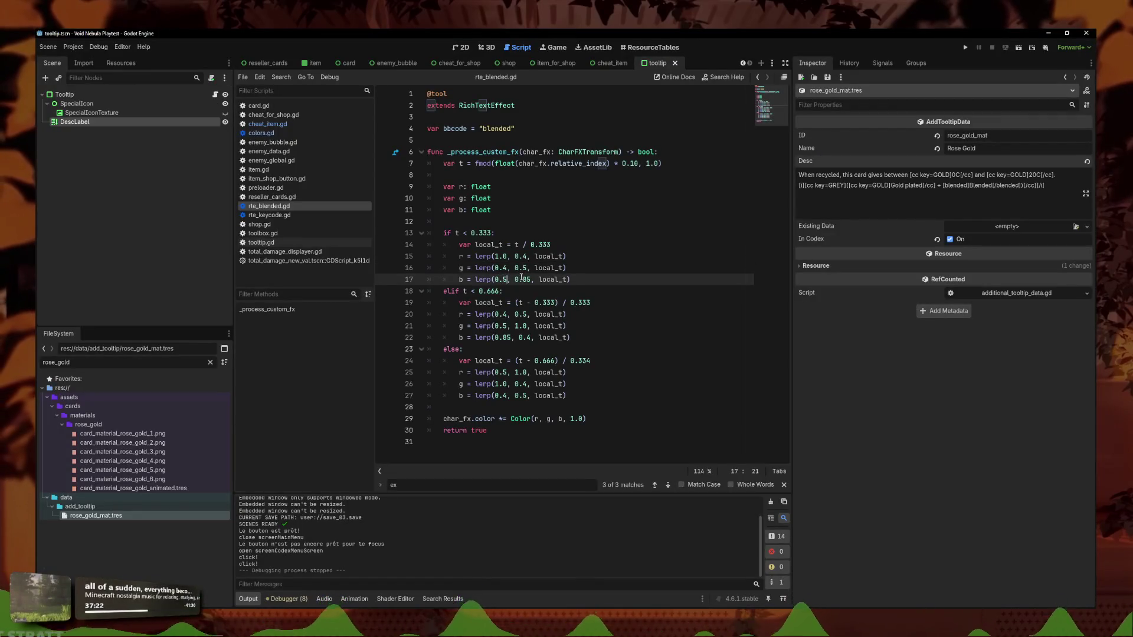
# Set the blue peak on lines 17 and 22 to 0.70, save, and check the codex in a playtest
pyautogui.click(531, 280)
pyautogui.press('BackSpace')
pyautogui.press('BackSpace')
pyautogui.write('70')
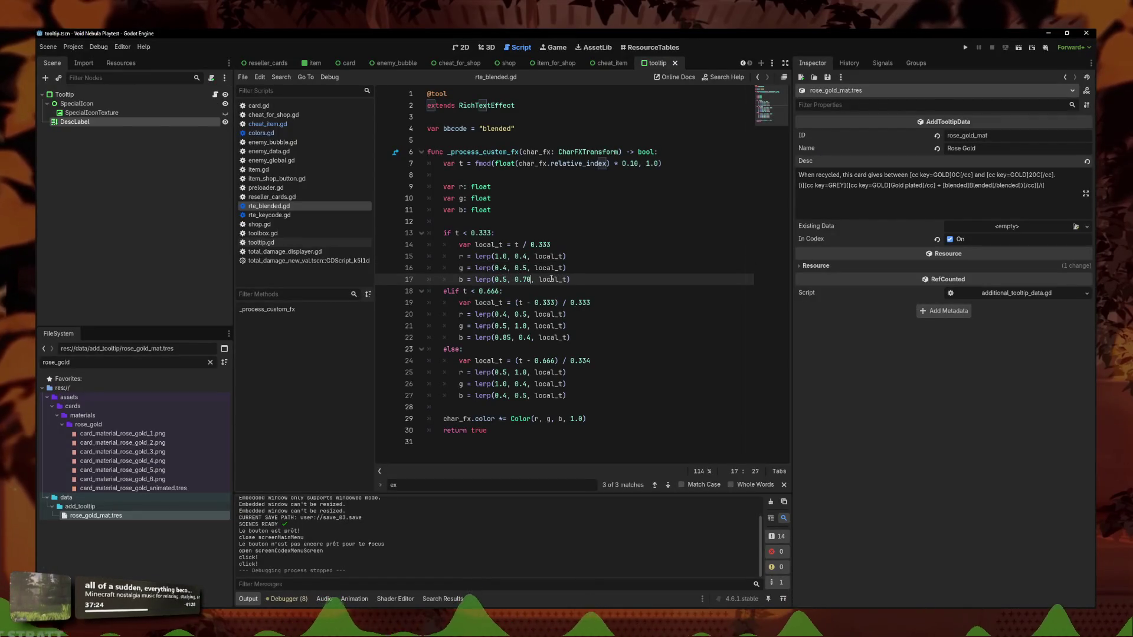
pyautogui.click(511, 337)
pyautogui.press('BackSpace')
pyautogui.press('BackSpace')
pyautogui.write('70')
pyautogui.click(555, 244)
pyautogui.hotkey('ctrl', 's')
pyautogui.click(967, 47)
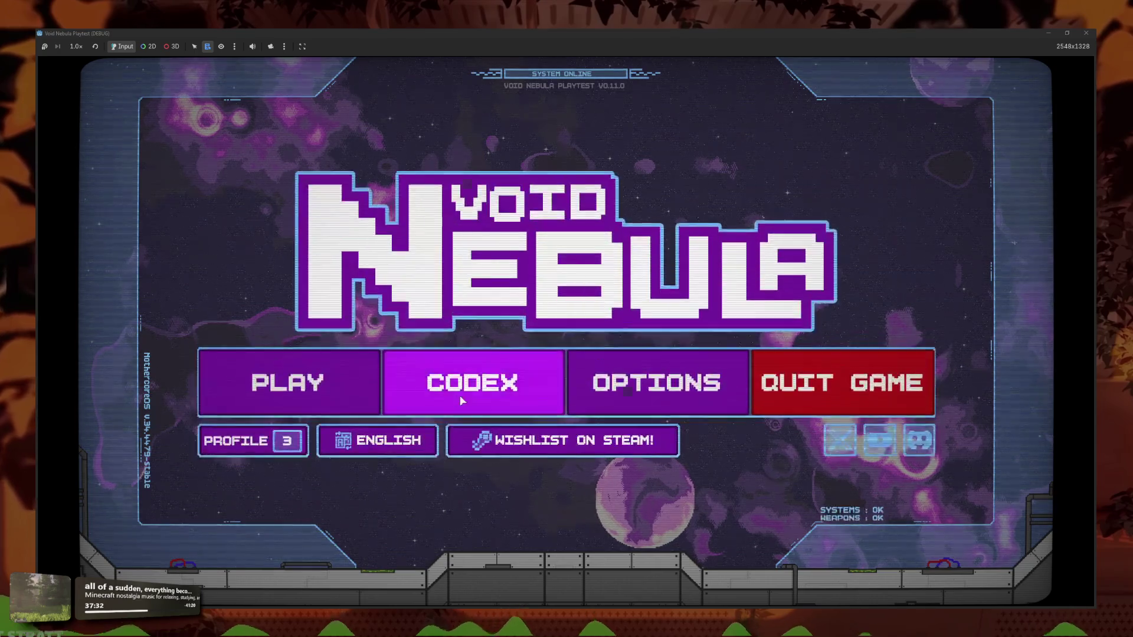
pyautogui.click(466, 395)
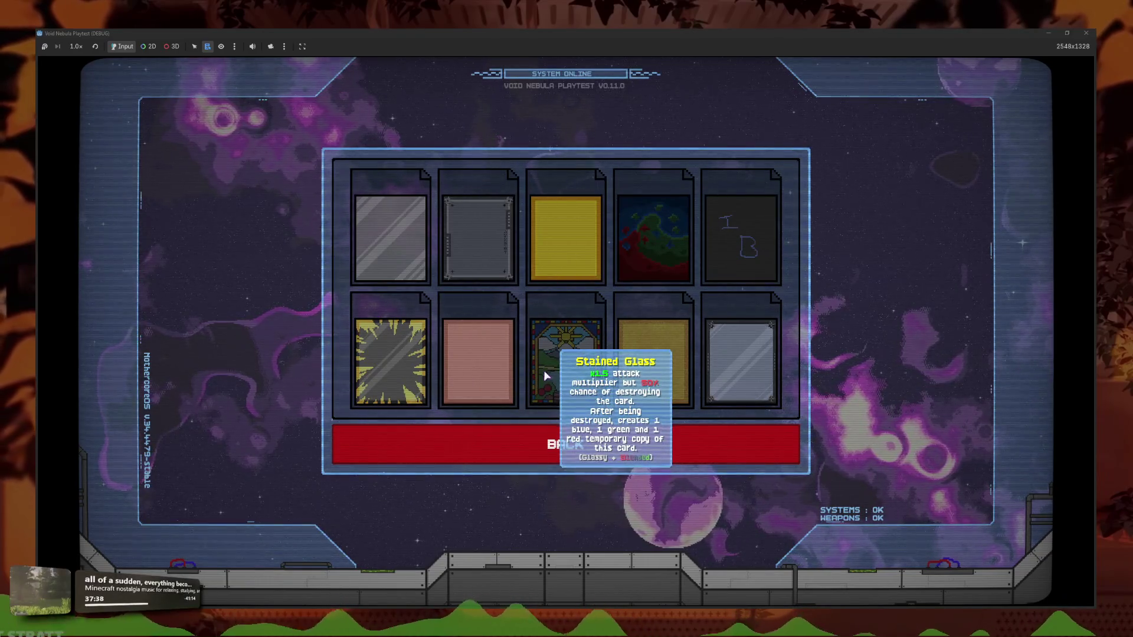
pyautogui.press('F8')
# Change both blue peaks to 0.6, save, and reopen Codex > Card Materials in the playtest
pyautogui.click(511, 338)
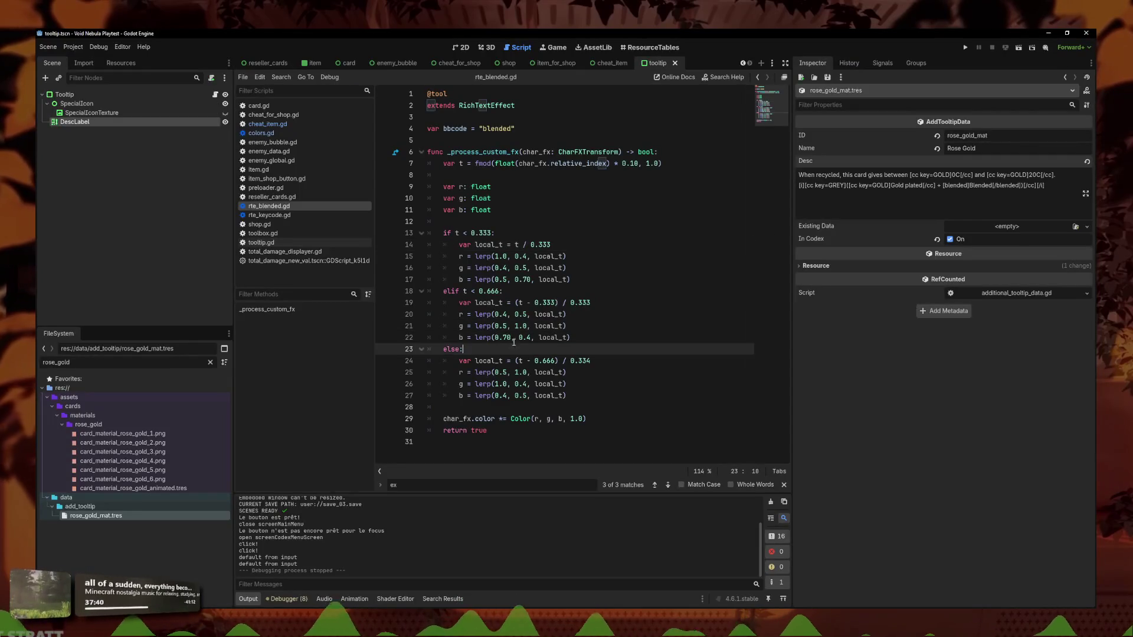
pyautogui.press('Right')
pyautogui.press('Right')
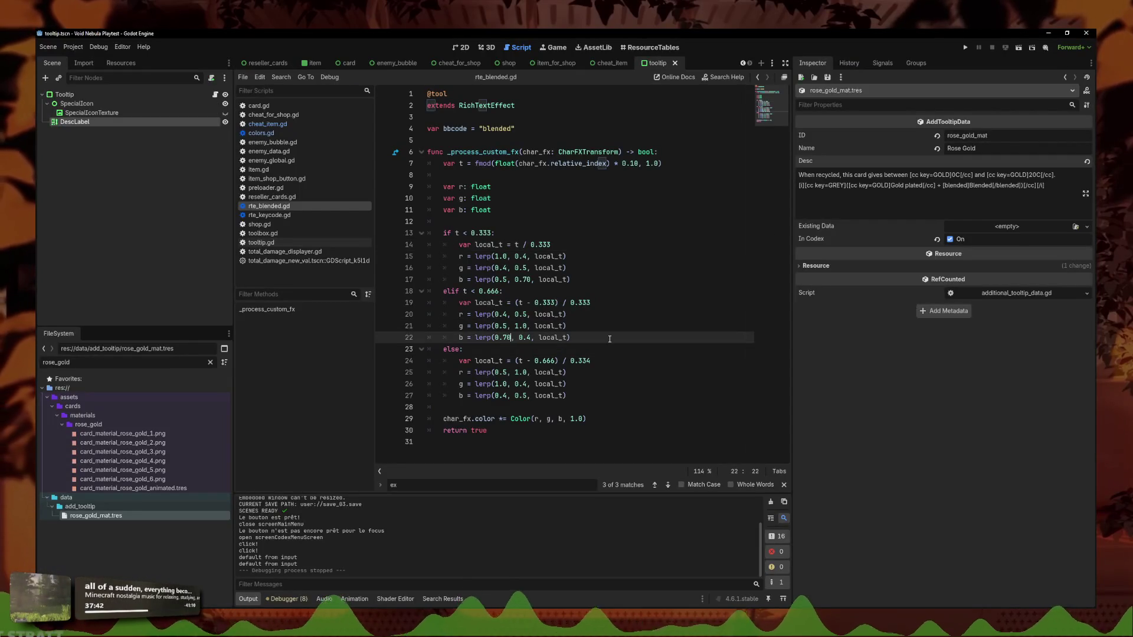
pyautogui.press('BackSpace')
pyautogui.press('BackSpace')
pyautogui.write('6')
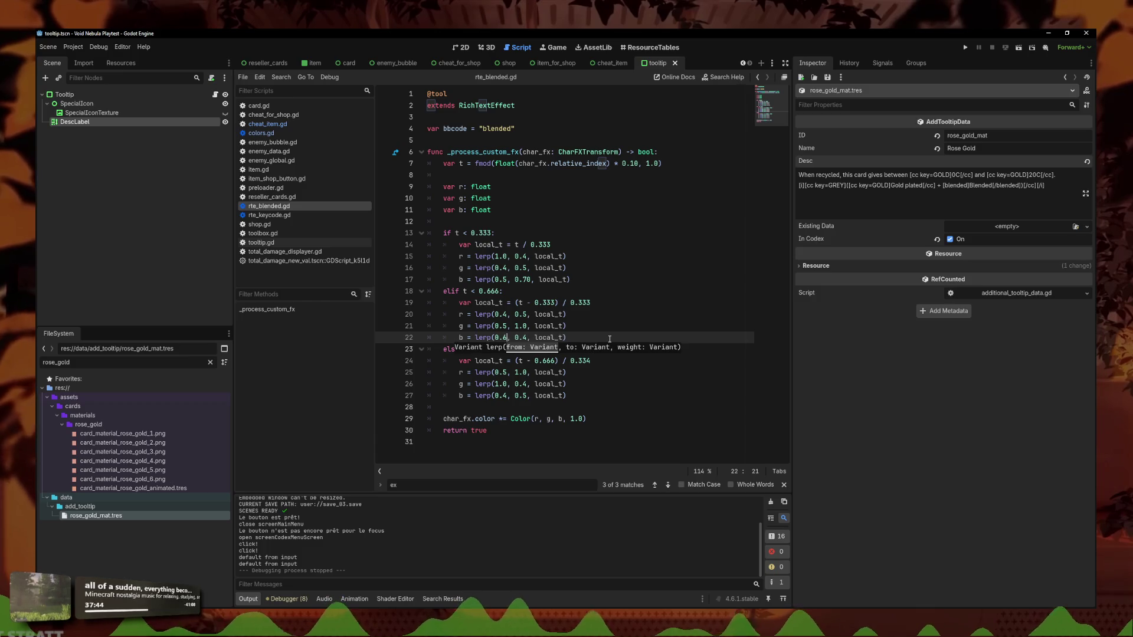
pyautogui.click(523, 280)
pyautogui.press('Delete')
pyautogui.press('Delete')
pyautogui.write('6')
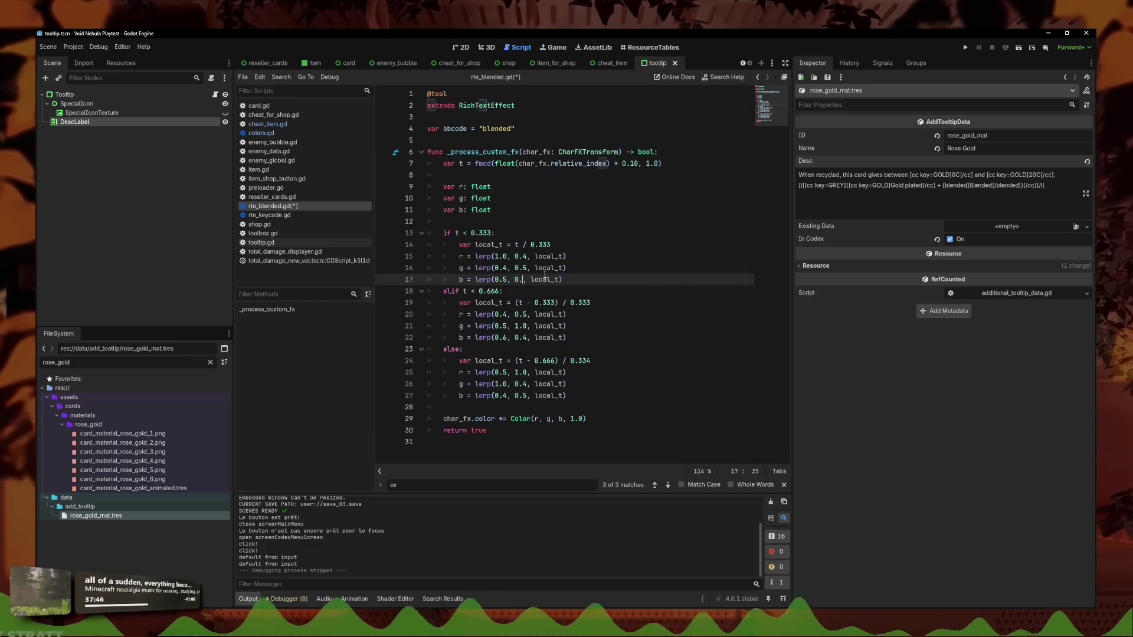
pyautogui.hotkey('ctrl', 's')
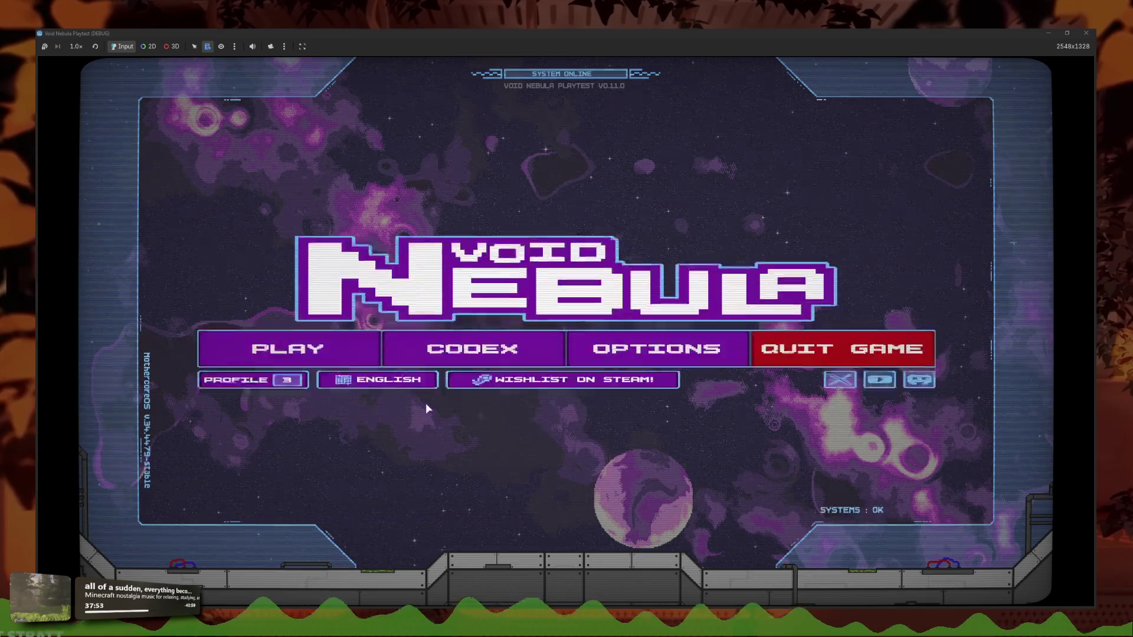
pyautogui.click(472, 349)
pyautogui.click(678, 372)
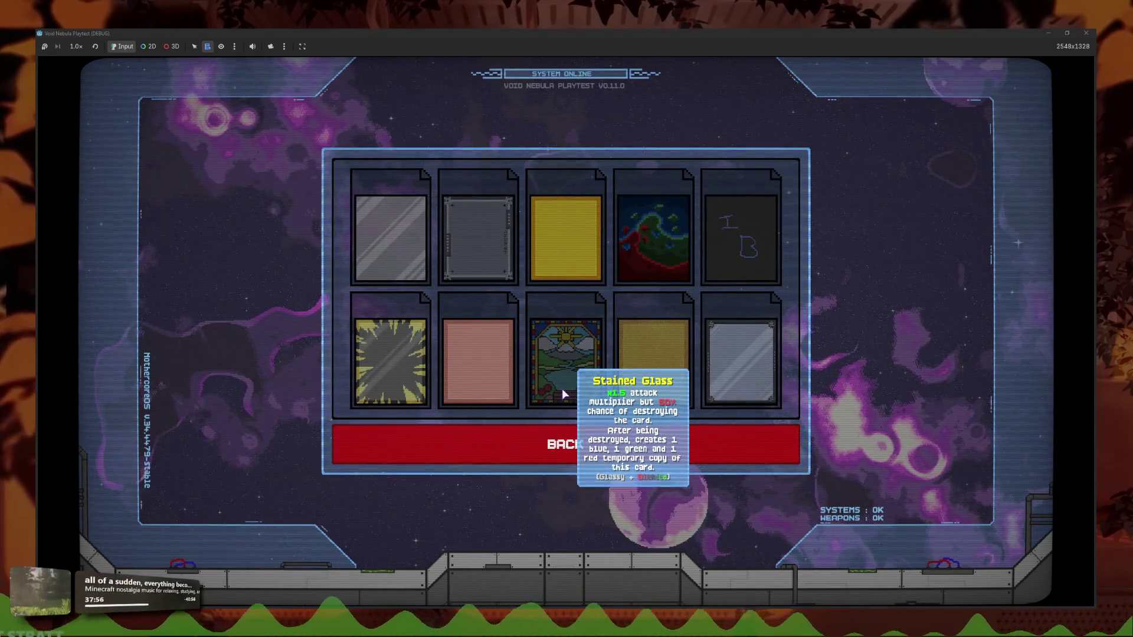
# Set line 22's blue value to 1.0 and line 17's blue start to 0.8, then save
pyautogui.hotkey('alt', 'F4')
pyautogui.doubleClick(498, 338)
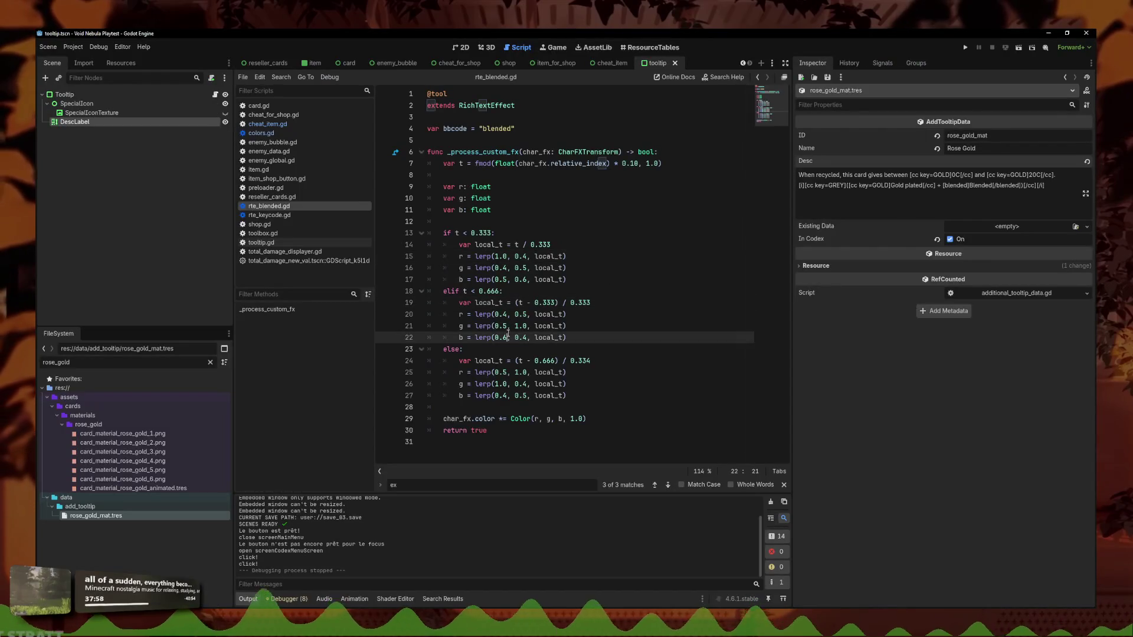
pyautogui.write('1.0')
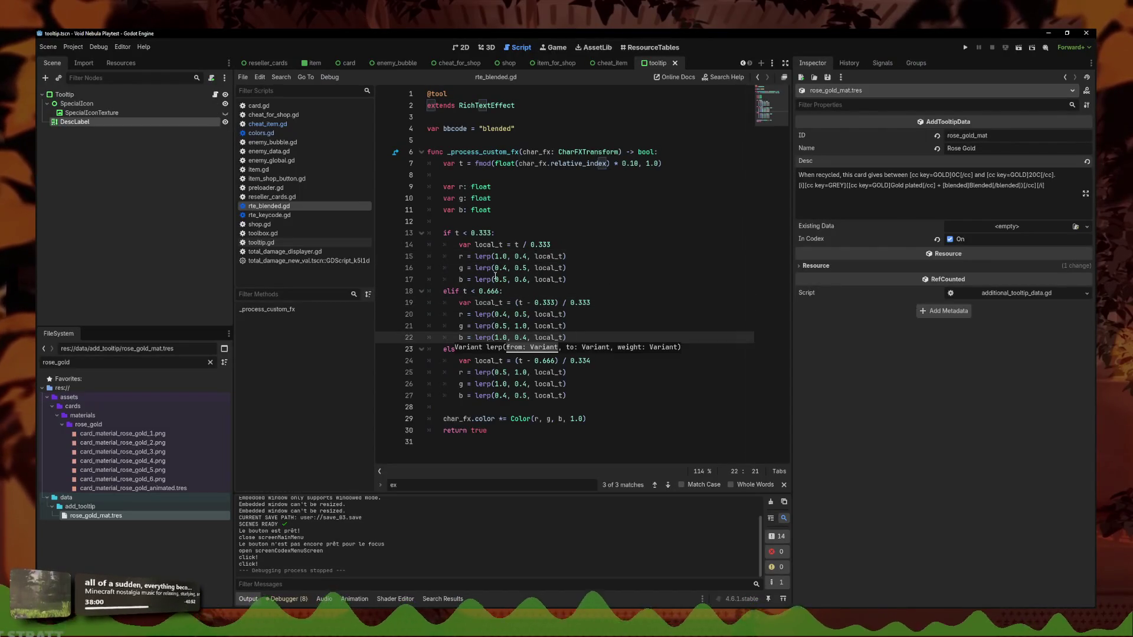
pyautogui.click(526, 279)
pyautogui.press('BackSpace')
pyautogui.press('BackSpace')
pyautogui.press('BackSpace')
pyautogui.write('1.0')
pyautogui.click(508, 279)
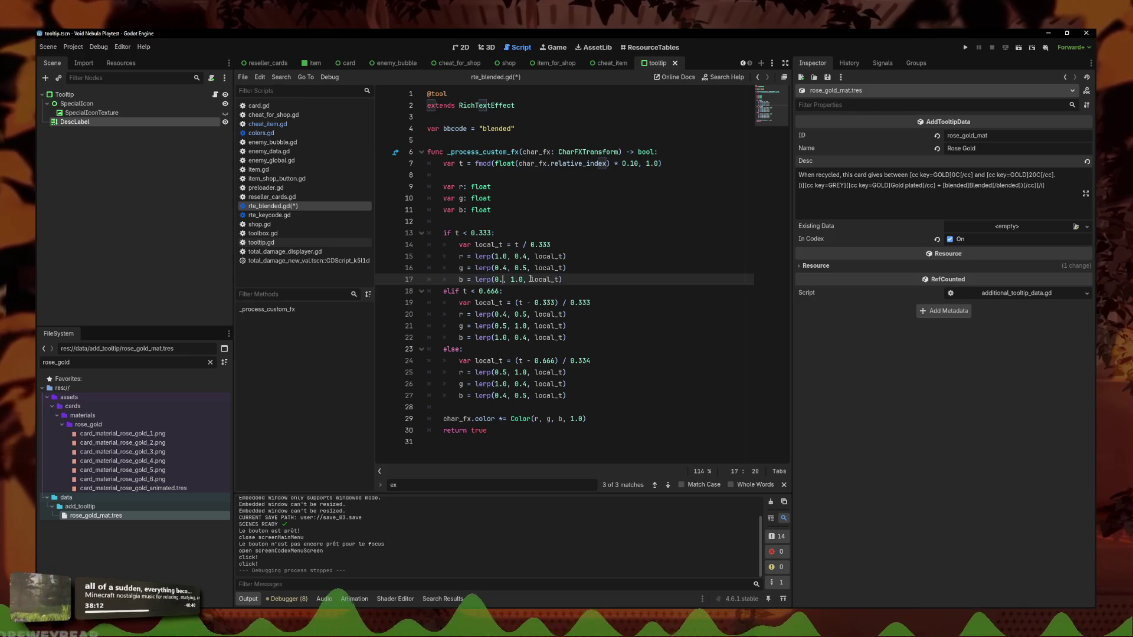
pyautogui.press('BackSpace')
pyautogui.press('BackSpace')
pyautogui.write('0.')
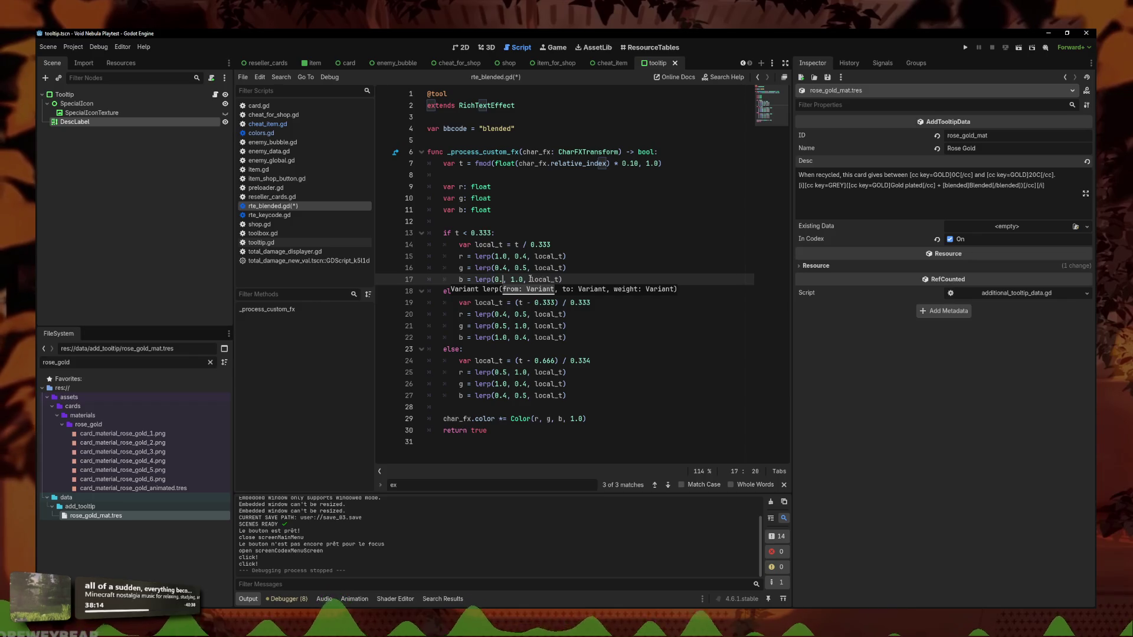
pyautogui.click(525, 337)
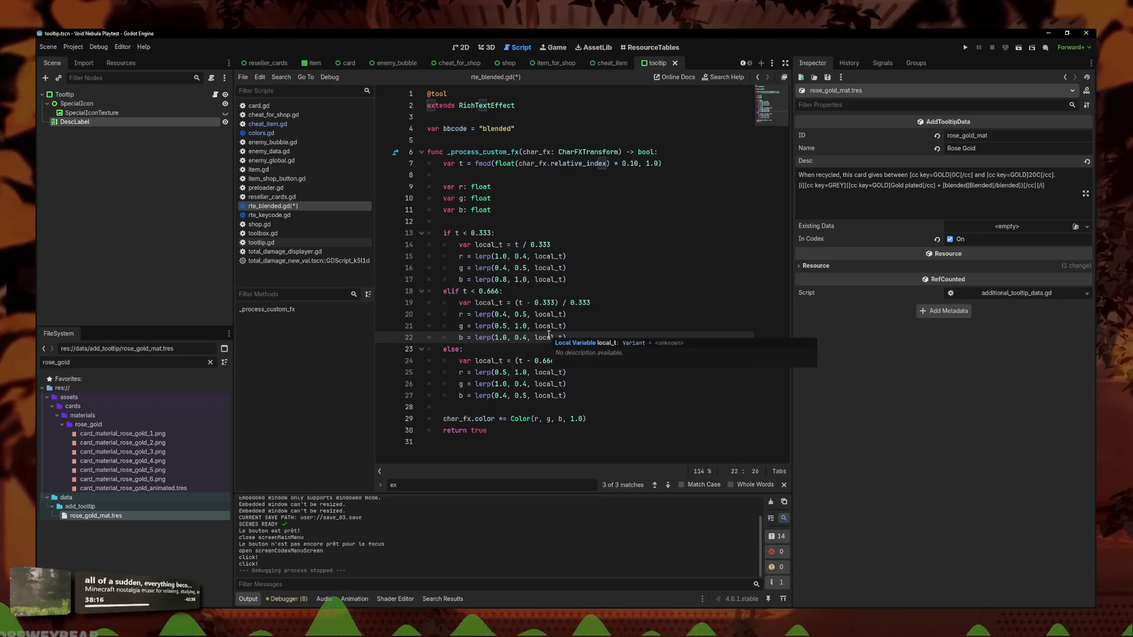
pyautogui.write('8')
pyautogui.hotkey('ctrl', 's')
# Playtest Codex > Card Materials, previewing the Stained Glass tooltip, then stop the game
pyautogui.click(966, 47)
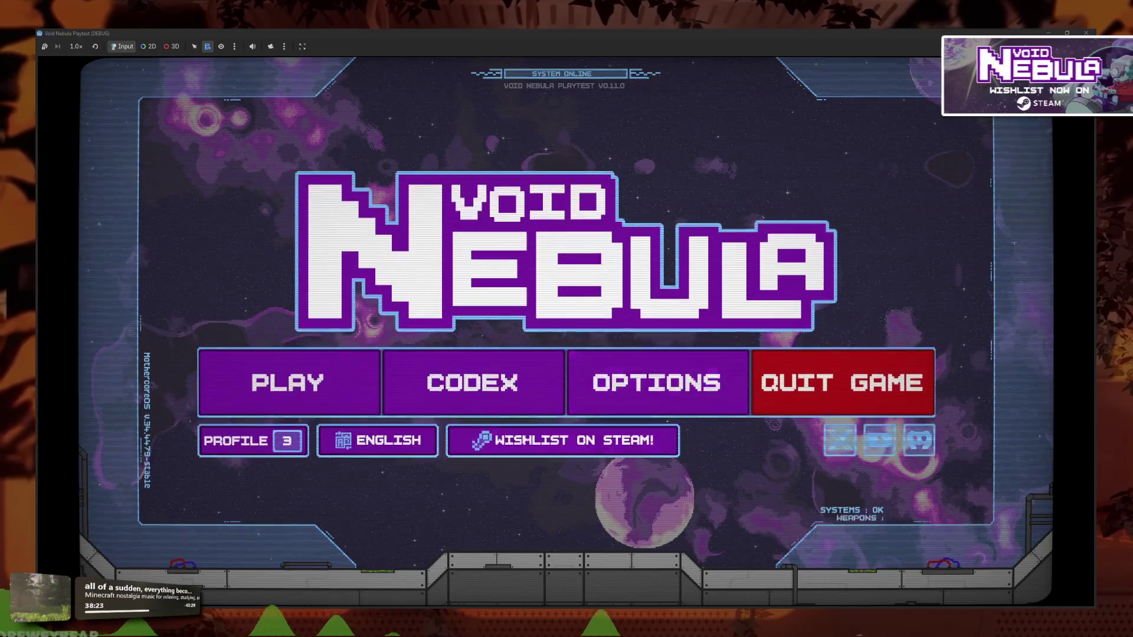
pyautogui.click(455, 382)
pyautogui.click(590, 375)
pyautogui.moveTo(562, 364)
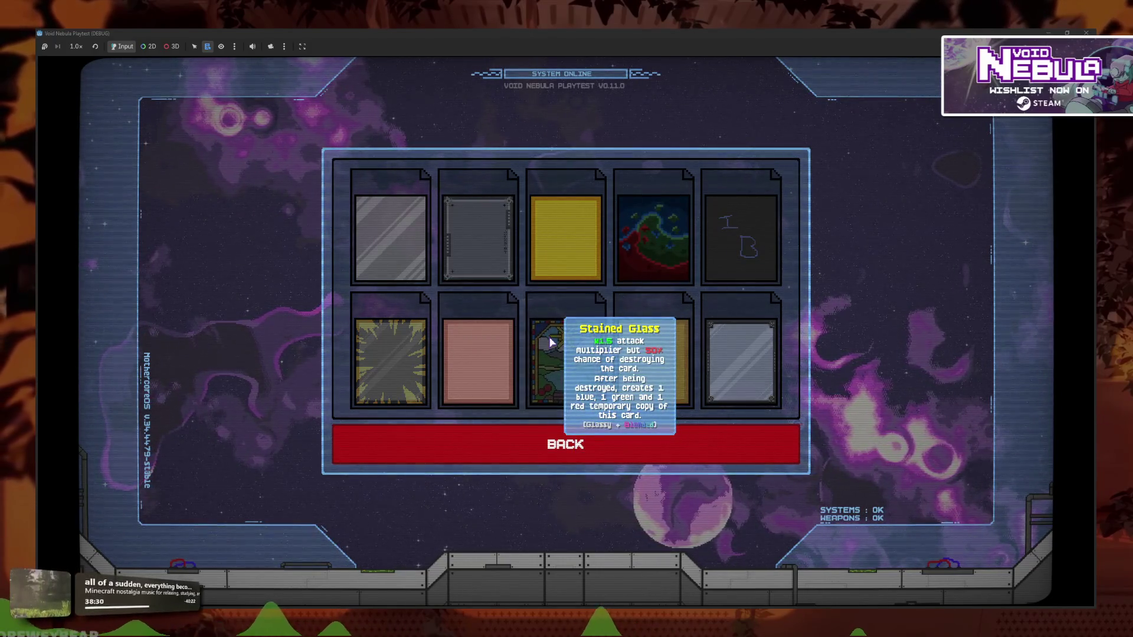
pyautogui.press('F8')
# Change the middle band's blue end on line 22 from 0.8 to 0.4
pyautogui.click(527, 337)
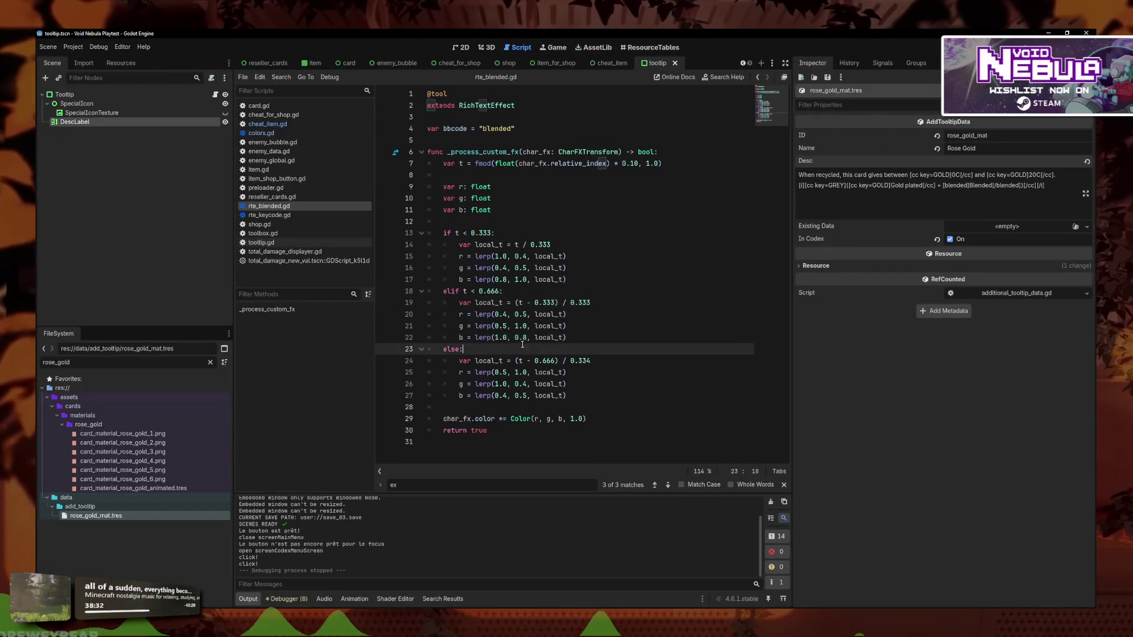
pyautogui.click(524, 338)
pyautogui.press('BackSpace')
pyautogui.write('4')
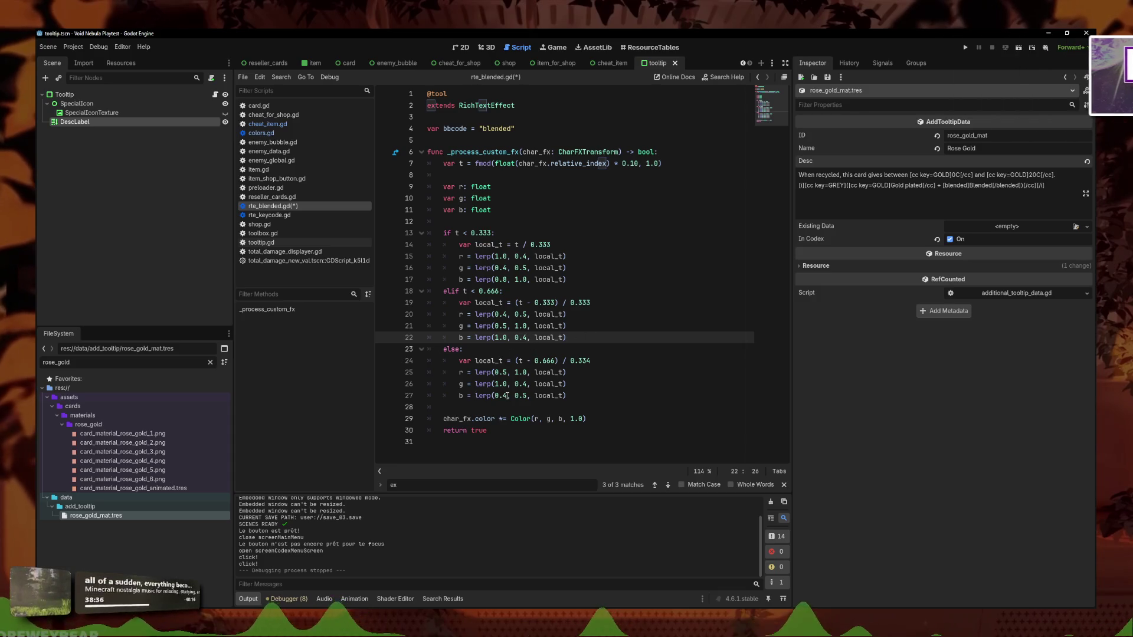
pyautogui.click(502, 396)
pyautogui.click(590, 361)
pyautogui.click(527, 337)
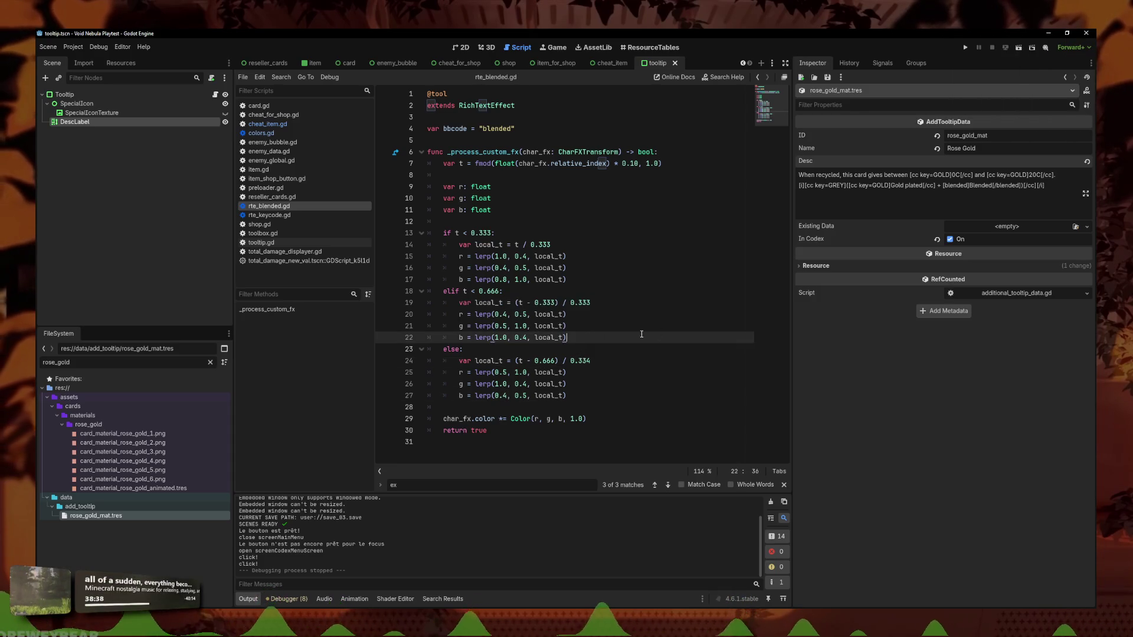
# Run the game again to check Card Materials, then stop and select the custom effect function
pyautogui.click(965, 48)
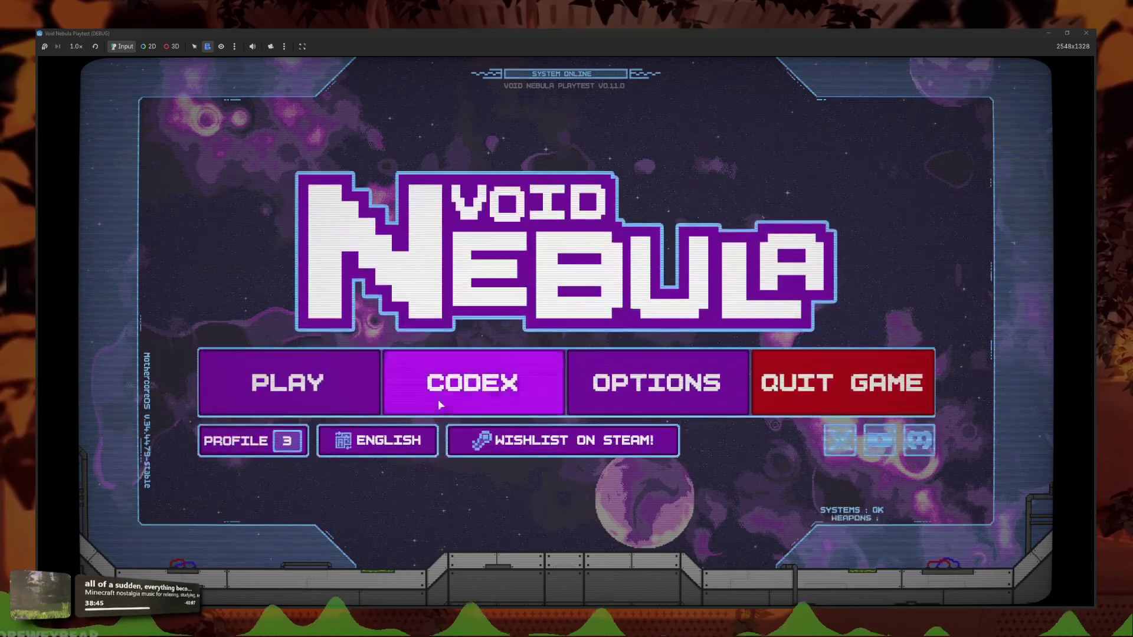
pyautogui.click(437, 399)
pyautogui.click(670, 385)
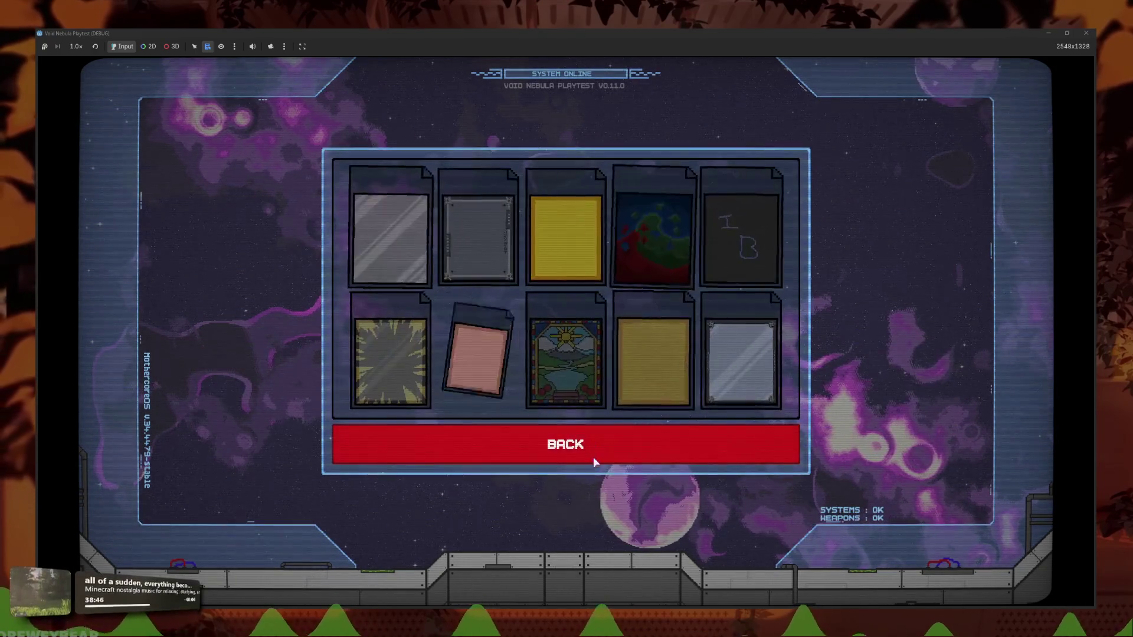
pyautogui.press('F8')
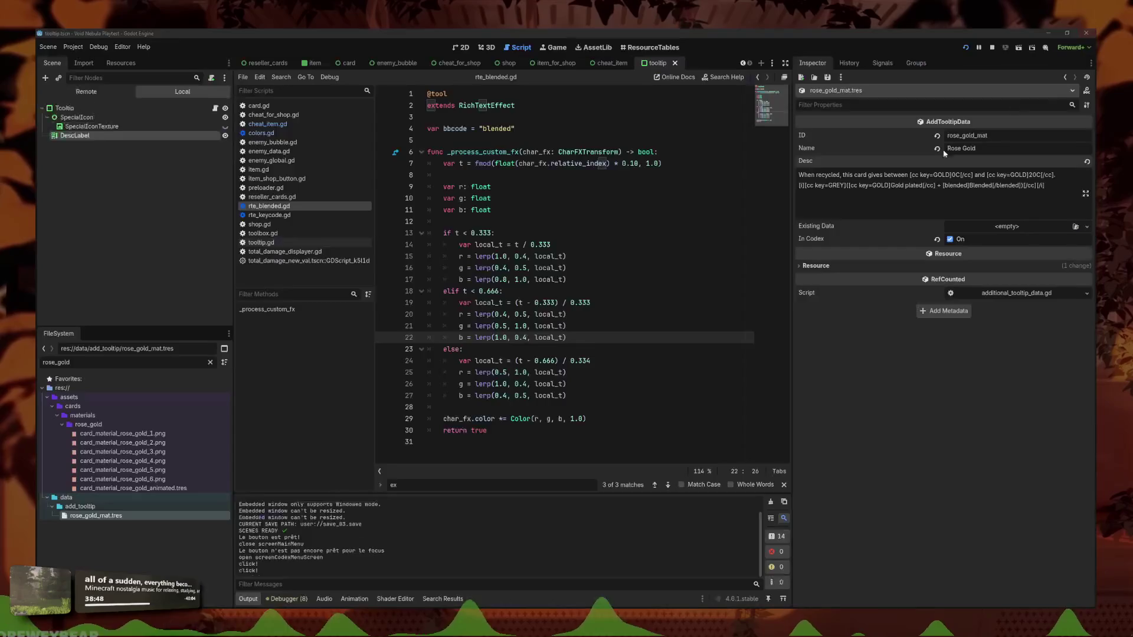
pyautogui.moveTo(564, 442); pyautogui.dragTo(564, 140)
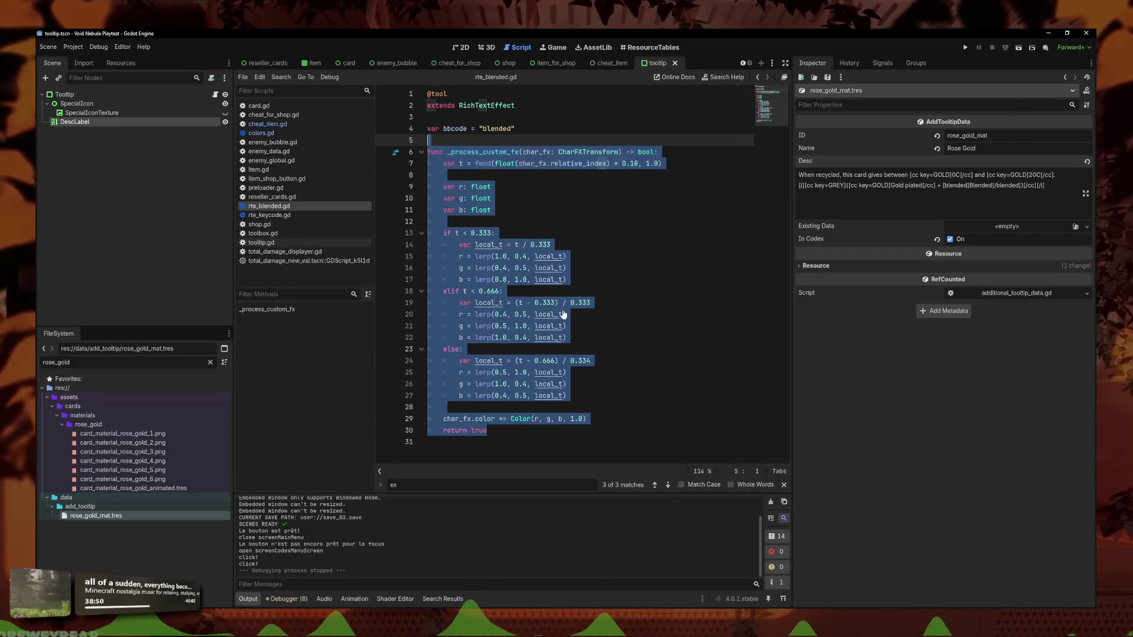
pyautogui.click(564, 314)
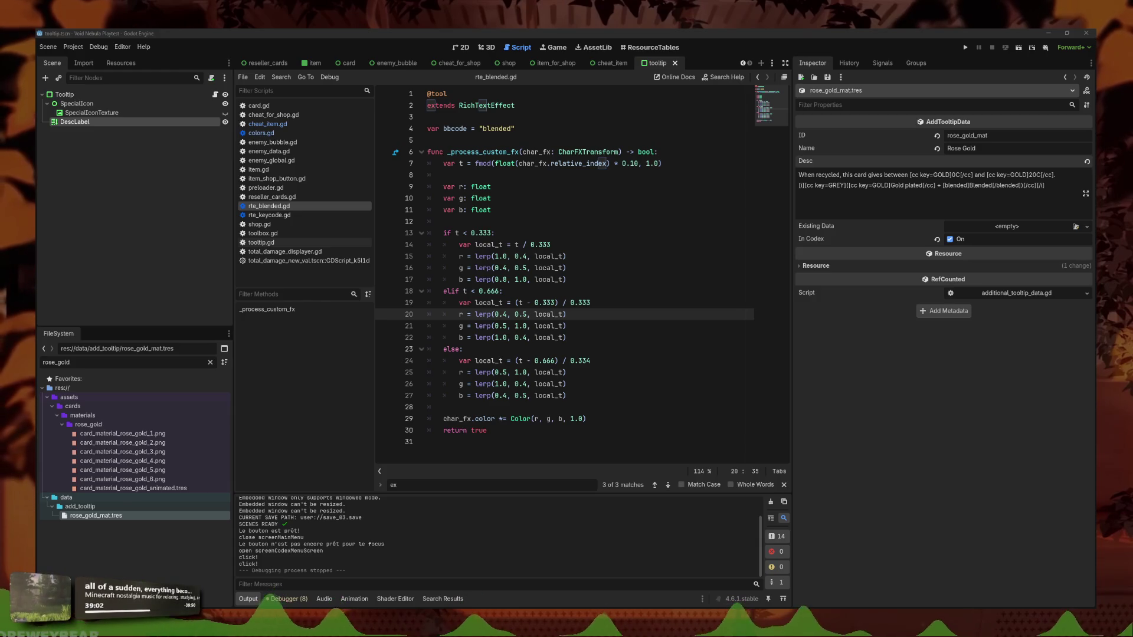
pyautogui.click(597, 342)
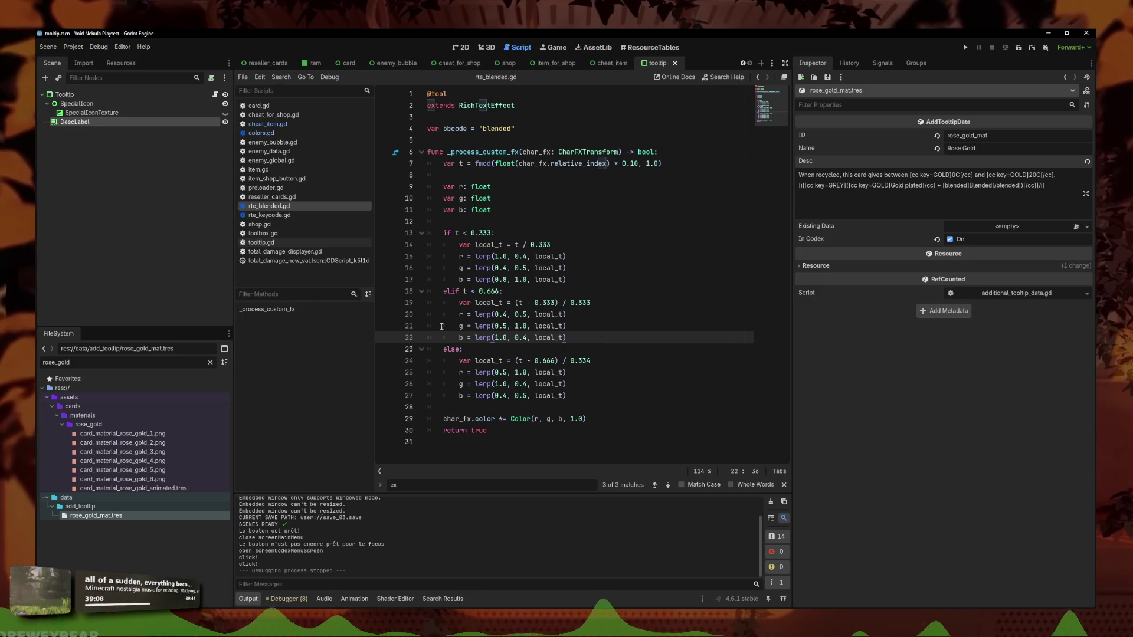
pyautogui.click(500, 279)
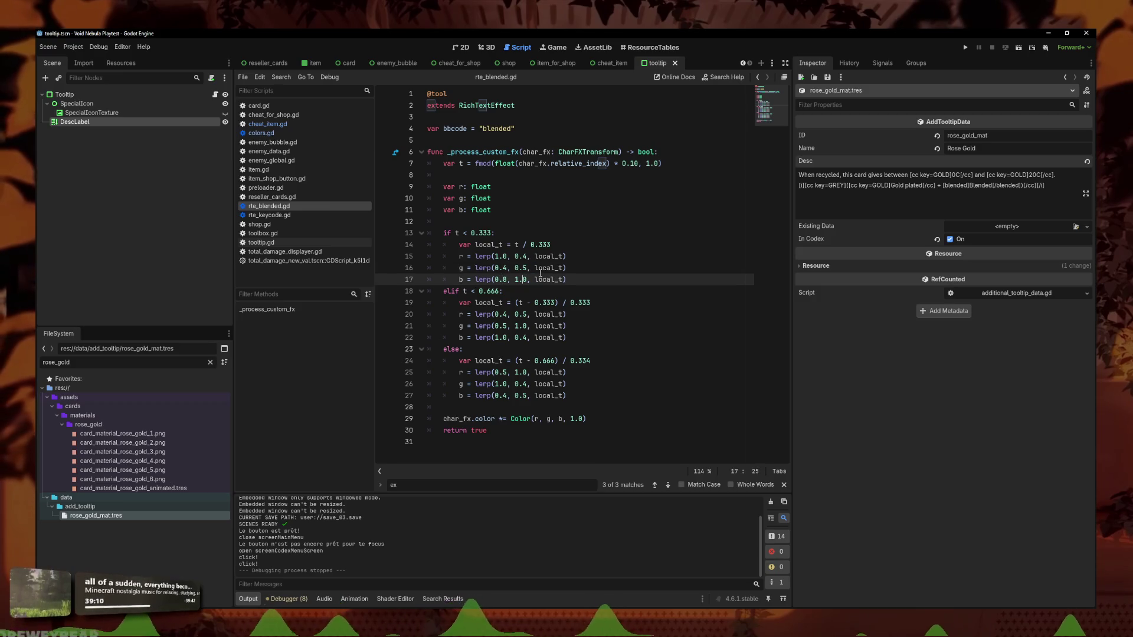
# Change the first band's blue lerp start on line 17 to 0.9
pyautogui.write('0.')
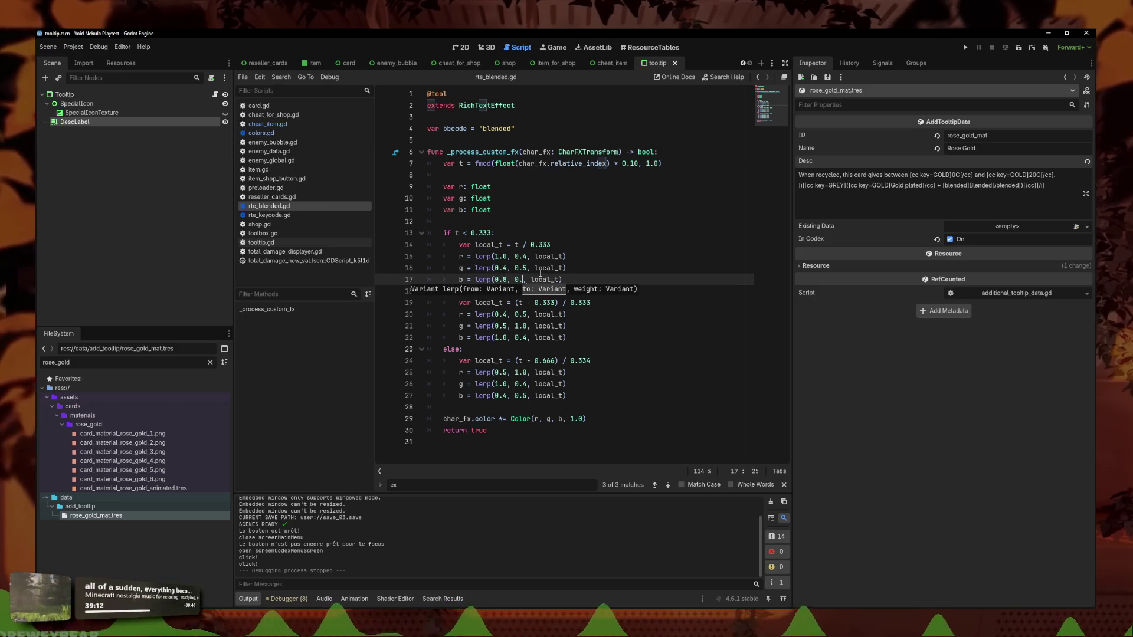
pyautogui.press('BackSpace')
pyautogui.write('9')
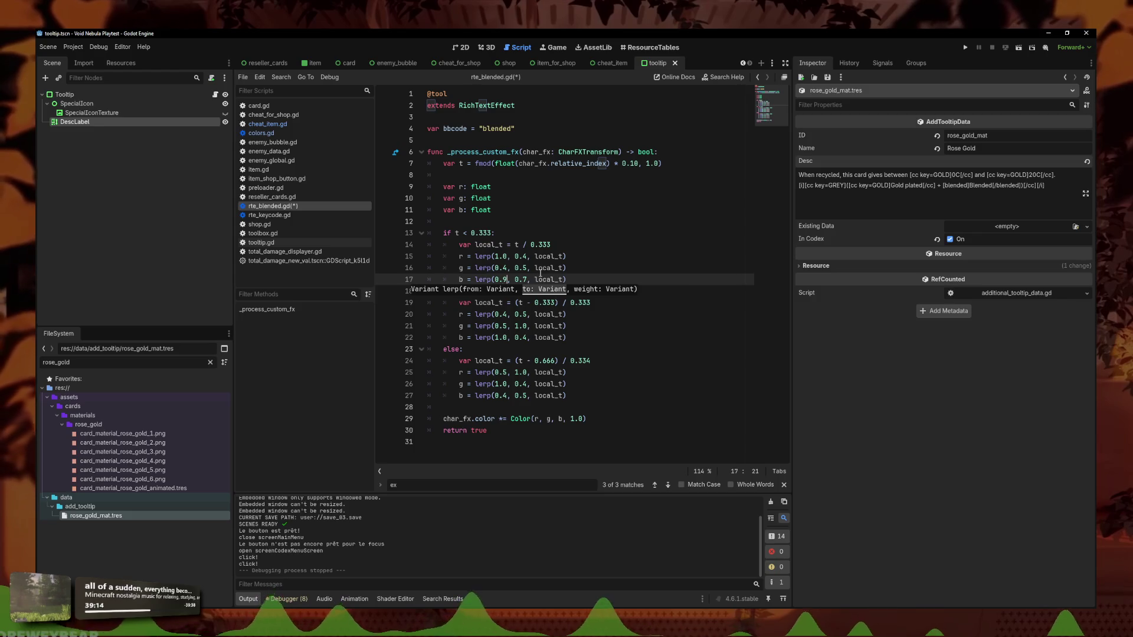
# Set the middle band's blue lerp on line 22 to run from 0.7 to 0.4
pyautogui.press('Down')
pyautogui.press('Down')
pyautogui.press('Down')
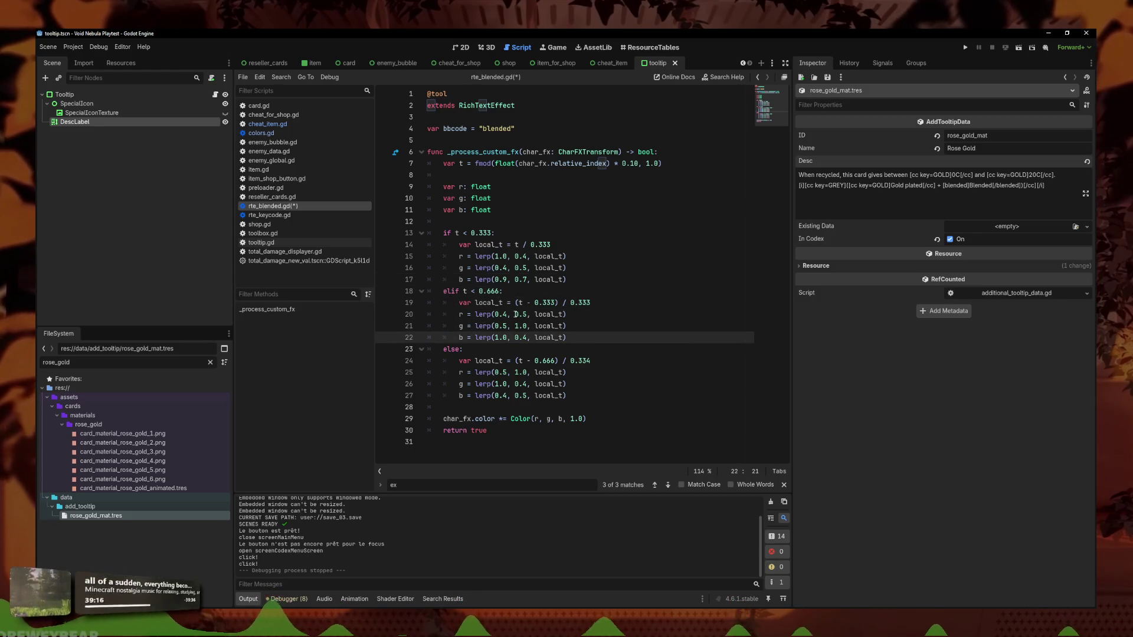
pyautogui.press('BackSpace')
pyautogui.press('BackSpace')
pyautogui.press('BackSpace')
pyautogui.write('0.7')
pyautogui.press('Right')
pyautogui.press('Right')
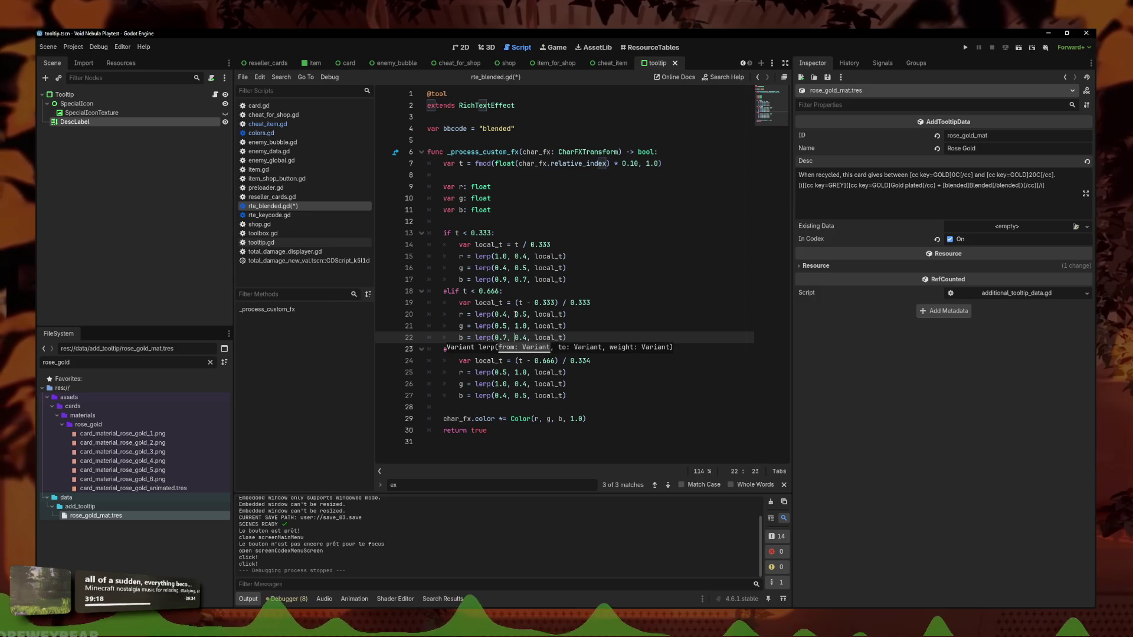
pyautogui.press('Right')
pyautogui.press('Right')
pyautogui.press('Right')
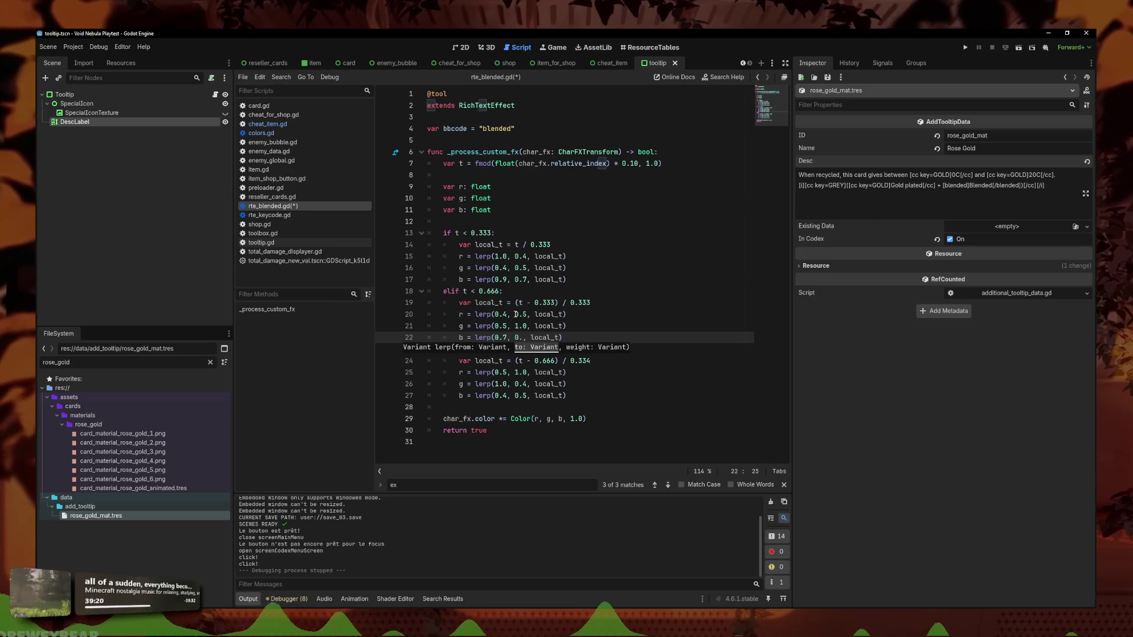
pyautogui.write('4')
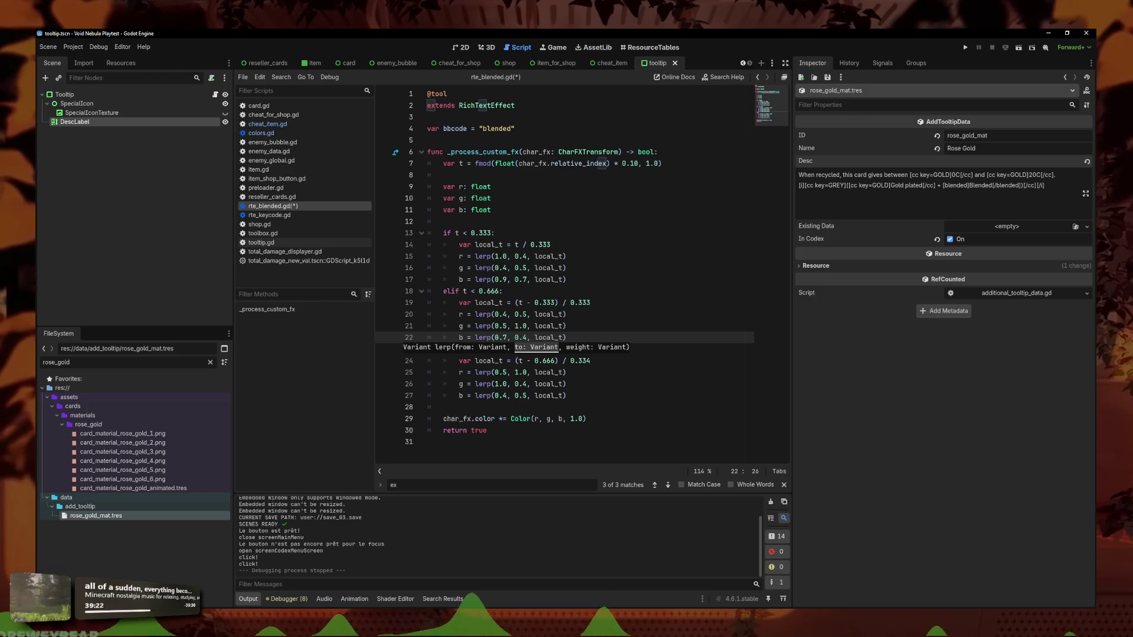
pyautogui.click(670, 280)
# Save, run Void Nebula, check the Stained Glass tooltip under Codex > Card Materials, then stop
pyautogui.hotkey('ctrl', 's')
pyautogui.click(965, 47)
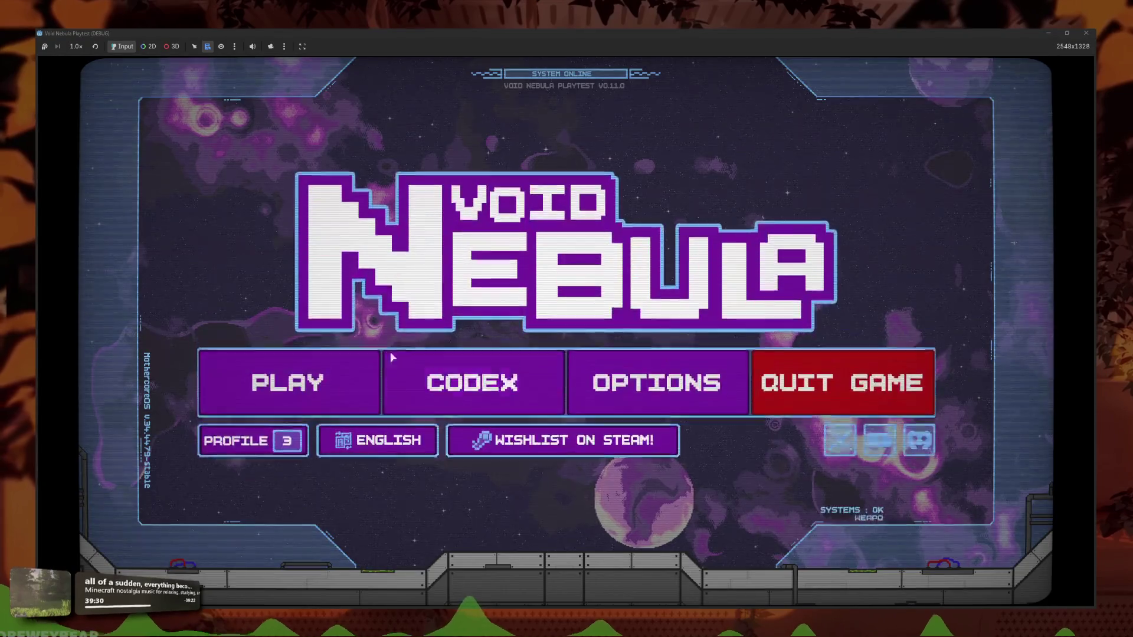
pyautogui.click(495, 381)
pyautogui.click(679, 359)
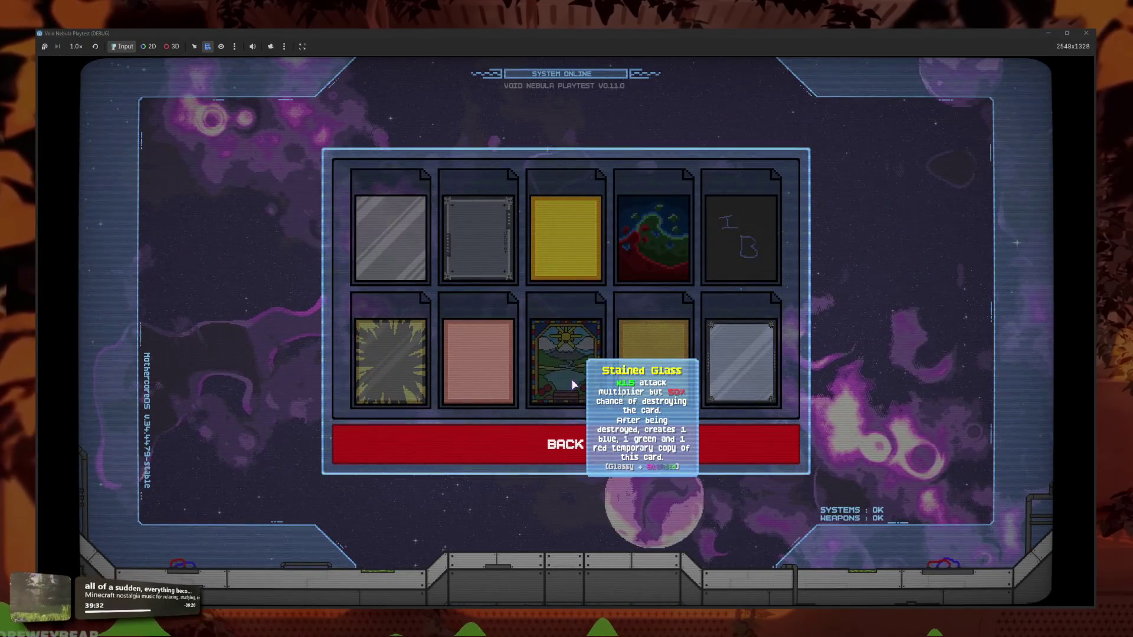
pyautogui.press('F8')
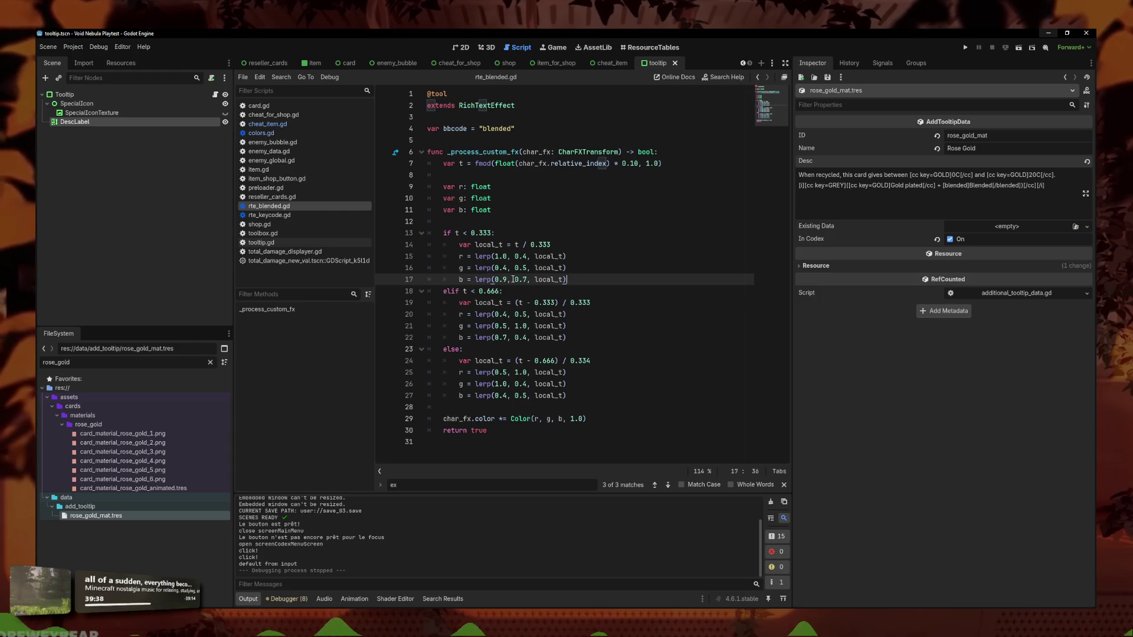
# Make the blue lerp end at 1.0 on line 17 and start at 1.0 on line 22
pyautogui.moveTo(527, 280); pyautogui.dragTo(515, 280)
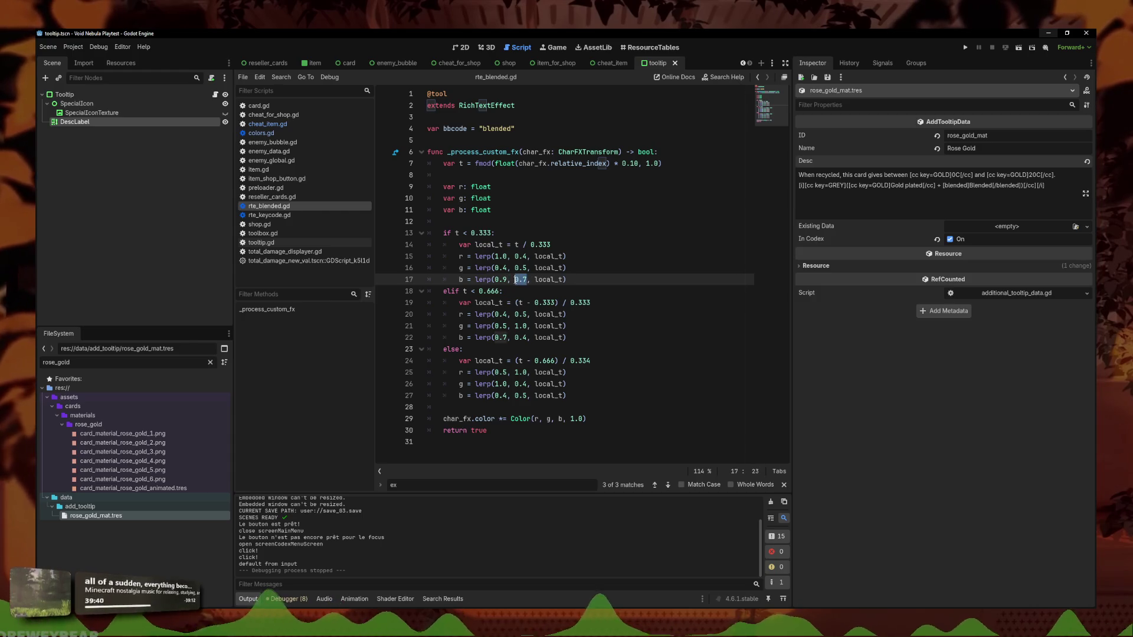
pyautogui.write('1.0')
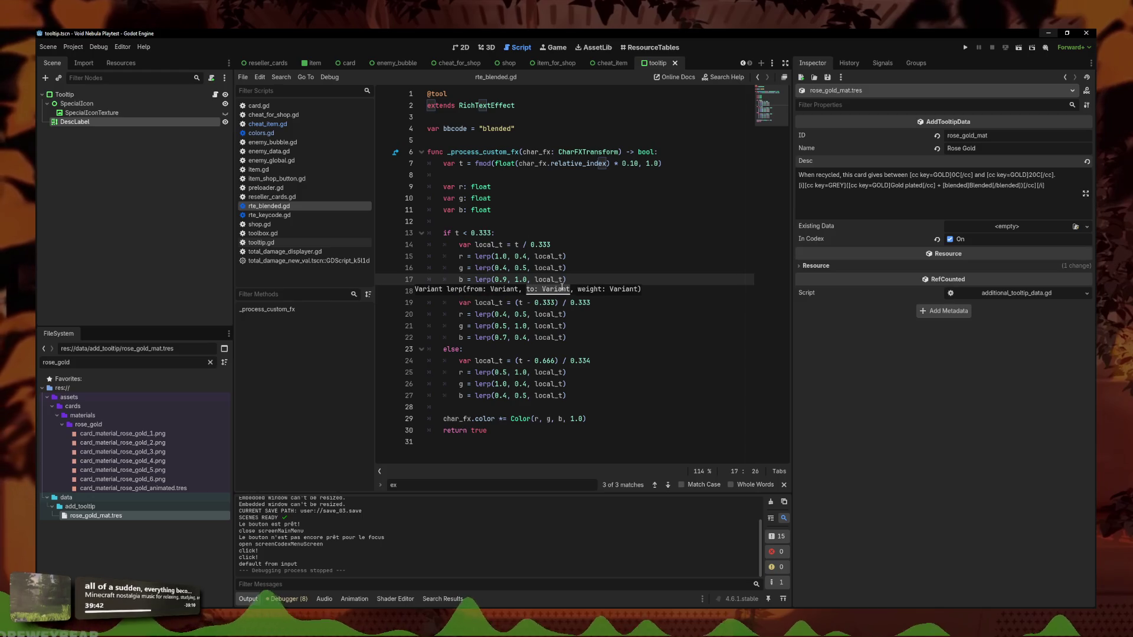
pyautogui.click(552, 348)
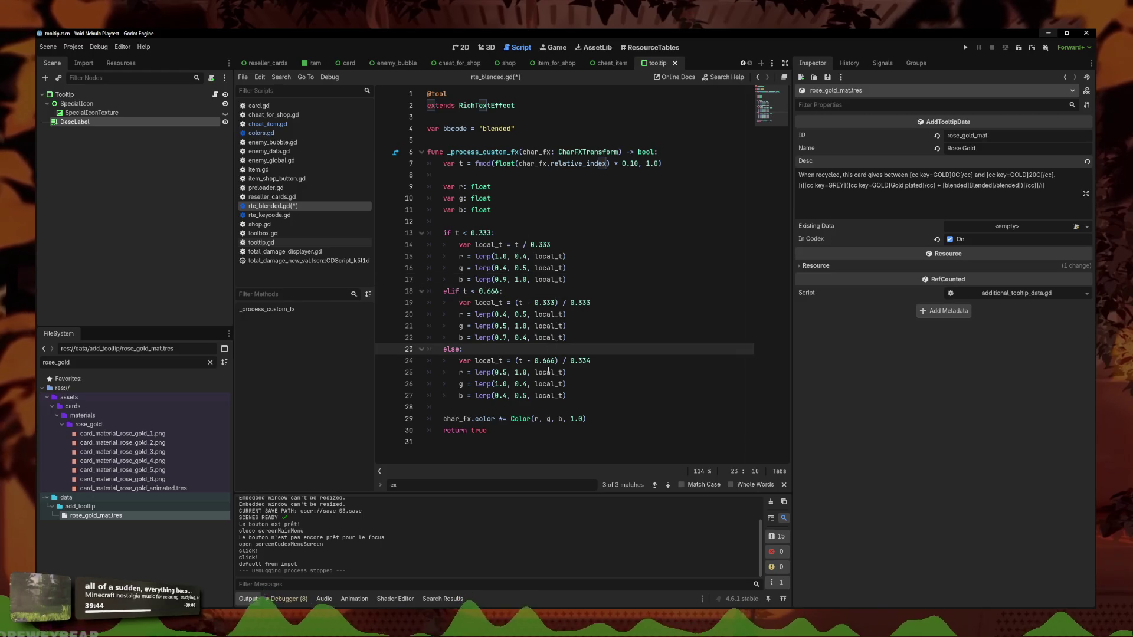
pyautogui.click(536, 384)
pyautogui.doubleClick(501, 337)
pyautogui.write('1.0')
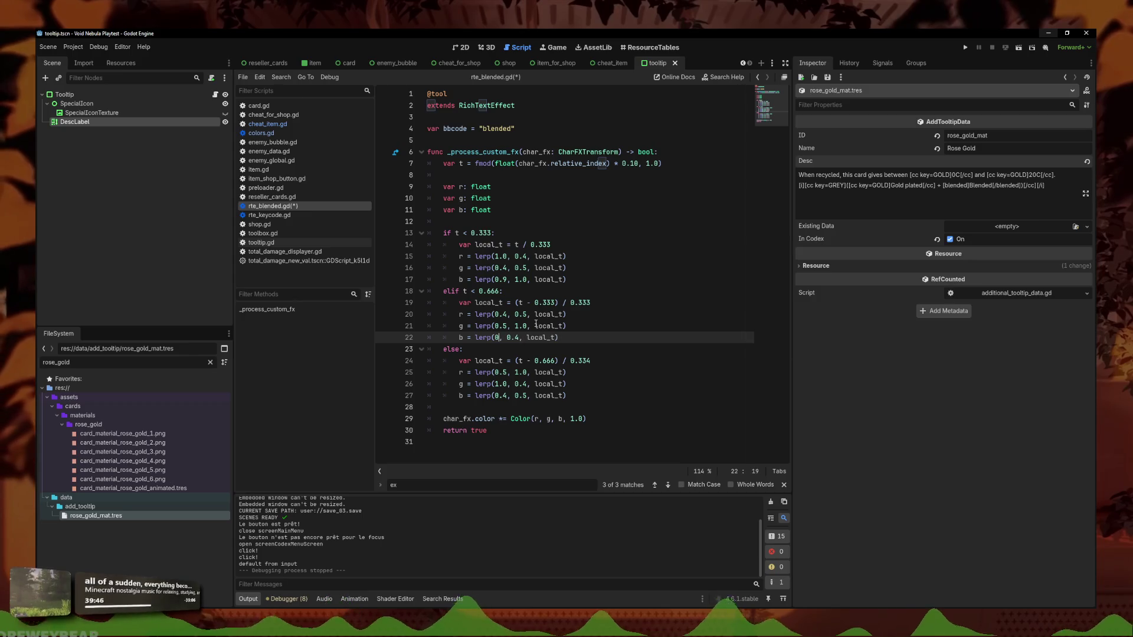
pyautogui.press('Right')
pyautogui.press('Right')
pyautogui.press('Right')
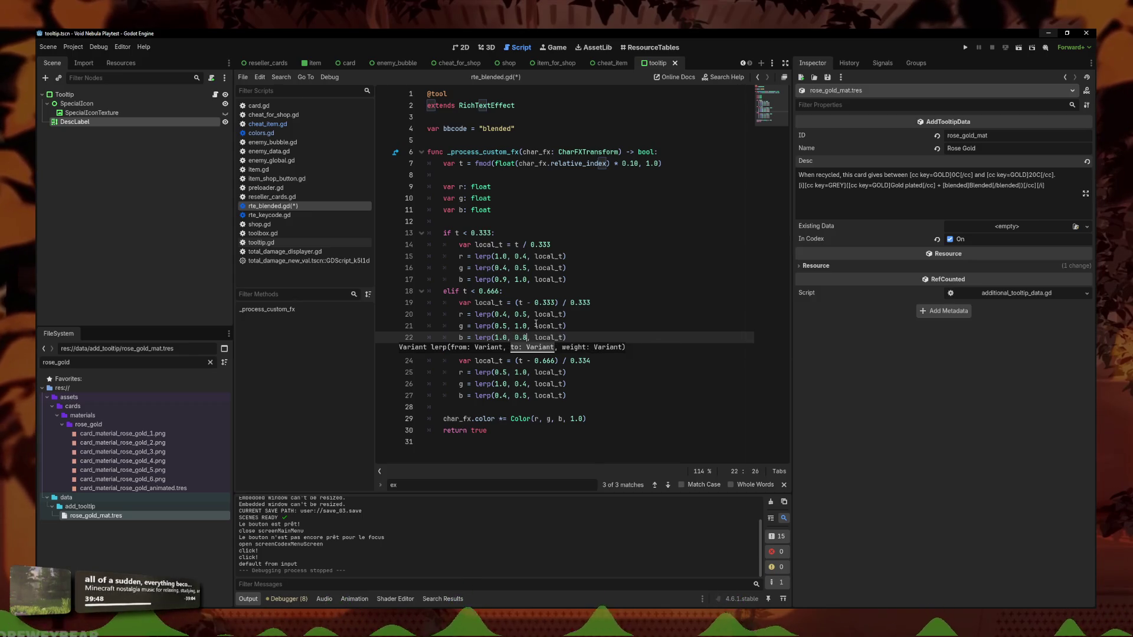
# Change the last band's blue lerp start on line 27 to 0.8 and launch the playtest
pyautogui.doubleClick(502, 396)
pyautogui.write('0.8')
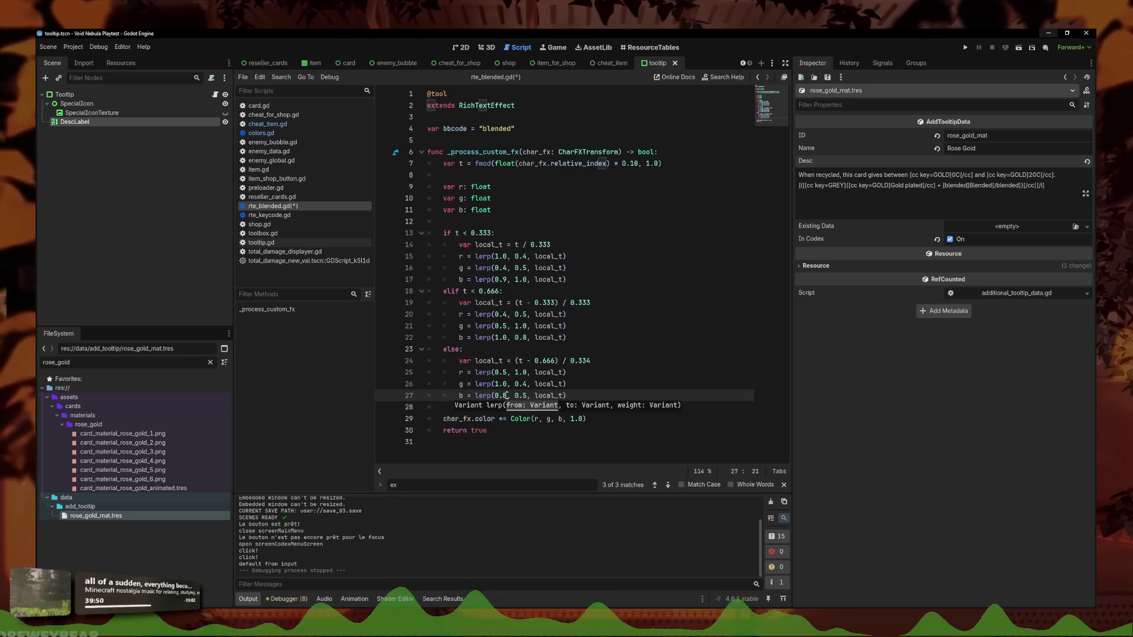
pyautogui.click(529, 396)
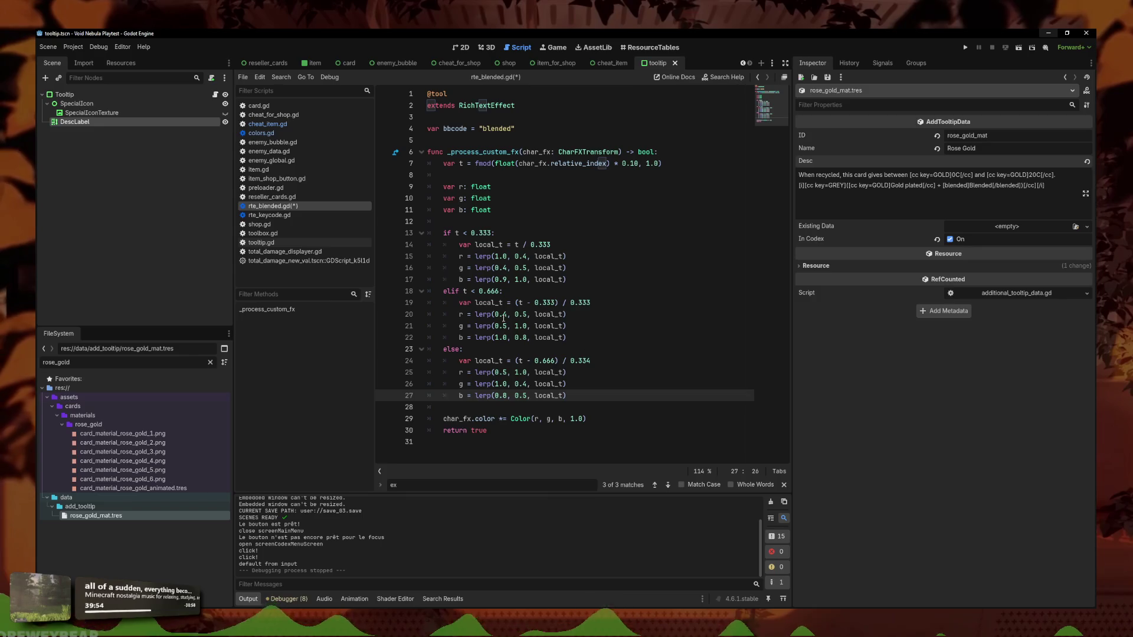
pyautogui.click(580, 290)
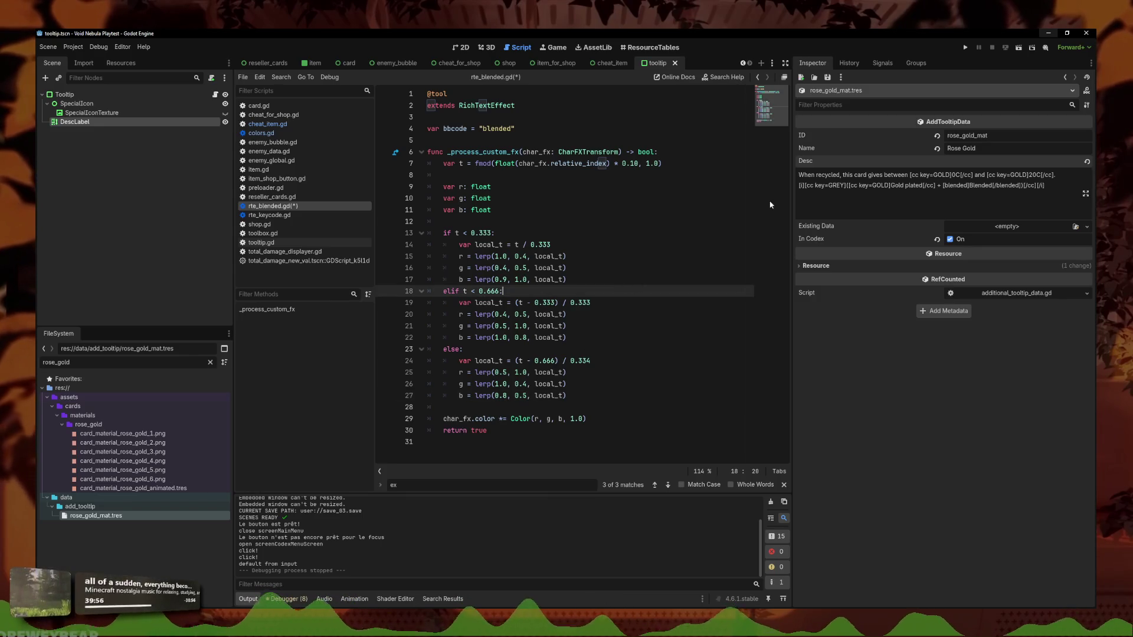
pyautogui.press('F5')
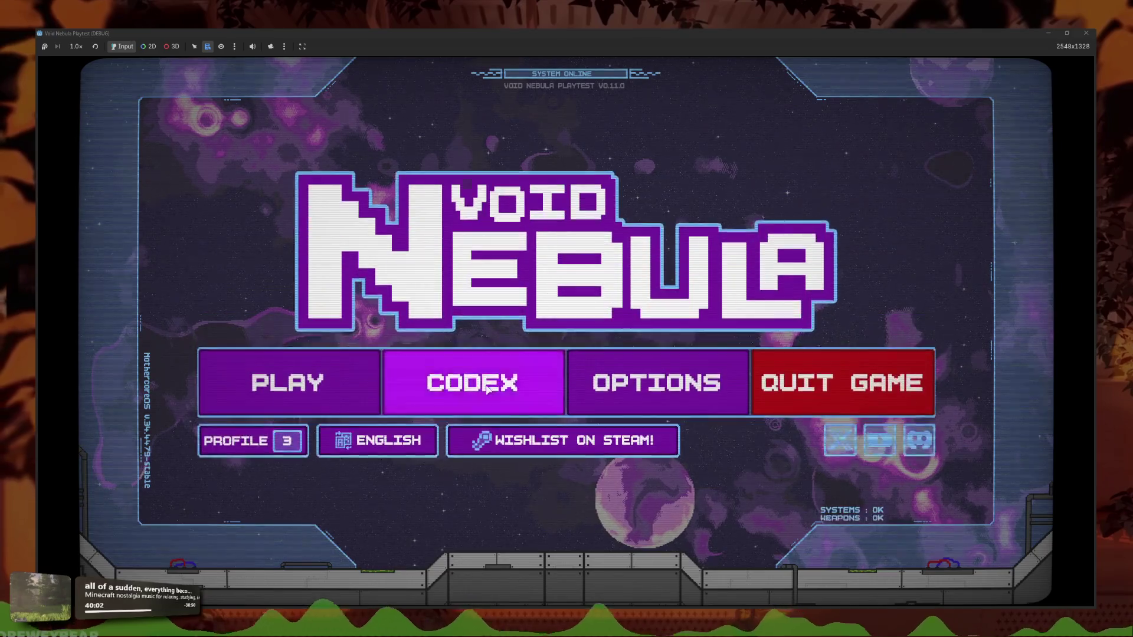
# View the card tooltip in the Codex card materials grid, then stop the playtest
pyautogui.click(488, 390)
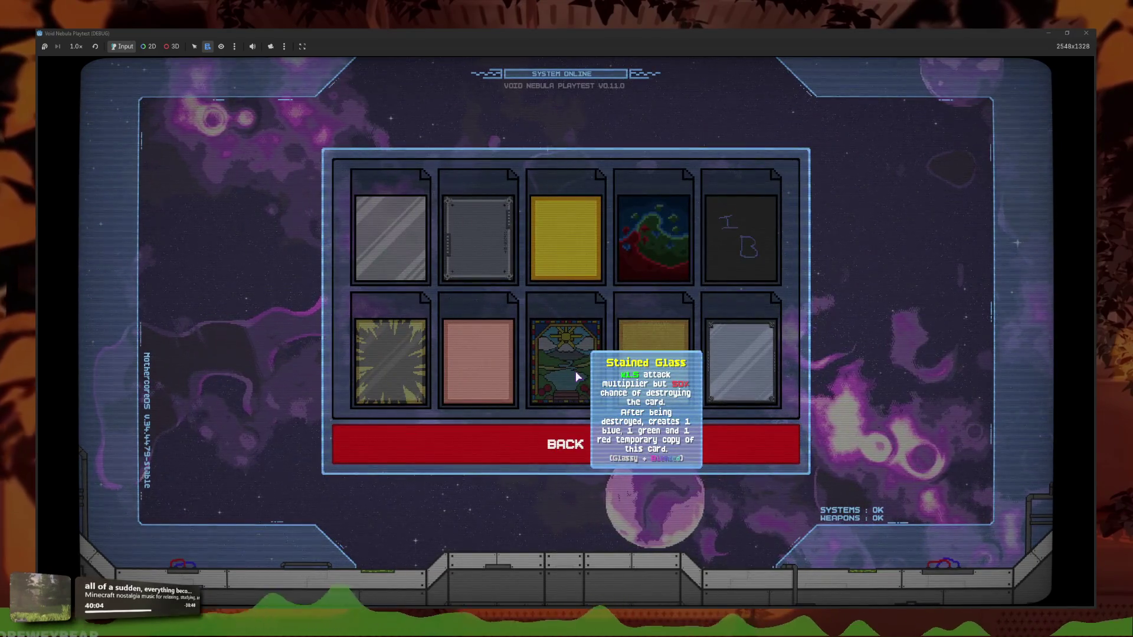
pyautogui.click(468, 354)
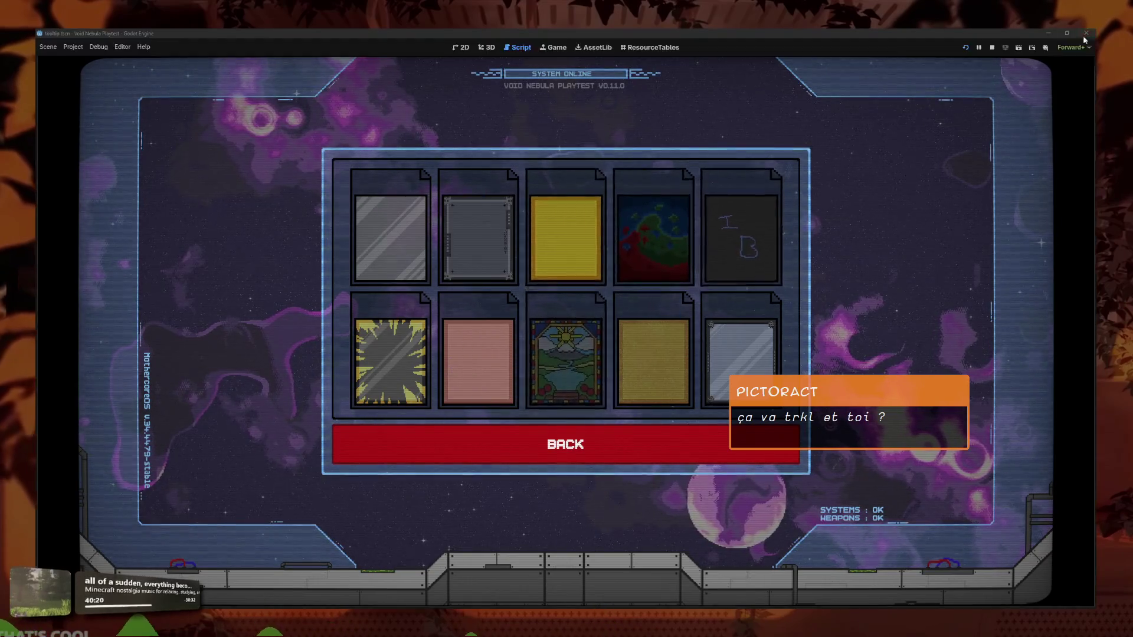
pyautogui.press('F8')
# Select the middle colour band's code lines in rte_blended.gd
pyautogui.click(511, 349)
pyautogui.moveTo(512, 349); pyautogui.dragTo(472, 303)
pyautogui.click(566, 338)
pyautogui.moveTo(567, 338)
pyautogui.mouseDown()
pyautogui.moveTo(461, 292)
pyautogui.moveTo(489, 349)
pyautogui.moveTo(380, 303)
pyautogui.mouseUp()
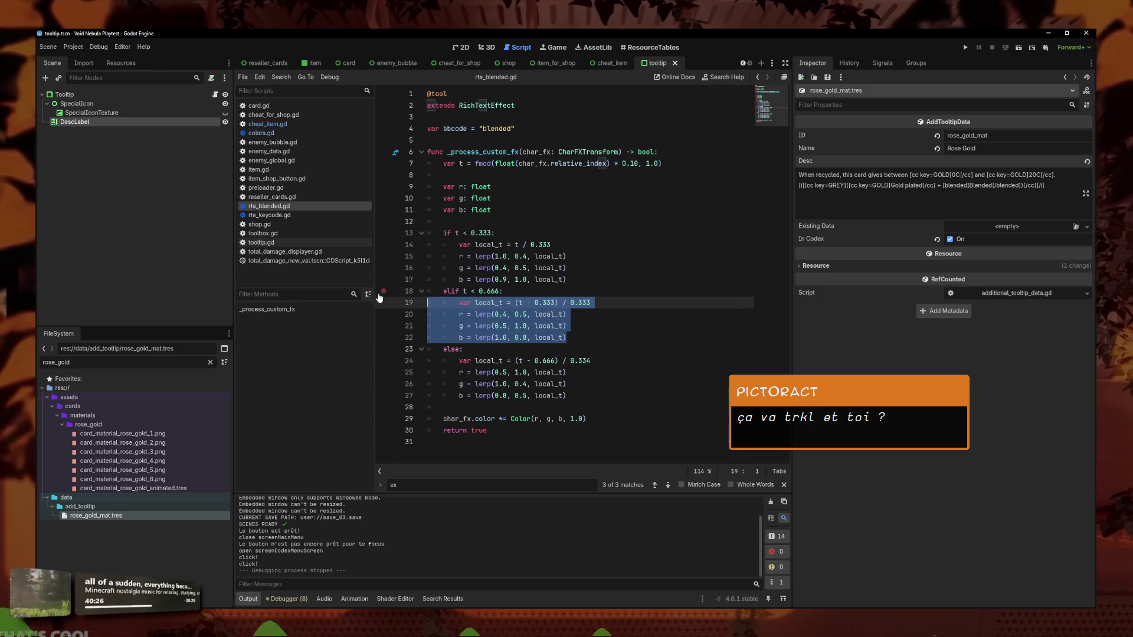
# Swap the middle and last band blocks around the else line, save, and test in the Codex grid
pyautogui.hotkey('alt', 'Down')
pyautogui.moveTo(570, 397); pyautogui.dragTo(395, 360)
pyautogui.hotkey('alt', 'Up')
pyautogui.hotkey('alt', 'Up')
pyautogui.hotkey('alt', 'Up')
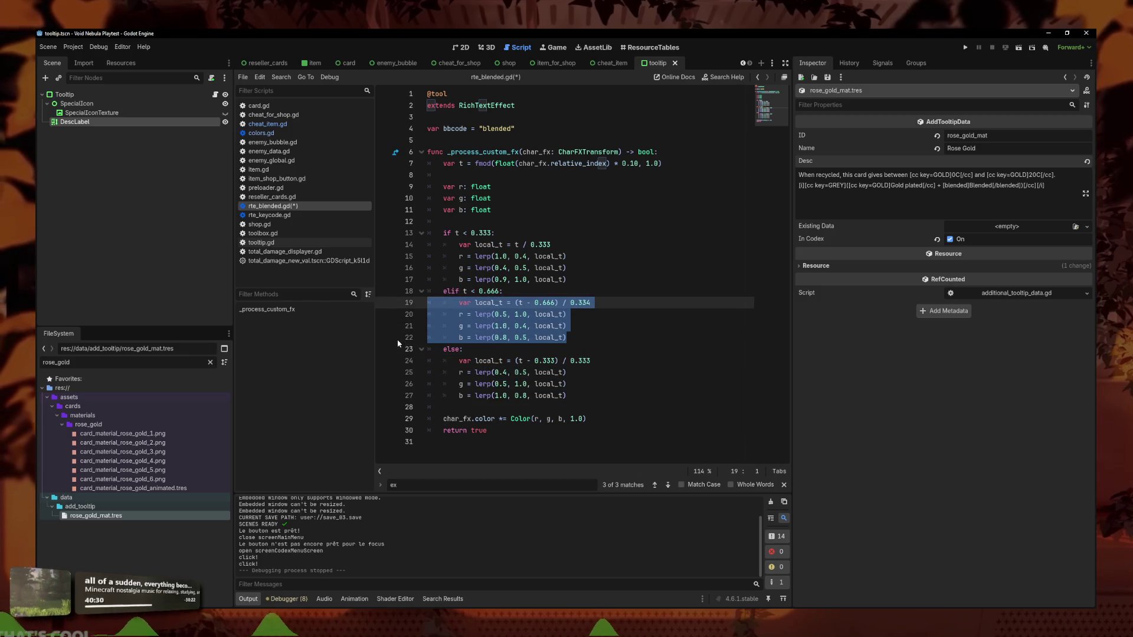
pyautogui.press('End')
pyautogui.hotkey('ctrl', 's')
pyautogui.click(969, 52)
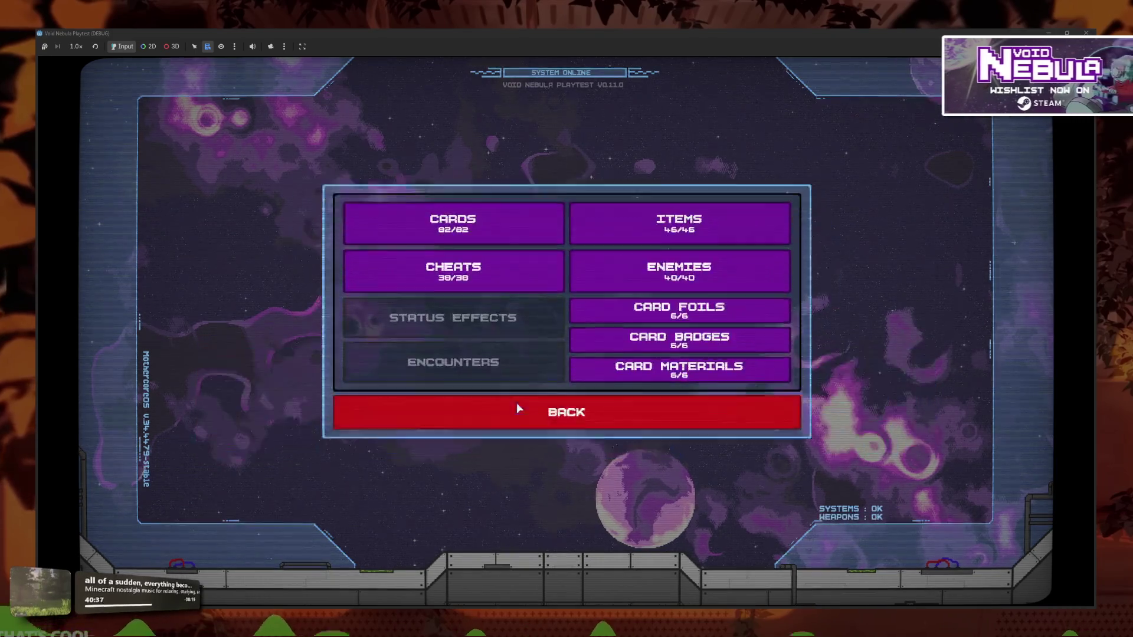
pyautogui.click(518, 408)
pyautogui.moveTo(564, 378)
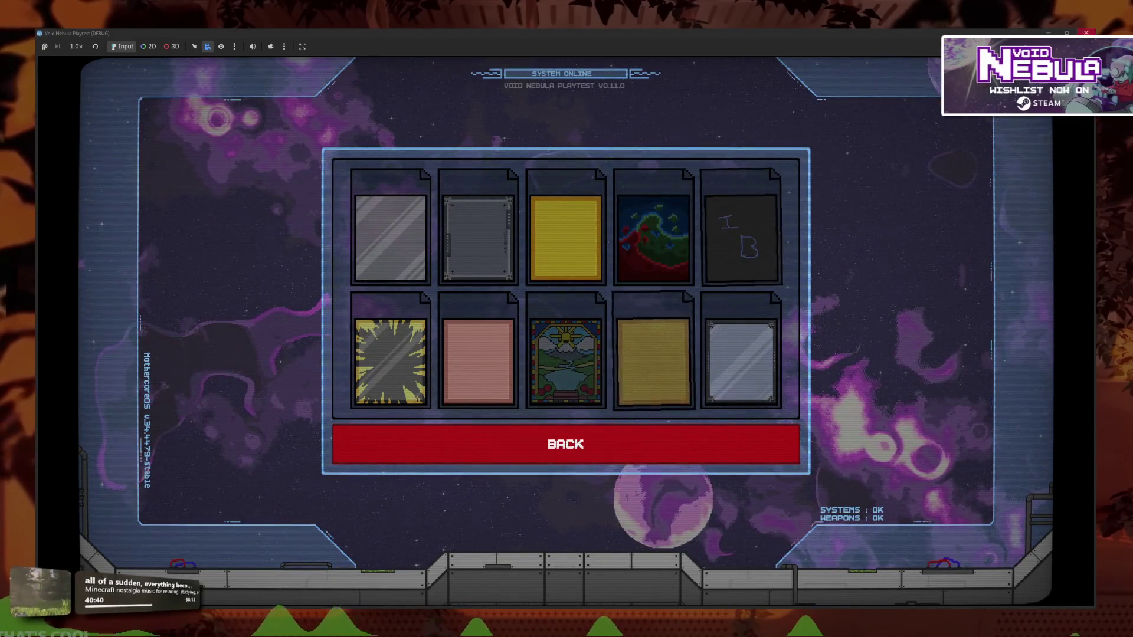
pyautogui.press('F8')
# Undo that swap, move the first band's body below the middle band, save, and relaunch
pyautogui.hotkey('ctrl', 'z')
pyautogui.hotkey('ctrl', 'z')
pyautogui.hotkey('ctrl', 'z')
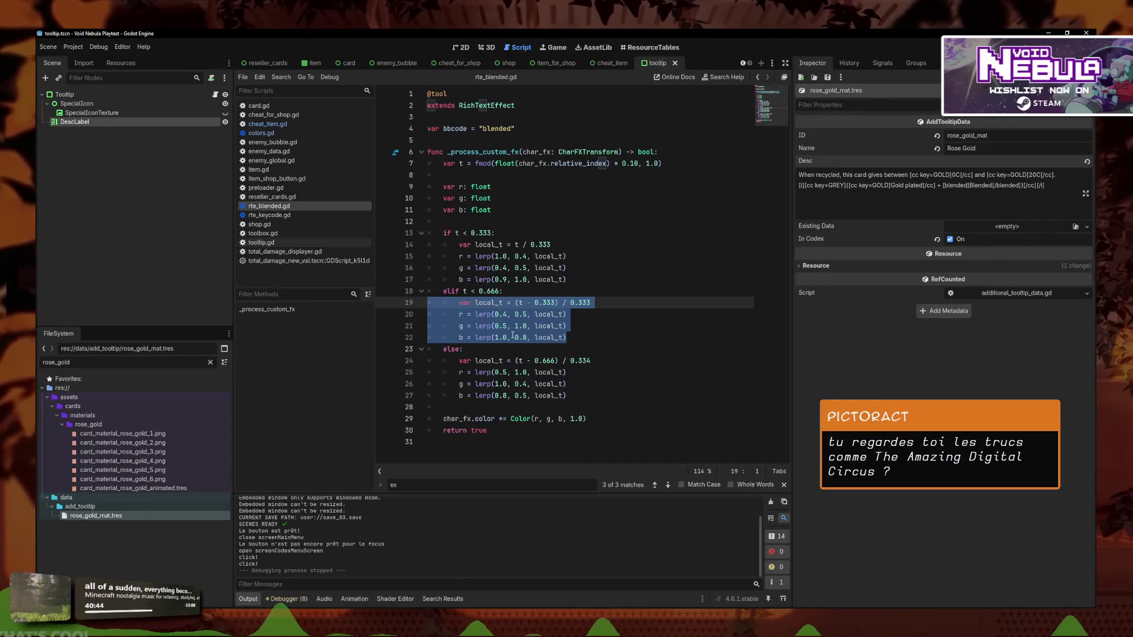
pyautogui.hotkey('alt', 'Up')
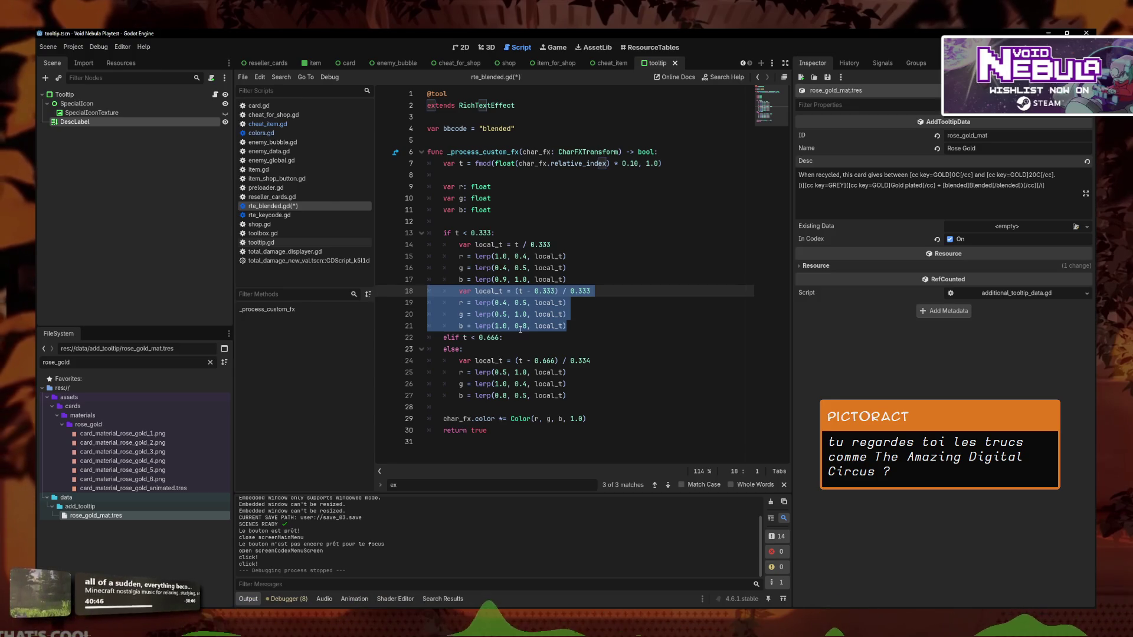
pyautogui.click(570, 281)
pyautogui.moveTo(571, 282); pyautogui.dragTo(369, 243)
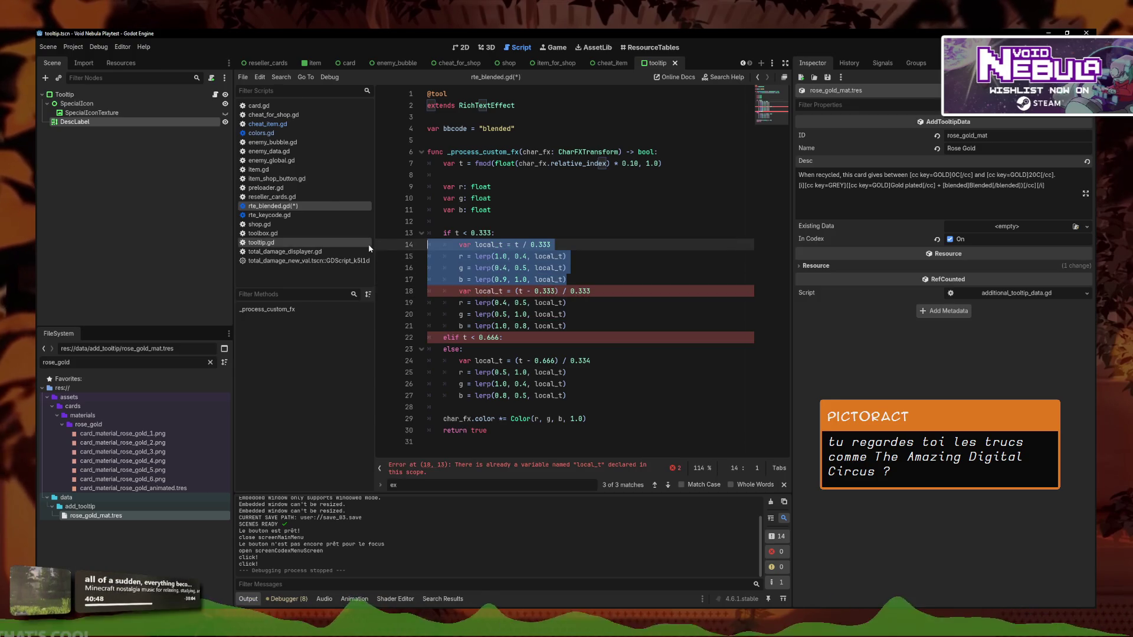
pyautogui.hotkey('alt', 'Down')
pyautogui.hotkey('alt', 'Down')
pyautogui.hotkey('alt', 'Down')
pyautogui.hotkey('alt', 'Down')
pyautogui.click(567, 268)
pyautogui.hotkey('ctrl', 's')
pyautogui.press('F5')
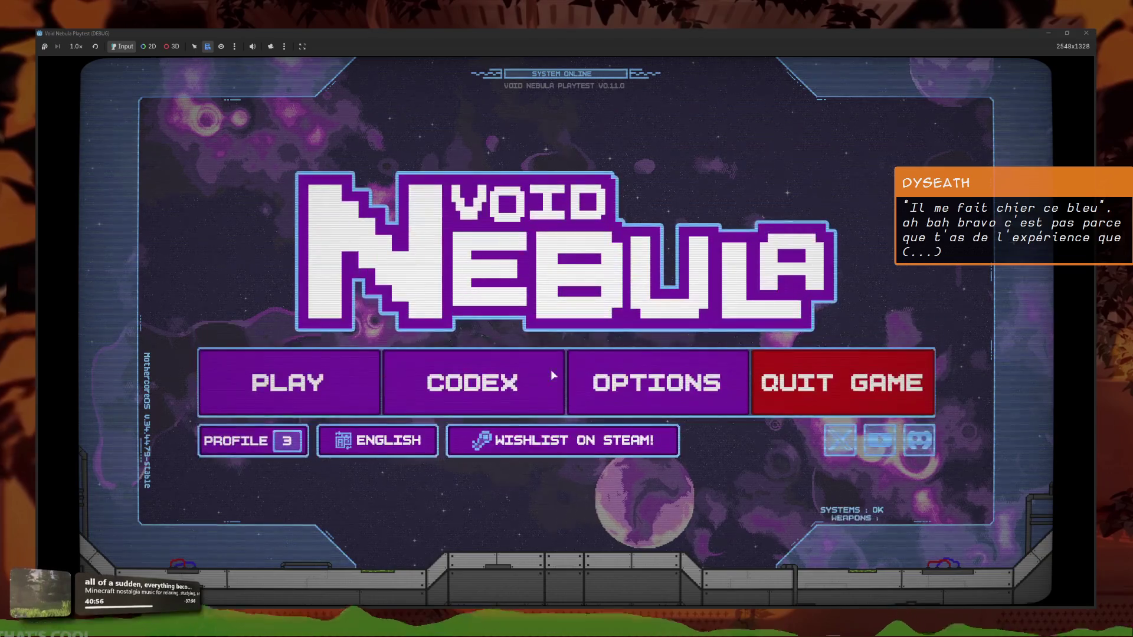
# Check the Stained Glass tooltip in Codex > Card Materials, then stop the playtest
pyautogui.click(496, 382)
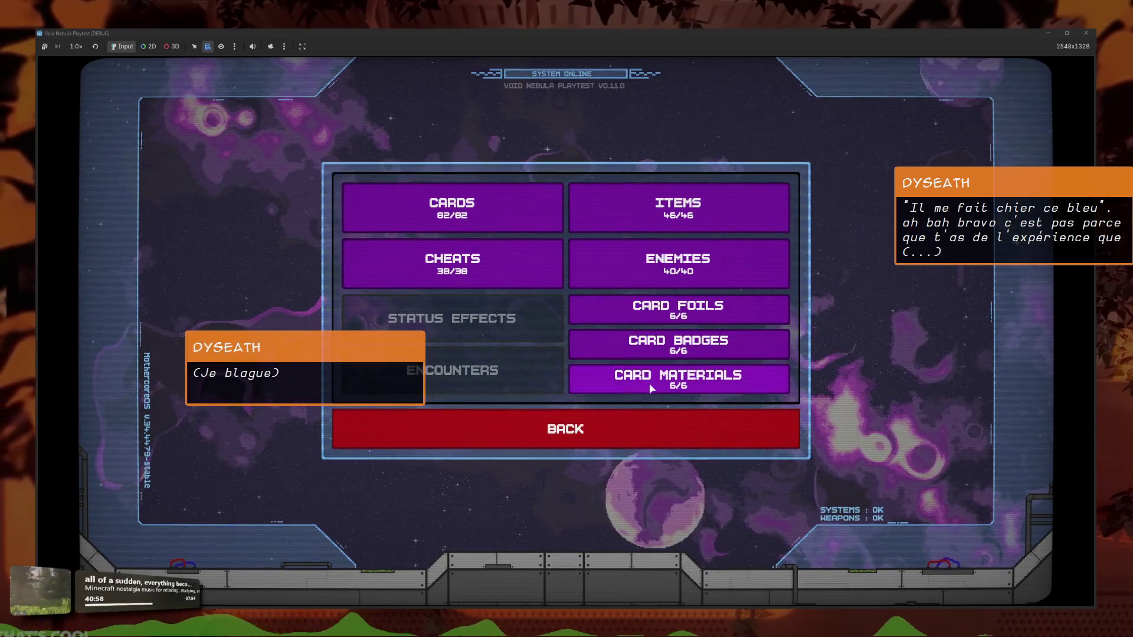
pyautogui.click(648, 382)
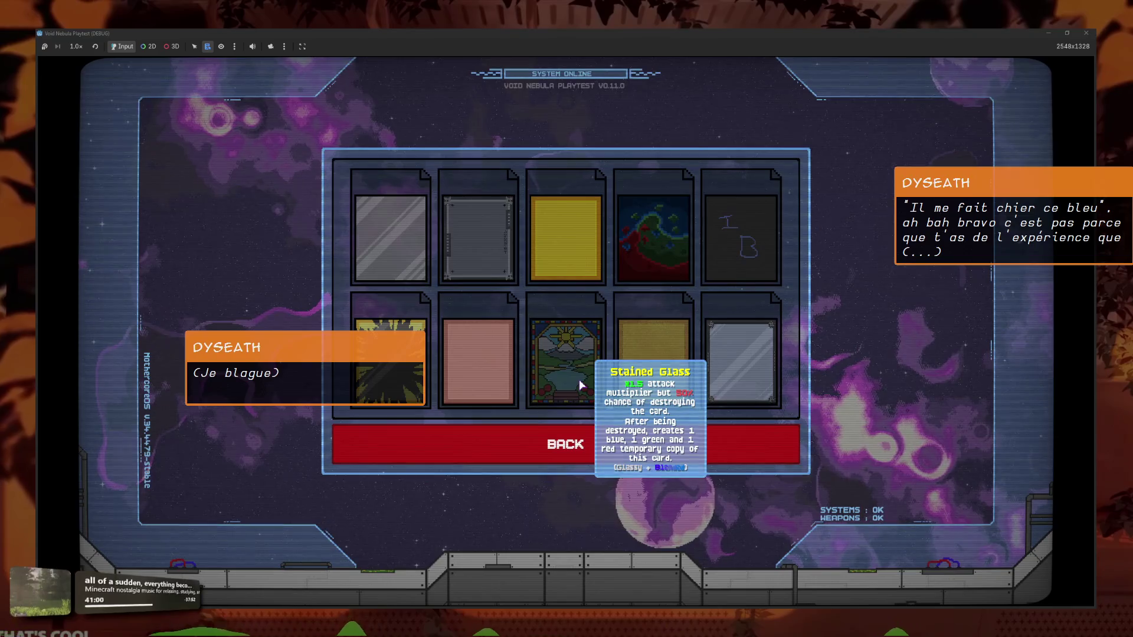
pyautogui.press('F8')
# Move the block back above the first band's body and select the whole custom effect function
pyautogui.hotkey('alt', 'Up')
pyautogui.hotkey('alt', 'Up')
pyautogui.hotkey('alt', 'Up')
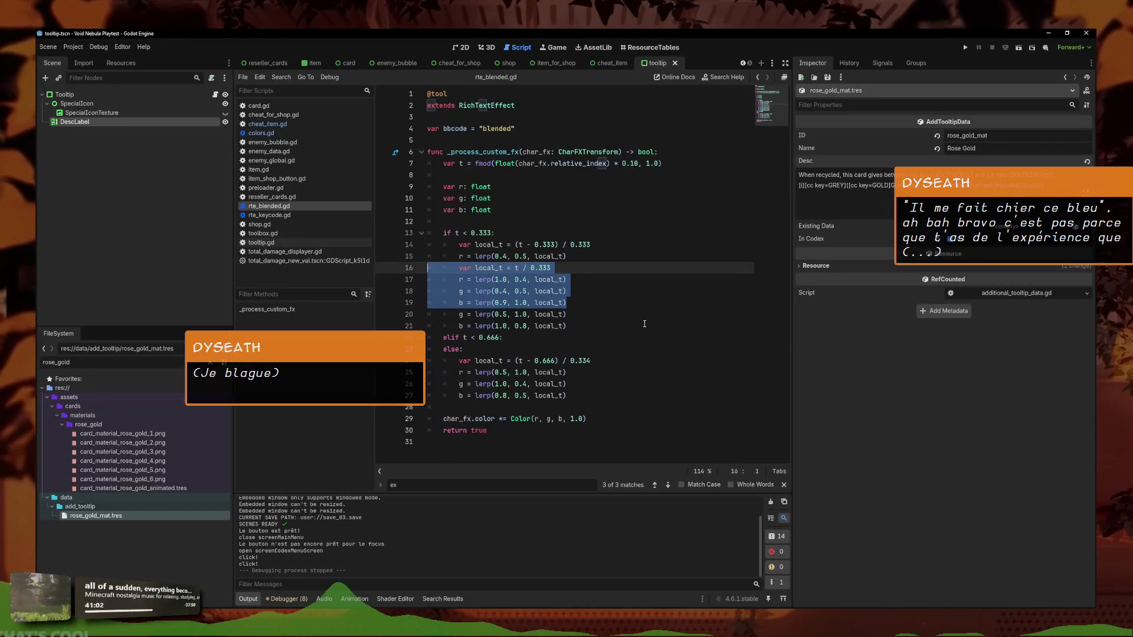
pyautogui.click(644, 323)
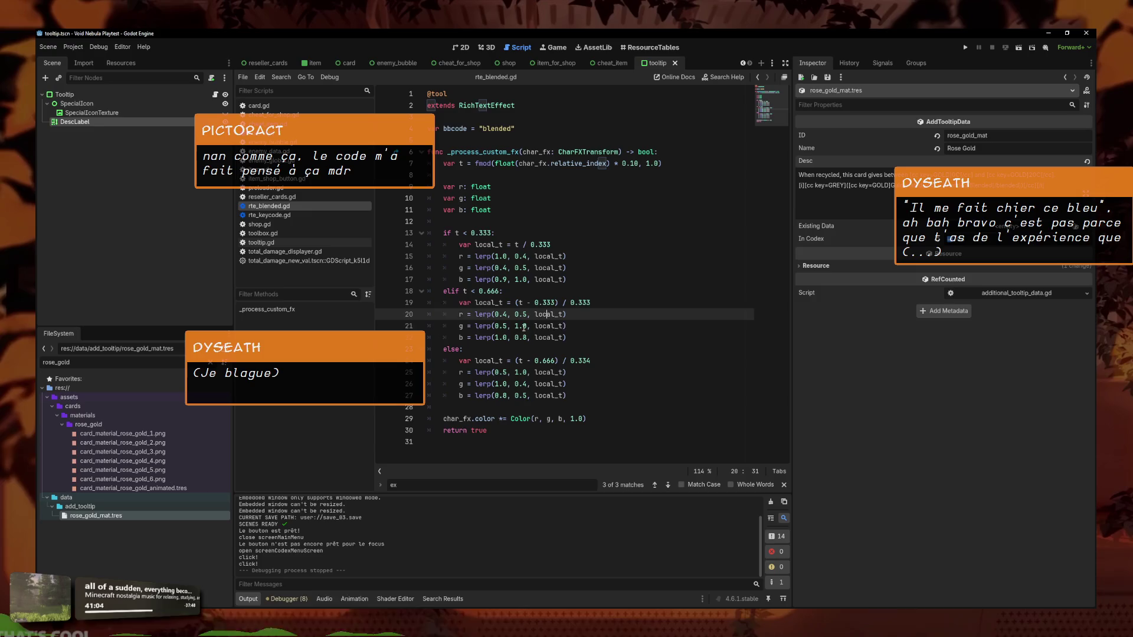
pyautogui.click(558, 399)
pyautogui.press('Down')
pyautogui.press('Down')
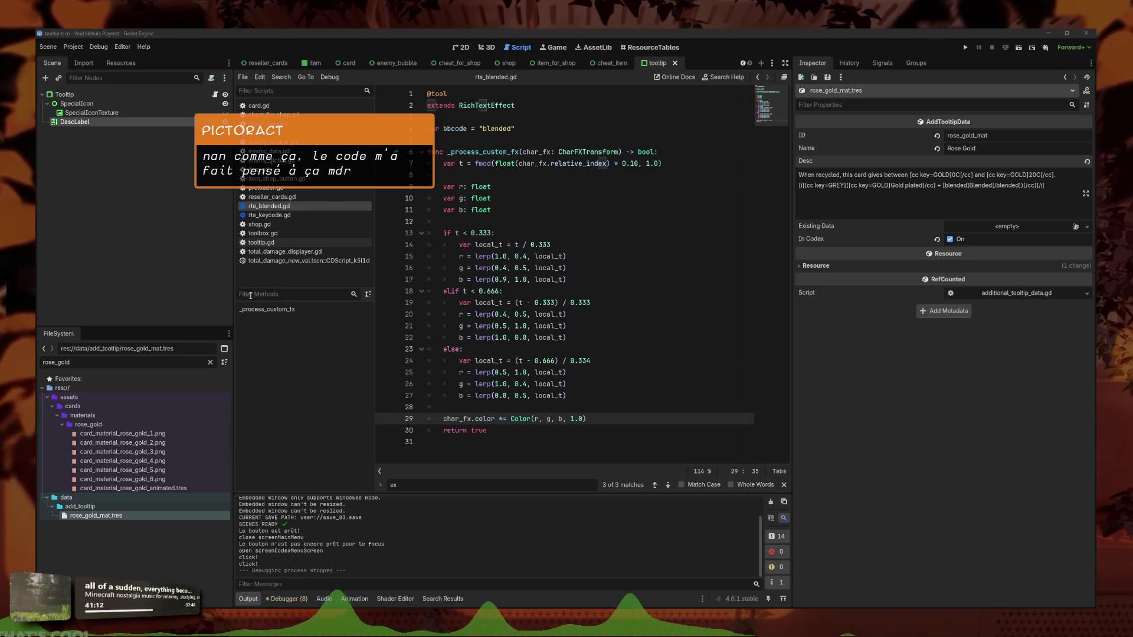
pyautogui.moveTo(531, 430)
pyautogui.mouseDown()
pyautogui.moveTo(473, 307)
pyautogui.moveTo(449, 177)
pyautogui.moveTo(426, 151)
pyautogui.mouseUp()
pyautogui.click(597, 307)
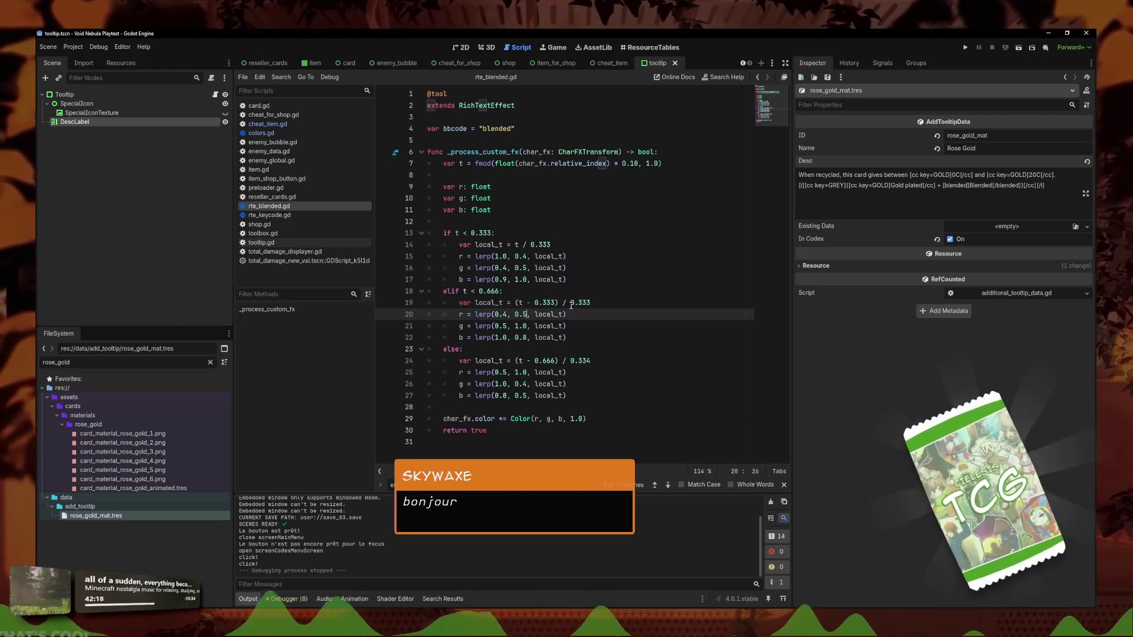
pyautogui.click(511, 314)
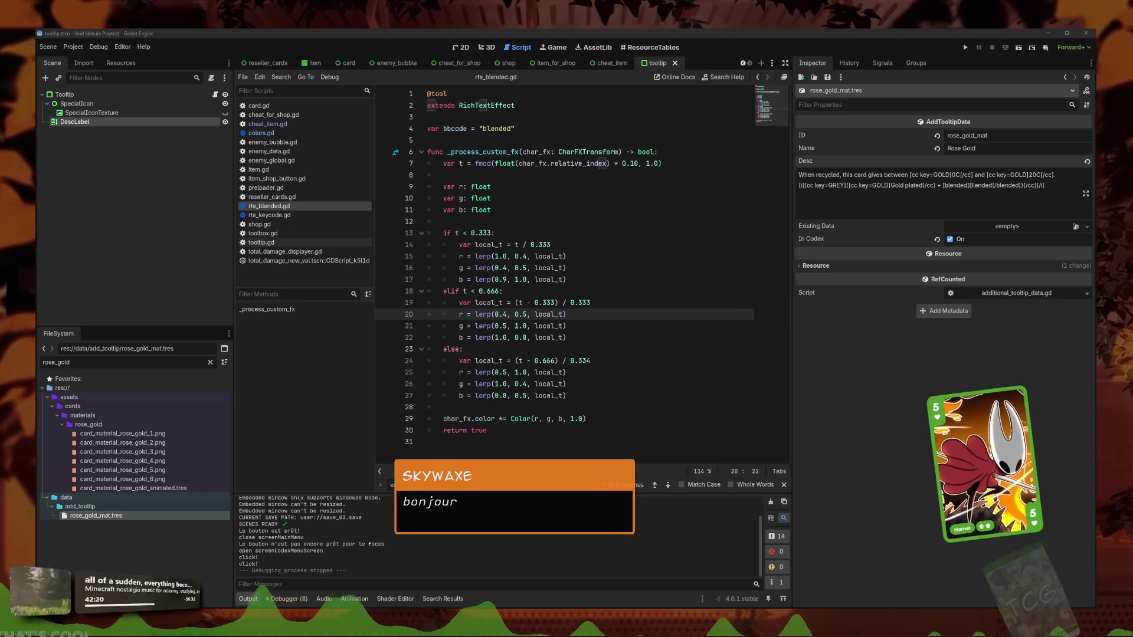
# Change the middle band's red lerp start from 0.4 to 0.5
pyautogui.press('Left')
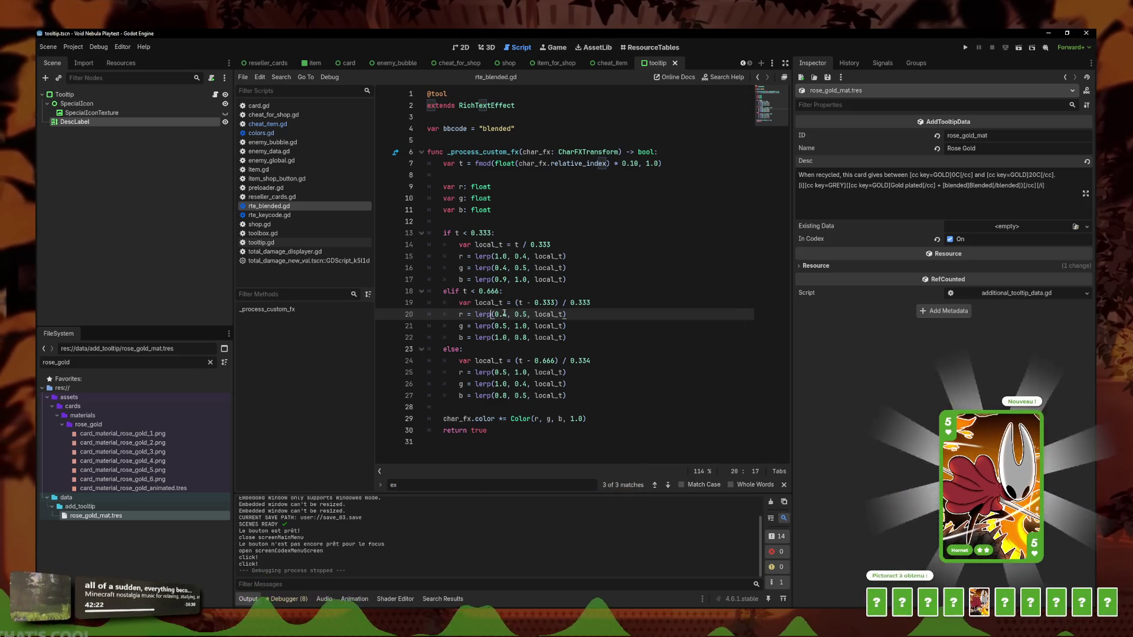
pyautogui.press('BackSpace')
pyautogui.write('5')
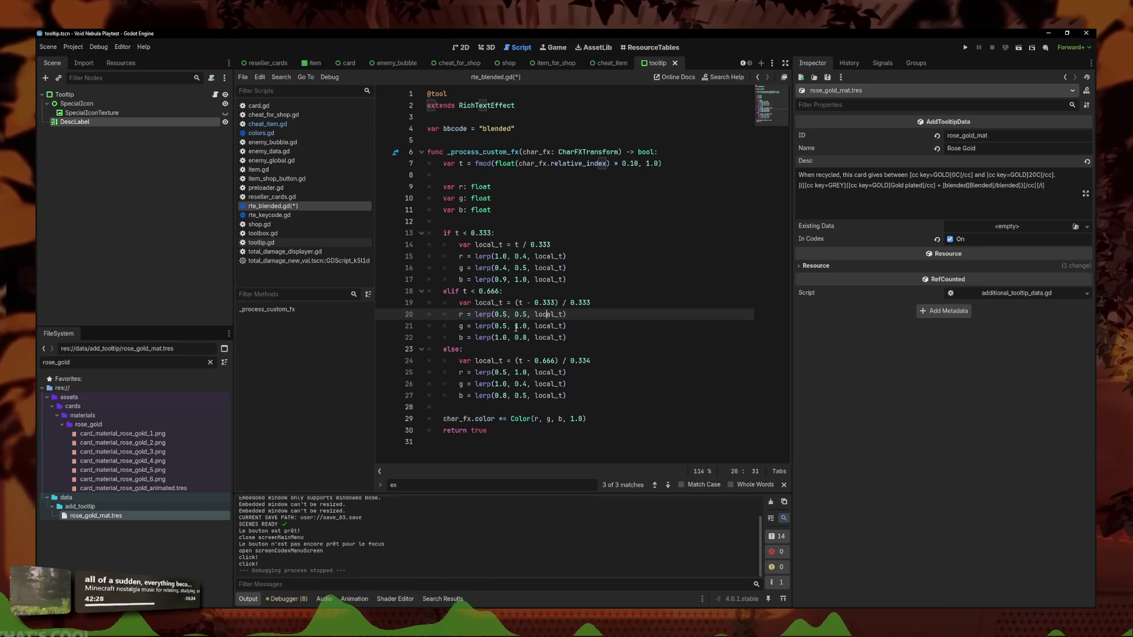
pyautogui.press('Down')
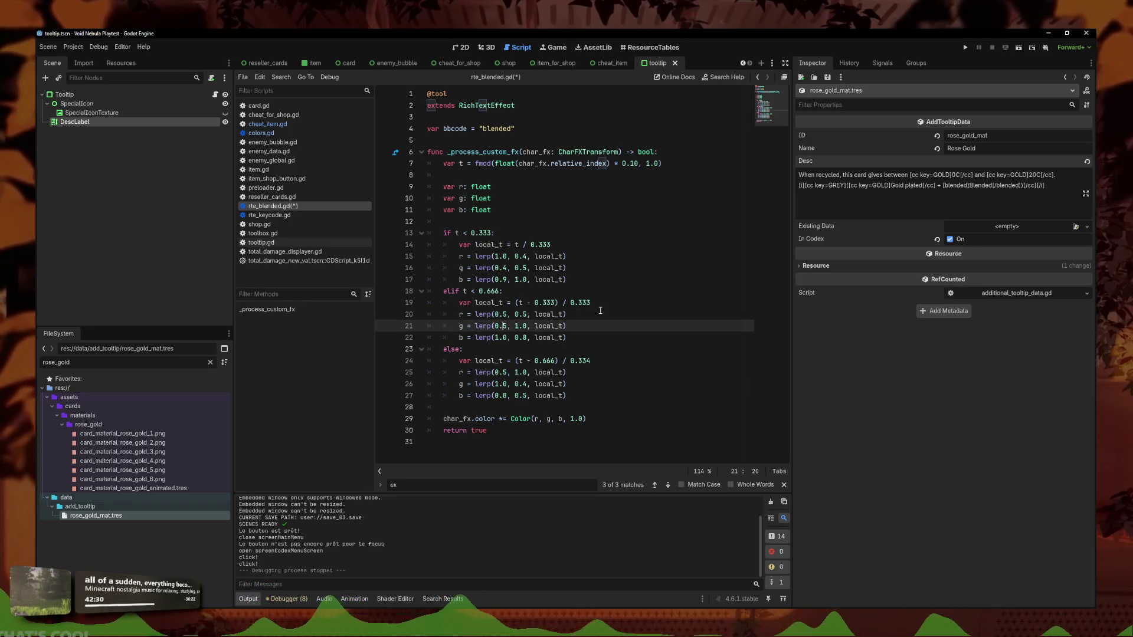
pyautogui.press('Up')
pyautogui.press('Right')
pyautogui.press('Right')
pyautogui.press('Right')
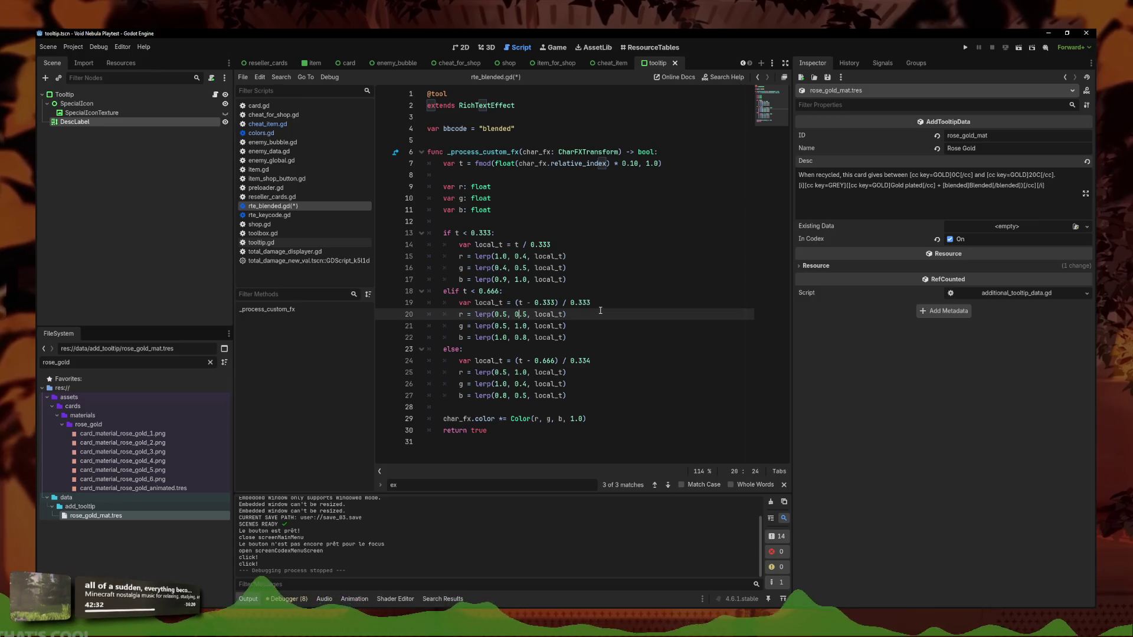
pyautogui.press('Down')
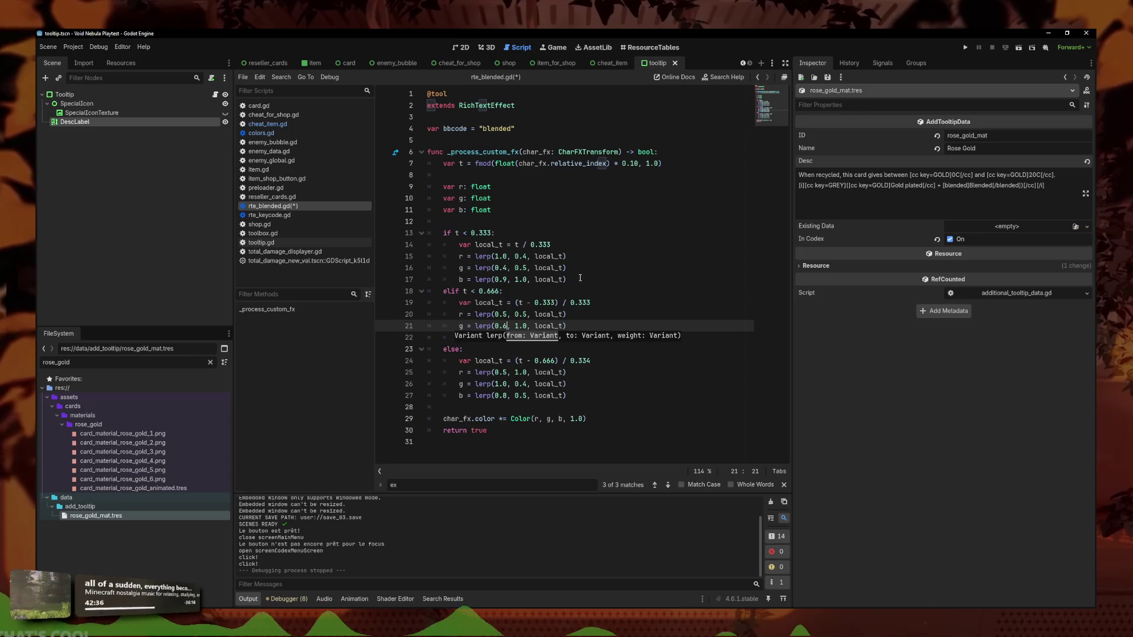
# Change the first band's red lerp end value from 0.4 to 0.5
pyautogui.click(512, 256)
pyautogui.press('Right')
pyautogui.press('Right')
pyautogui.press('Right')
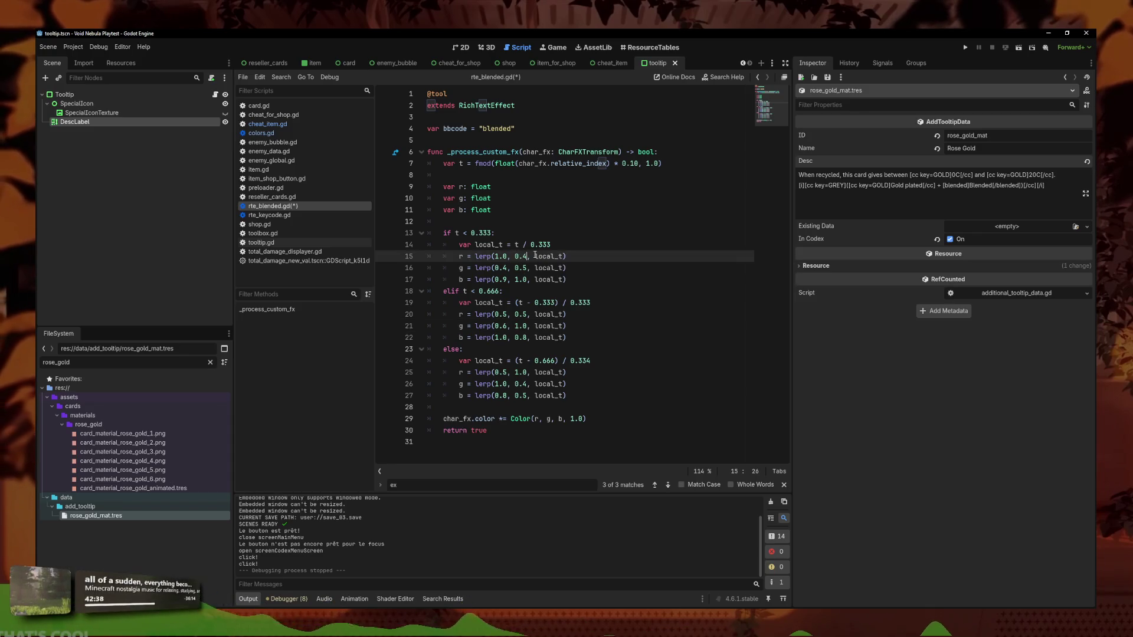
pyautogui.press('BackSpace')
pyautogui.write('5')
pyautogui.press('Down')
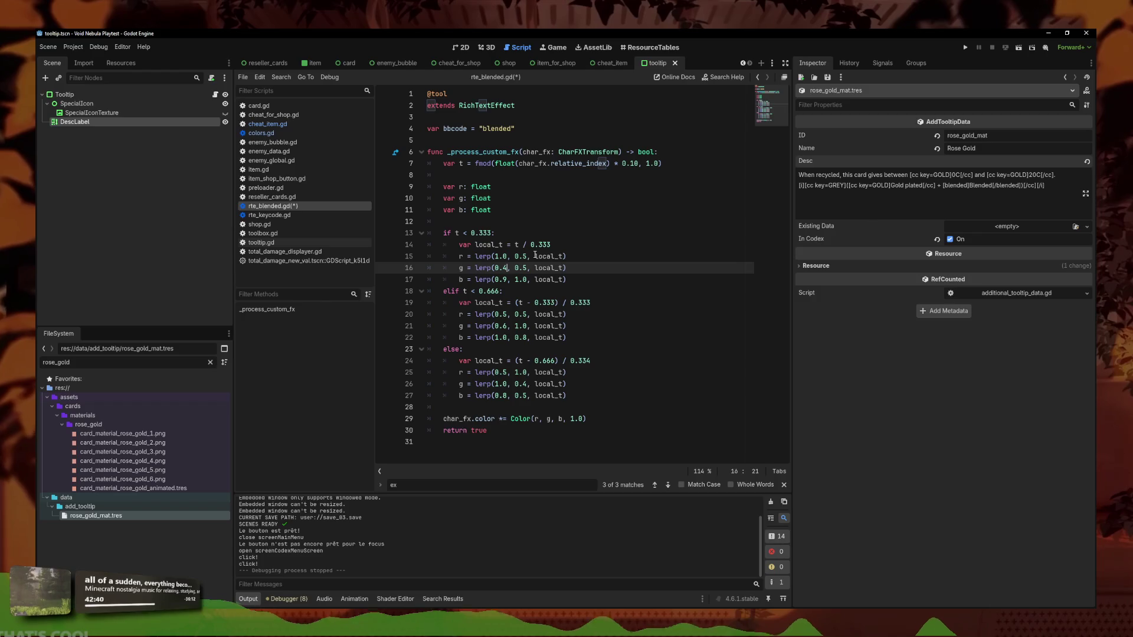
pyautogui.press('Down')
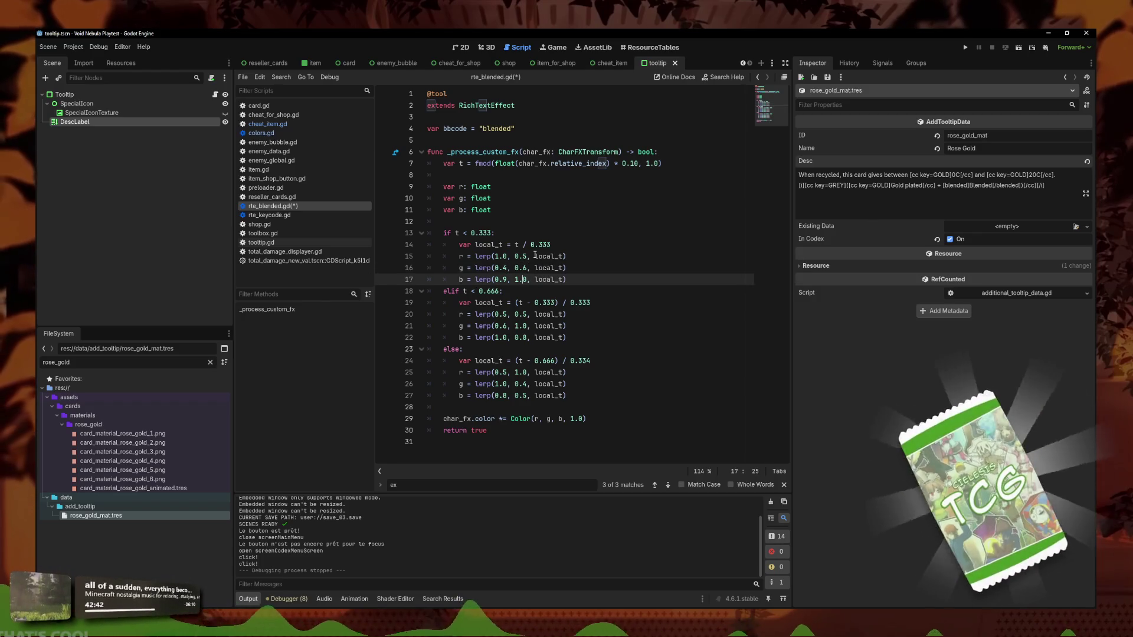
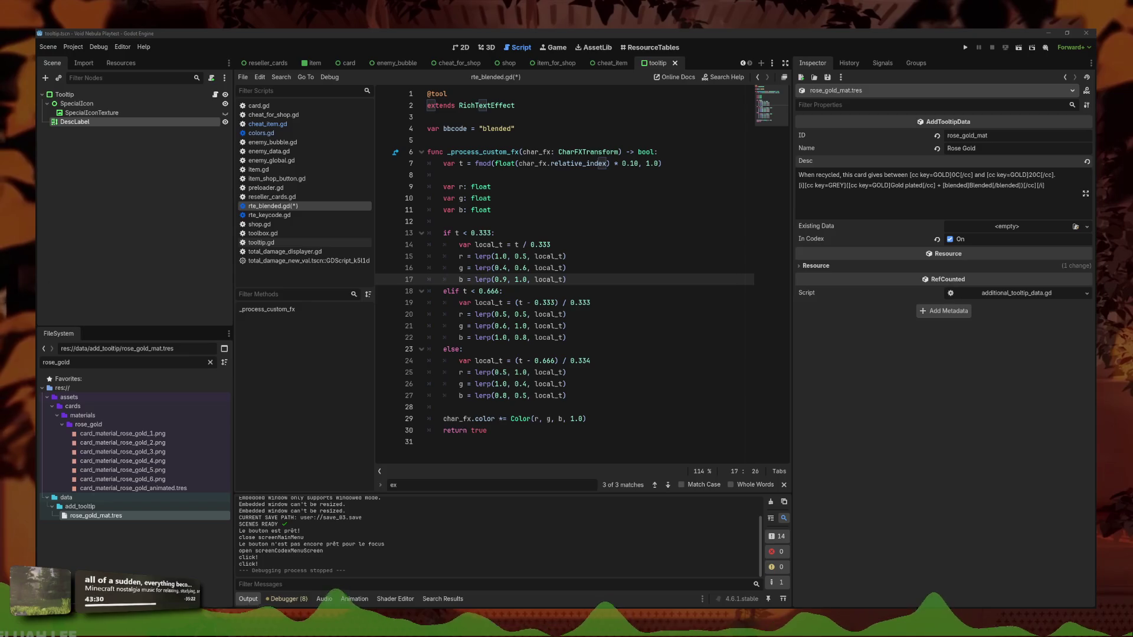
# Review the colour values on lines 21–26 of rte_blended.gd and run the Void Nebula playtest
pyautogui.click(621, 386)
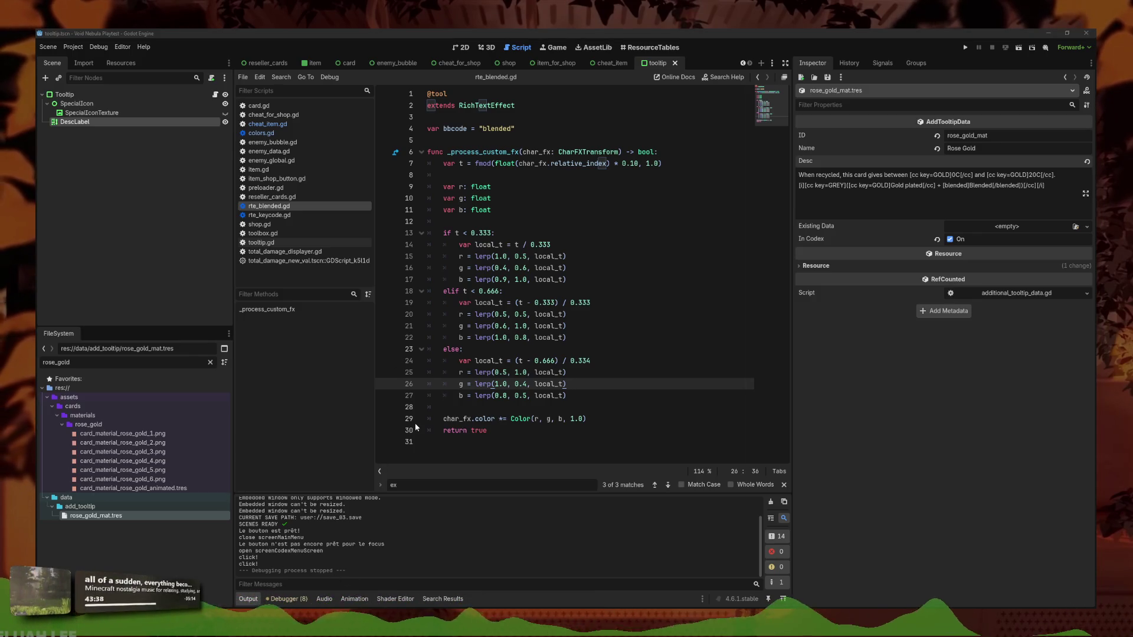
pyautogui.click(531, 335)
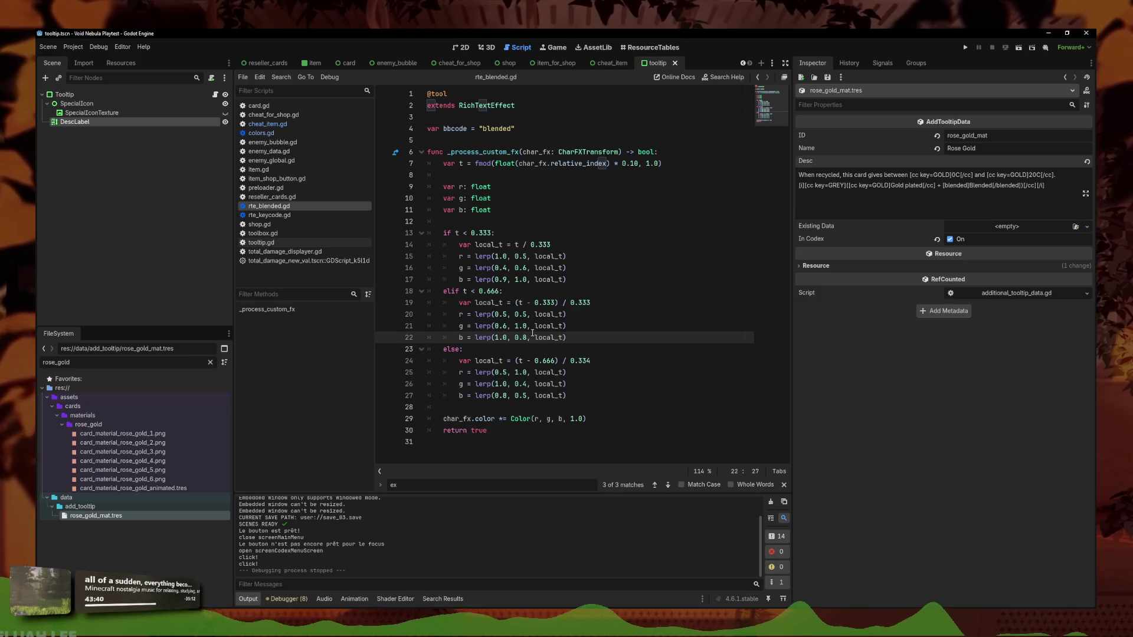
pyautogui.click(593, 327)
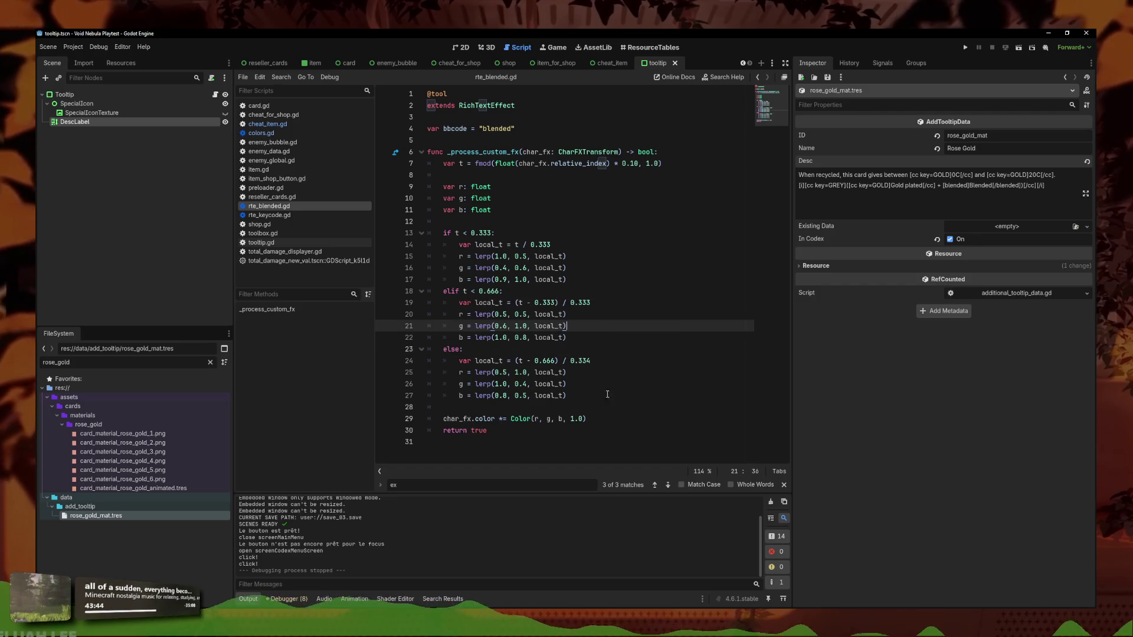
pyautogui.click(967, 48)
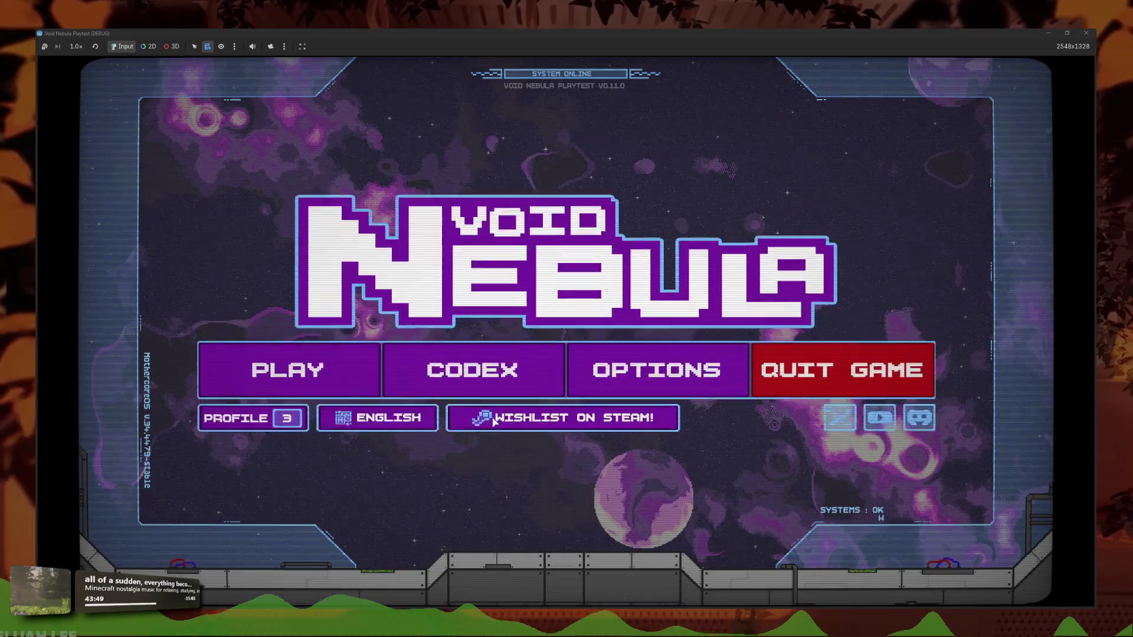
# Browse the Codex's Card Materials, reading the Stained Glass and Blended descriptions
pyautogui.click(435, 367)
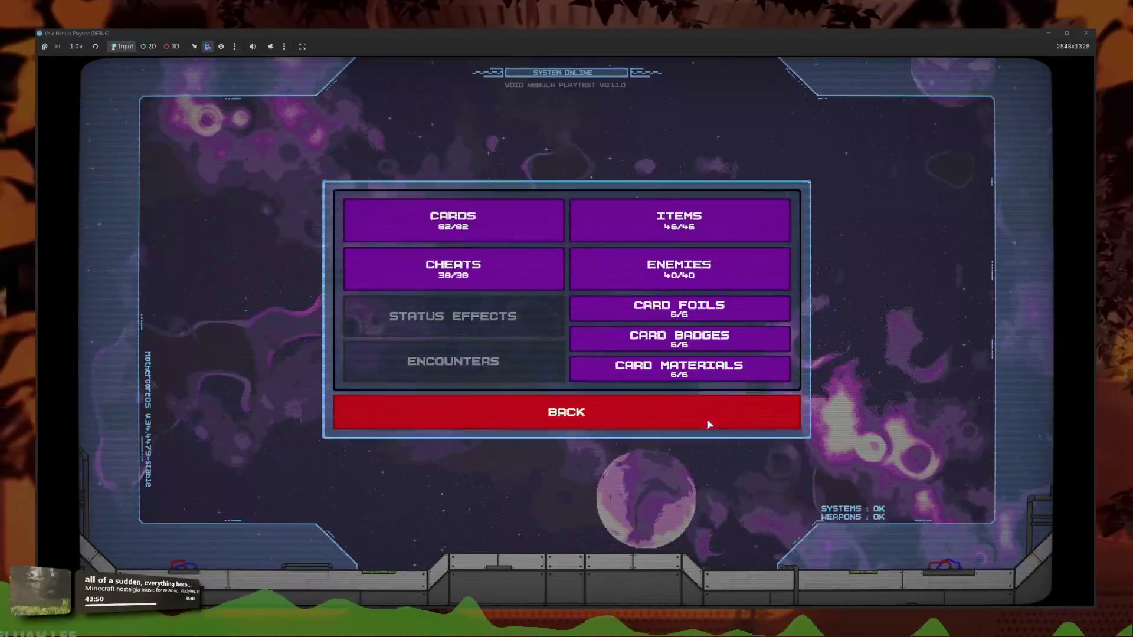
pyautogui.click(690, 369)
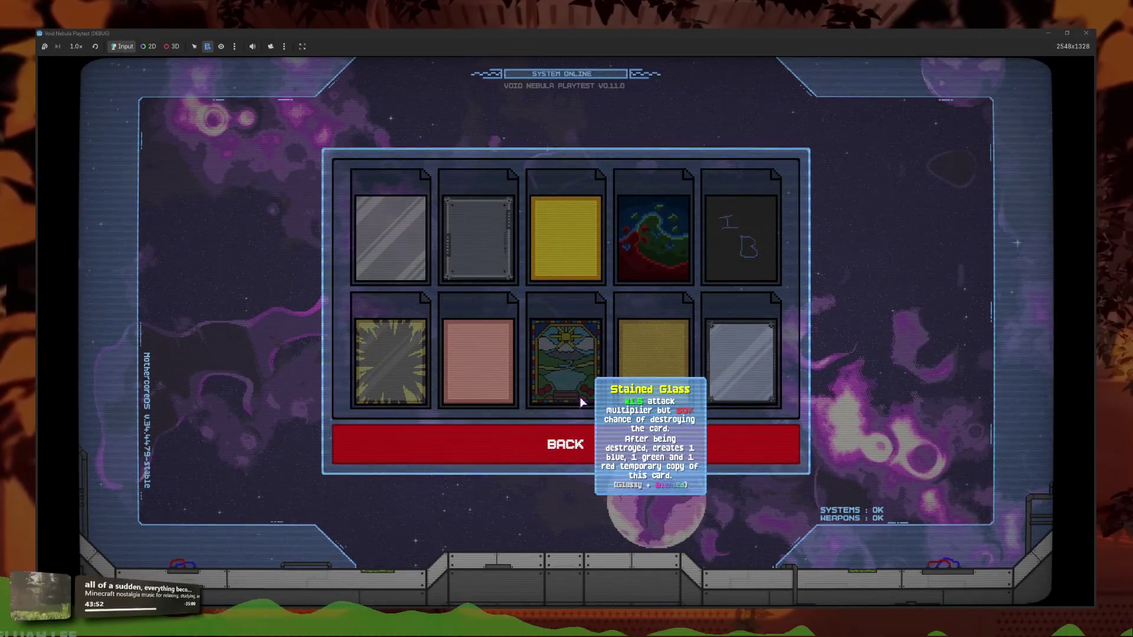
pyautogui.moveTo(676, 382)
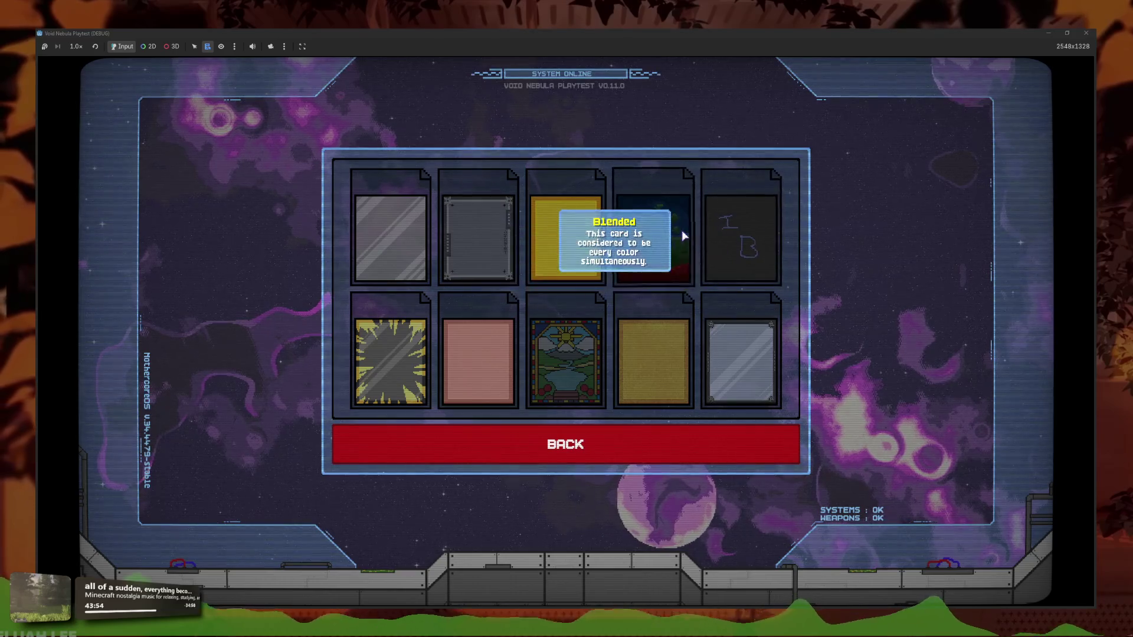
pyautogui.moveTo(742, 251)
pyautogui.moveTo(564, 358)
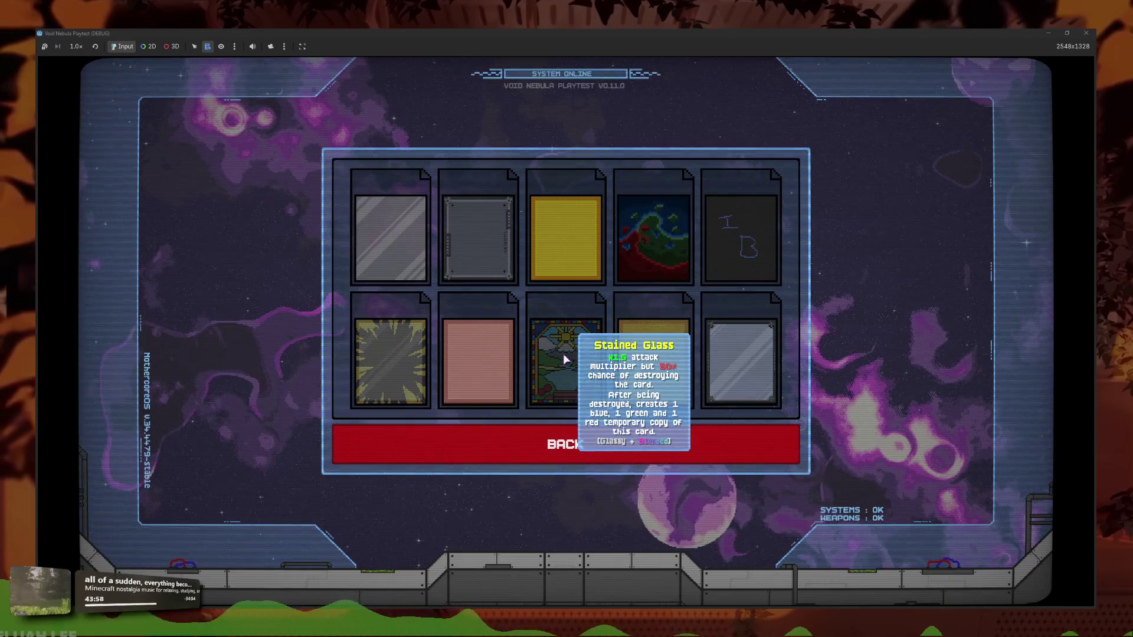
# Close the playtest and return to the colour code in rte_blended.gd
pyautogui.click(1087, 33)
pyautogui.click(596, 344)
pyautogui.press('Down')
pyautogui.press('Down')
pyautogui.press('Down')
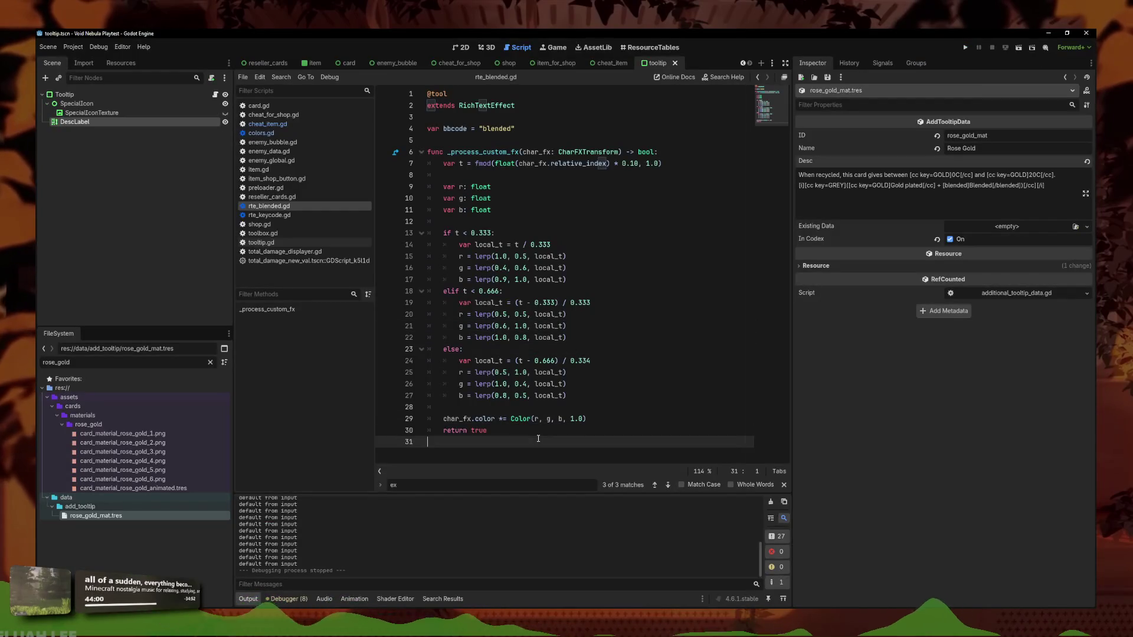
# Replace the if/elif/else colour block on lines 13–27 with the new pasted lerp code
pyautogui.hotkey('shift', 'Up')
pyautogui.hotkey('shift', 'Up')
pyautogui.hotkey('shift', 'Up')
pyautogui.hotkey('shift', 'Down')
pyautogui.hotkey('shift', 'Down')
pyautogui.click(597, 344)
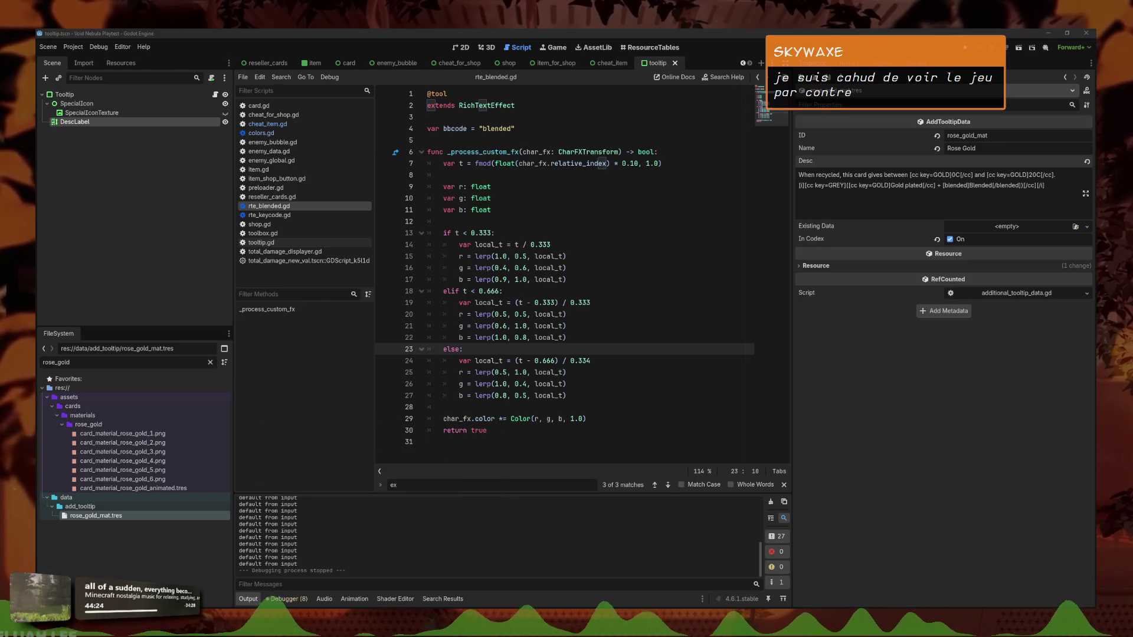
pyautogui.click(567, 396)
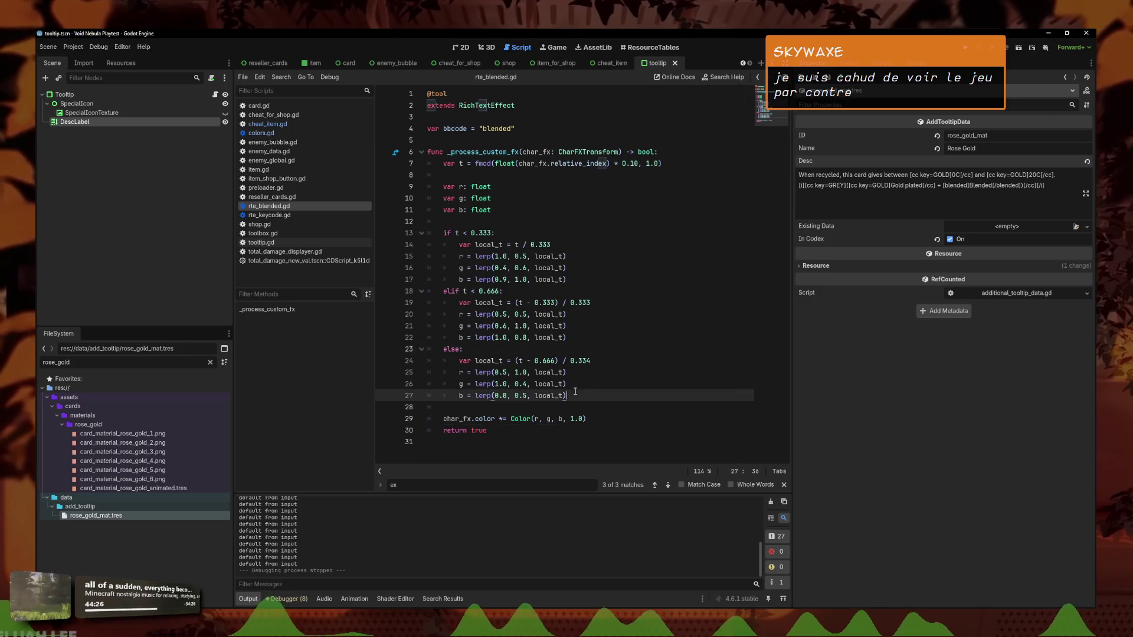
pyautogui.keyDown('shift'); pyautogui.click(426, 232); pyautogui.keyUp('shift')
pyautogui.hotkey('ctrl', 'v')
# Indent the pasted block under the function and check values like r lerp(1.0, 0.2)
pyautogui.moveTo(570, 407); pyautogui.dragTo(427, 232)
pyautogui.press('Tab')
pyautogui.click(567, 373)
pyautogui.click(506, 403)
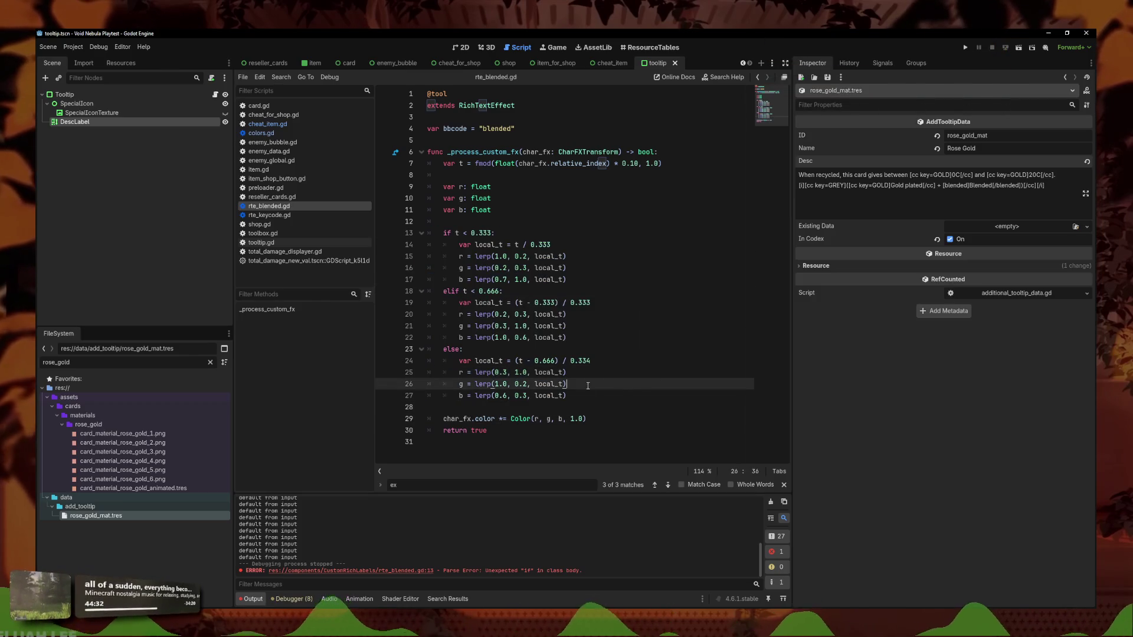
pyautogui.click(476, 222)
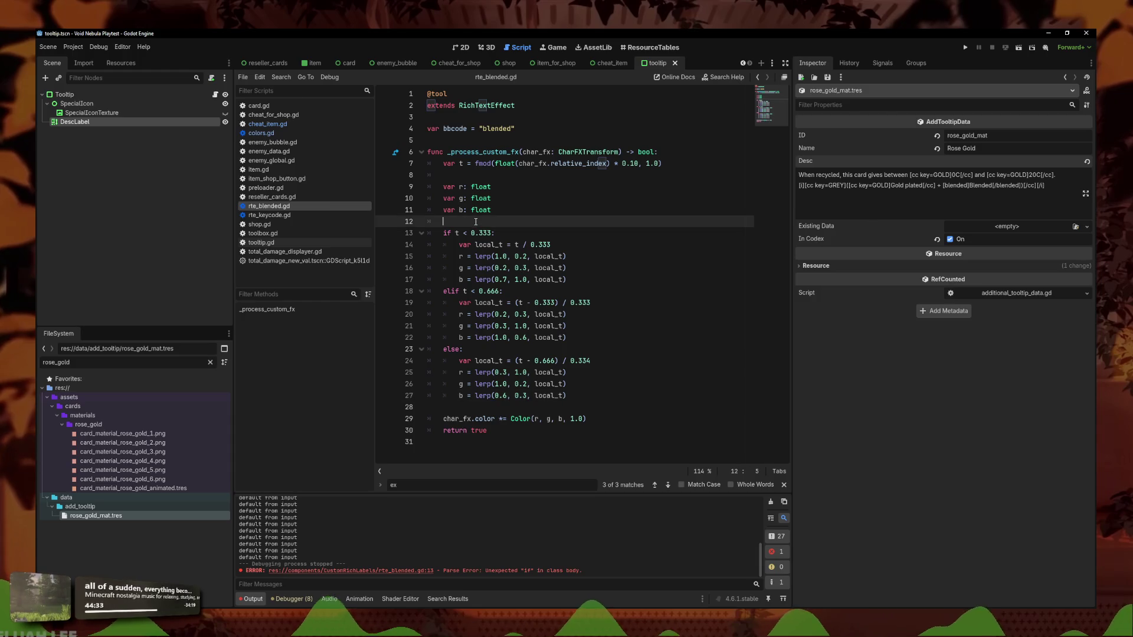
pyautogui.click(470, 177)
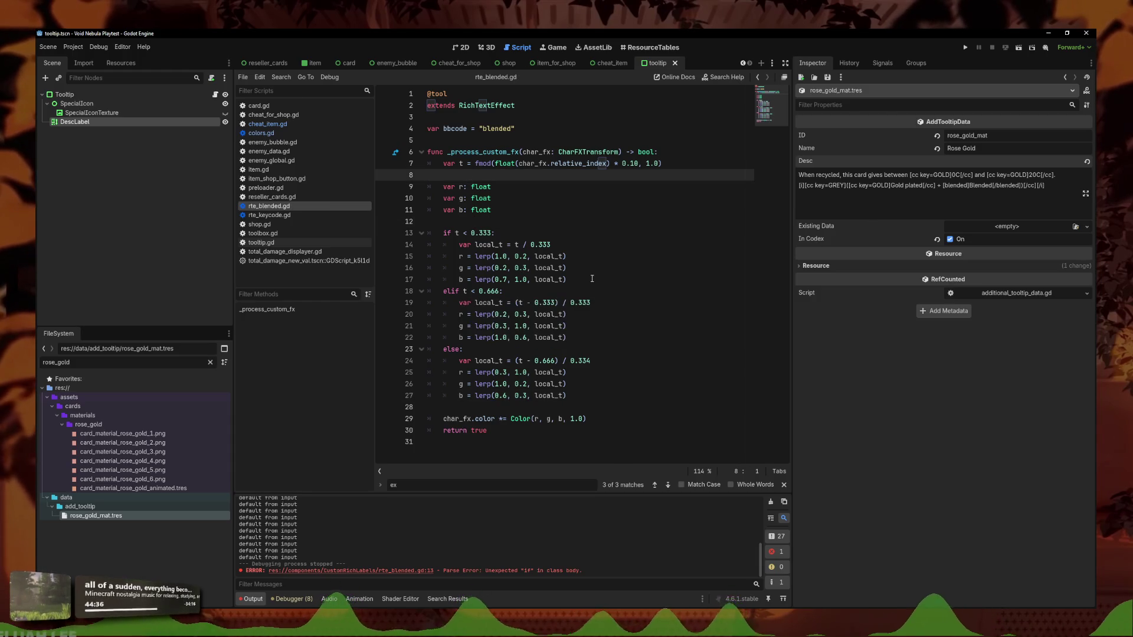
pyautogui.click(570, 279)
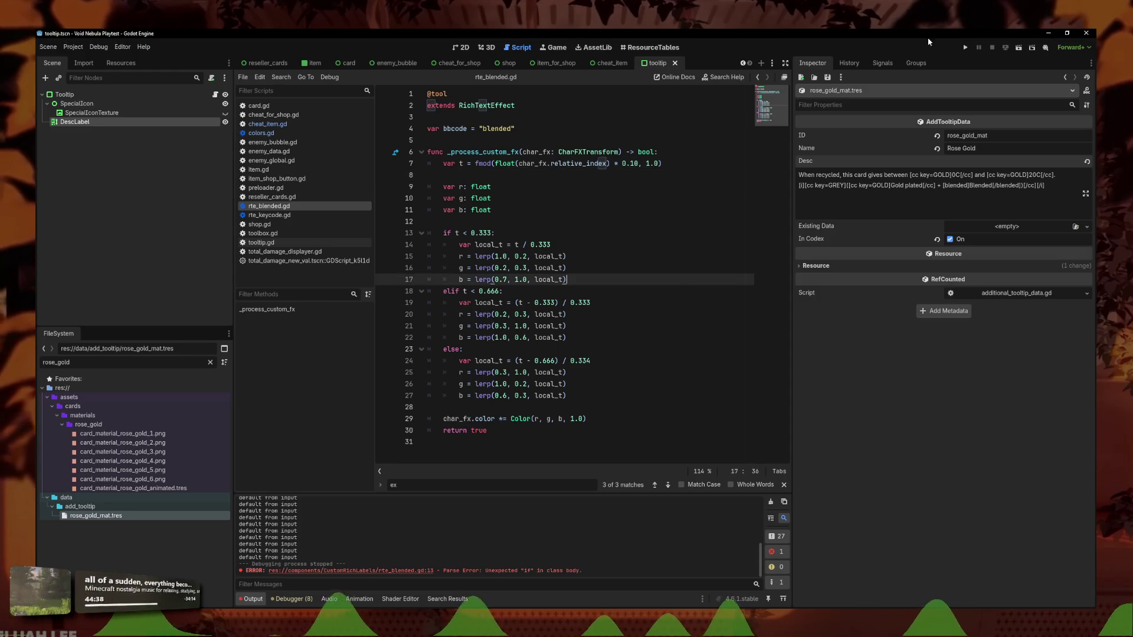
pyautogui.click(968, 48)
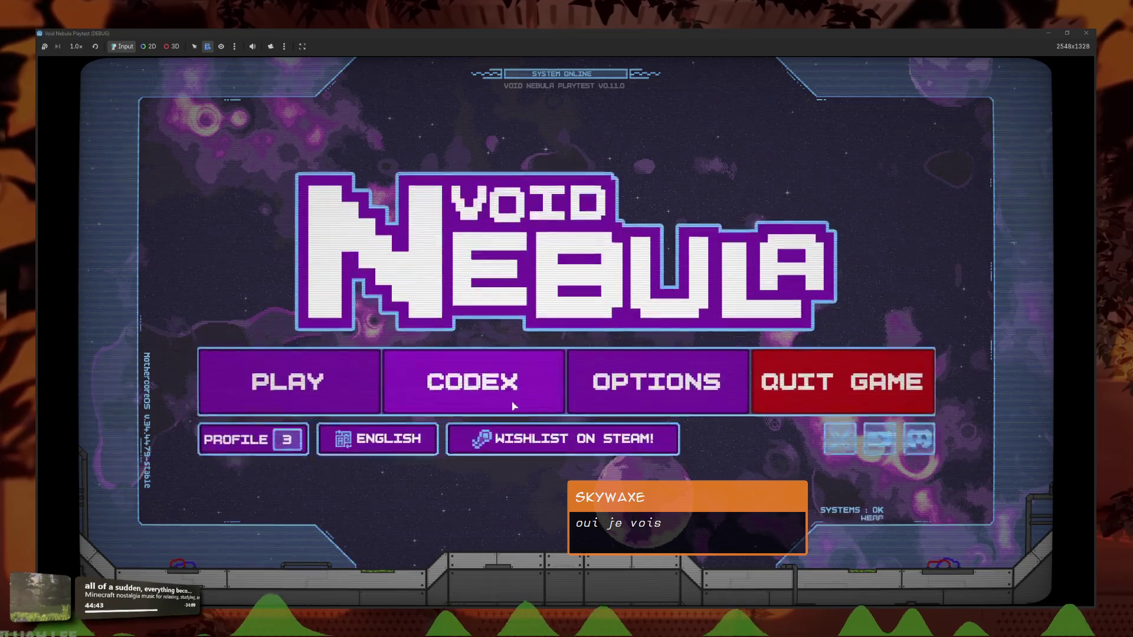
pyautogui.click(502, 384)
pyautogui.click(638, 378)
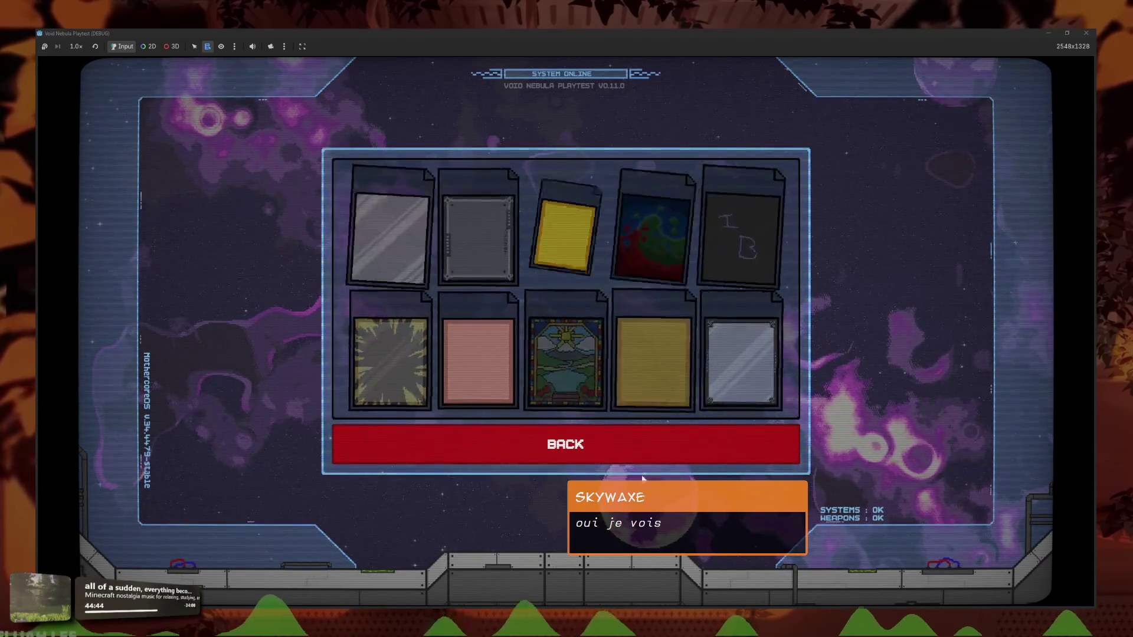
pyautogui.moveTo(569, 358)
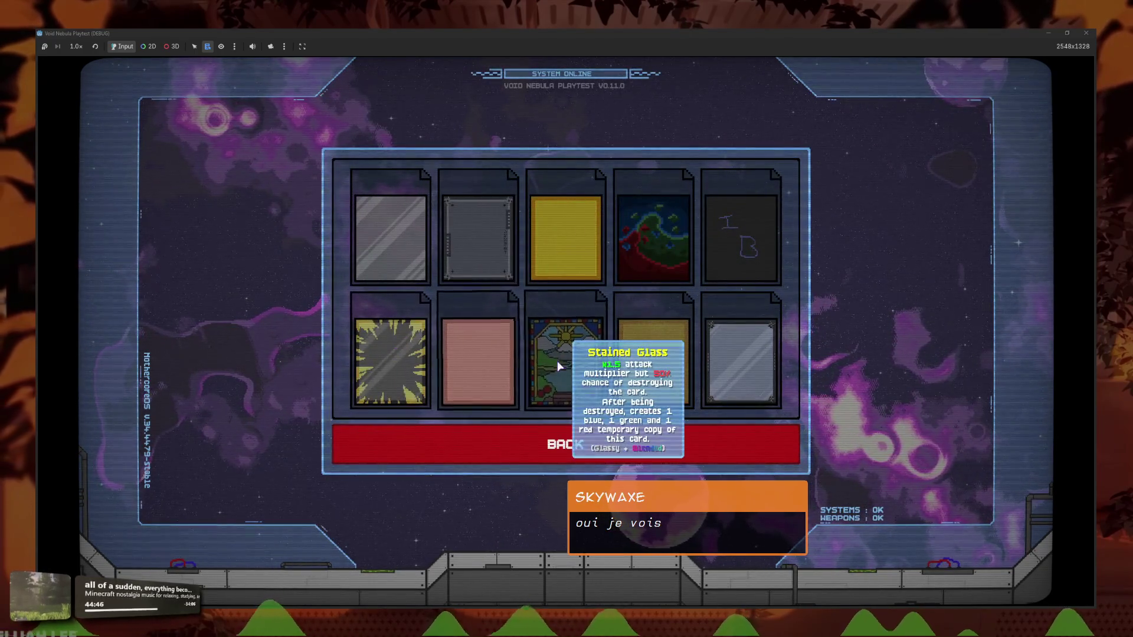
pyautogui.press('F8')
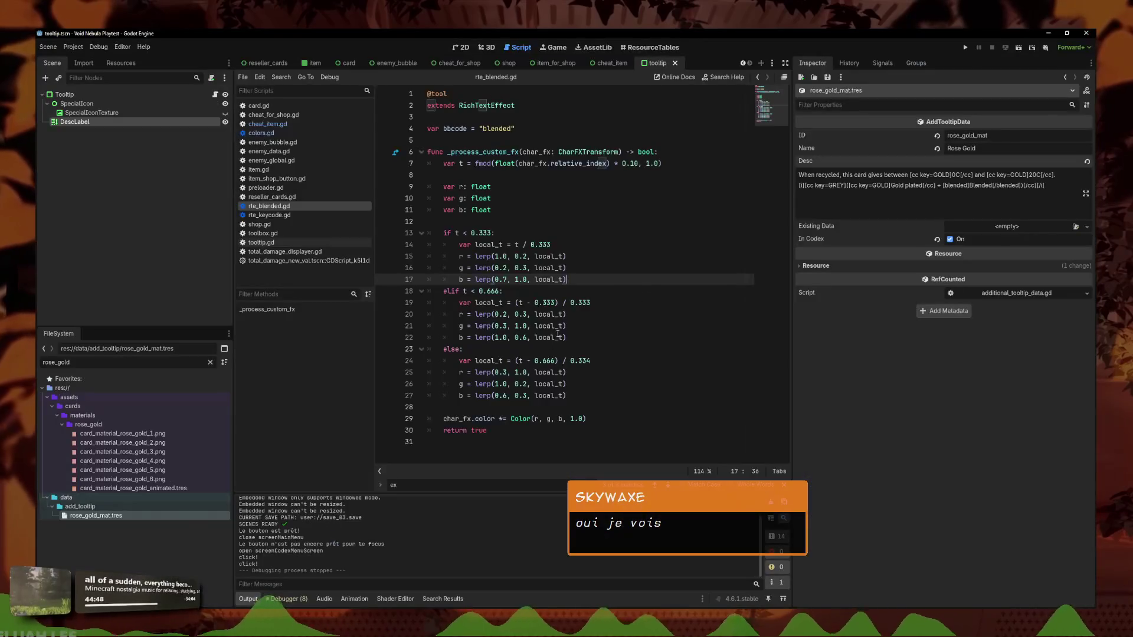
# Undo to the palette with r lerp(1.0, 0.5) and b lerp(0.9, 1.0), then relaunch
pyautogui.press('Down')
pyautogui.press('Down')
pyautogui.press('Down')
pyautogui.press('Up')
pyautogui.press('Up')
pyautogui.press('Up')
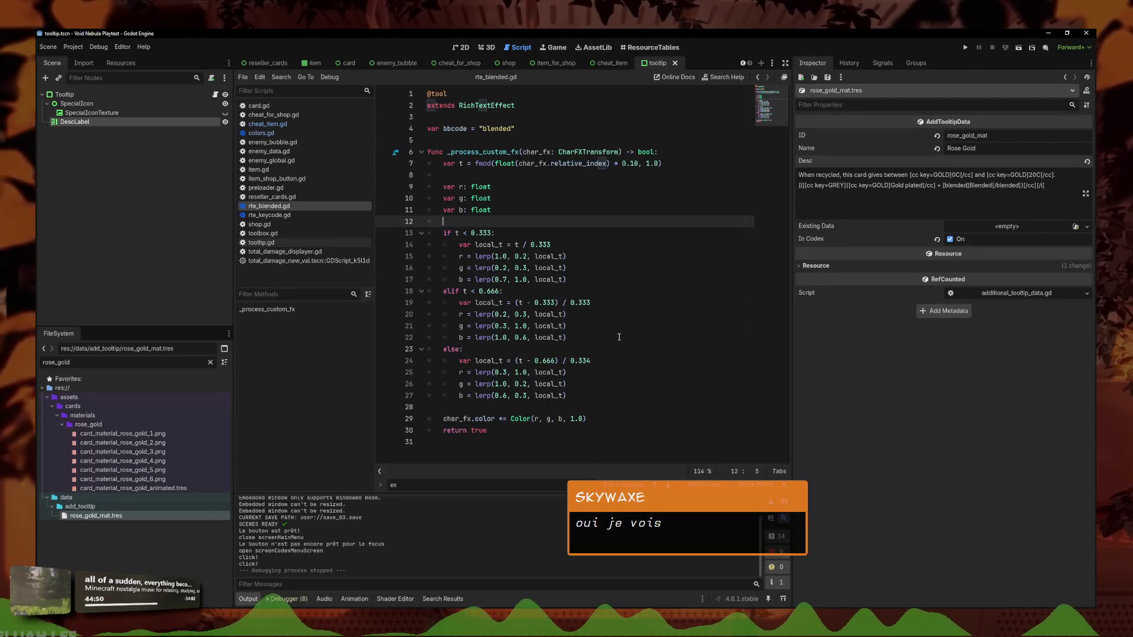
pyautogui.hotkey('shift', 'Down')
pyautogui.hotkey('shift', 'Down')
pyautogui.hotkey('shift', 'Down')
pyautogui.hotkey('shift', 'Tab')
pyautogui.press('Right')
pyautogui.hotkey('ctrl', 'z')
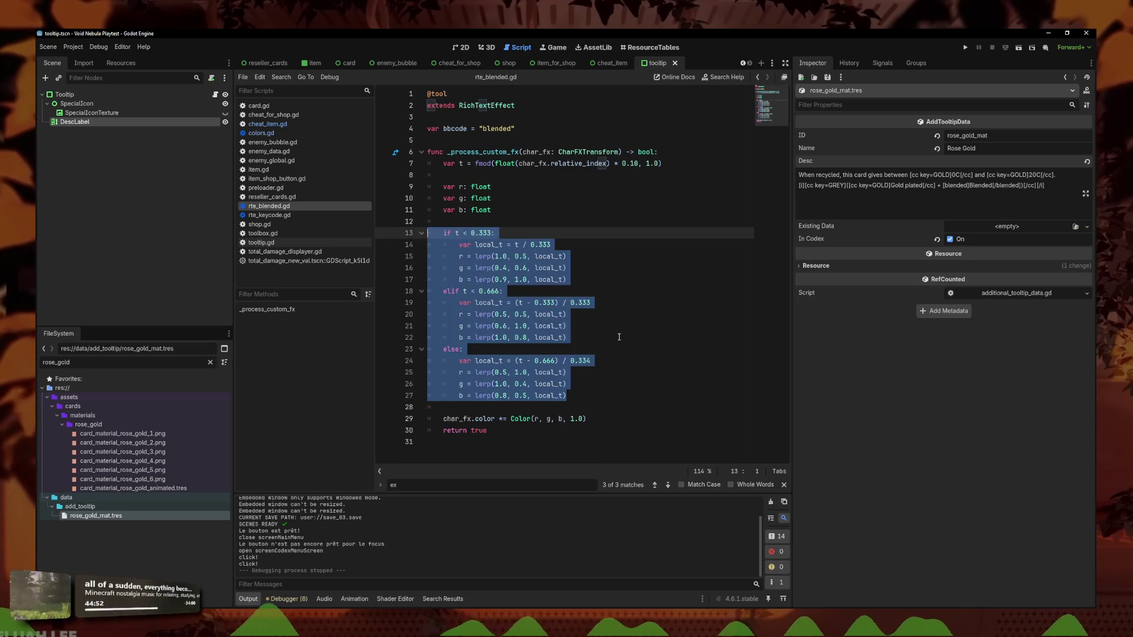
pyautogui.click(966, 47)
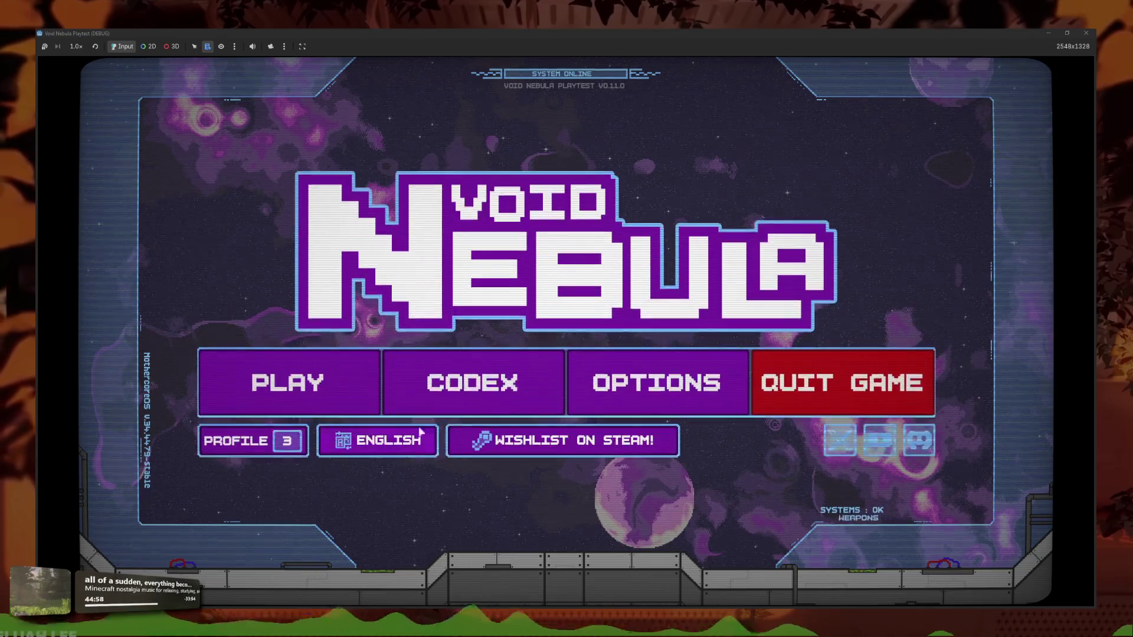
# Check the Codex's Card Materials again and return to the main menu
pyautogui.click(504, 383)
pyautogui.click(661, 387)
pyautogui.click(551, 436)
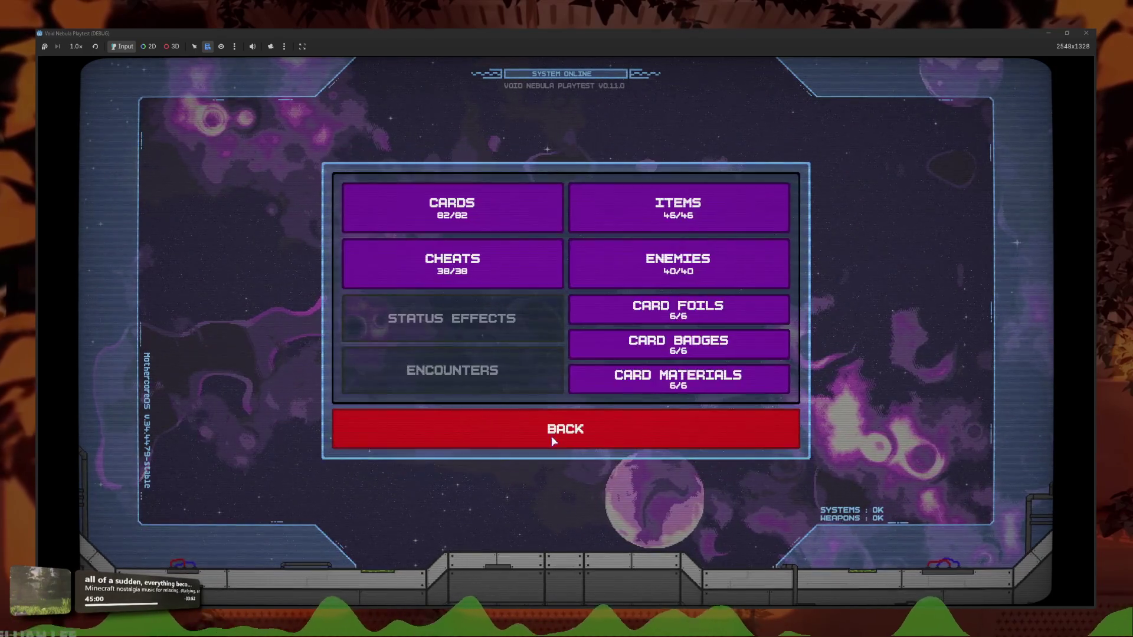
pyautogui.click(549, 435)
# Start playing and sell the Polymerisation cheat for credits
pyautogui.click(289, 381)
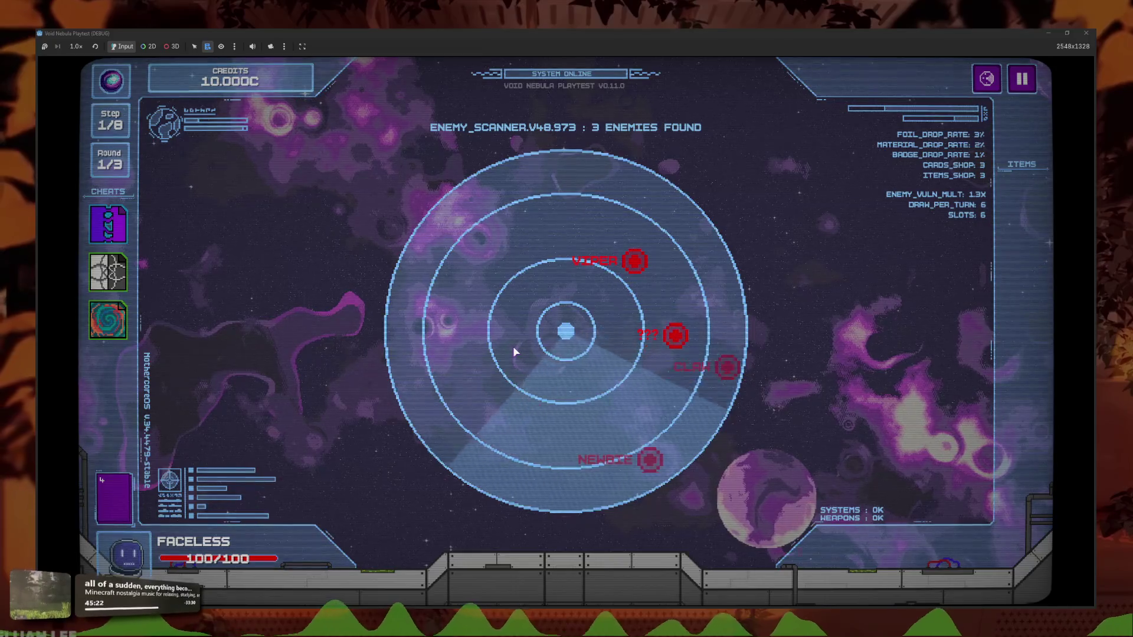
pyautogui.moveTo(616, 263)
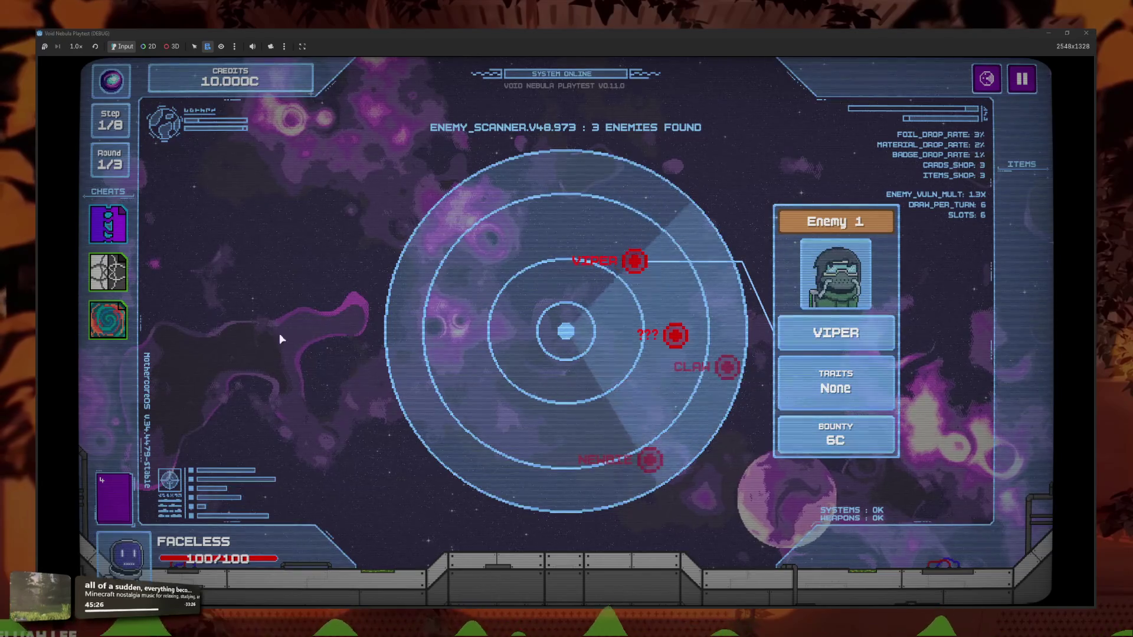
pyautogui.click(125, 332)
pyautogui.click(177, 333)
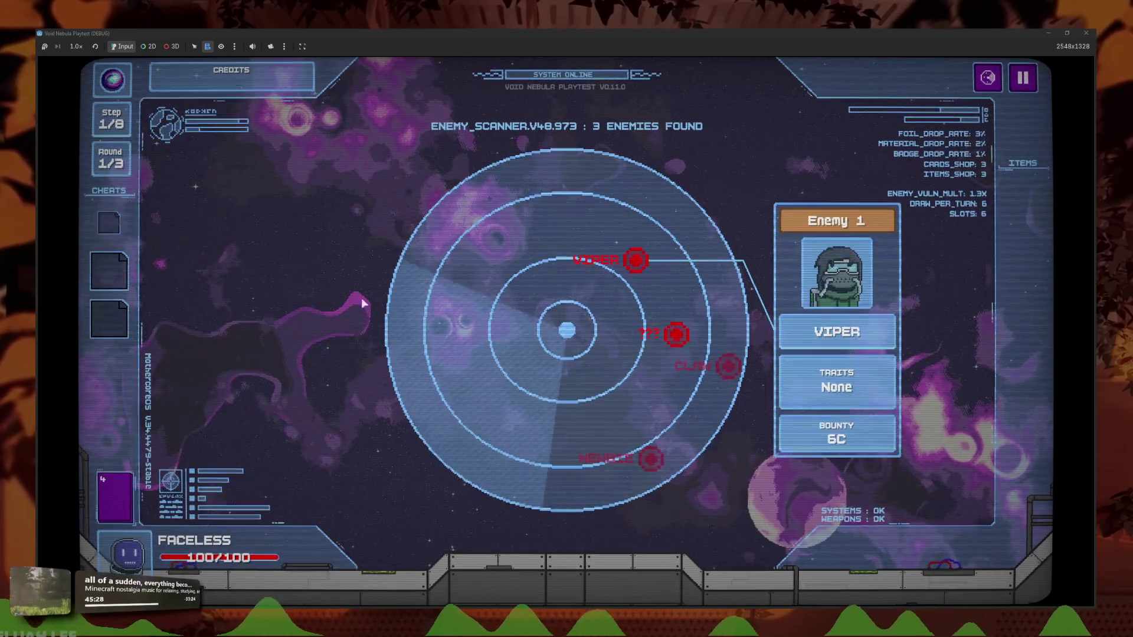
# Engage VIPER and place two Slash cards and the yellow card into the slots
pyautogui.click(635, 261)
pyautogui.moveTo(508, 549)
pyautogui.mouseDown()
pyautogui.moveTo(595, 378)
pyautogui.moveTo(608, 407)
pyautogui.mouseUp()
pyautogui.moveTo(552, 543); pyautogui.dragTo(437, 407)
pyautogui.moveTo(602, 543); pyautogui.dragTo(694, 407)
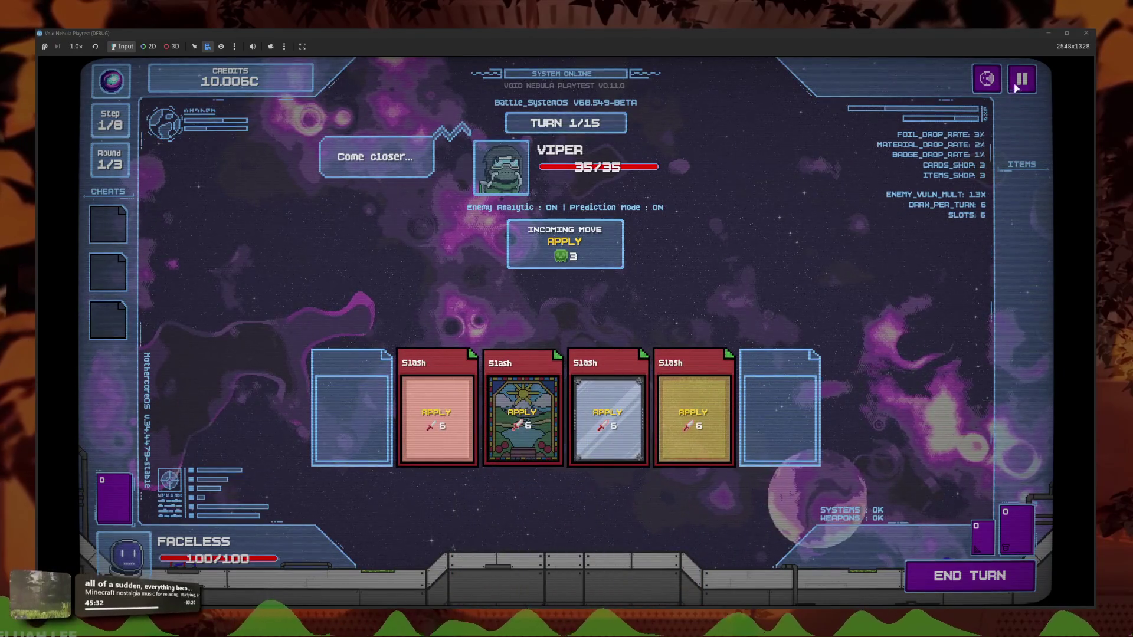
# Pause and quit the battle, then open the New run setup with Kali
pyautogui.press('Escape')
pyautogui.click(600, 373)
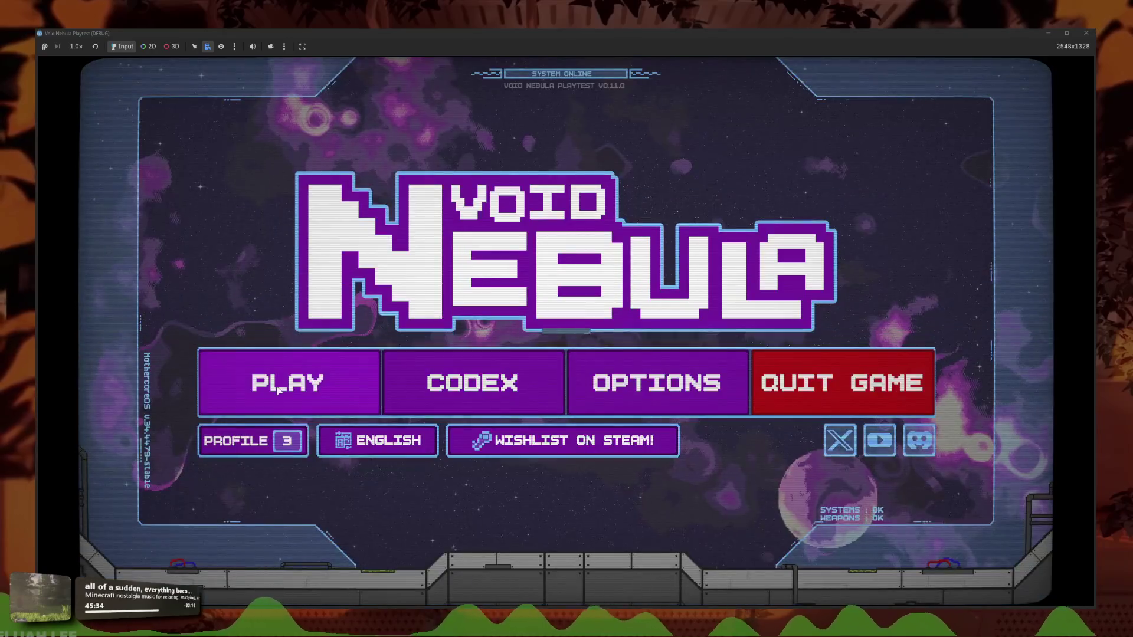
pyautogui.click(277, 390)
pyautogui.click(427, 154)
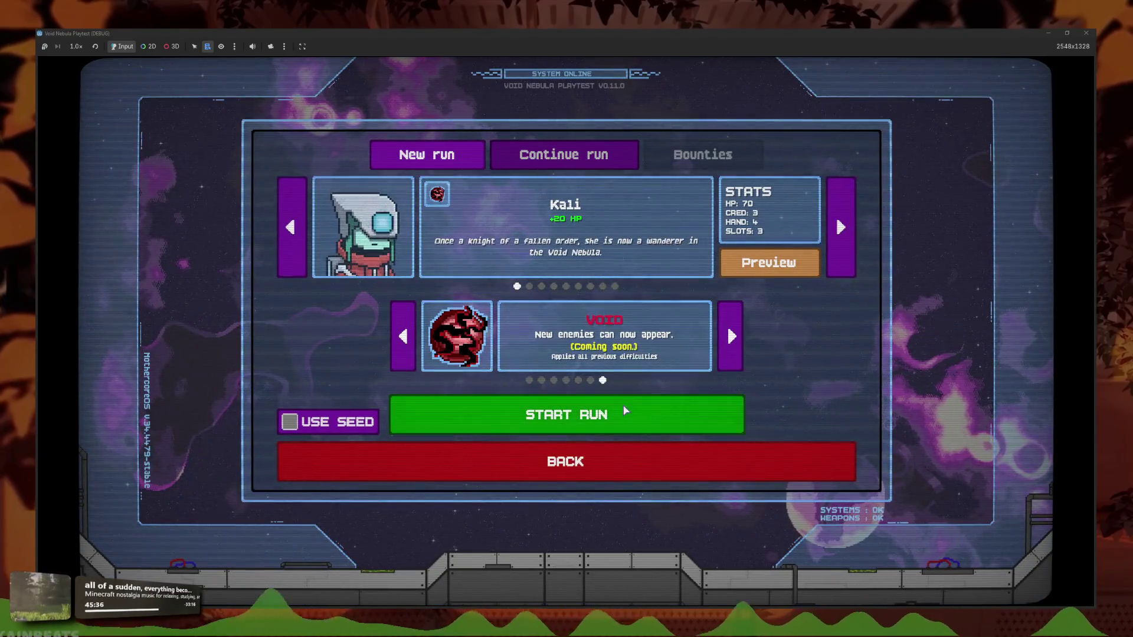
# Start the new run on NORMAL difficulty and slot two Slash cards and a Cover
pyautogui.click(532, 378)
pyautogui.click(555, 409)
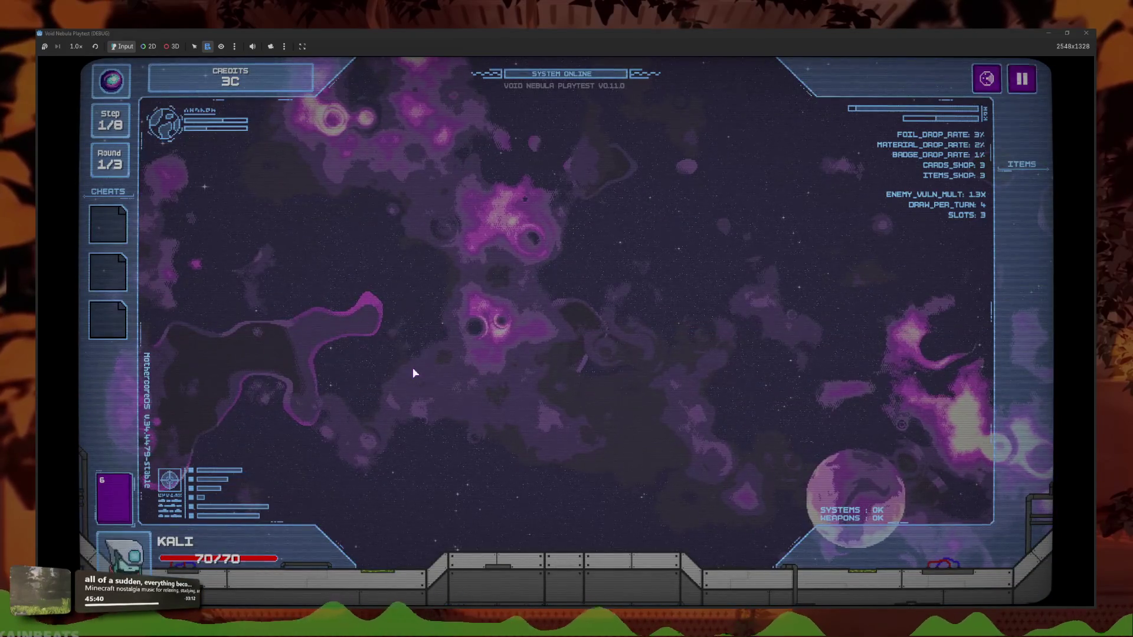
pyautogui.moveTo(534, 531); pyautogui.dragTo(515, 405)
pyautogui.moveTo(526, 531); pyautogui.dragTo(565, 407)
pyautogui.moveTo(487, 519)
pyautogui.mouseDown()
pyautogui.moveTo(640, 391)
pyautogui.moveTo(649, 407)
pyautogui.mouseUp()
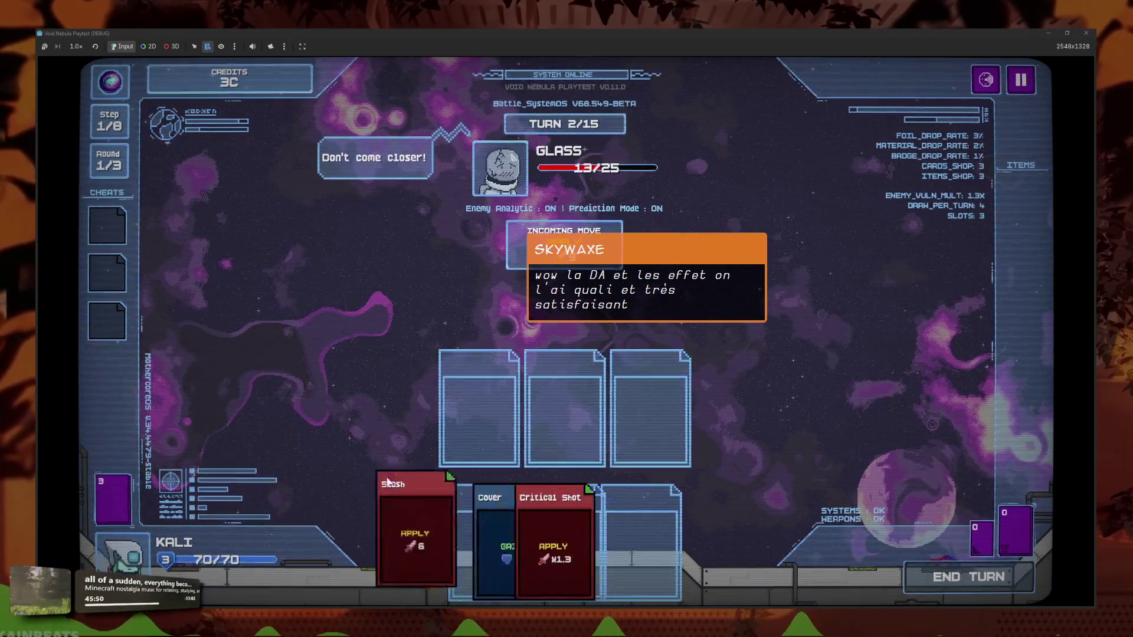
# Slot Slash, Slash and Critical Shot and end the turn, killing Glass for 28 damage
pyautogui.click(590, 531)
pyautogui.click(565, 531)
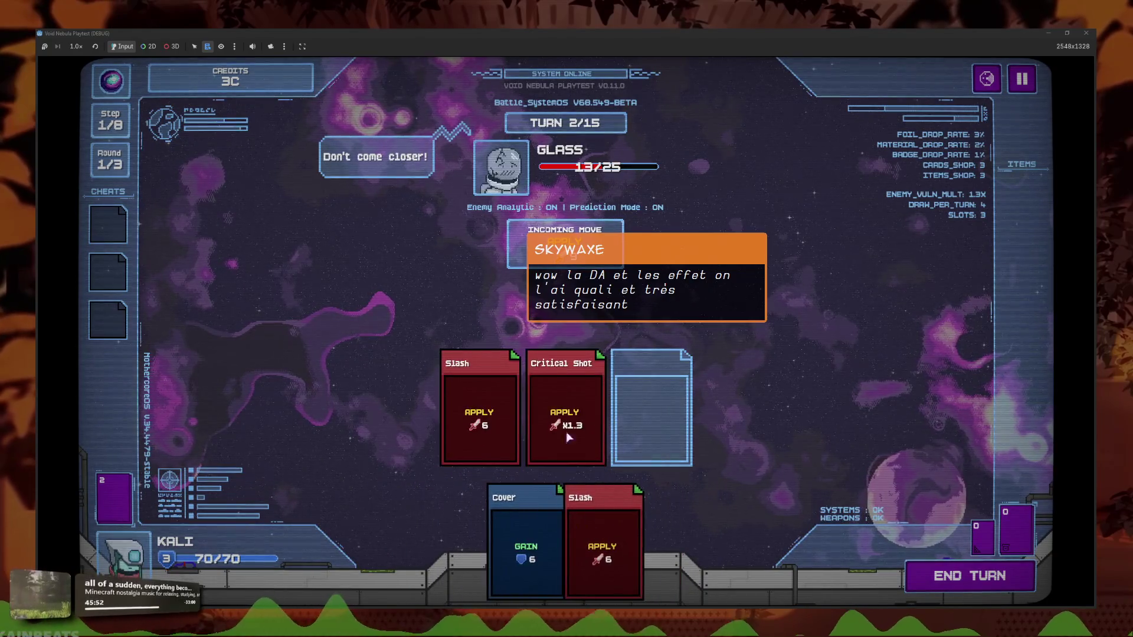
pyautogui.click(566, 407)
pyautogui.click(570, 522)
pyautogui.click(643, 531)
pyautogui.click(945, 573)
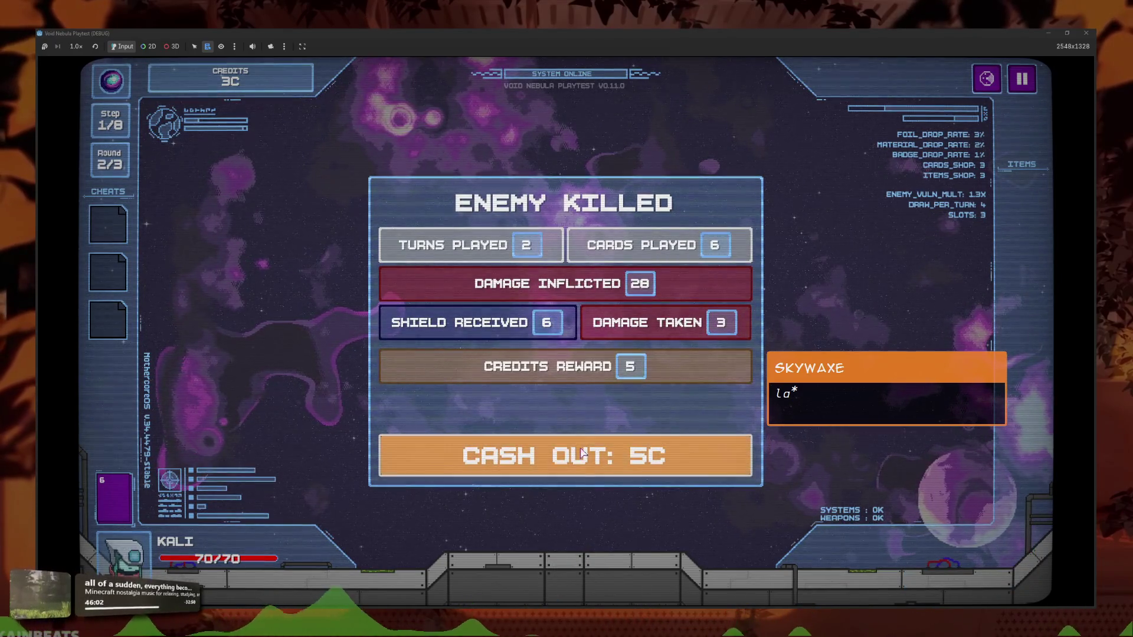
# Cash out the 5C Enemy Killed reward to enter the shop with 8C
pyautogui.click(531, 448)
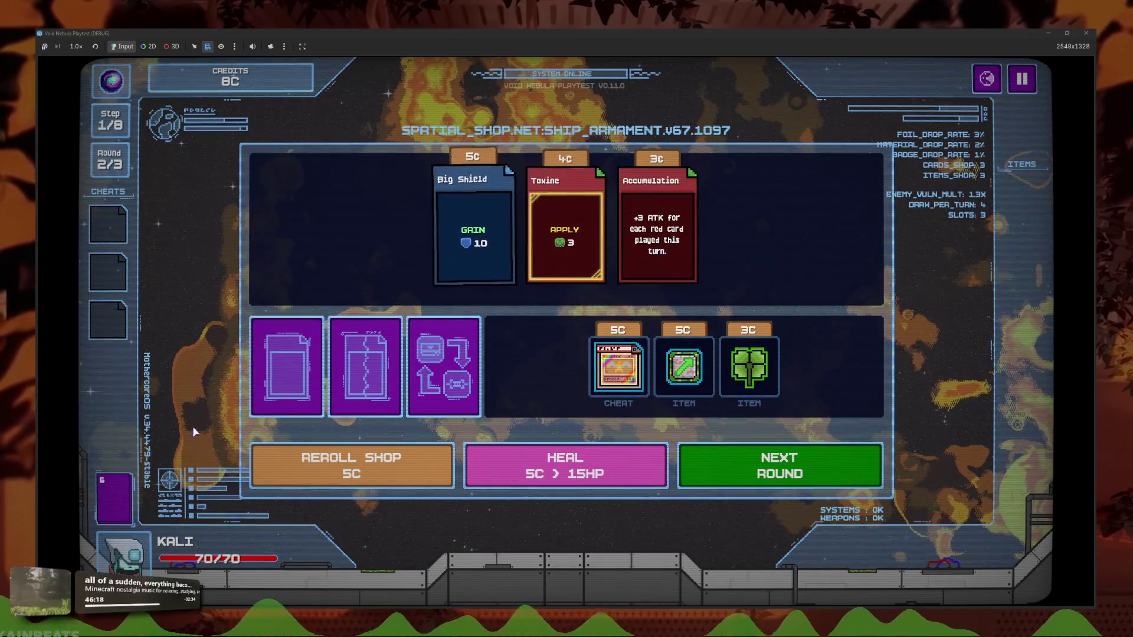
# Inspect the deck, buy Holographic Dragon for 5C leaving 3C, and activate it on a card
pyautogui.click(114, 498)
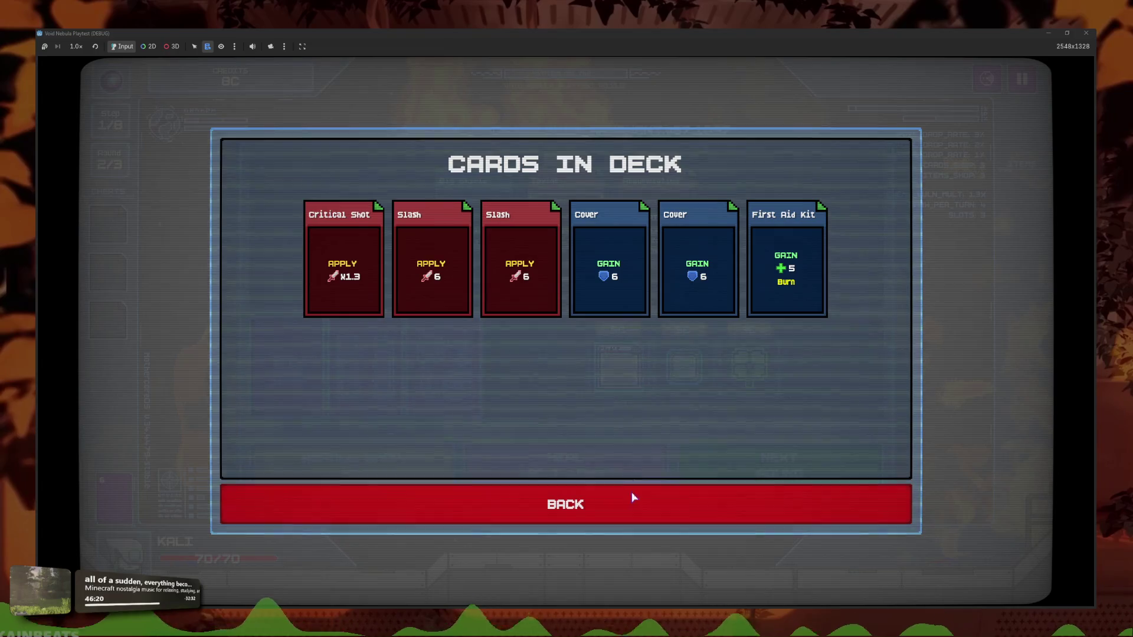
pyautogui.click(586, 507)
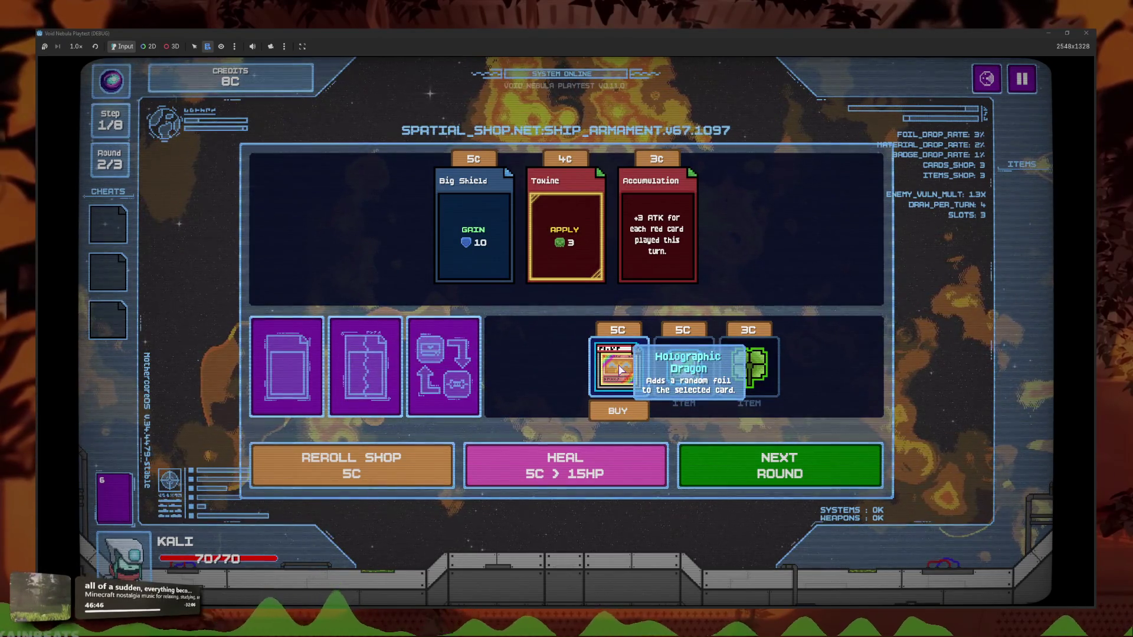
pyautogui.click(618, 411)
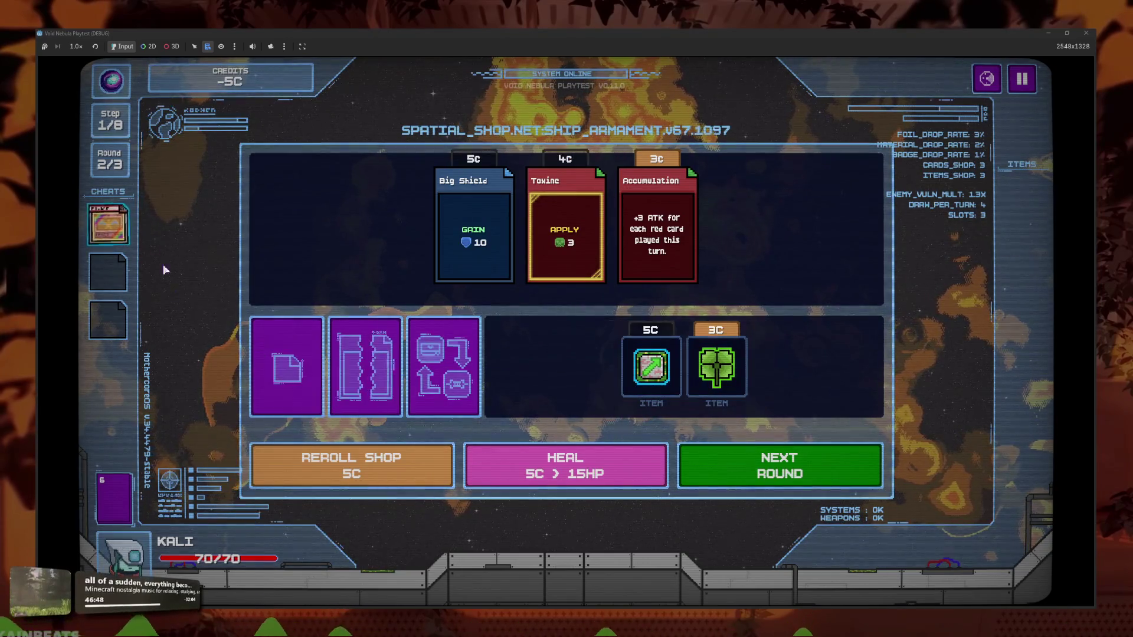
pyautogui.click(111, 229)
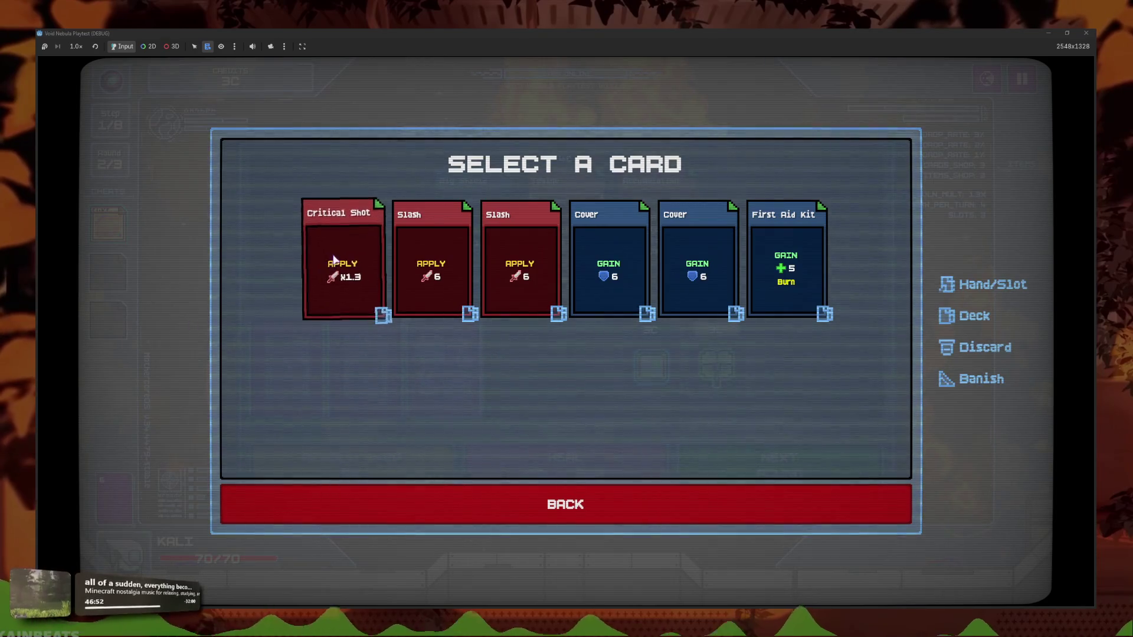
# Foil a Slash card with Sapphire (+3 DEF) and verify it in the deck
pyautogui.click(458, 270)
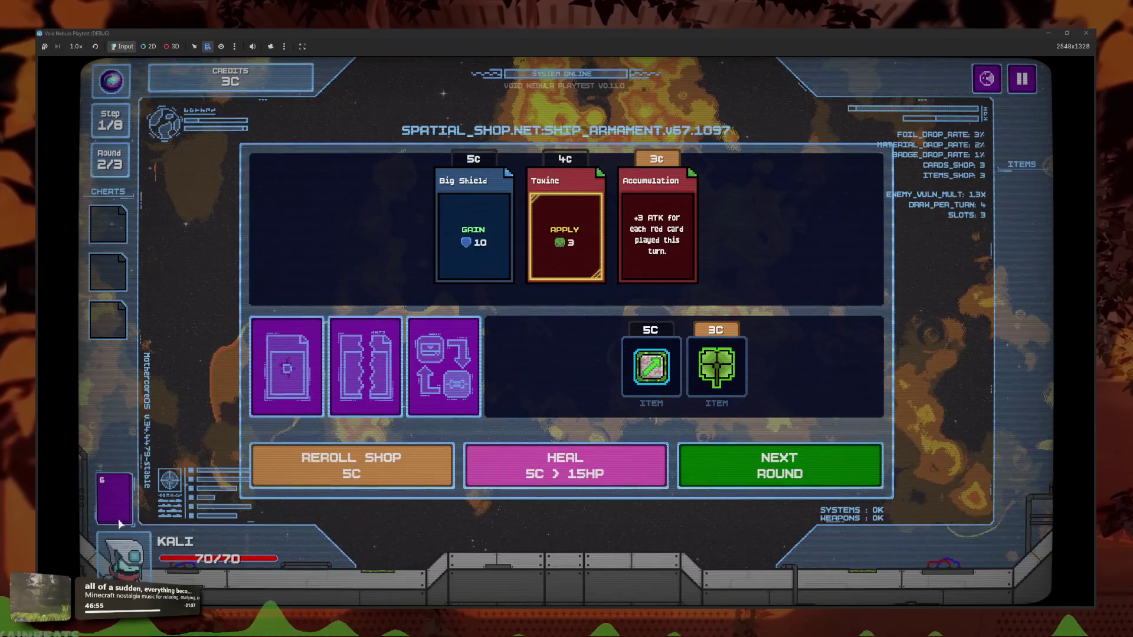
pyautogui.click(119, 523)
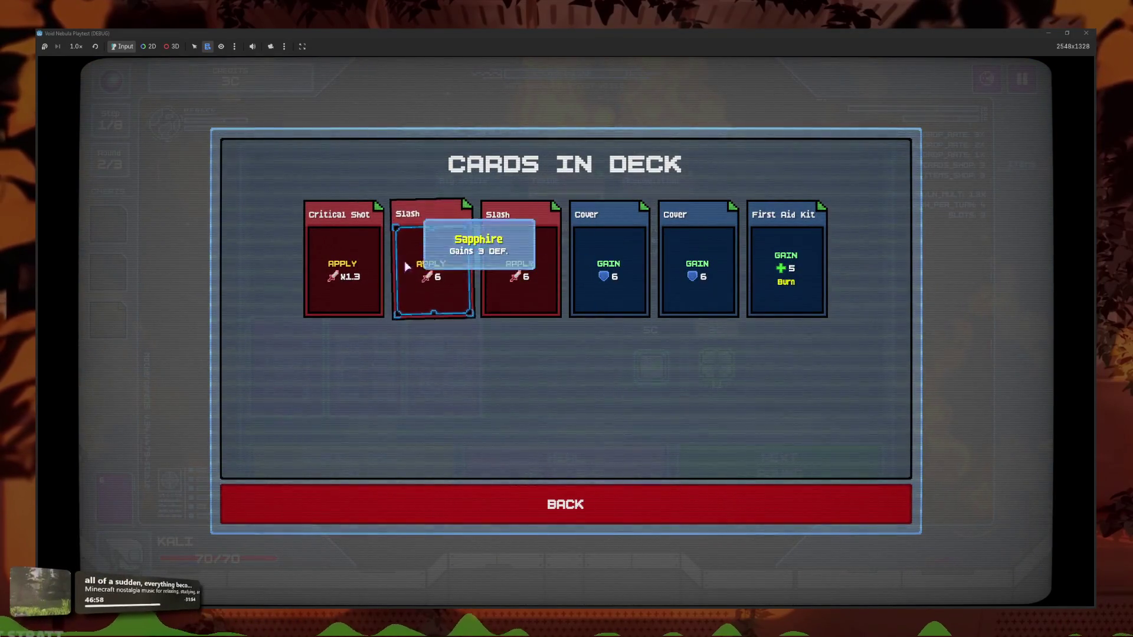
pyautogui.click(523, 509)
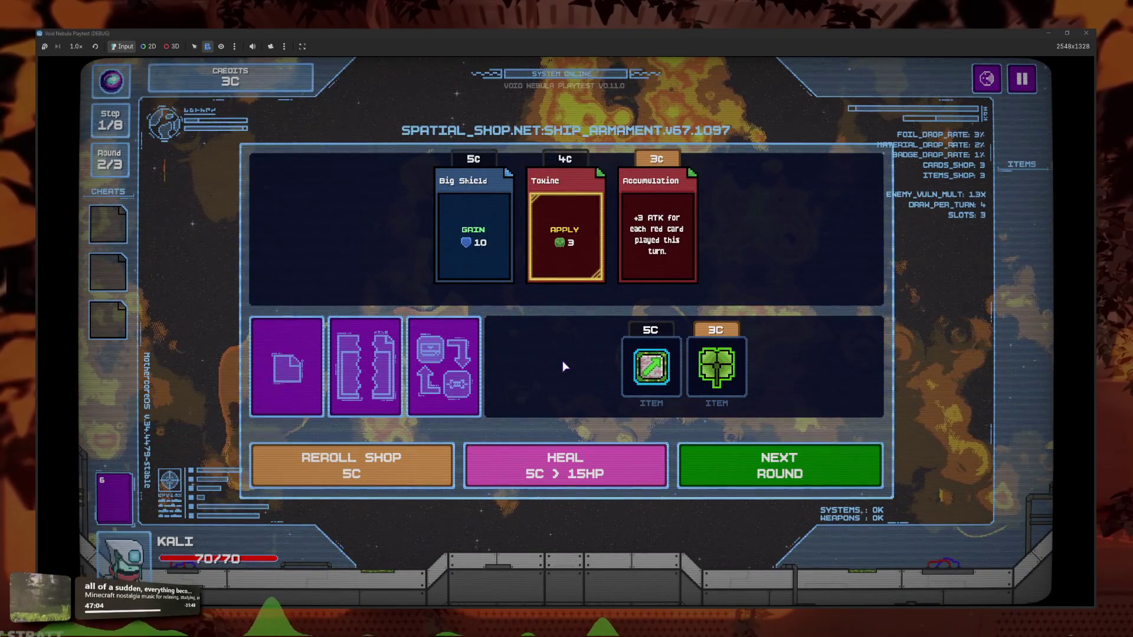
# Start the fight against Alloy and play the opening turns, slotting Slash and Cover
pyautogui.moveTo(571, 175)
pyautogui.click(779, 466)
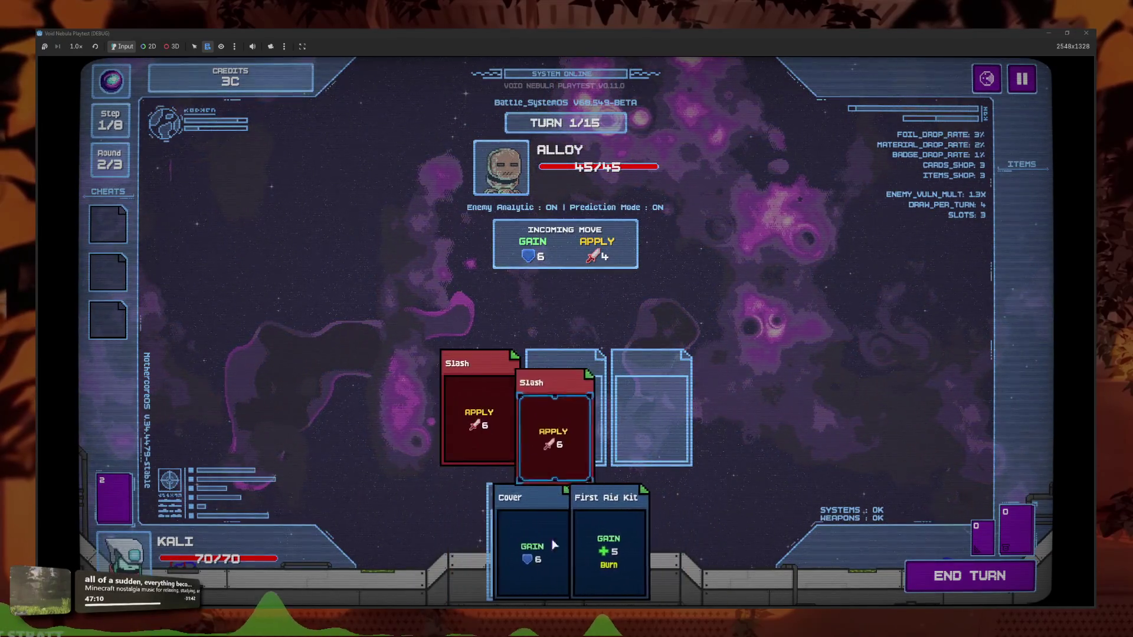
pyautogui.click(951, 586)
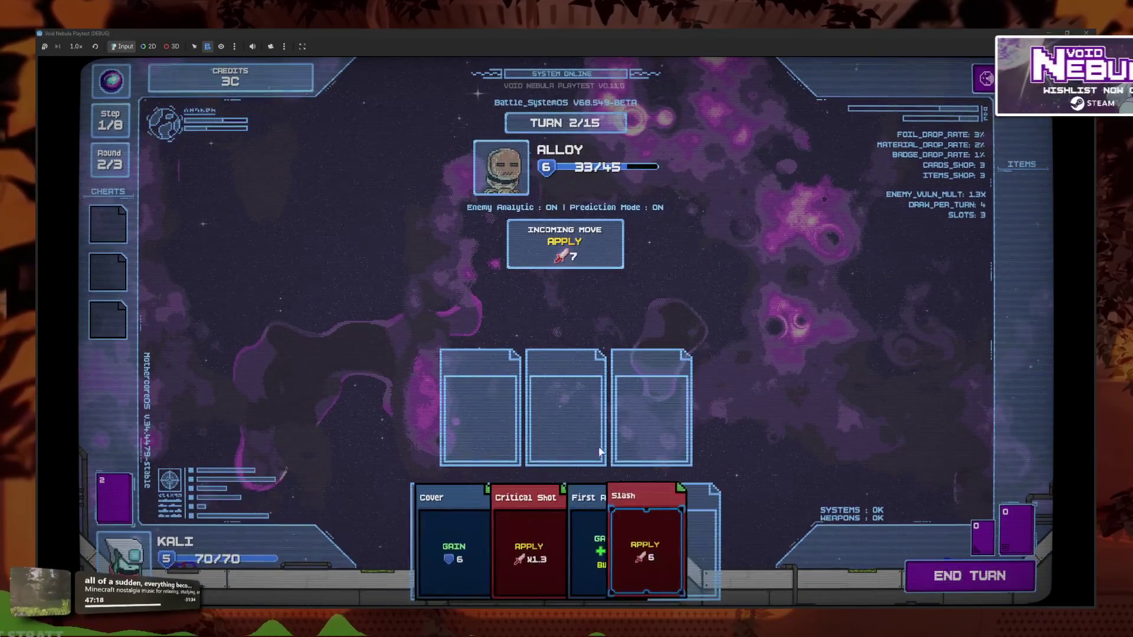
pyautogui.click(667, 547)
pyautogui.click(502, 543)
pyautogui.click(933, 581)
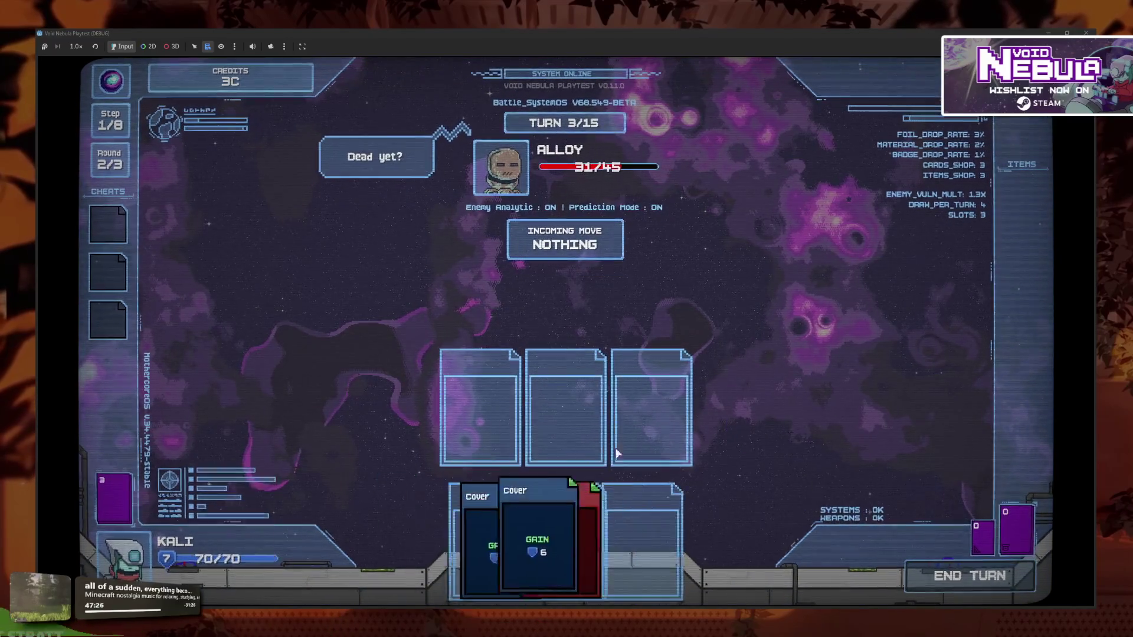
# Play Slash, Cover, Slash, then Slash, Cover and Critical Shot on the next turns
pyautogui.click(555, 511)
pyautogui.click(561, 520)
pyautogui.click(602, 531)
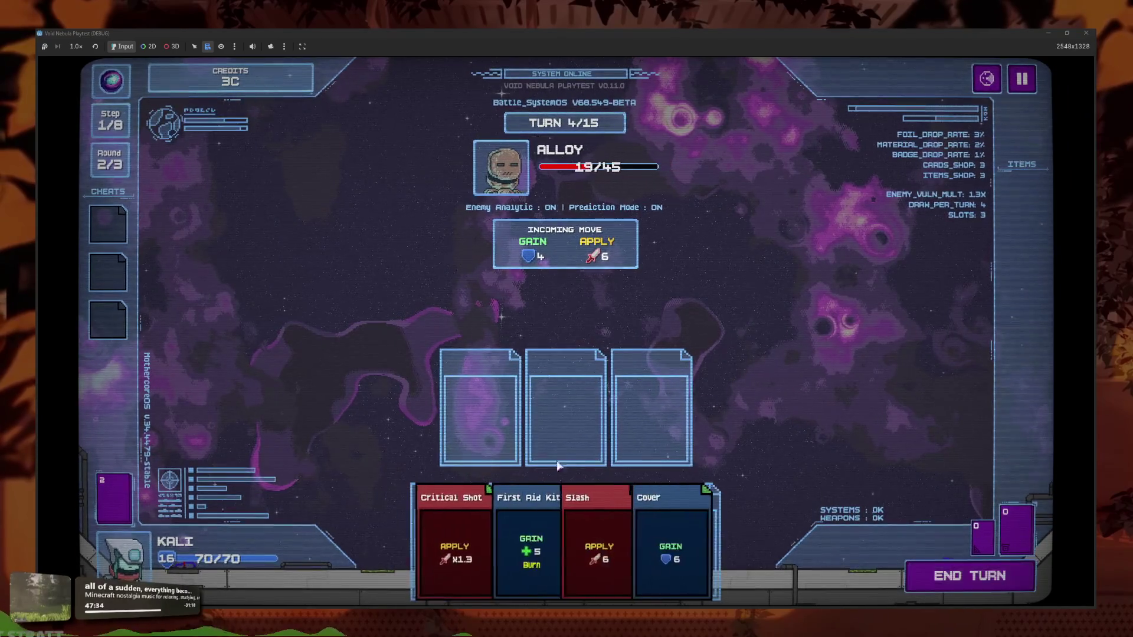
pyautogui.click(594, 543)
pyautogui.click(645, 543)
pyautogui.click(565, 407)
pyautogui.click(641, 555)
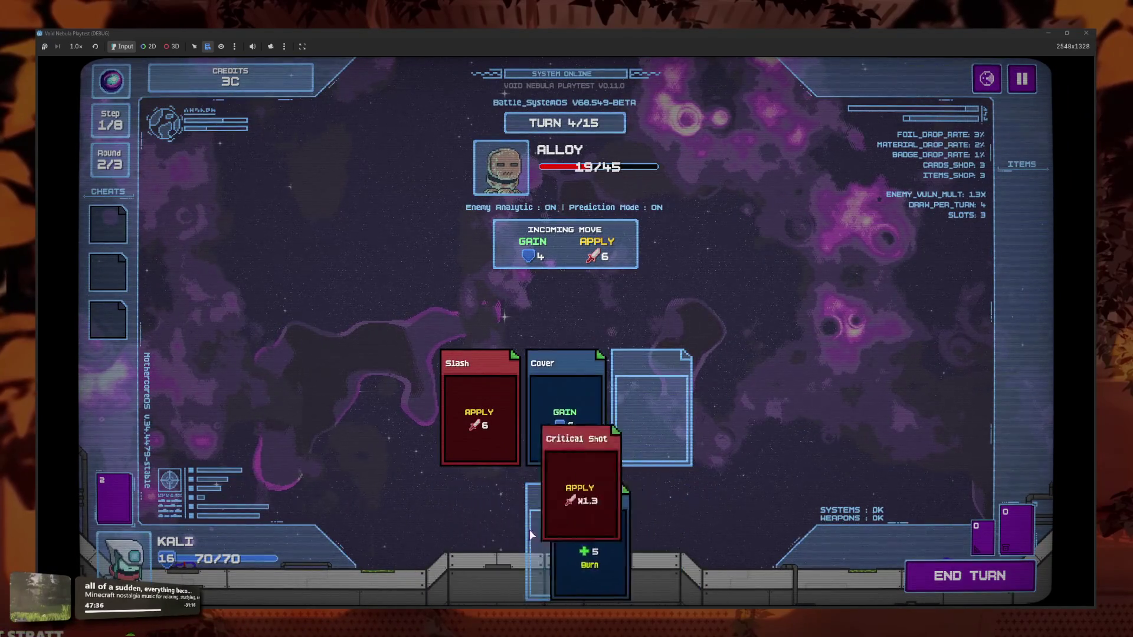
pyautogui.click(567, 490)
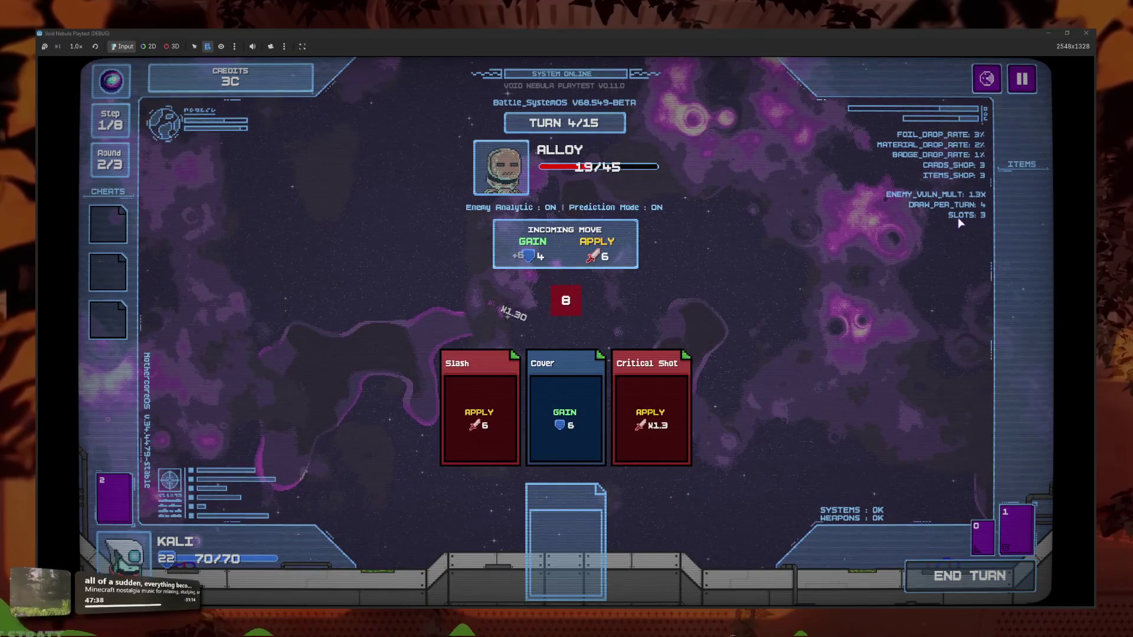
# Check the round's enemy overview, then slot Cover, Cover and Slash and end turn 5
pyautogui.click(928, 182)
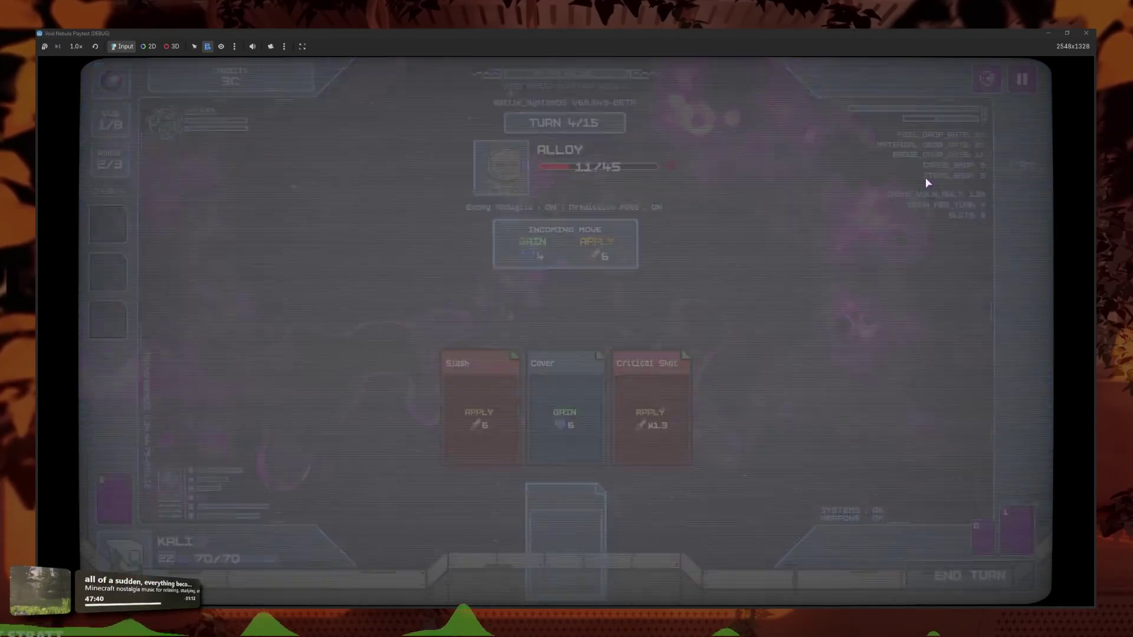
pyautogui.click(700, 464)
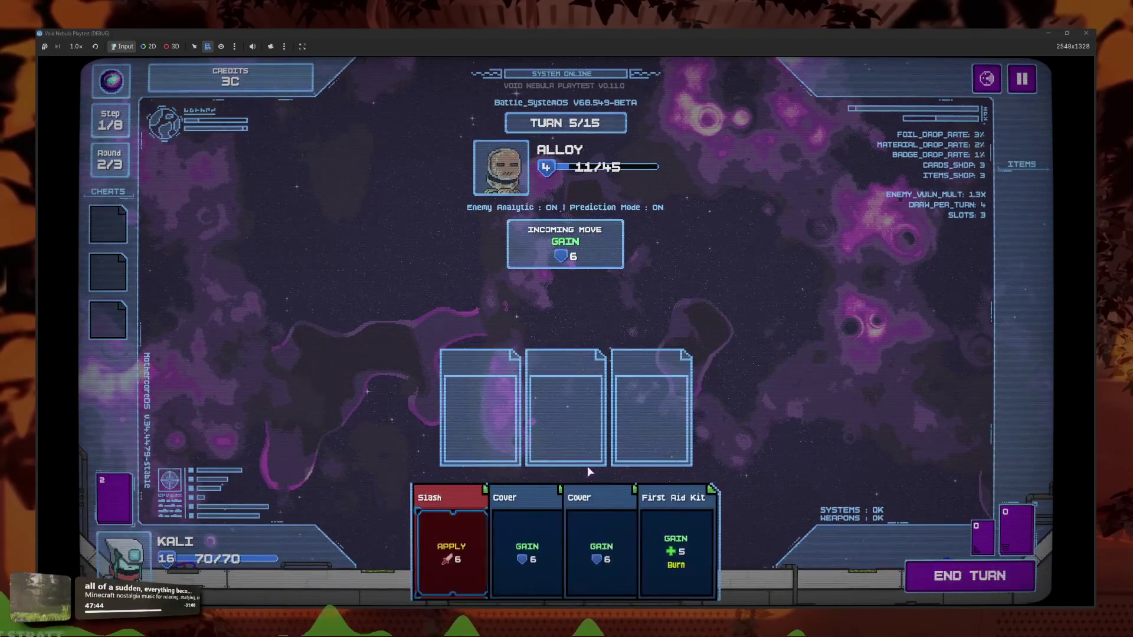
pyautogui.click(538, 546)
pyautogui.click(541, 548)
pyautogui.click(540, 548)
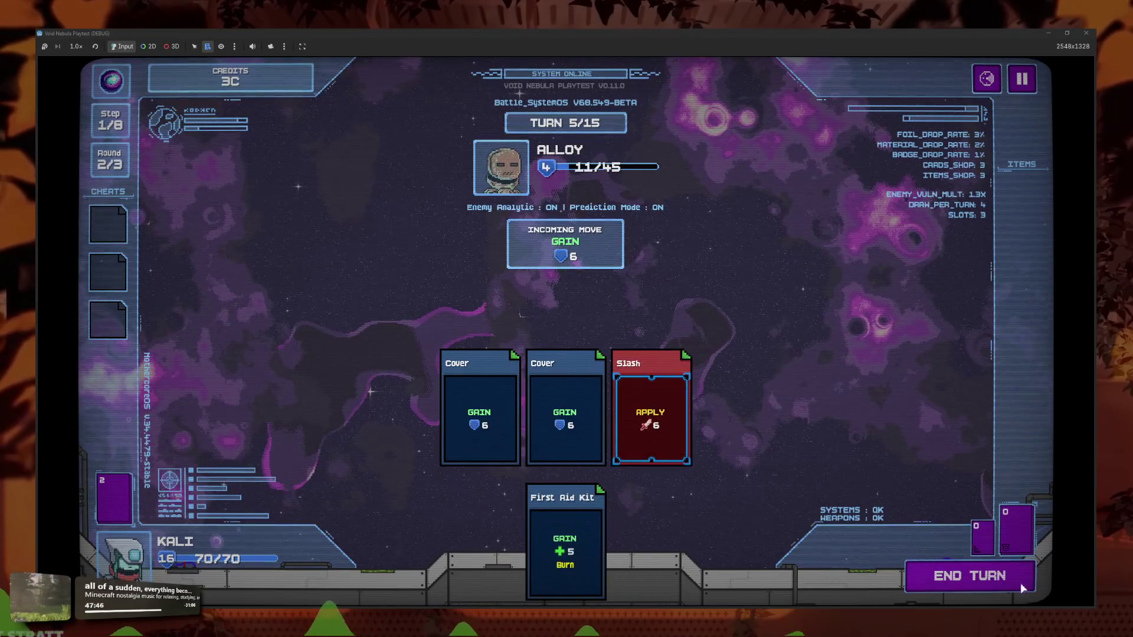
pyautogui.click(1024, 589)
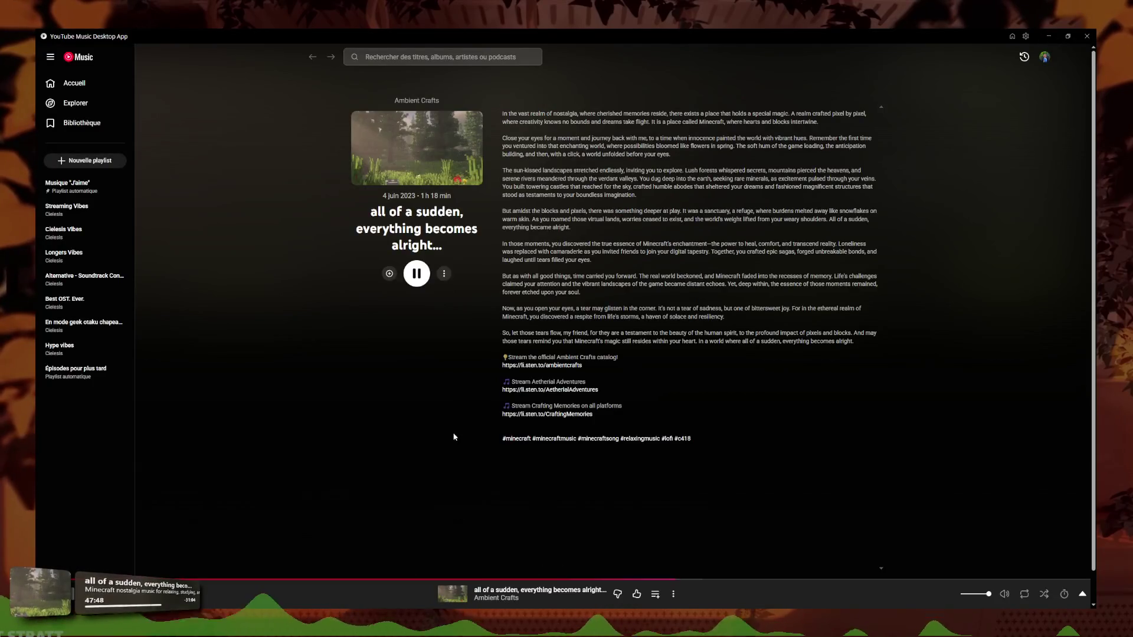
# Pause the game, review the audio volume settings, then resume the battle
pyautogui.hotkey('alt', 'Tab')
pyautogui.press('Escape')
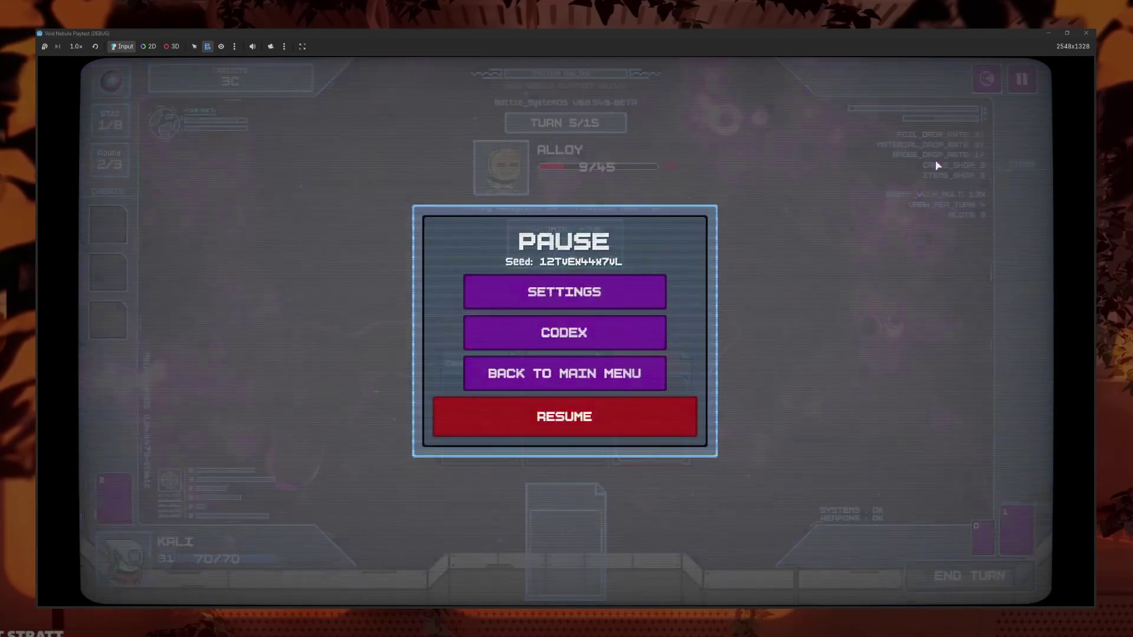
pyautogui.click(604, 290)
pyautogui.click(564, 253)
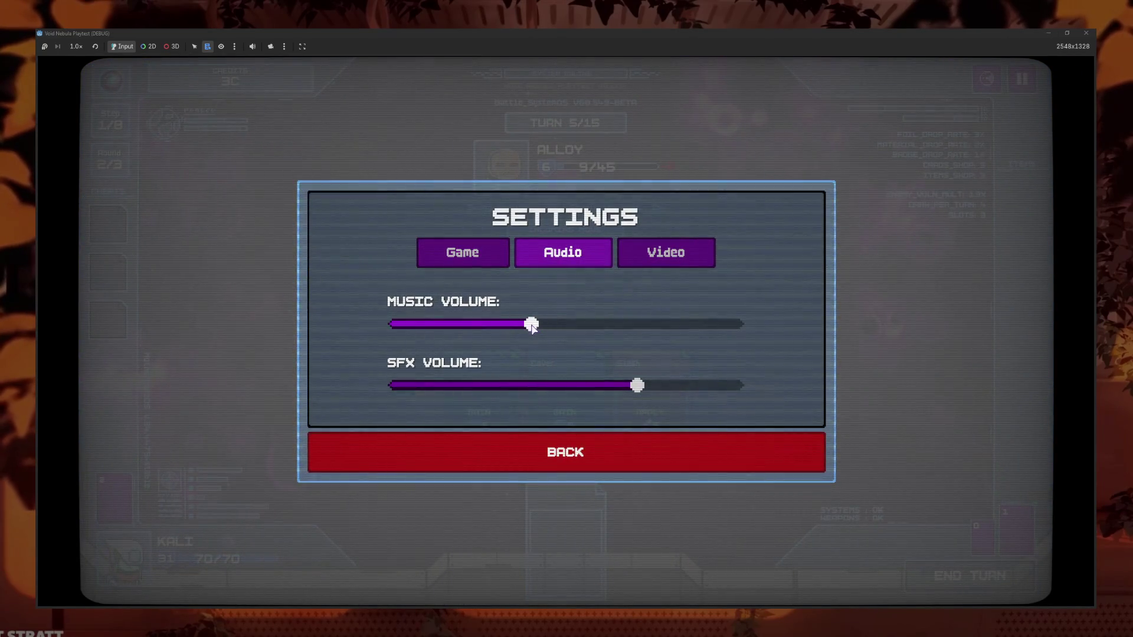
pyautogui.click(610, 446)
pyautogui.click(625, 437)
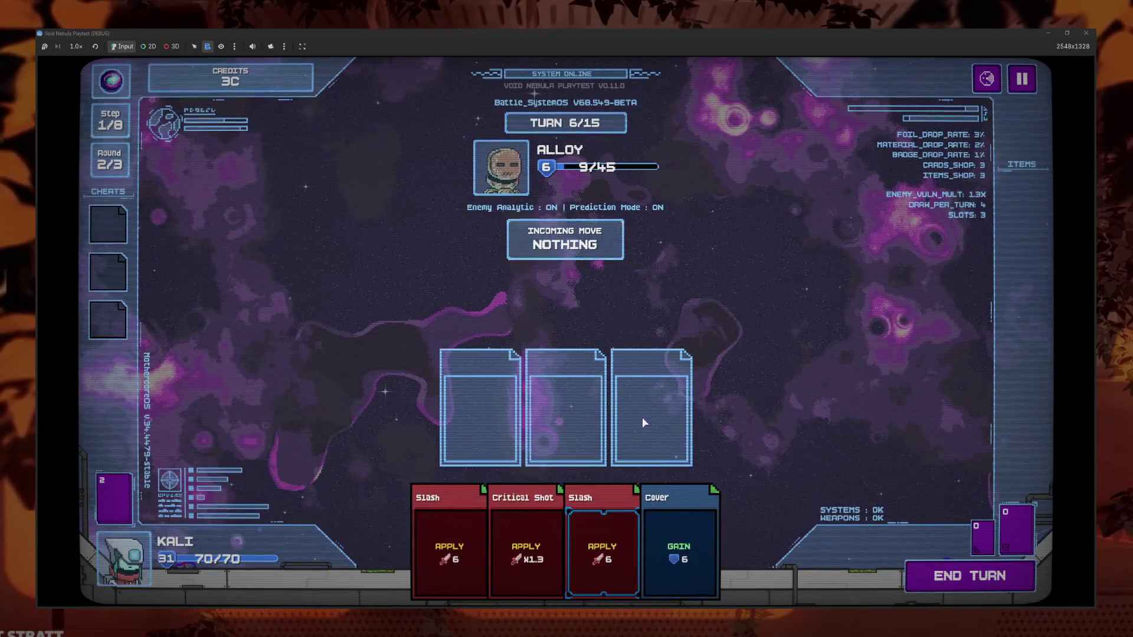
# Play Slash, Slash and Critical Shot to defeat Alloy, then cash out the 7C reward
pyautogui.click(449, 549)
pyautogui.click(567, 549)
pyautogui.click(531, 549)
pyautogui.click(570, 549)
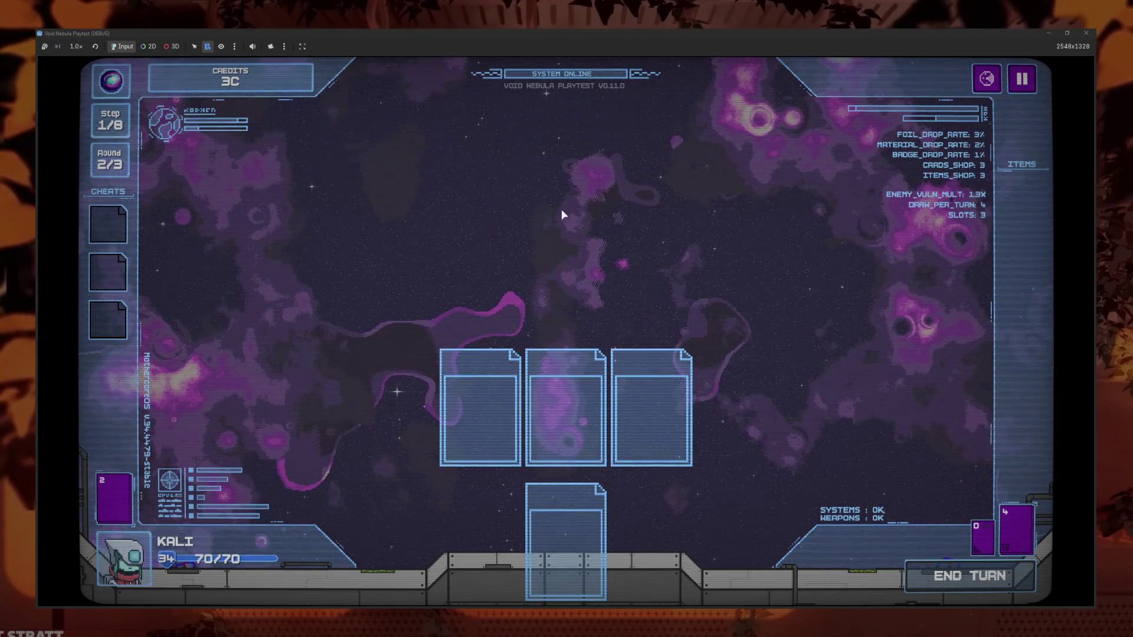
pyautogui.click(591, 456)
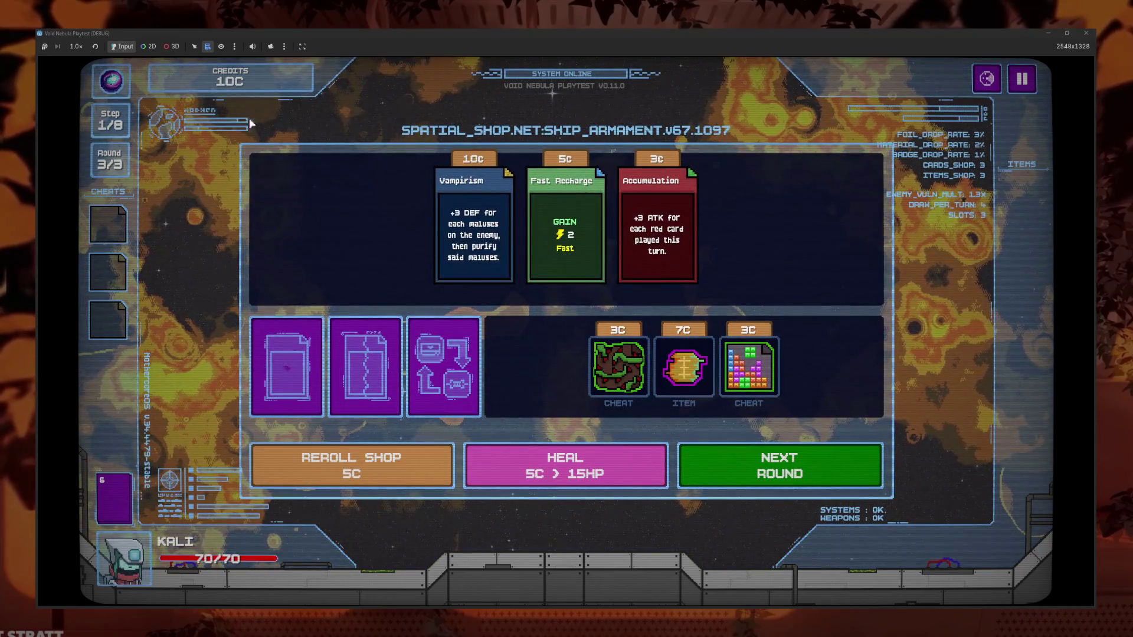
# Open the card fusion service and choose Slash as the first fusion card
pyautogui.moveTo(685, 393)
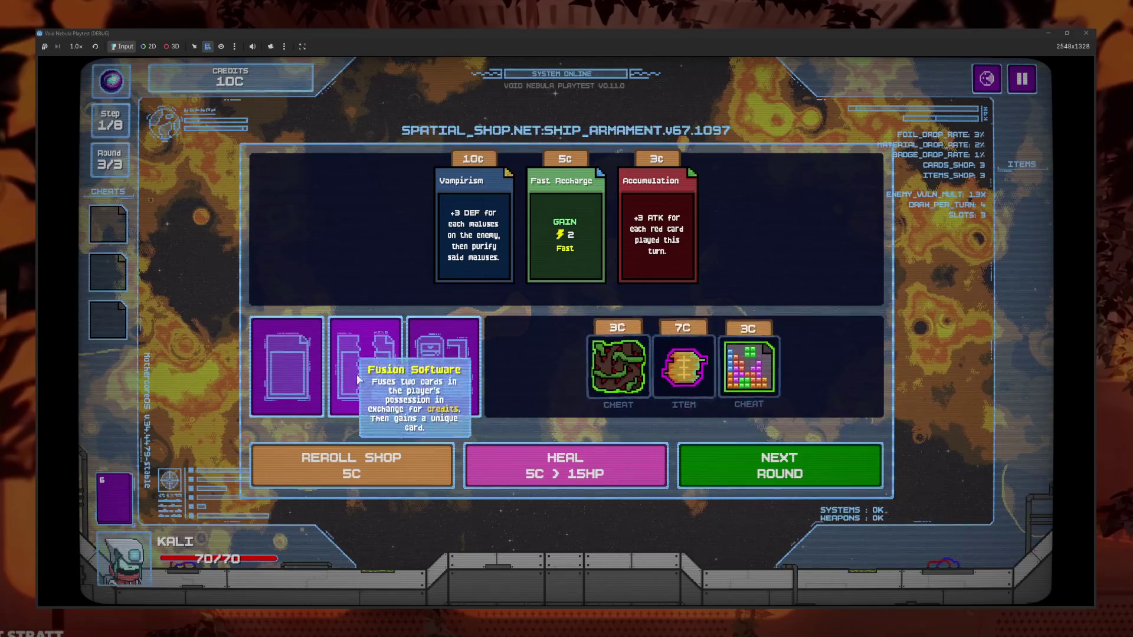
pyautogui.click(366, 363)
pyautogui.click(384, 426)
pyautogui.click(366, 354)
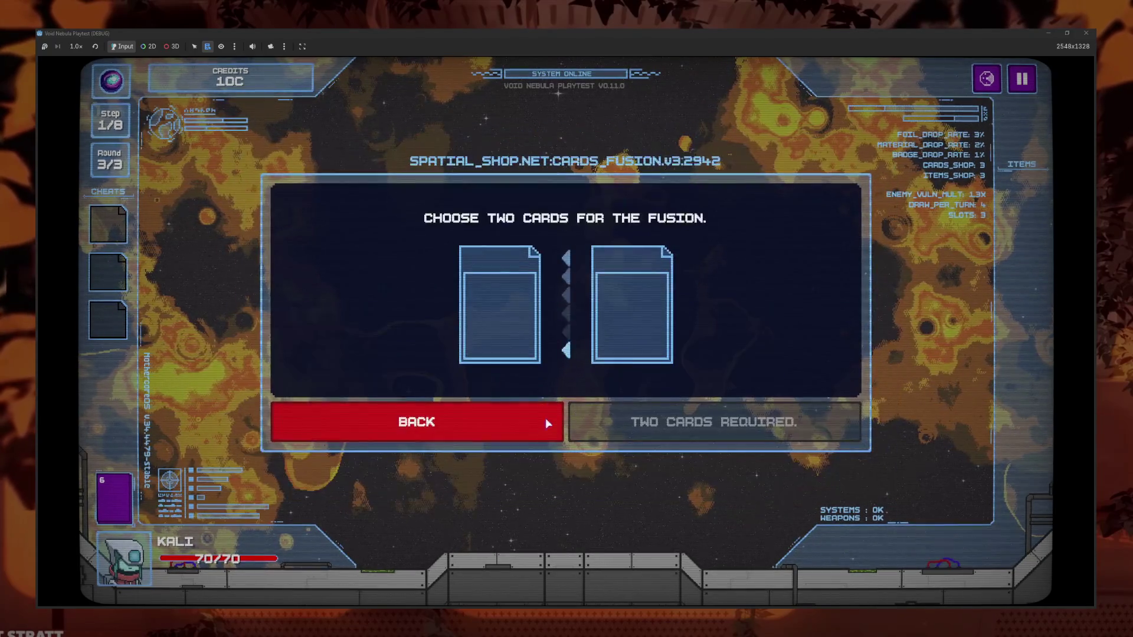
pyautogui.click(504, 331)
pyautogui.click(608, 508)
pyautogui.click(537, 323)
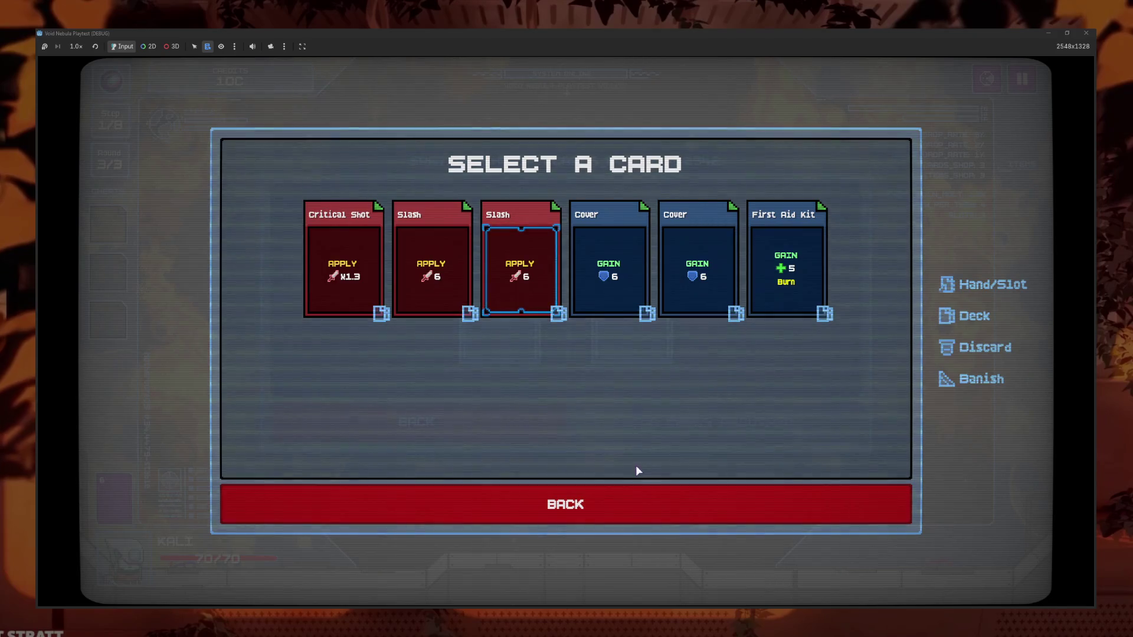
pyautogui.click(629, 504)
pyautogui.click(534, 333)
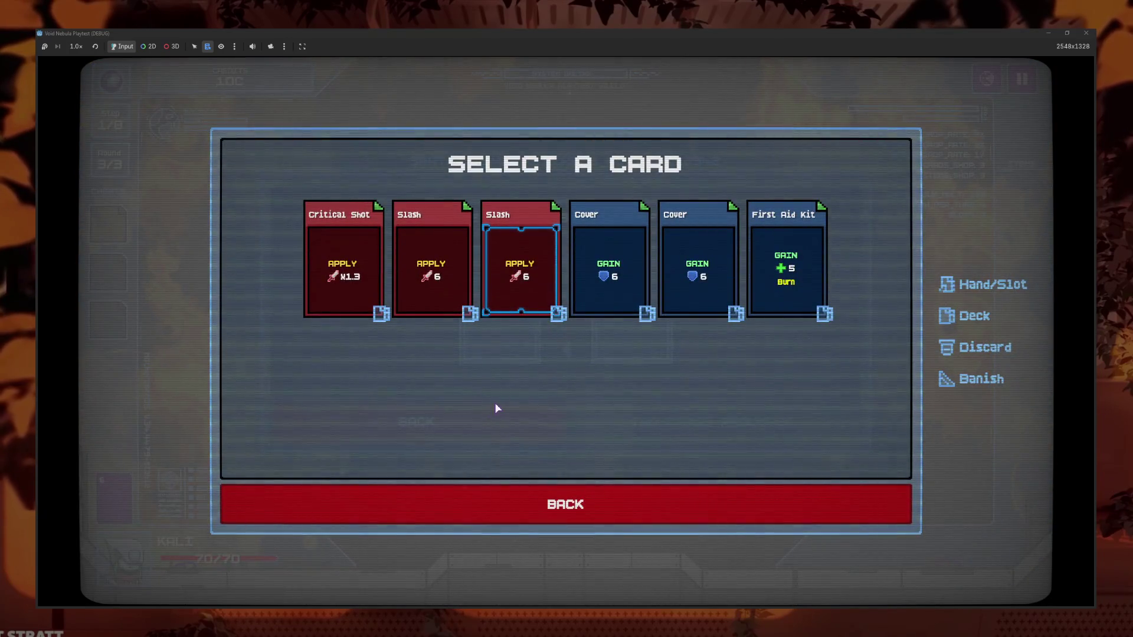
# Add Critical Shot as the second card and fuse them into Slaal Shot for 6C
pyautogui.click(429, 288)
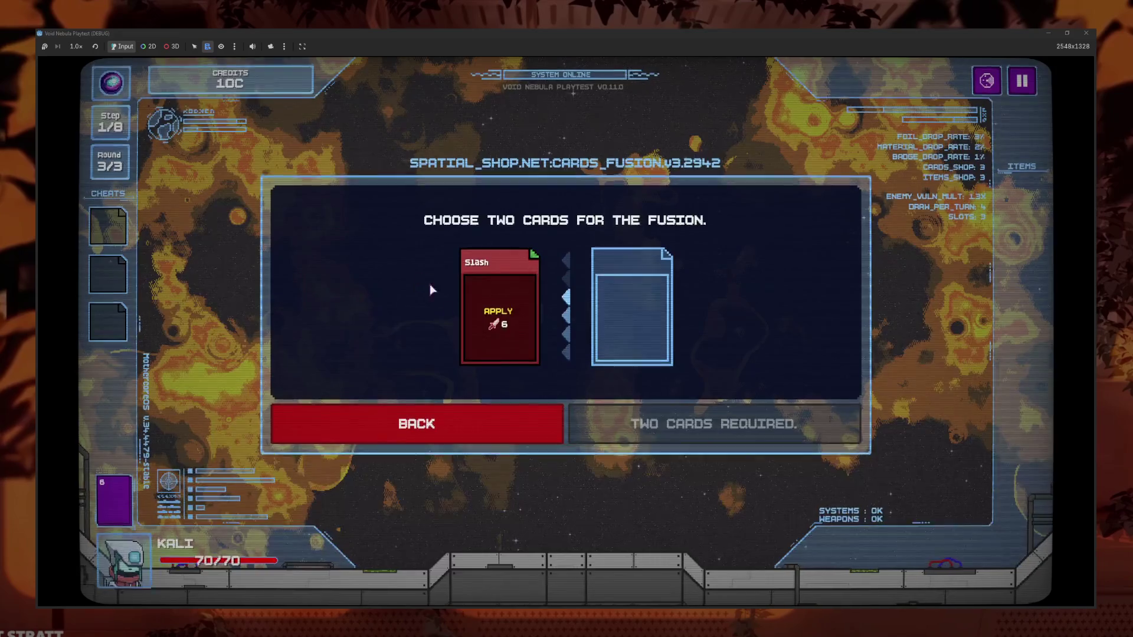
pyautogui.click(549, 443)
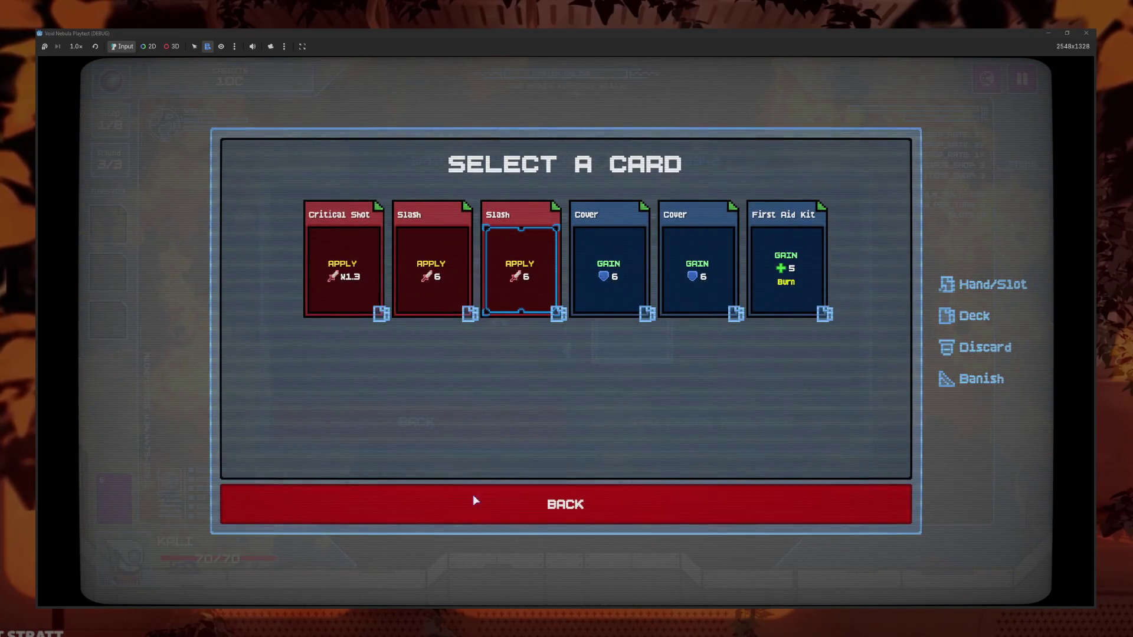
pyautogui.click(360, 284)
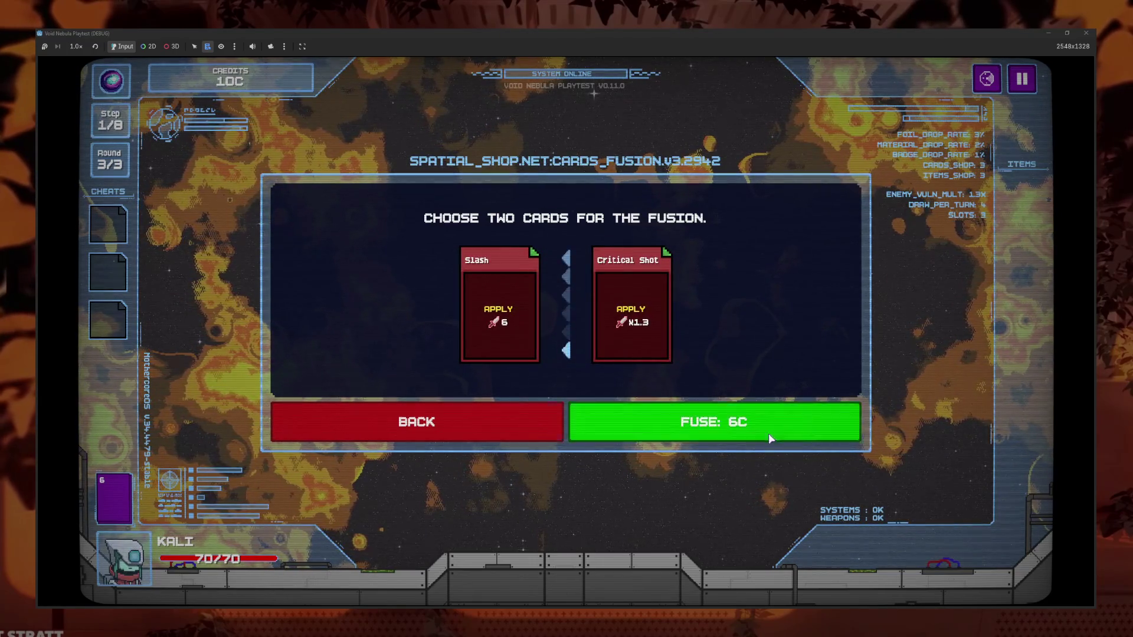
pyautogui.click(772, 411)
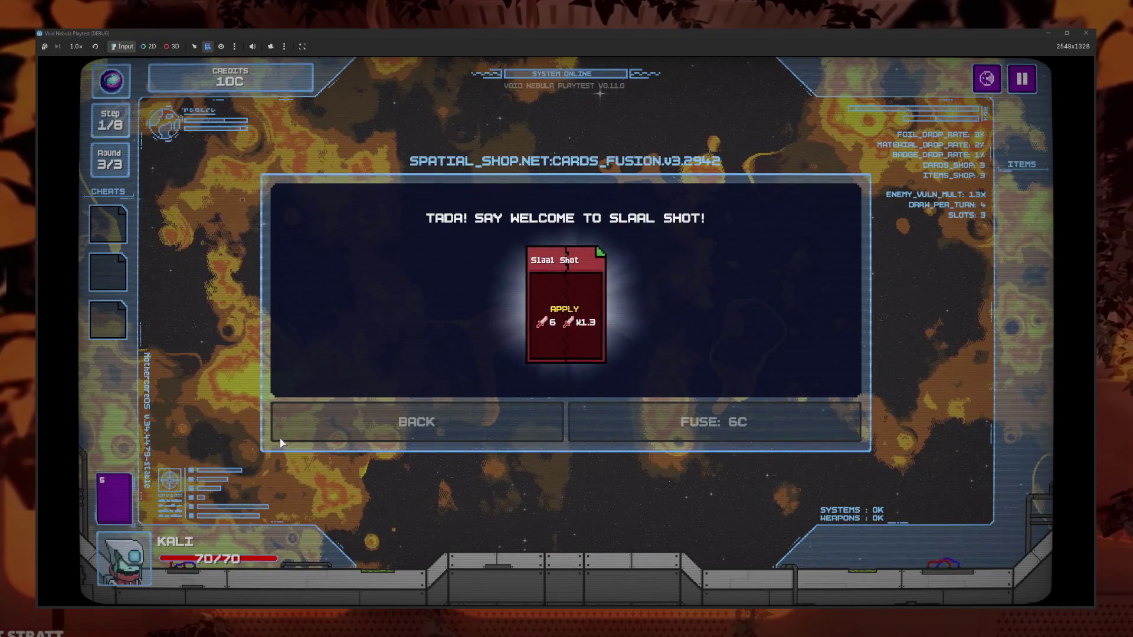
pyautogui.click(588, 278)
# Check the new Slaal Shot in the deck and return to the 10C shop
pyautogui.click(125, 489)
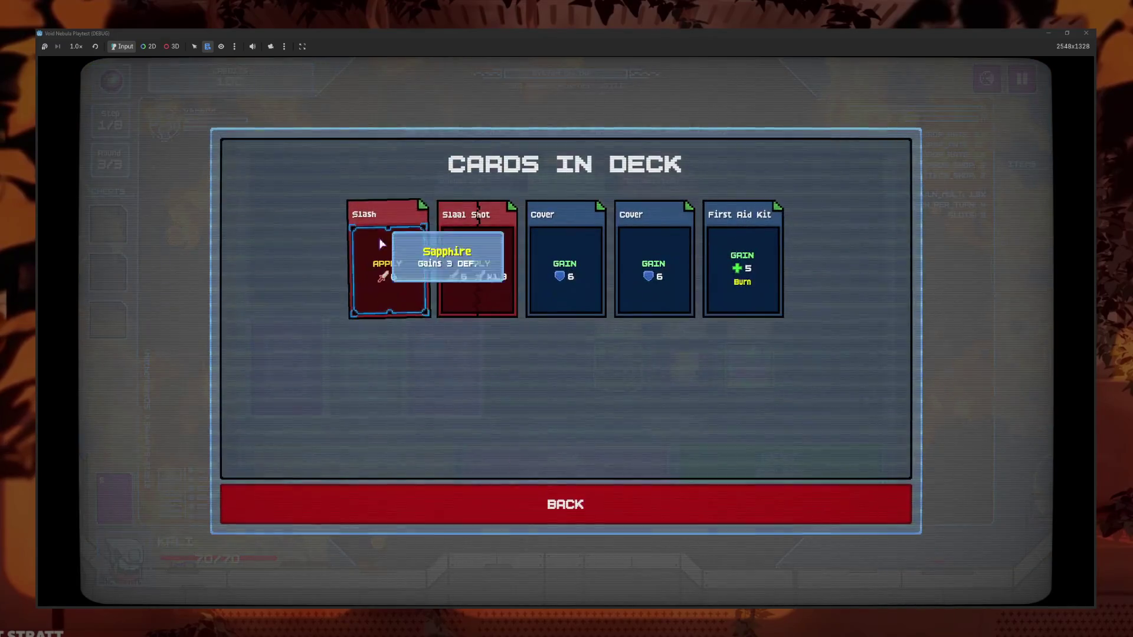
pyautogui.click(558, 502)
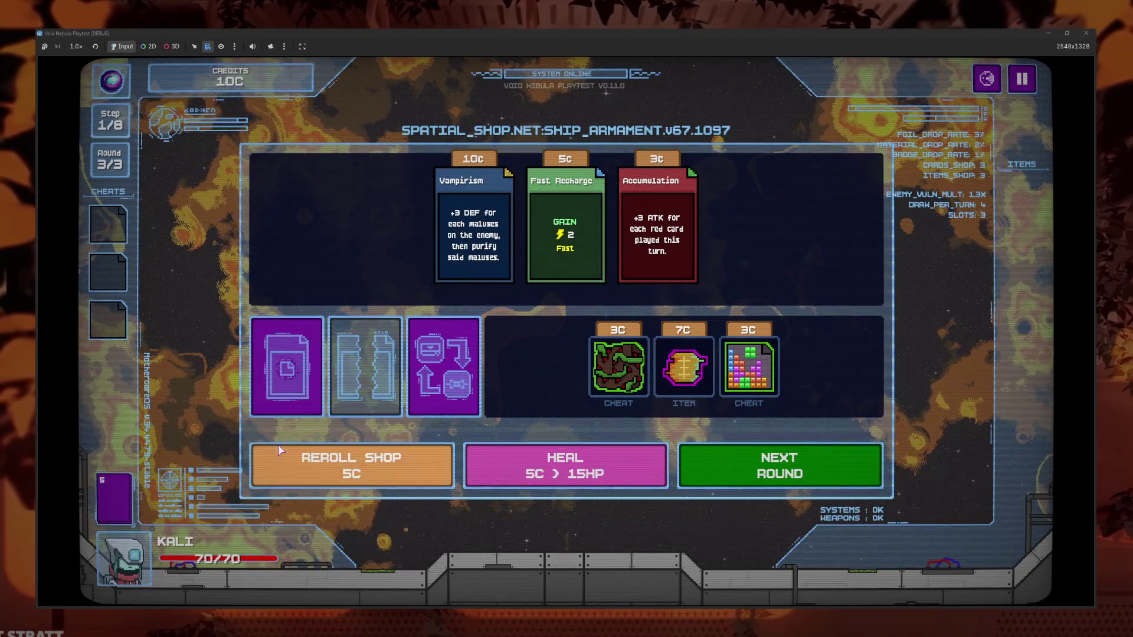
pyautogui.moveTo(367, 379)
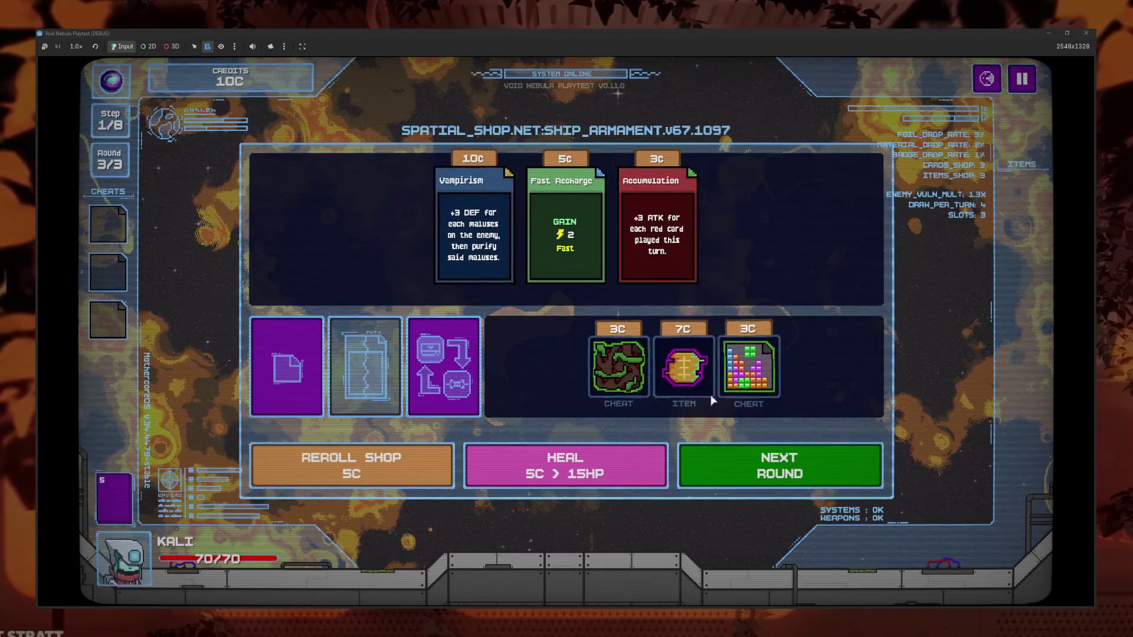
# Buy the Random Blocks cheat from the shop
pyautogui.moveTo(637, 385)
pyautogui.moveTo(742, 388)
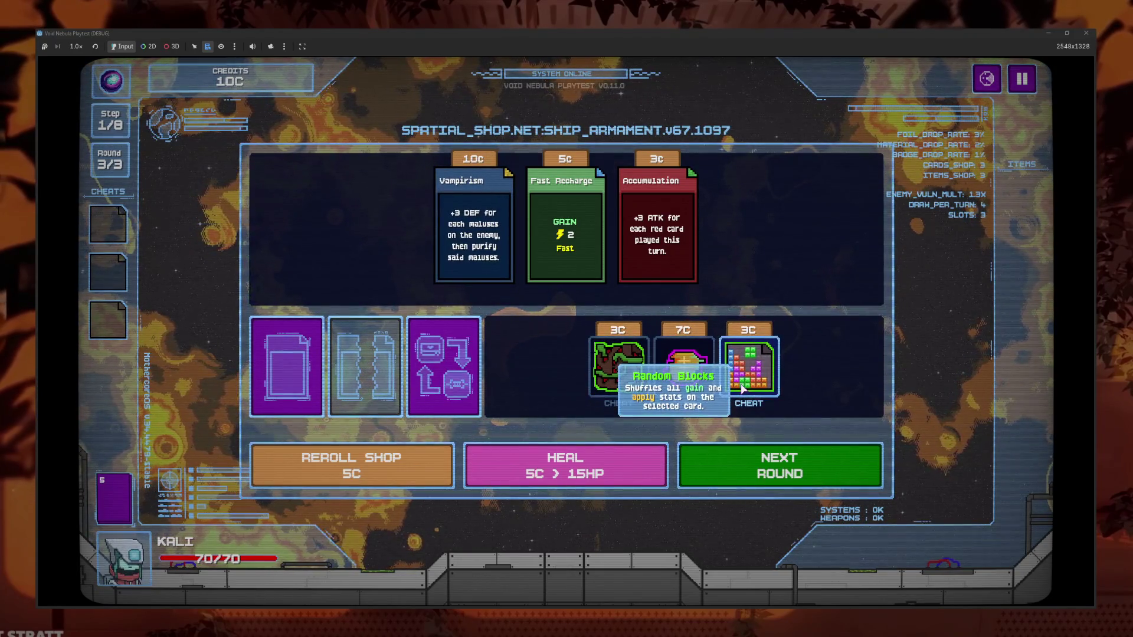
pyautogui.click(751, 390)
pyautogui.click(748, 411)
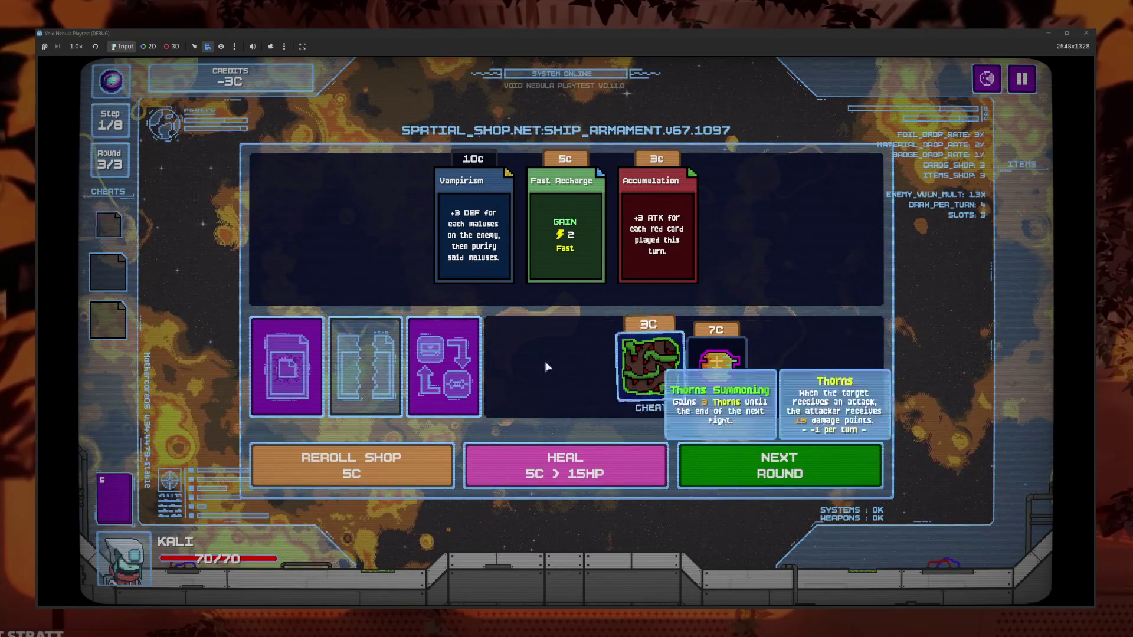
# Use Random Blocks to reshuffle Slaal Shot to 3 ×1.6, check the deck, and start the next round
pyautogui.moveTo(120, 220)
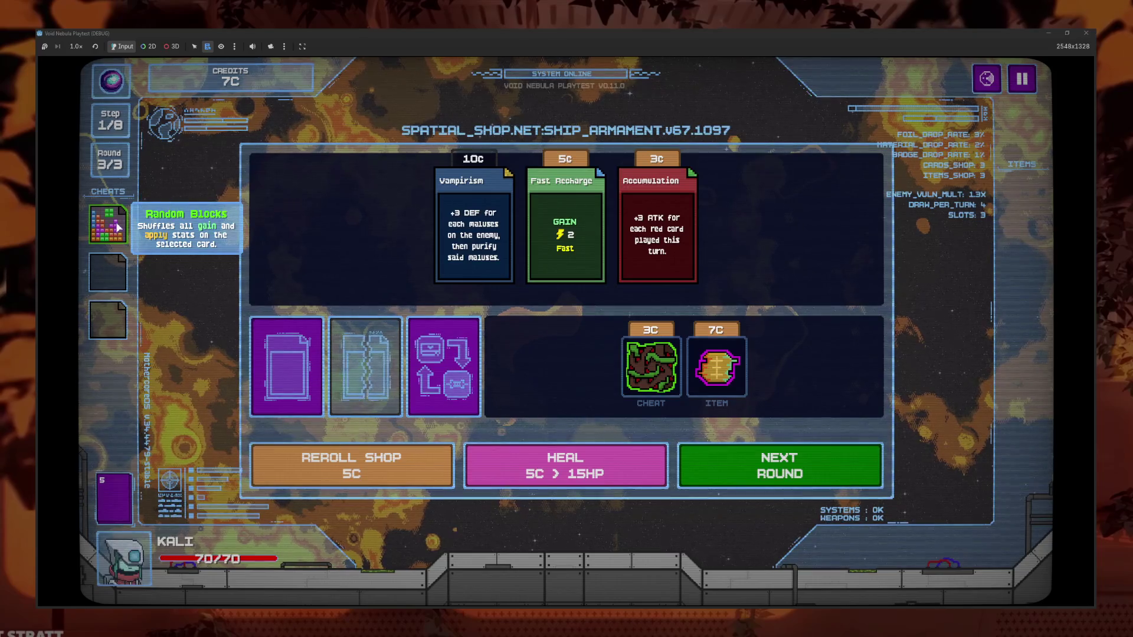
pyautogui.click(119, 227)
pyautogui.click(176, 217)
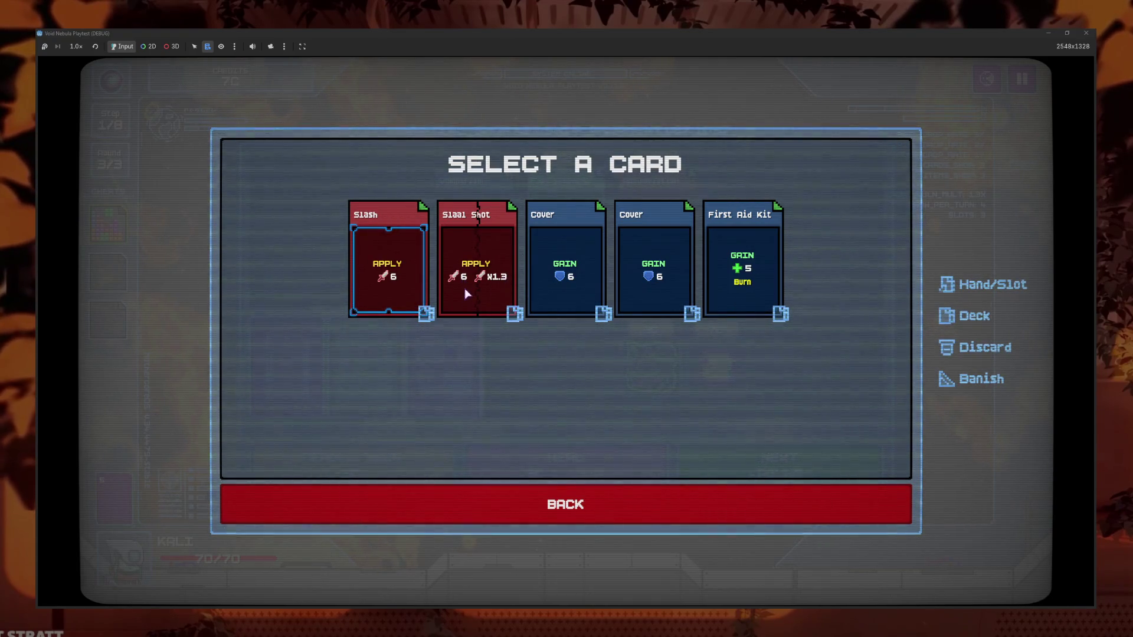
pyautogui.click(478, 301)
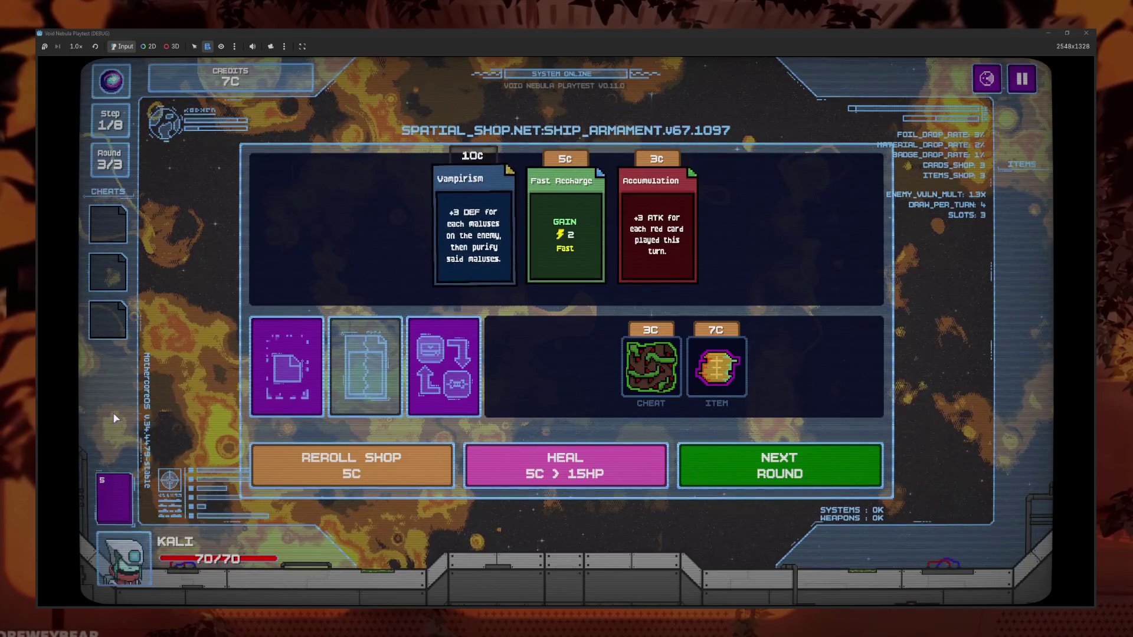
pyautogui.click(306, 402)
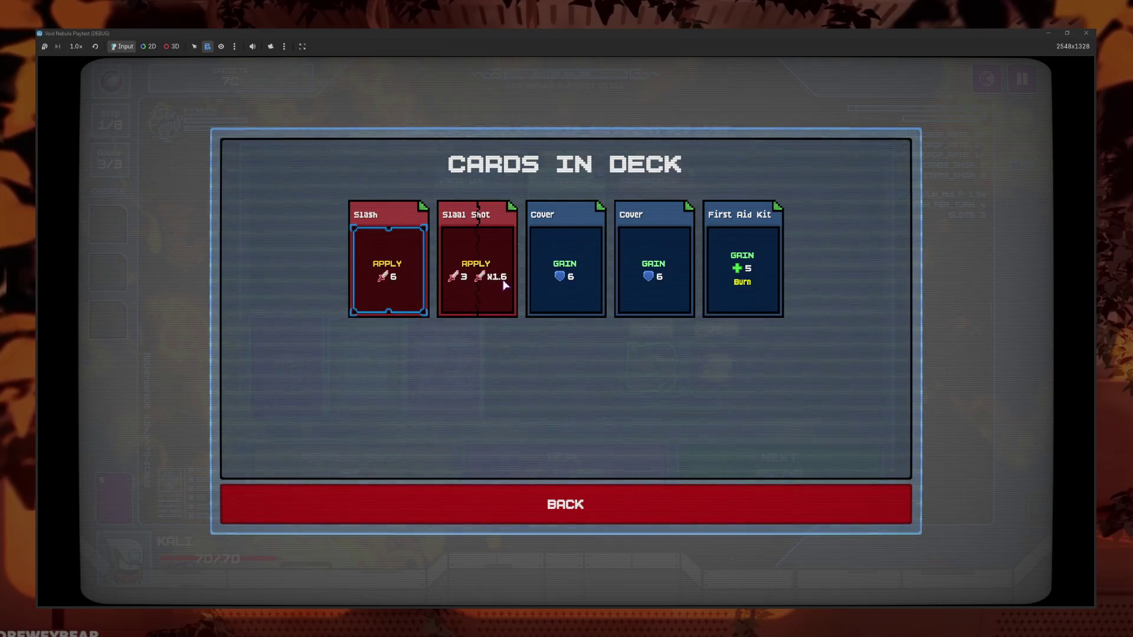
pyautogui.click(634, 510)
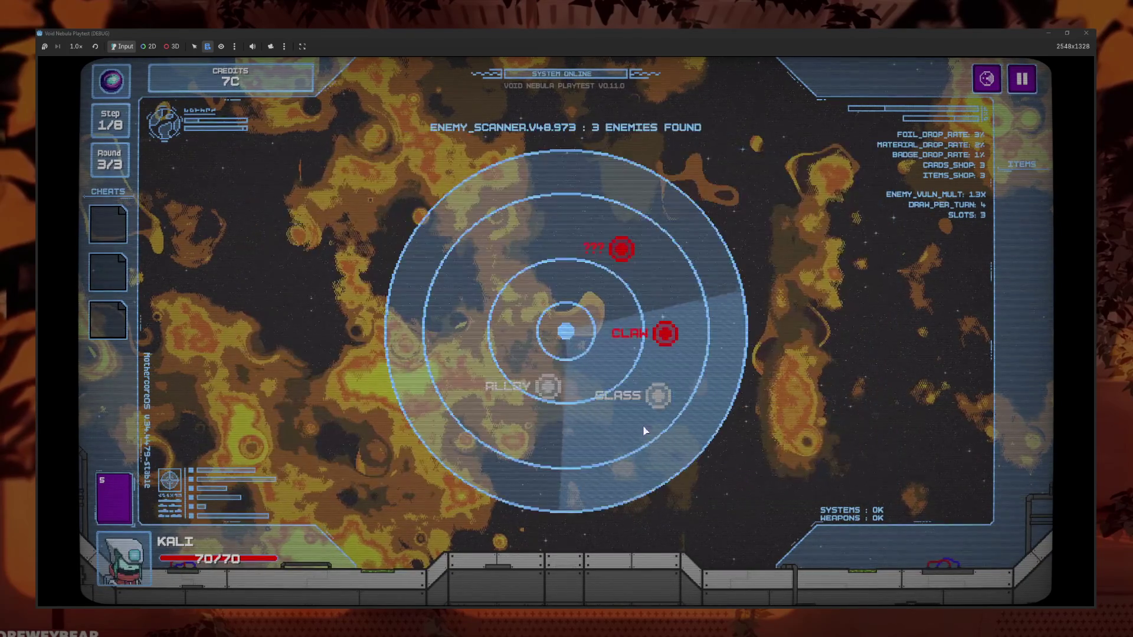
# Play Cover, Slash and Cover, then Slaal Shot and Cover over CLAW's first two turns
pyautogui.click(596, 537)
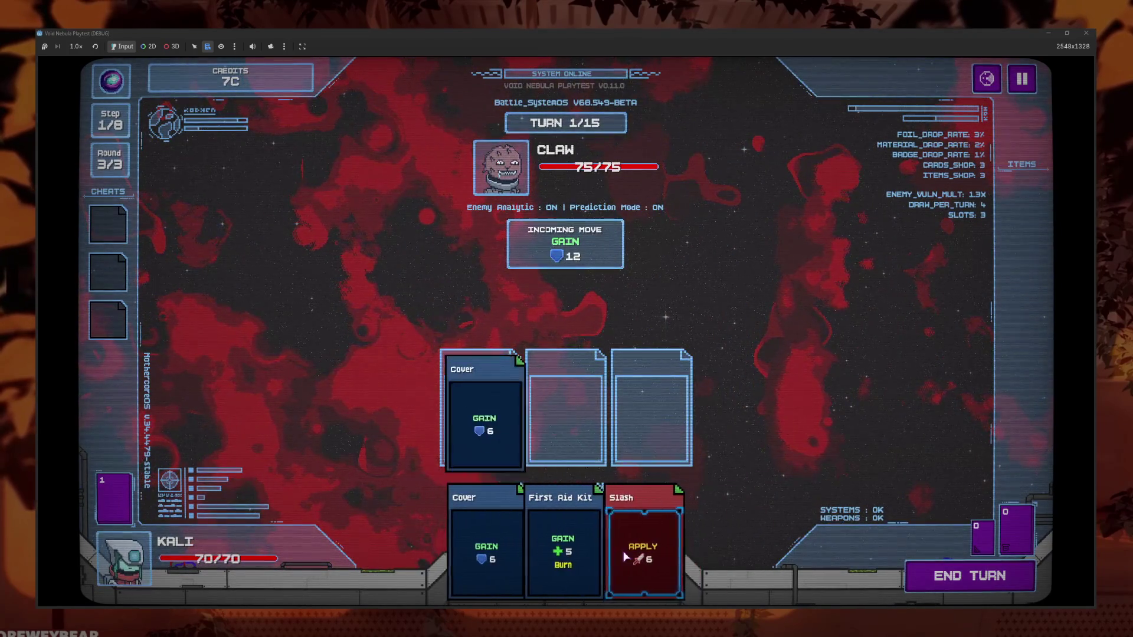
pyautogui.click(639, 537)
pyautogui.click(525, 543)
pyautogui.click(564, 540)
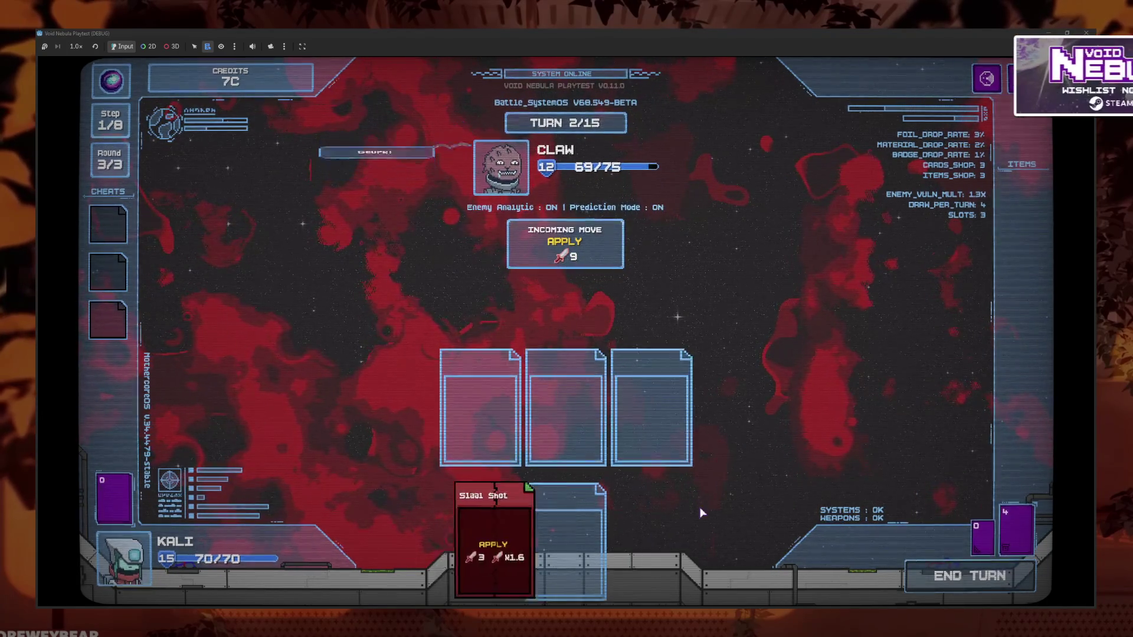
pyautogui.click(497, 548)
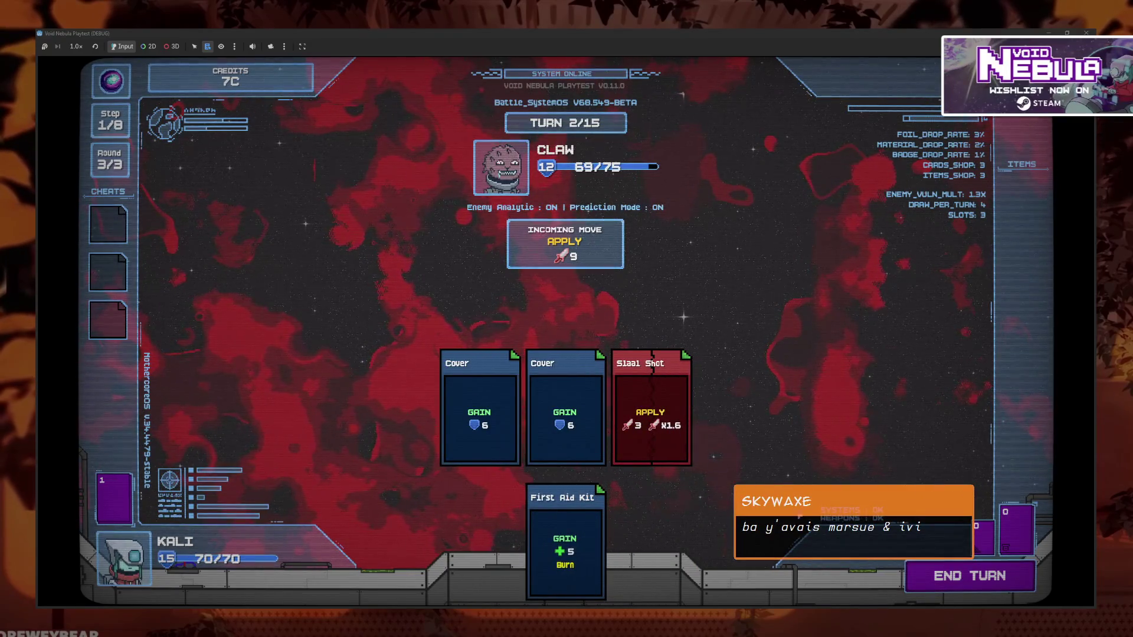
pyautogui.click(969, 575)
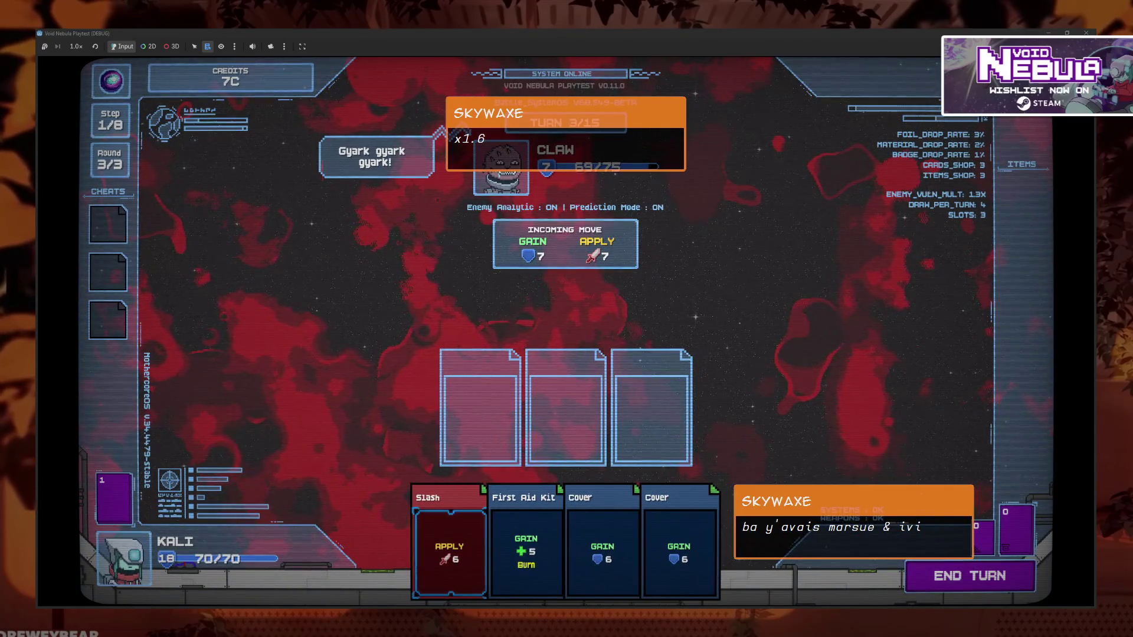
# Play Cover, Cover and Slash, then arrange Slaal Shot, Slash and Cover in the slots
pyautogui.click(602, 549)
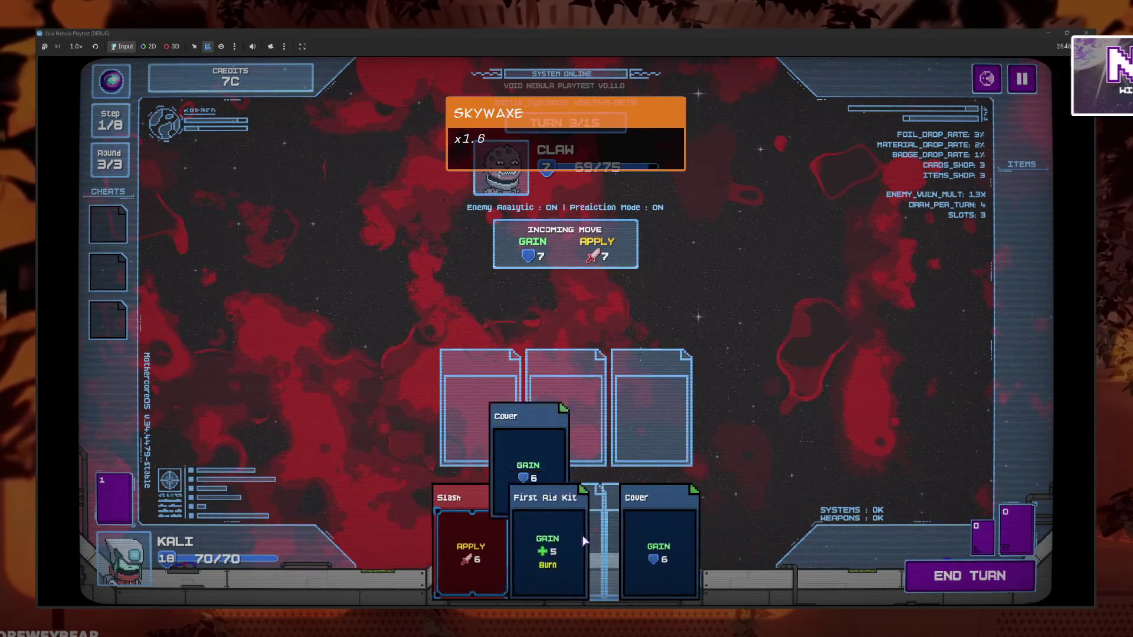
pyautogui.click(640, 549)
pyautogui.click(503, 544)
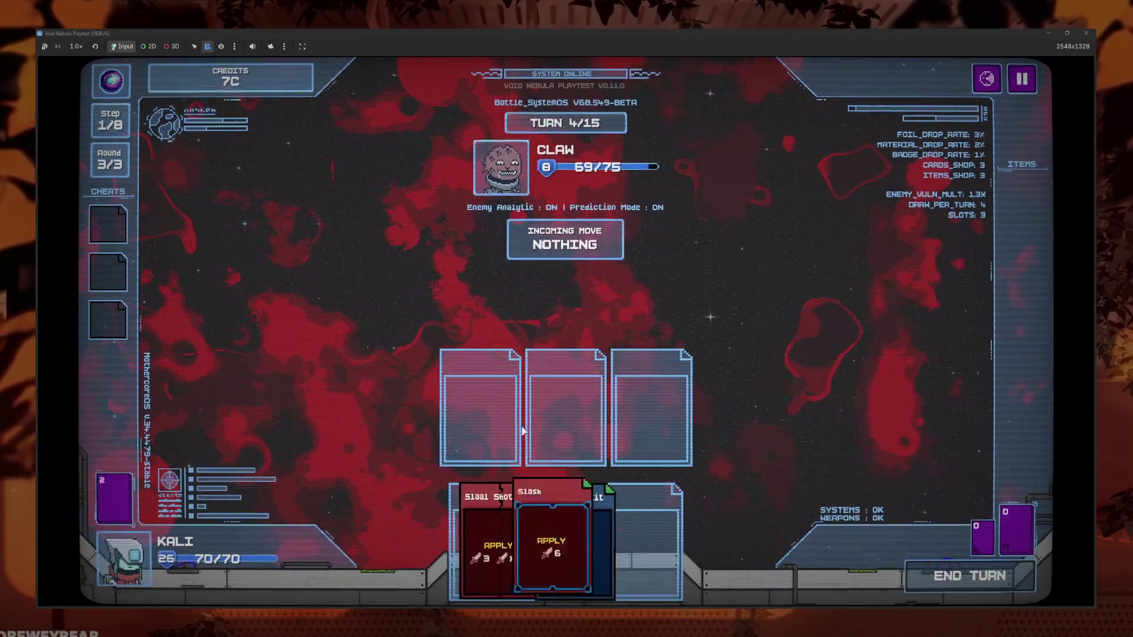
pyautogui.moveTo(459, 546); pyautogui.dragTo(652, 407)
pyautogui.moveTo(576, 543)
pyautogui.mouseDown()
pyautogui.moveTo(574, 407)
pyautogui.moveTo(566, 413)
pyautogui.mouseUp()
pyautogui.moveTo(602, 567); pyautogui.dragTo(479, 407)
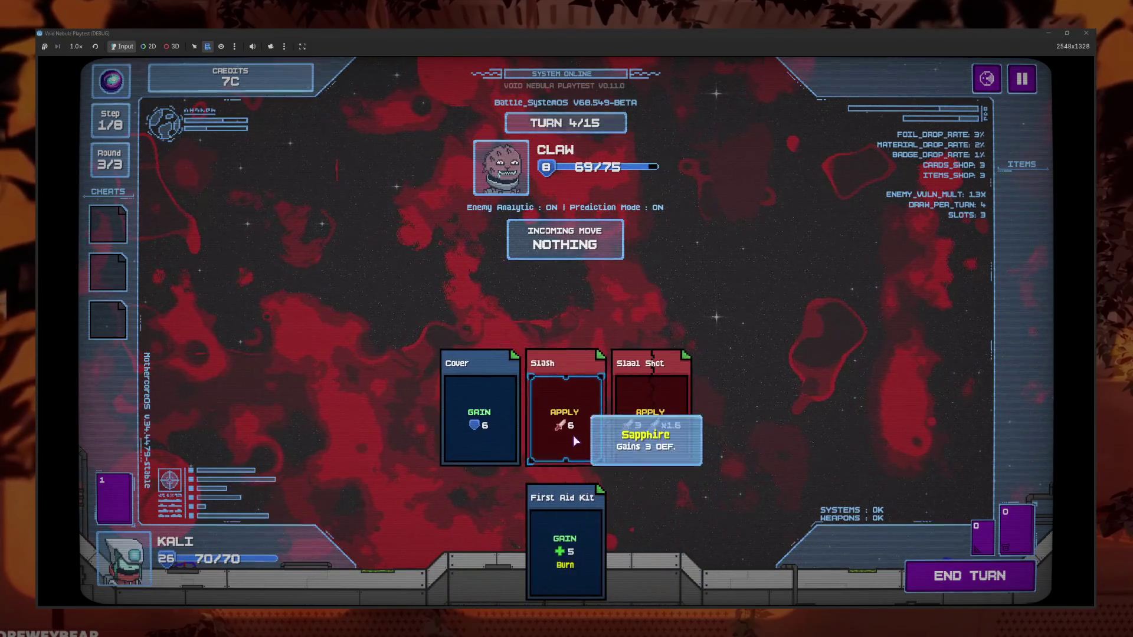
pyautogui.click(960, 564)
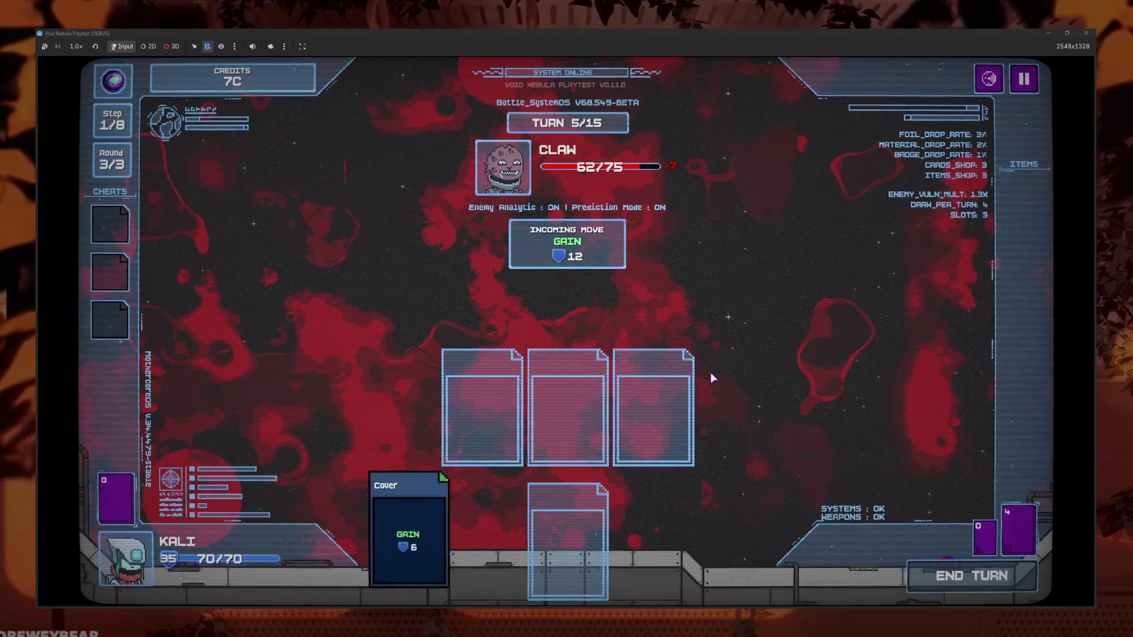
# Keep attacking CLAW with Slaal Shot, Slash and Cover over the next turns
pyautogui.click(549, 549)
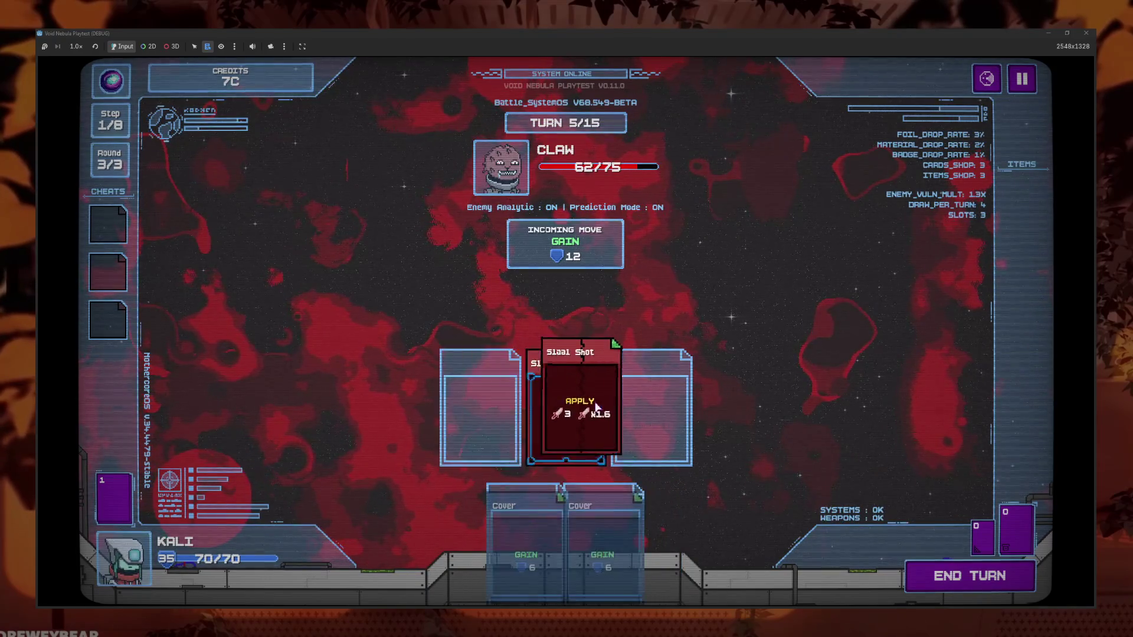
pyautogui.click(625, 549)
pyautogui.click(979, 589)
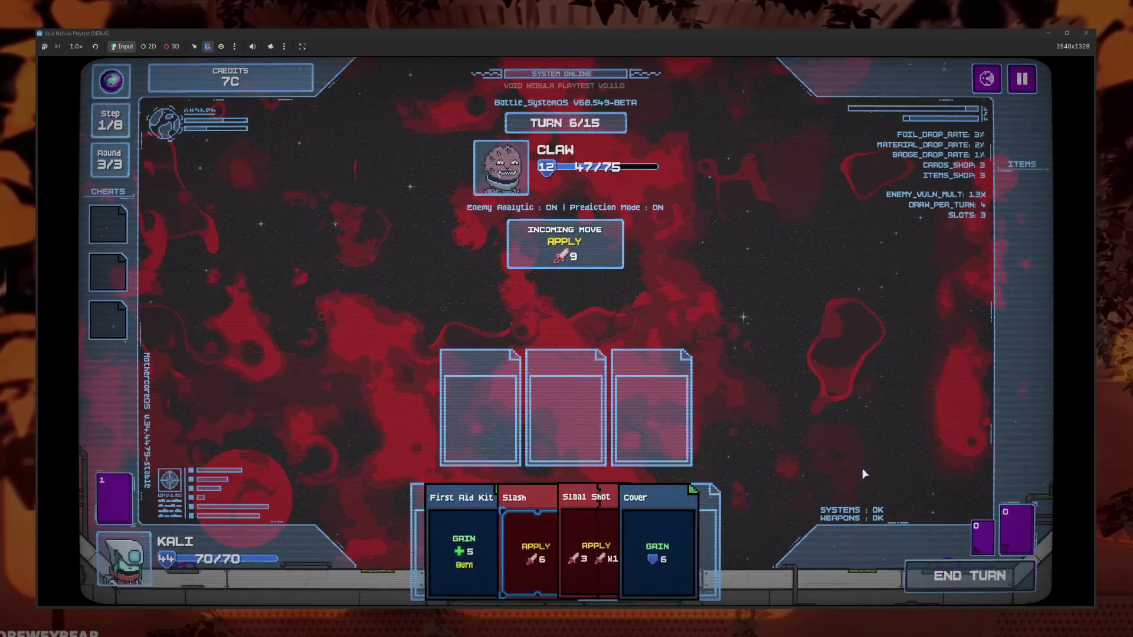
pyautogui.click(550, 533)
pyautogui.click(550, 533)
pyautogui.click(627, 537)
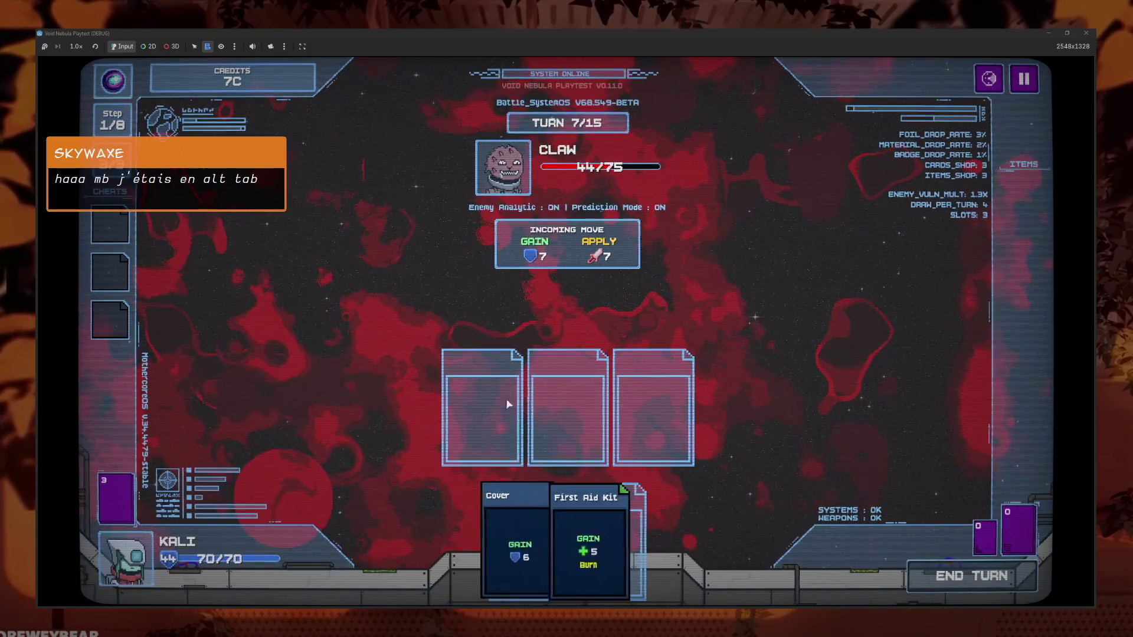
pyautogui.click(655, 537)
pyautogui.click(549, 542)
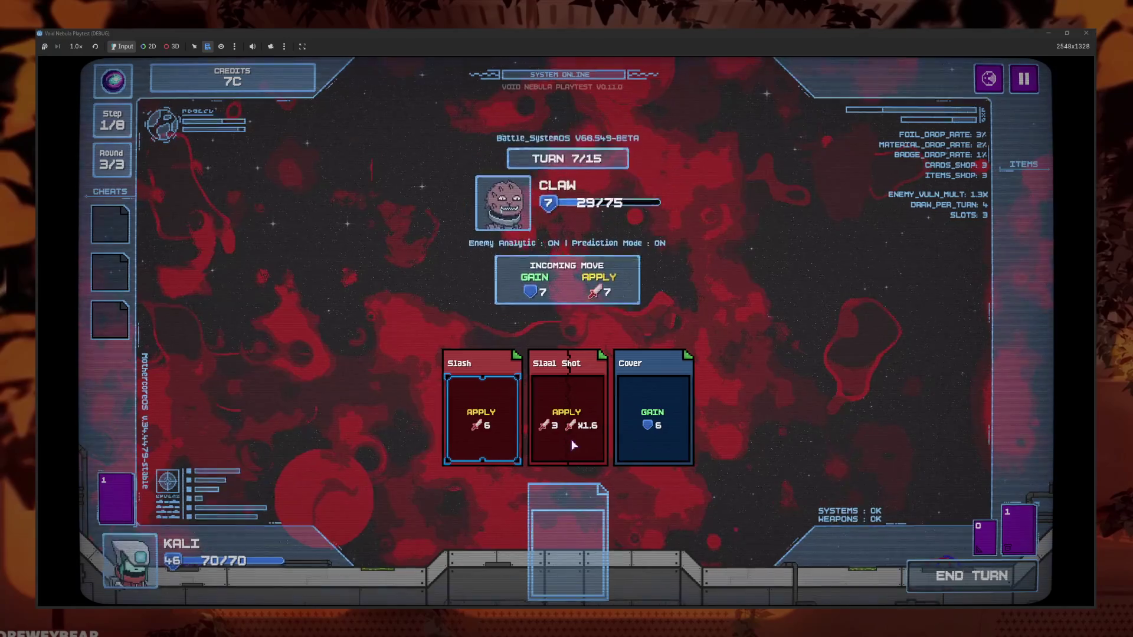
pyautogui.click(585, 534)
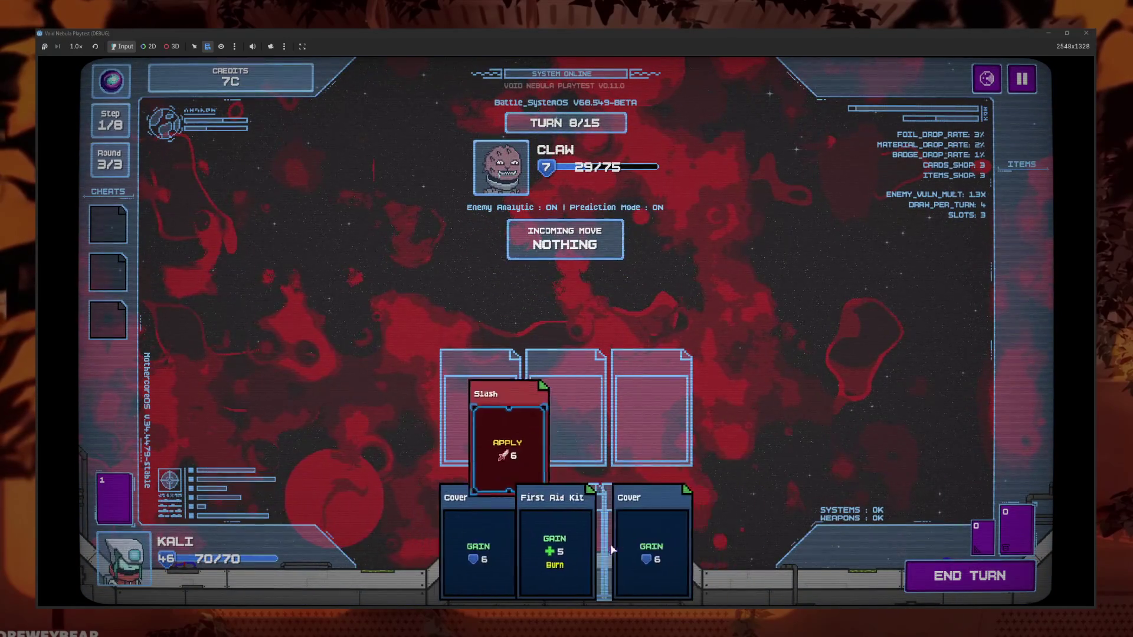
# Play Cover, Slash, Slaal Shot and Cover to bring CLAW's HP to zero
pyautogui.click(652, 538)
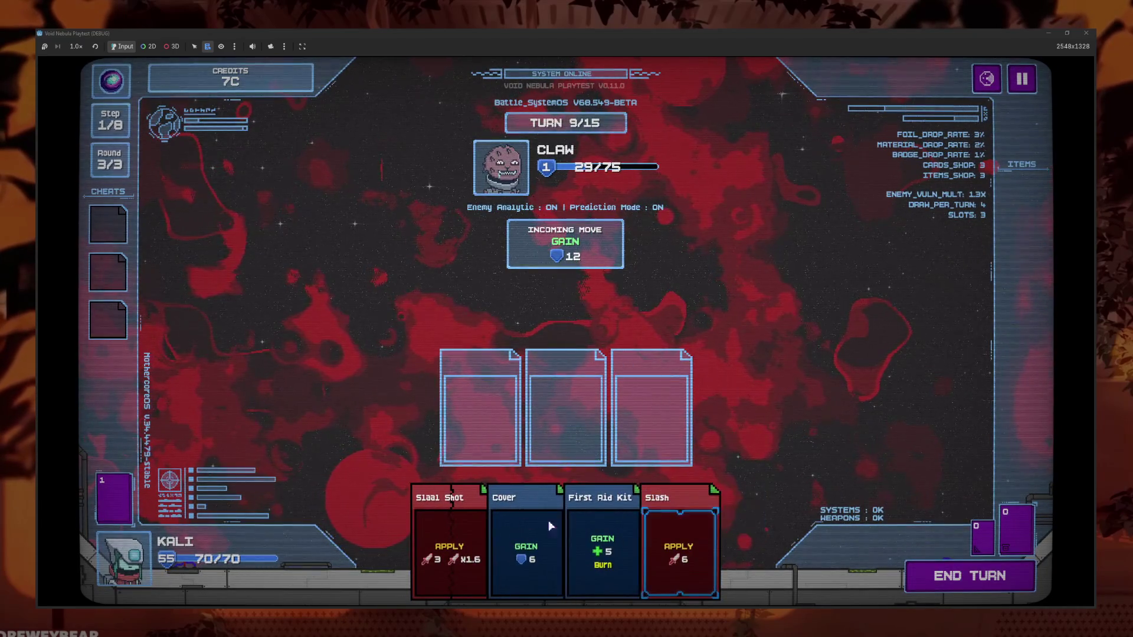
pyautogui.click(678, 549)
pyautogui.click(484, 549)
pyautogui.click(525, 549)
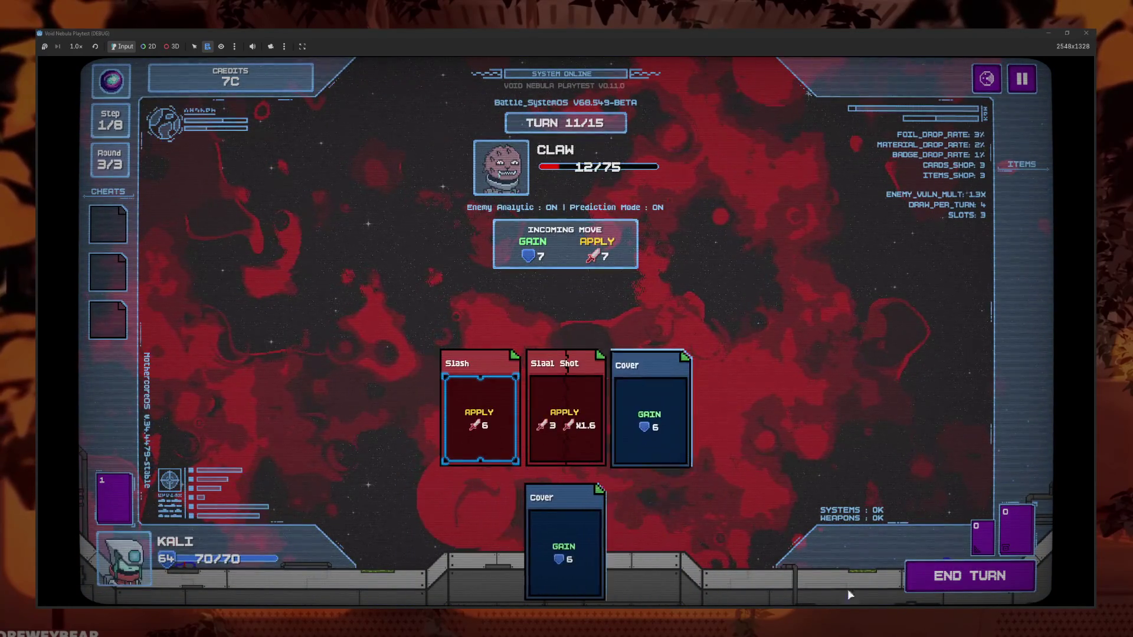
pyautogui.click(941, 567)
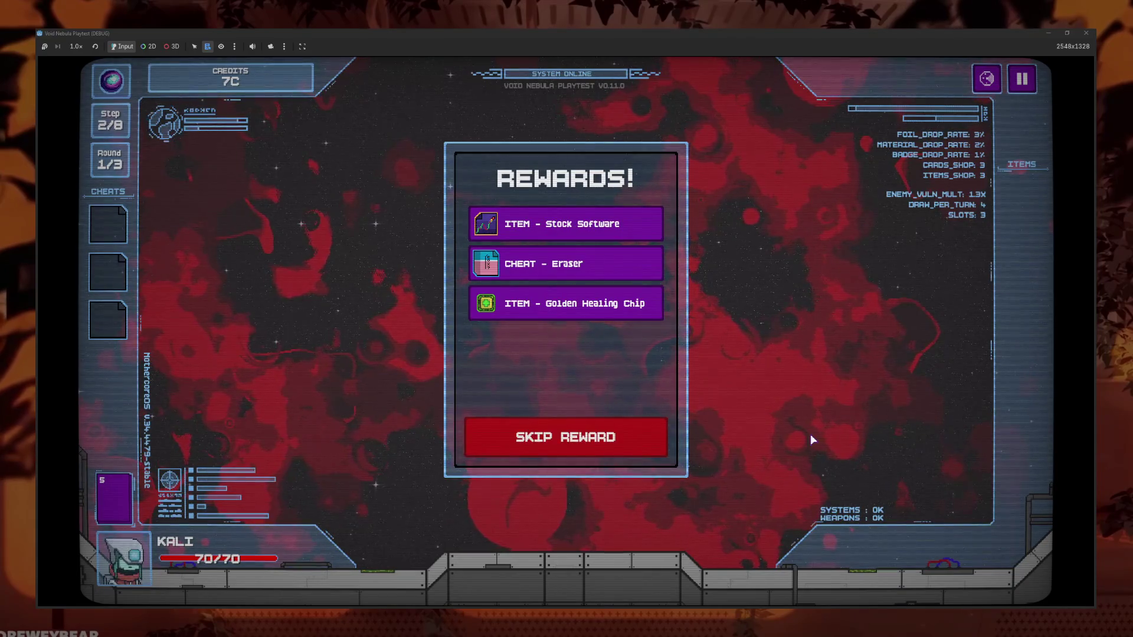
# Take the Eraser, Stock Software and Golden Healing Chip rewards and cash out 9C
pyautogui.click(568, 263)
pyautogui.click(590, 224)
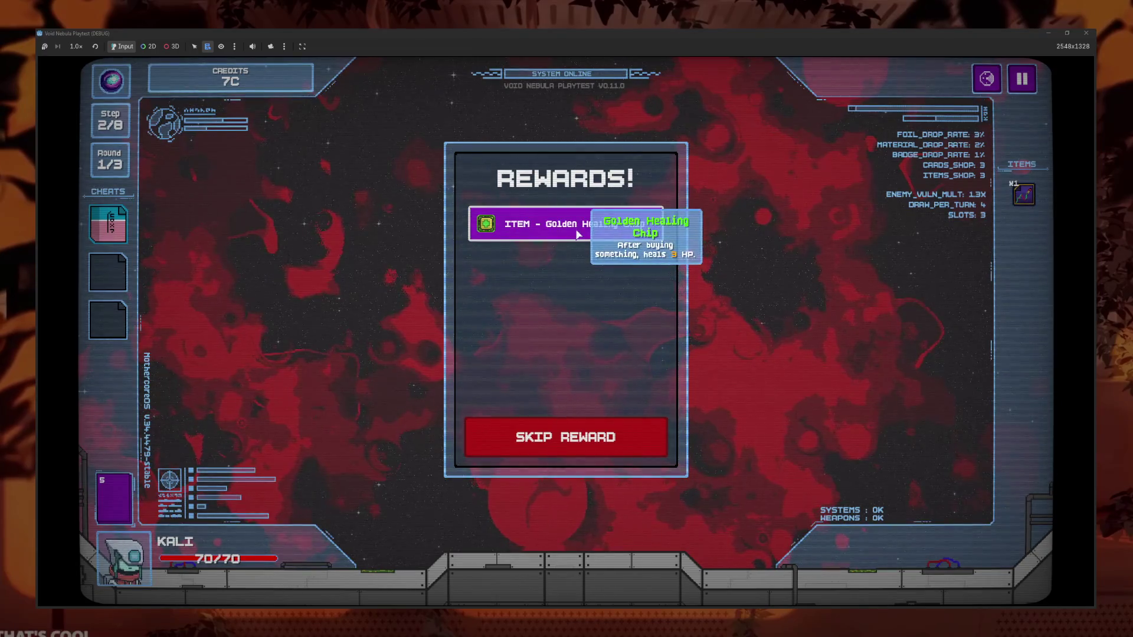
pyautogui.click(583, 236)
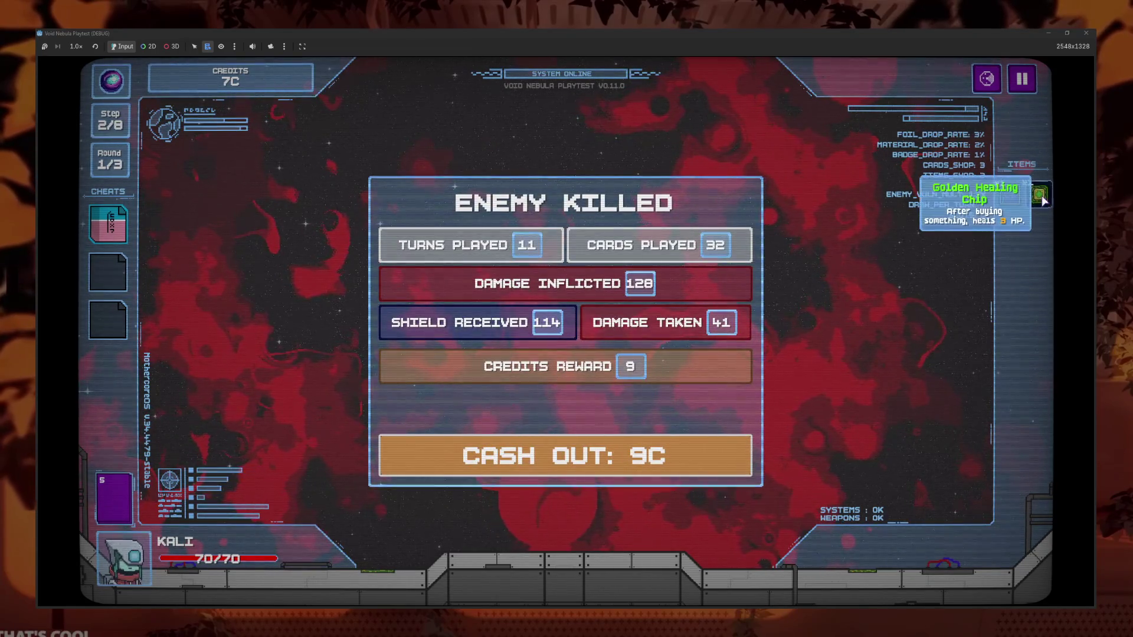
pyautogui.click(649, 456)
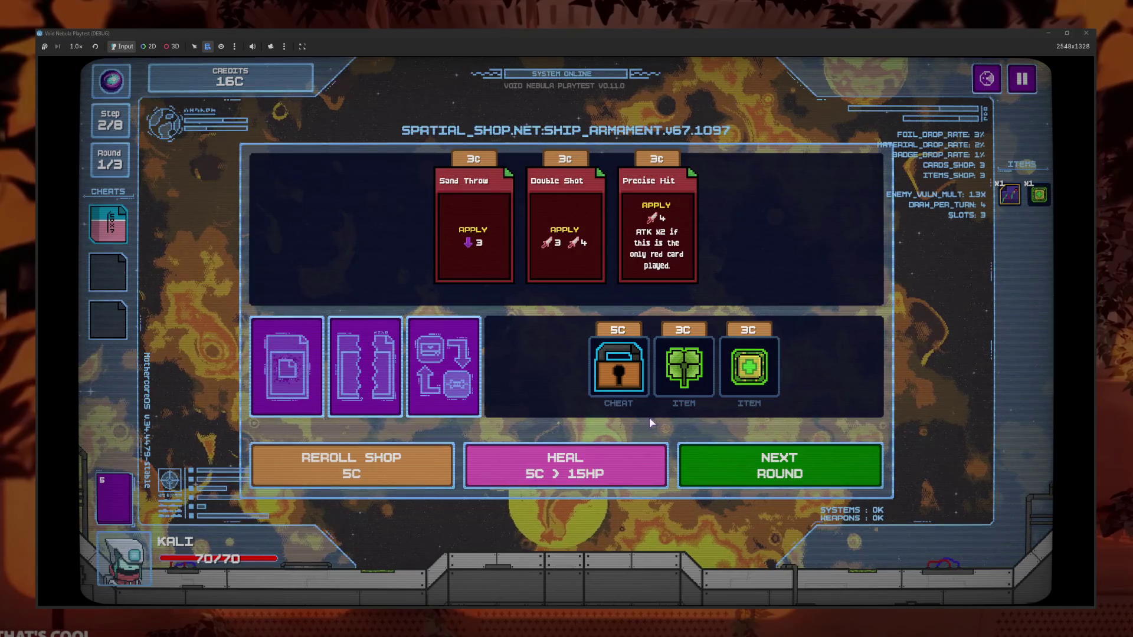
pyautogui.moveTo(1040, 201)
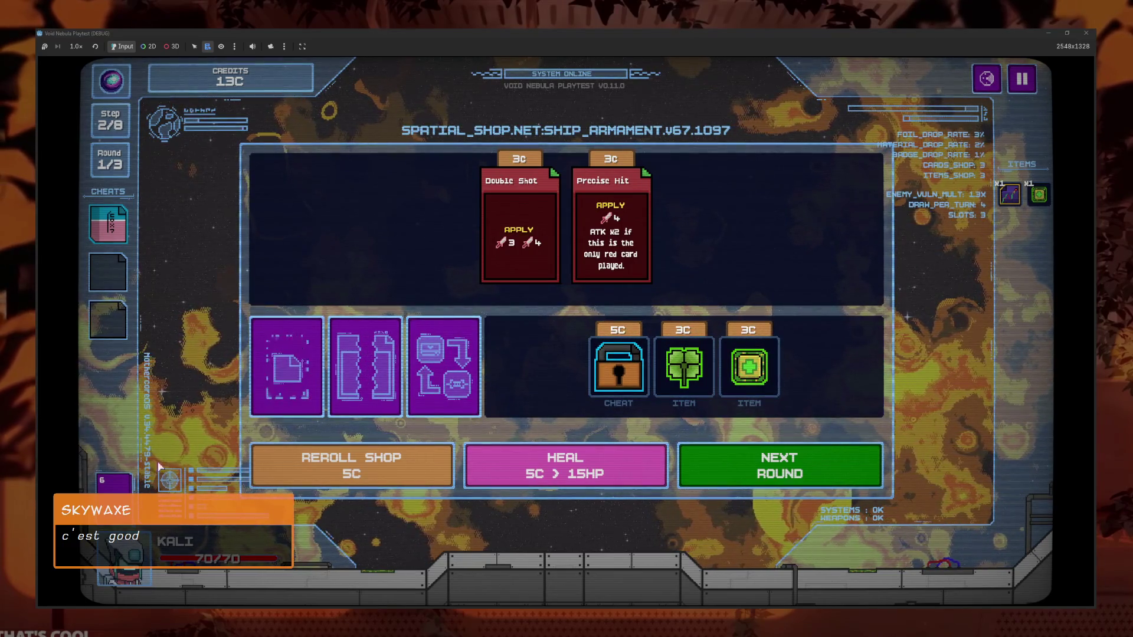
# Review the deck's cards and buy Double Shot
pyautogui.click(556, 275)
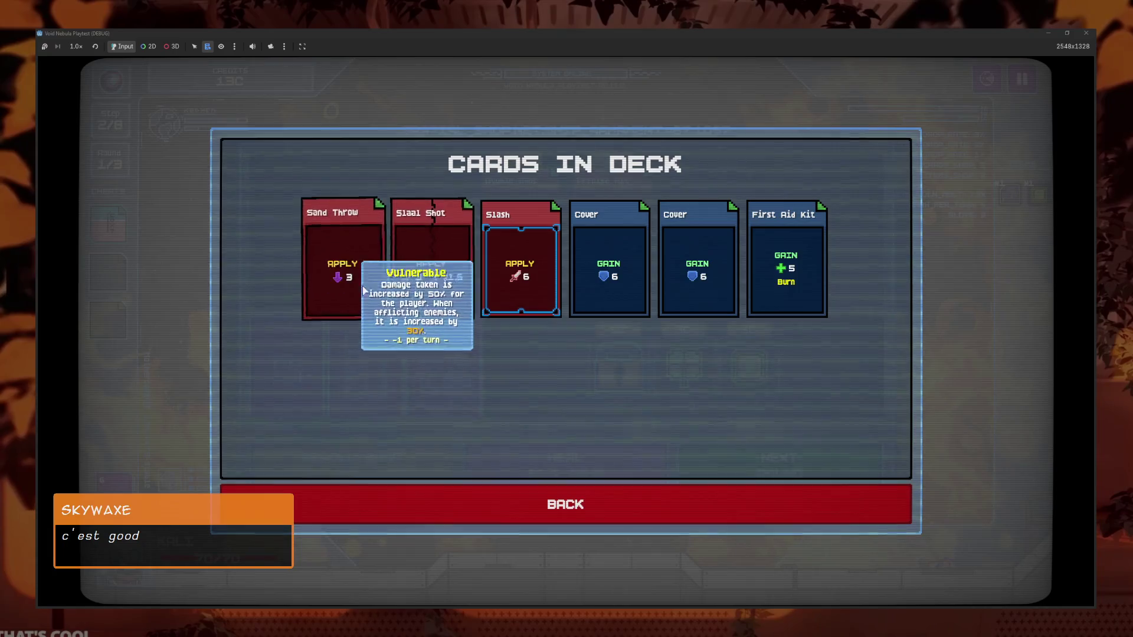
pyautogui.click(634, 514)
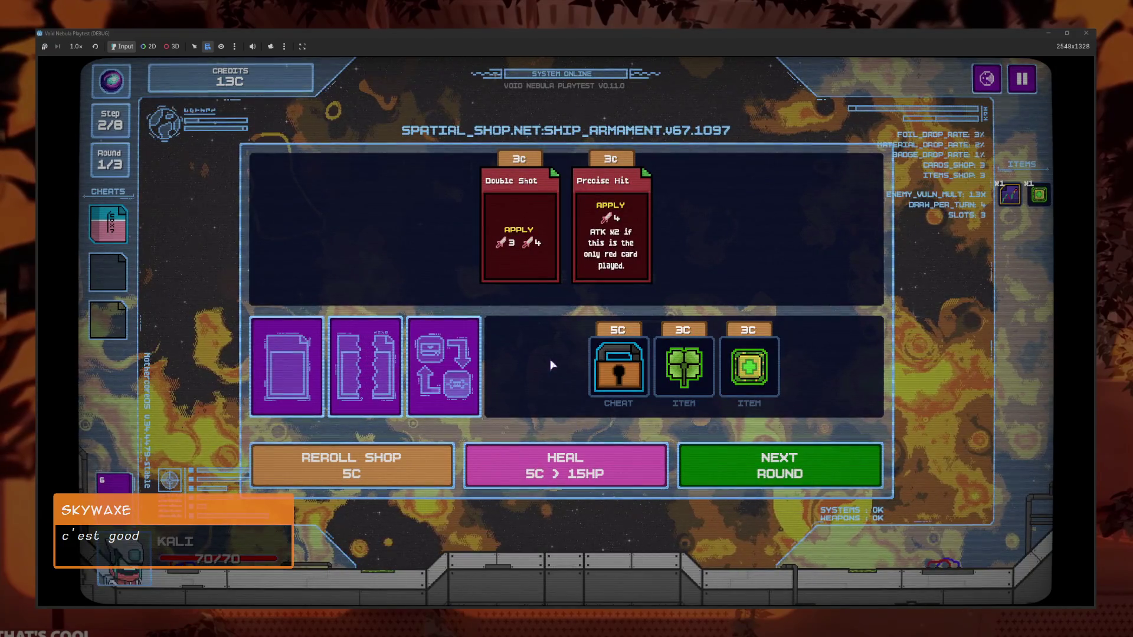
pyautogui.click(519, 296)
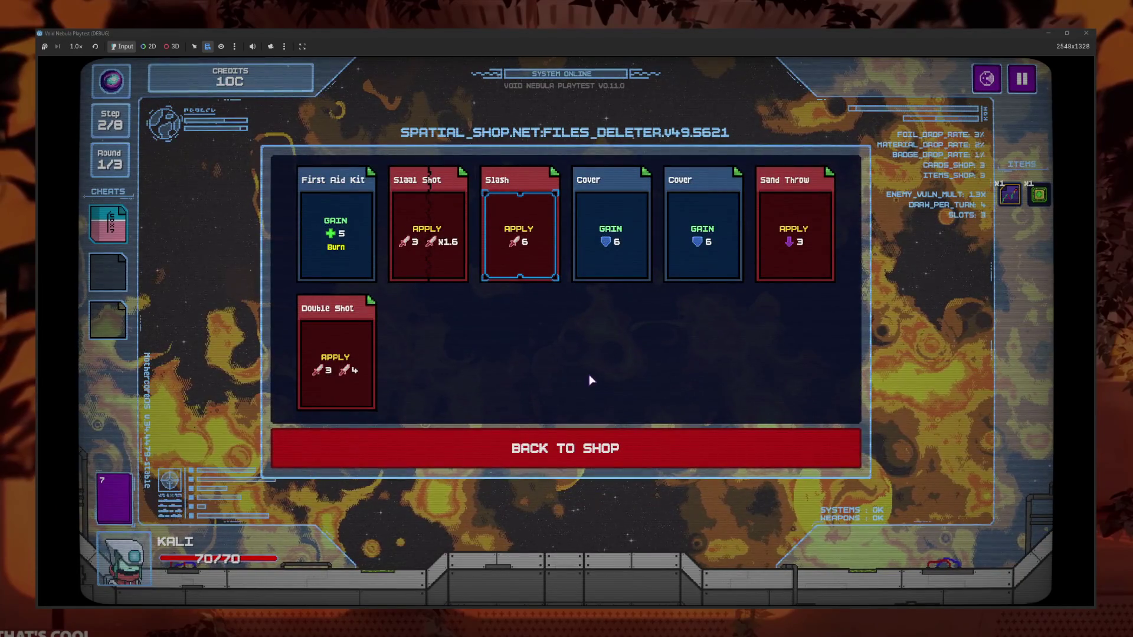
# Delete First Aid Kit from the deck for 5C and sell the second cheat card
pyautogui.click(336, 236)
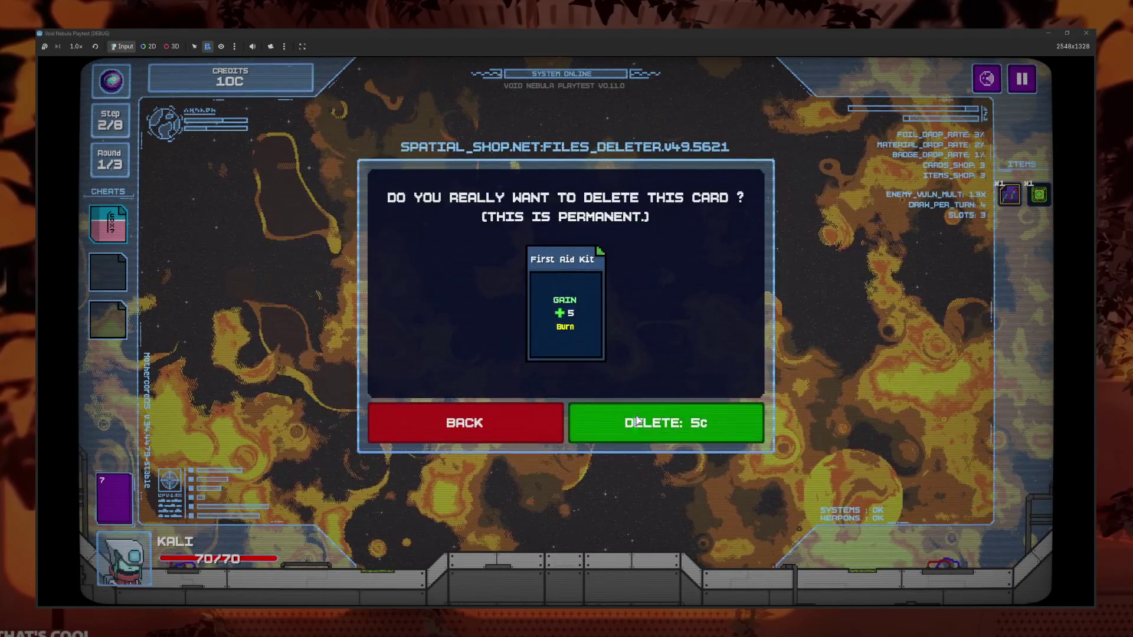
pyautogui.click(666, 423)
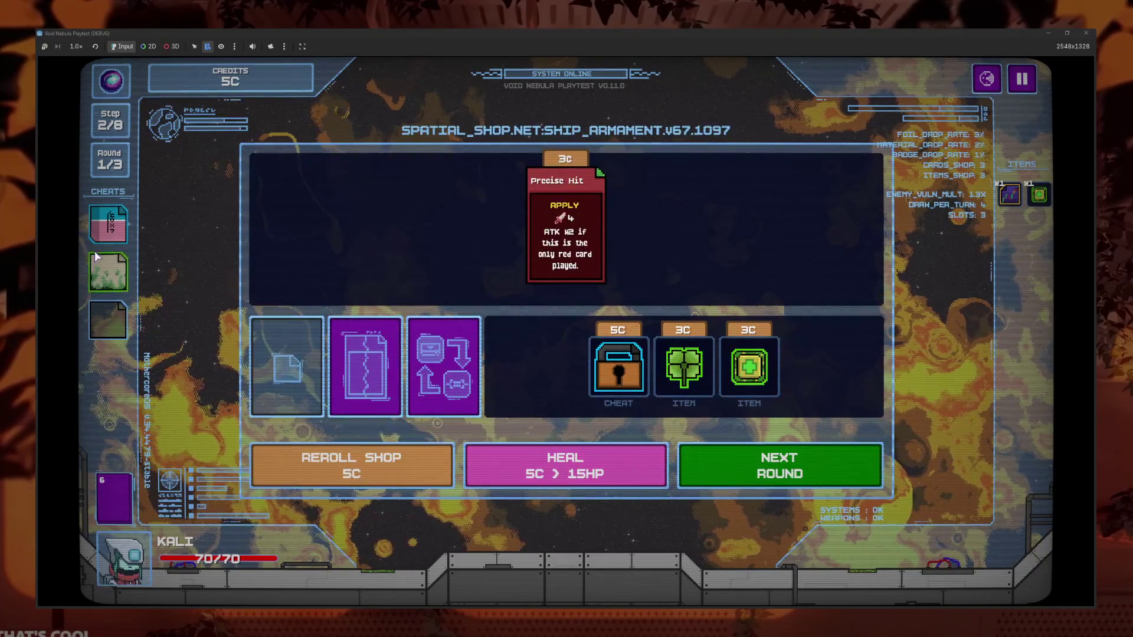
pyautogui.click(107, 271)
pyautogui.click(190, 292)
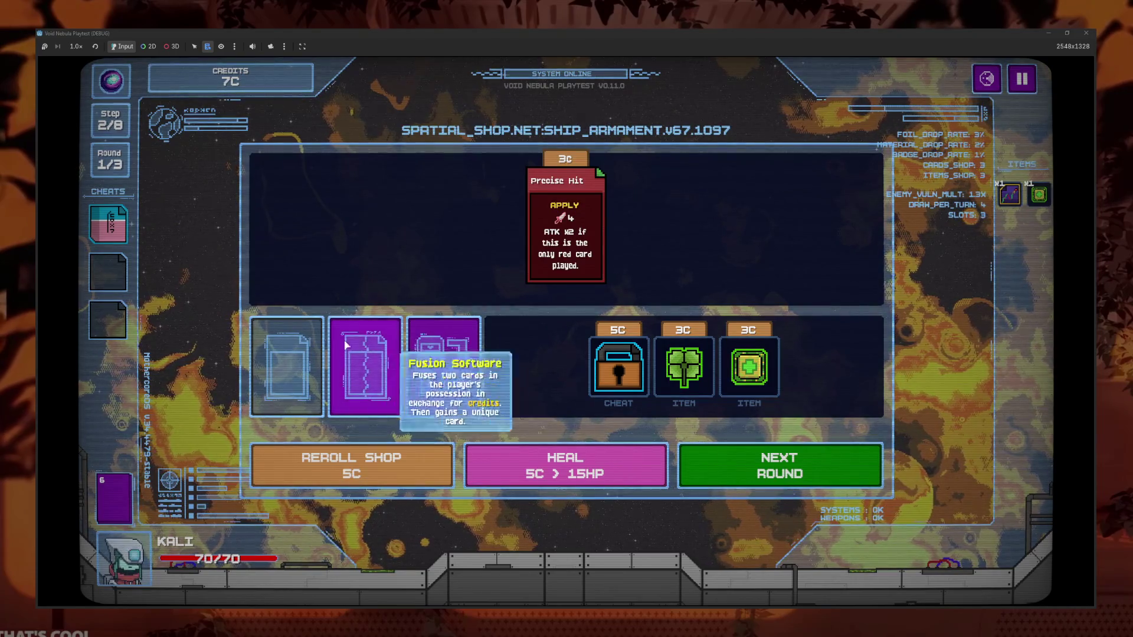
# Travel to the unknown radar node, take the 'Gain 4C' choice, and claim Stock Software
pyautogui.click(708, 466)
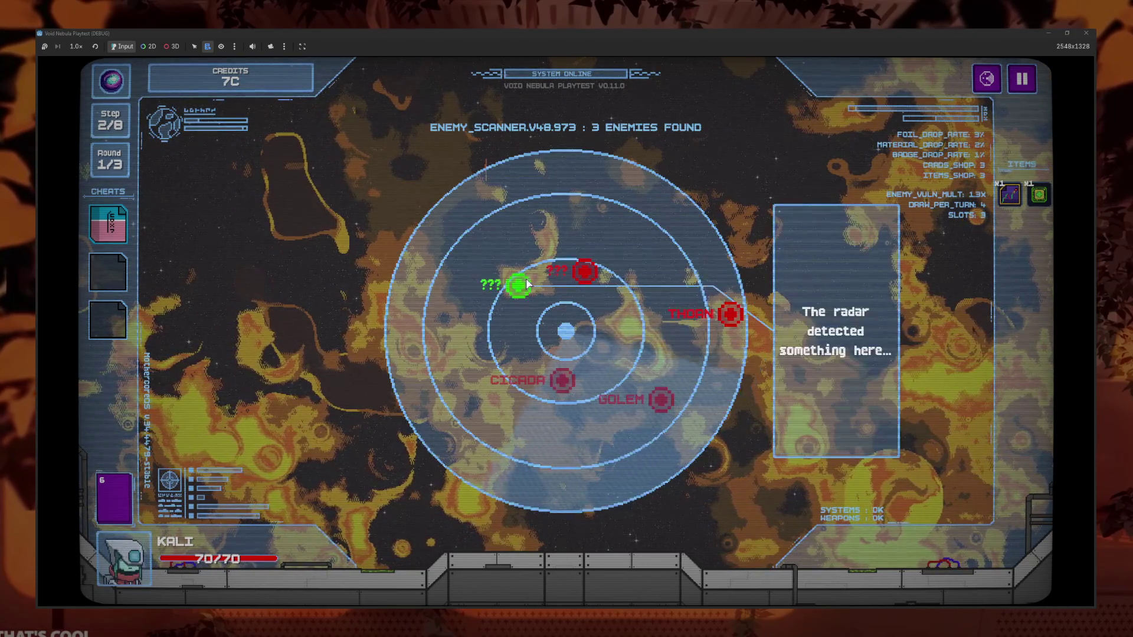
pyautogui.click(583, 271)
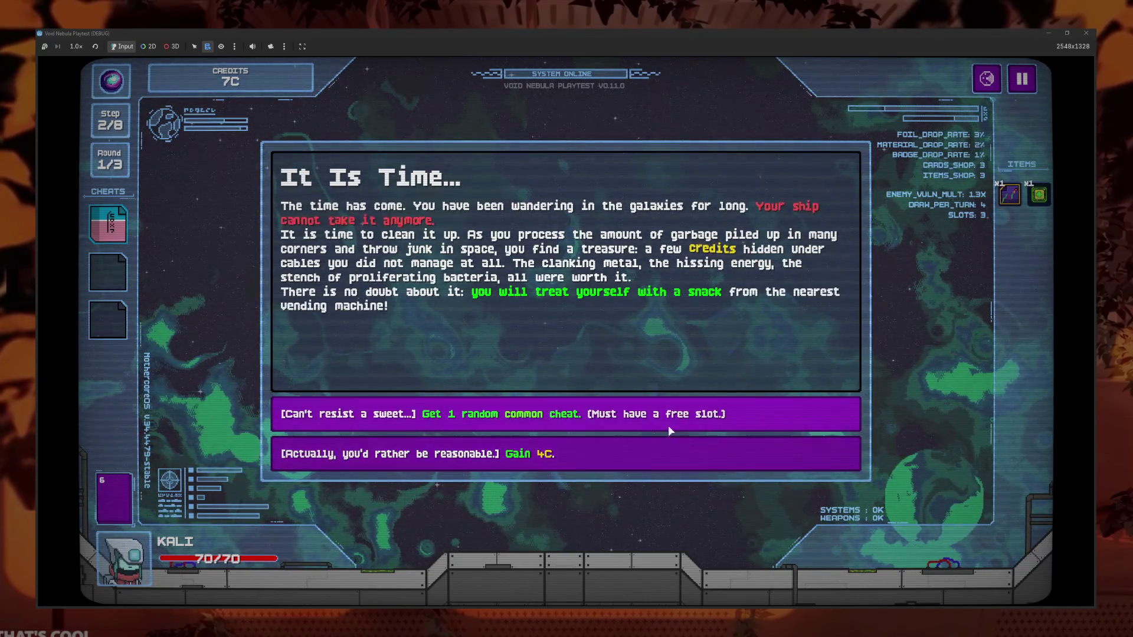
pyautogui.click(554, 467)
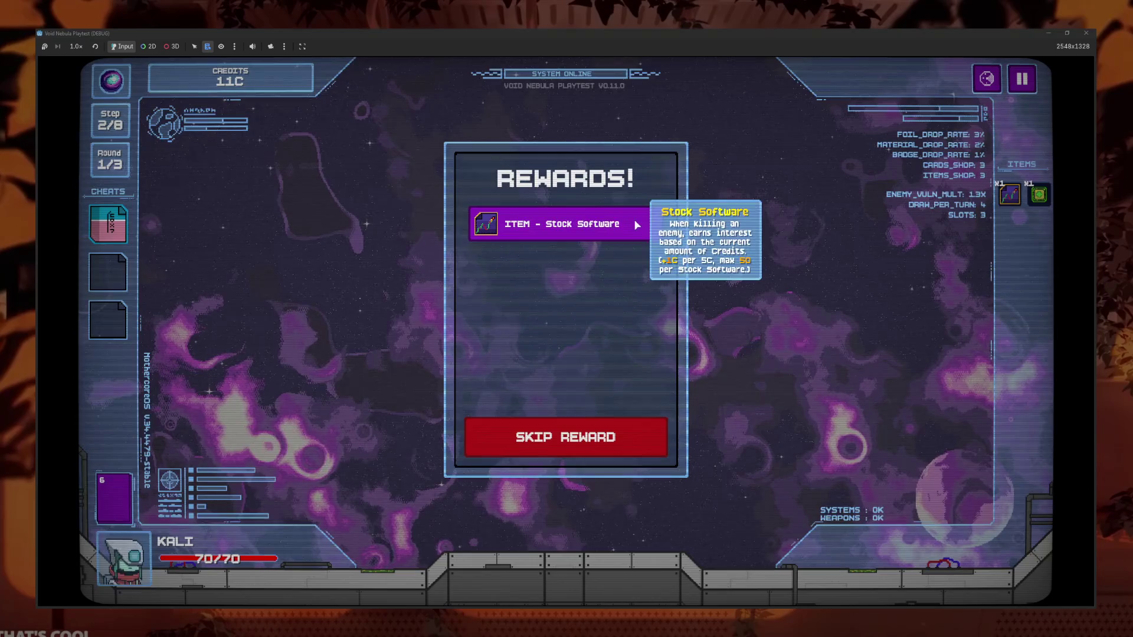
pyautogui.click(560, 228)
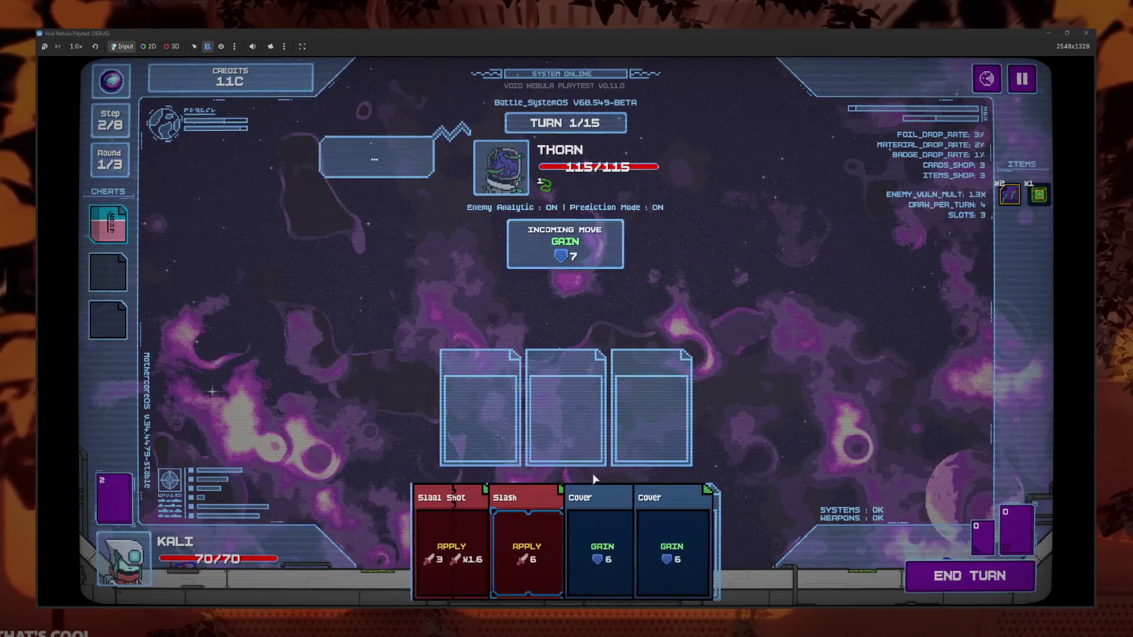
# Play Cover, Slaal Shot and Slash, then Sand Throw, Double Shot and Slash against Thorn
pyautogui.click(573, 555)
pyautogui.click(468, 555)
pyautogui.click(522, 545)
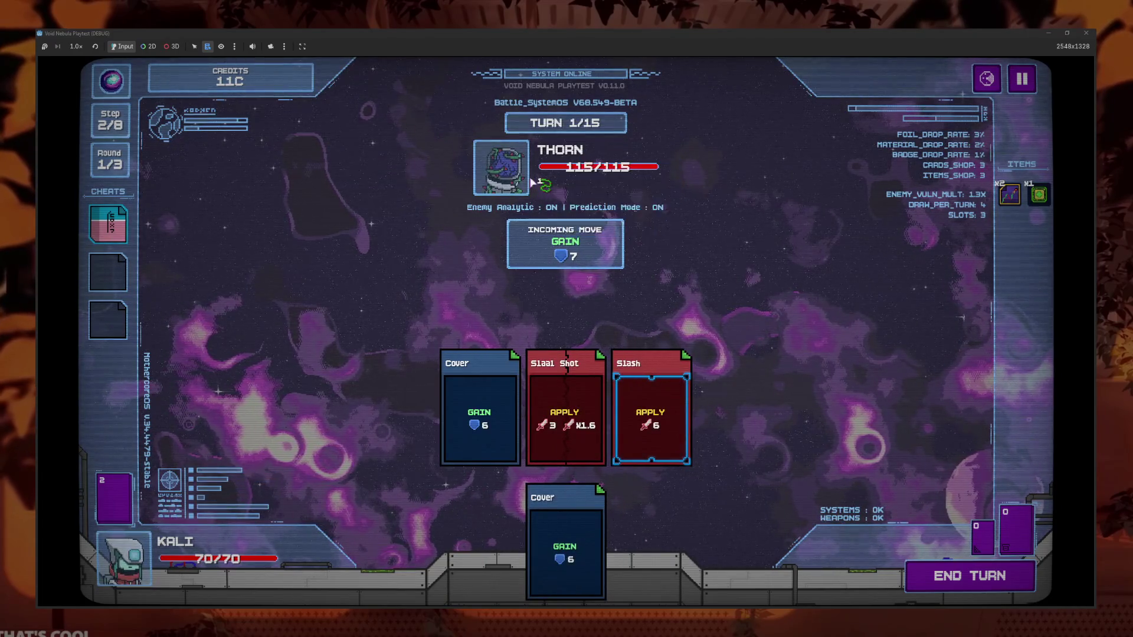
pyautogui.click(947, 574)
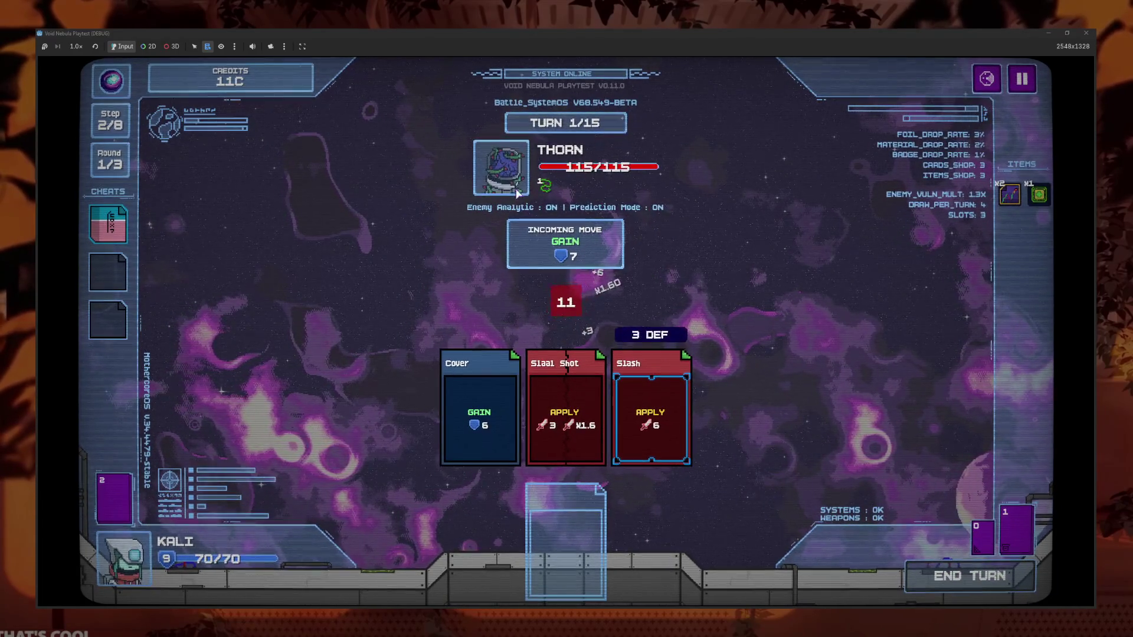
pyautogui.moveTo(544, 193)
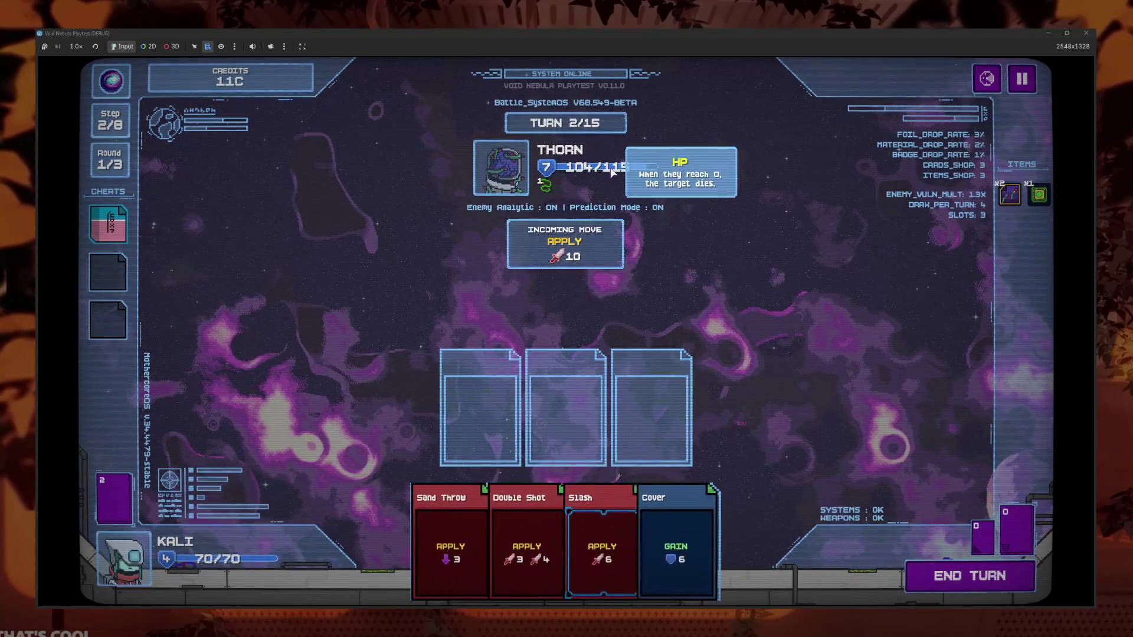
pyautogui.click(447, 508)
pyautogui.click(501, 549)
pyautogui.click(580, 549)
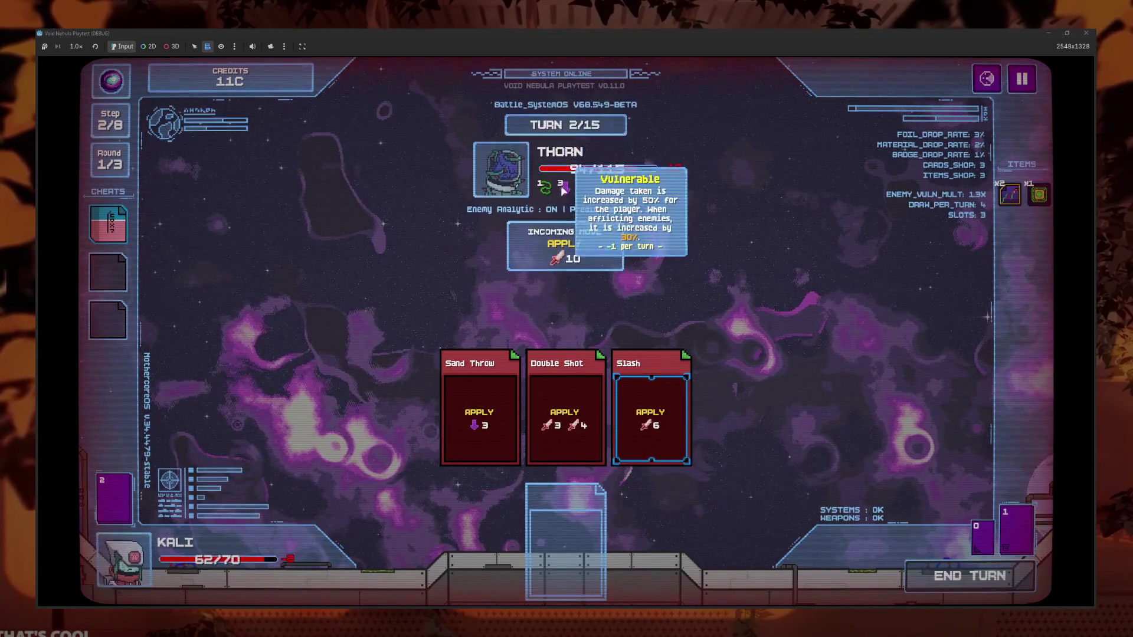
# Play Slaal Shot, Double Shot and Cover in rearranged slots, then Slash and Cover
pyautogui.click(543, 531)
pyautogui.click(571, 531)
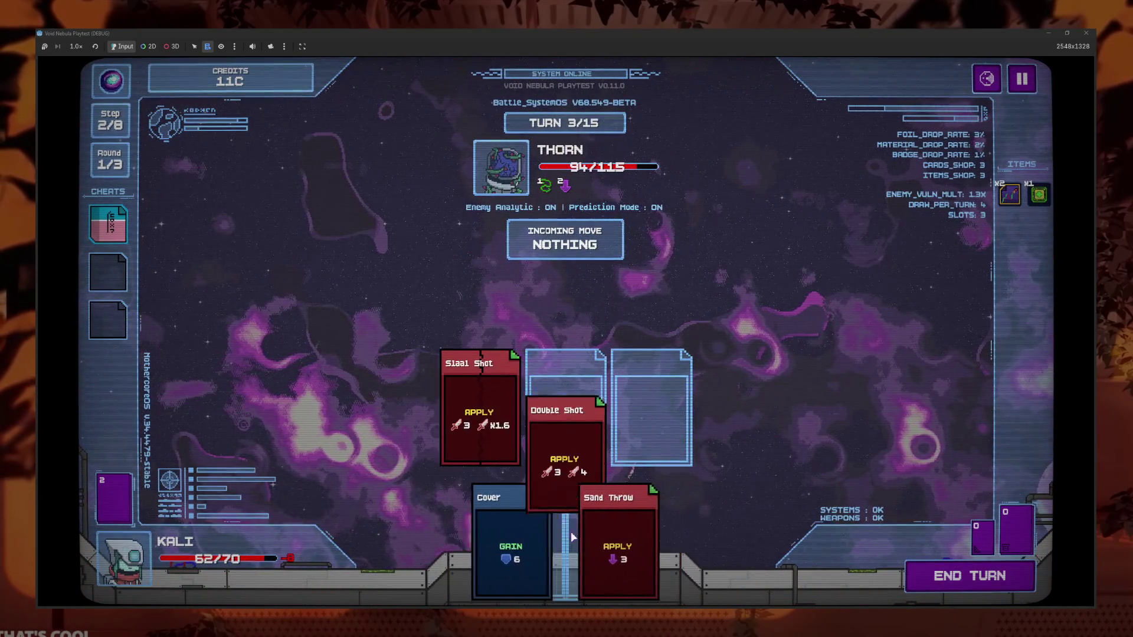
pyautogui.click(614, 531)
pyautogui.moveTo(514, 426); pyautogui.dragTo(652, 413)
pyautogui.moveTo(566, 531); pyautogui.dragTo(480, 407)
pyautogui.click(985, 587)
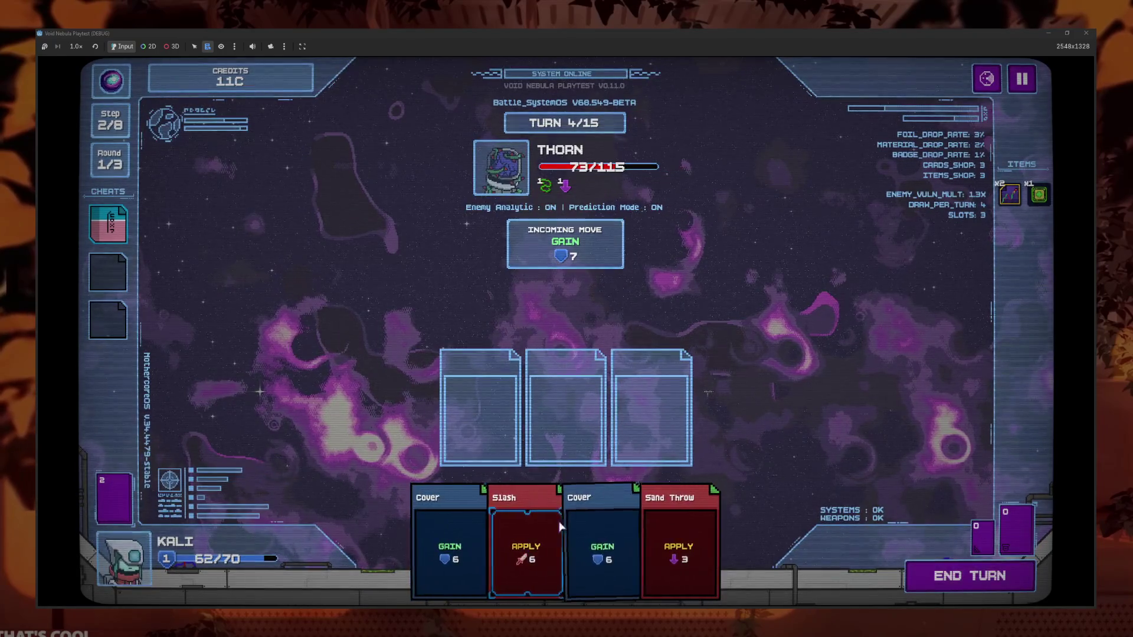
pyautogui.click(557, 531)
pyautogui.click(580, 546)
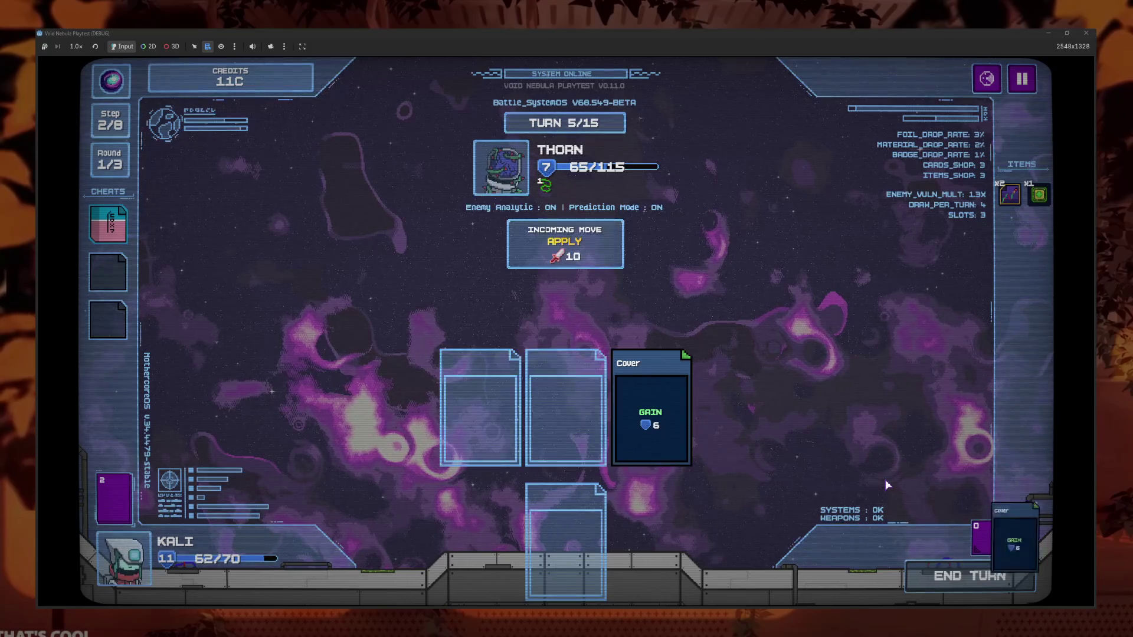
# Play Double Shot, Slash and Slaal Shot twice to drop Thorn to -8/115
pyautogui.click(462, 521)
pyautogui.click(679, 549)
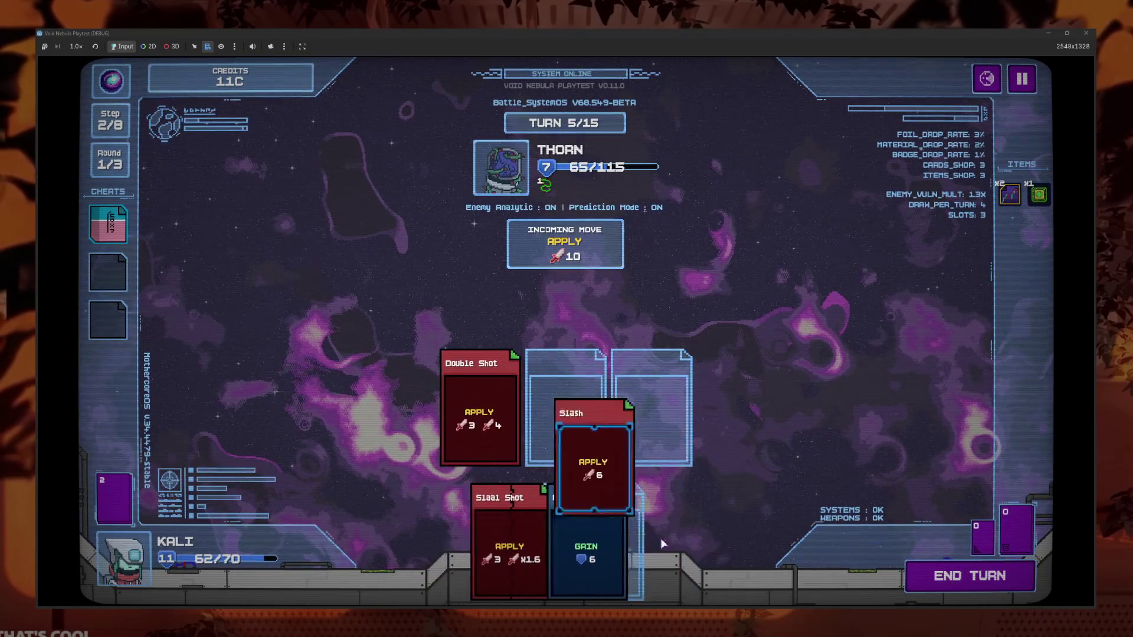
pyautogui.click(525, 549)
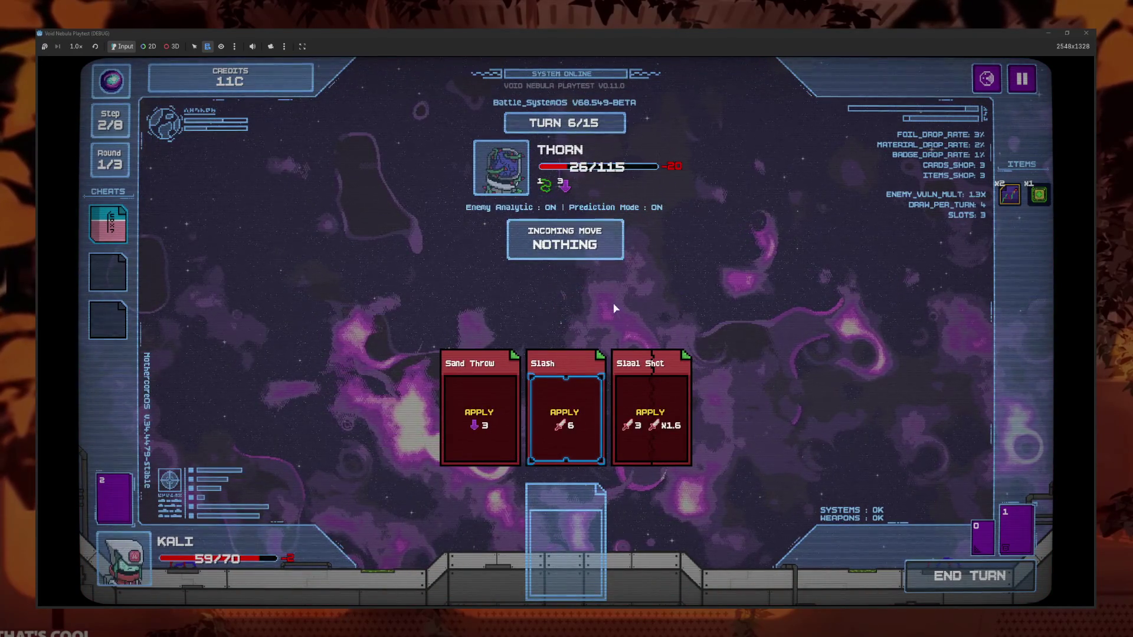
pyautogui.click(554, 512)
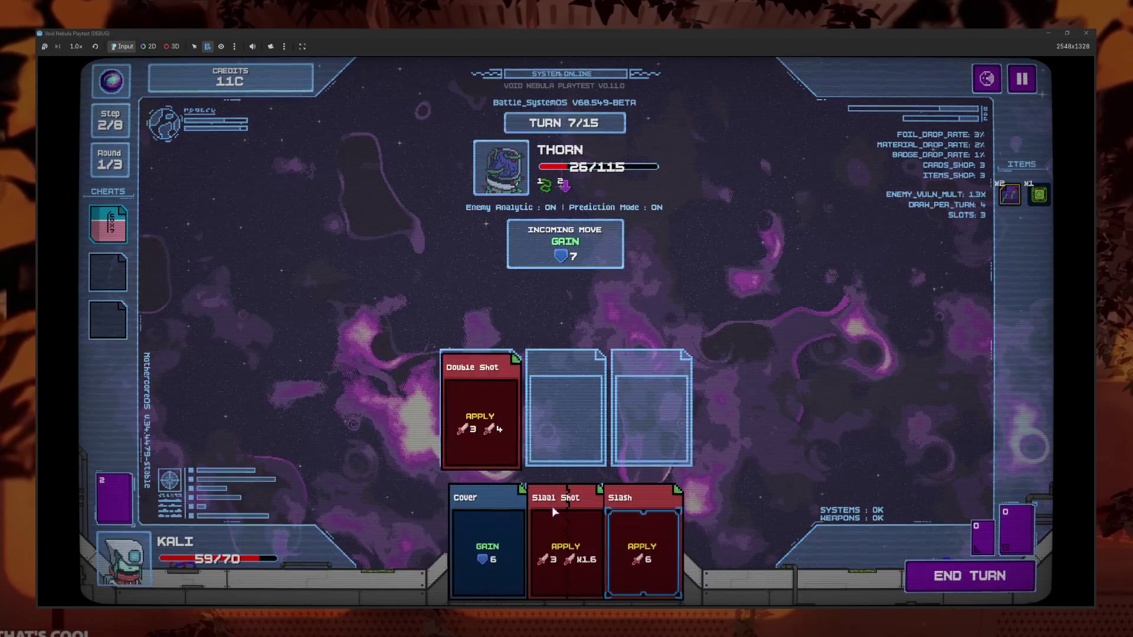
pyautogui.click(643, 549)
pyautogui.click(590, 531)
pyautogui.click(954, 575)
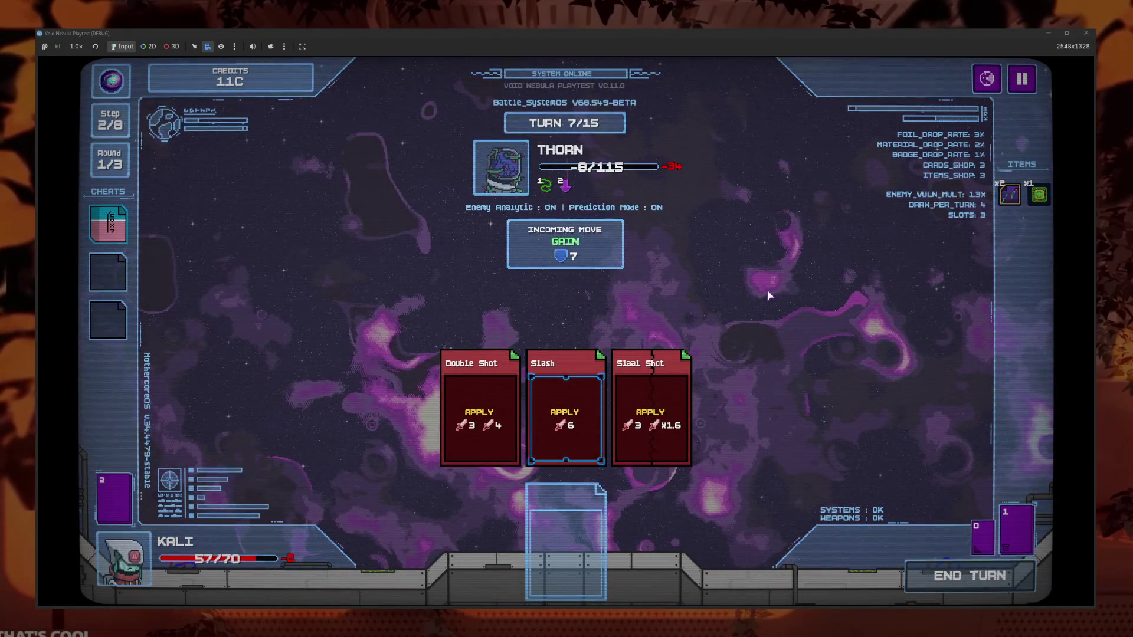
pyautogui.moveTo(1009, 197)
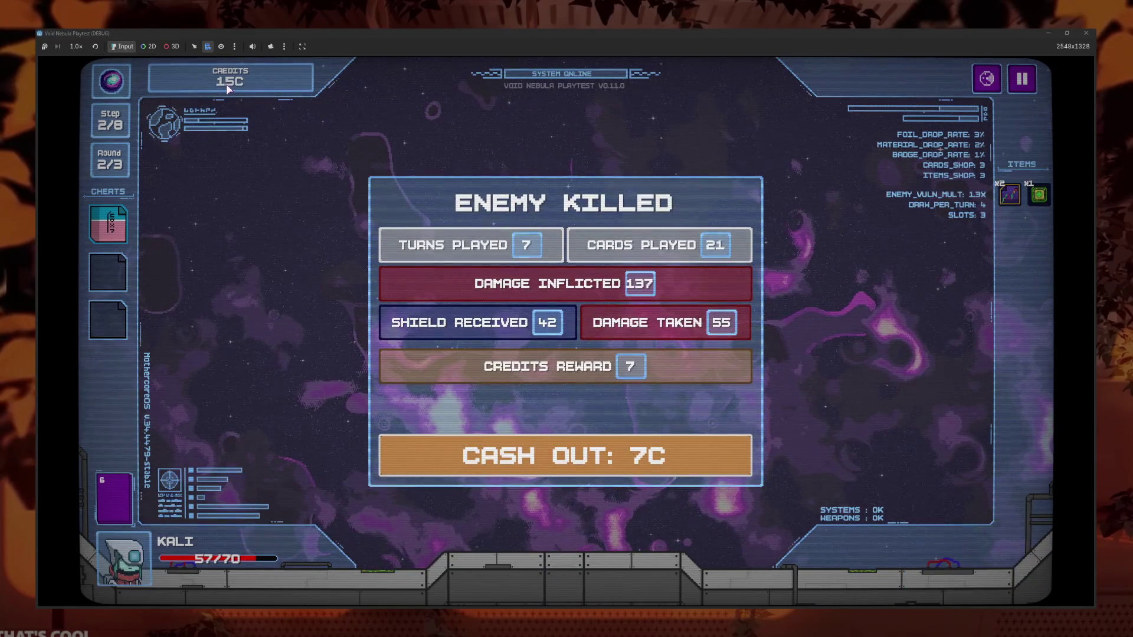
# Cash out the 7C fight reward and buy the Red LED item
pyautogui.click(627, 466)
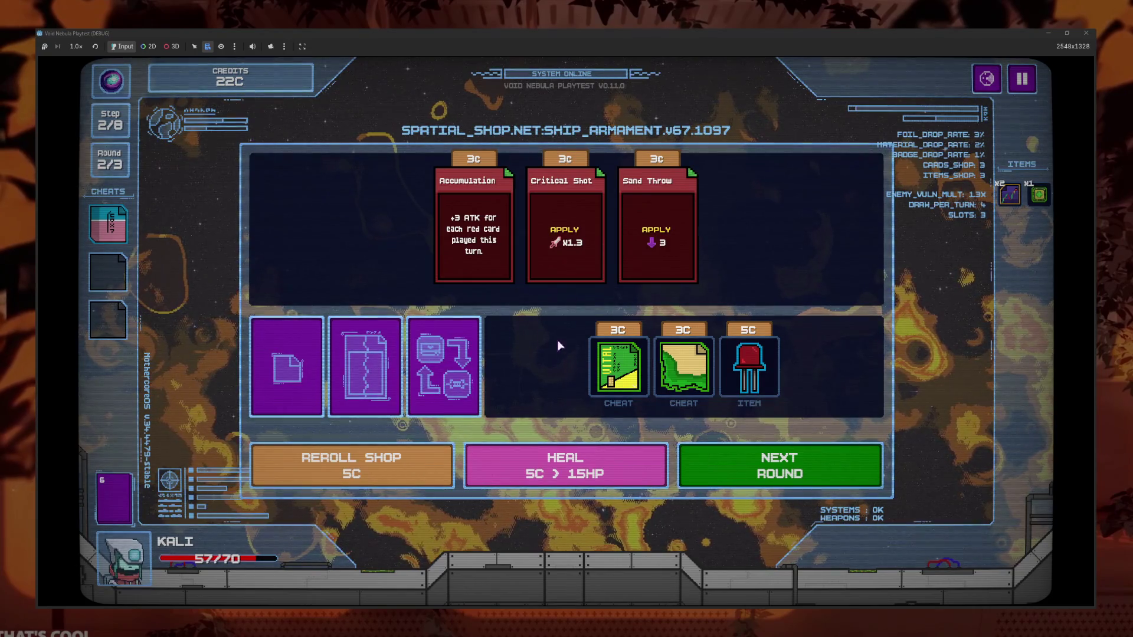
pyautogui.click(745, 378)
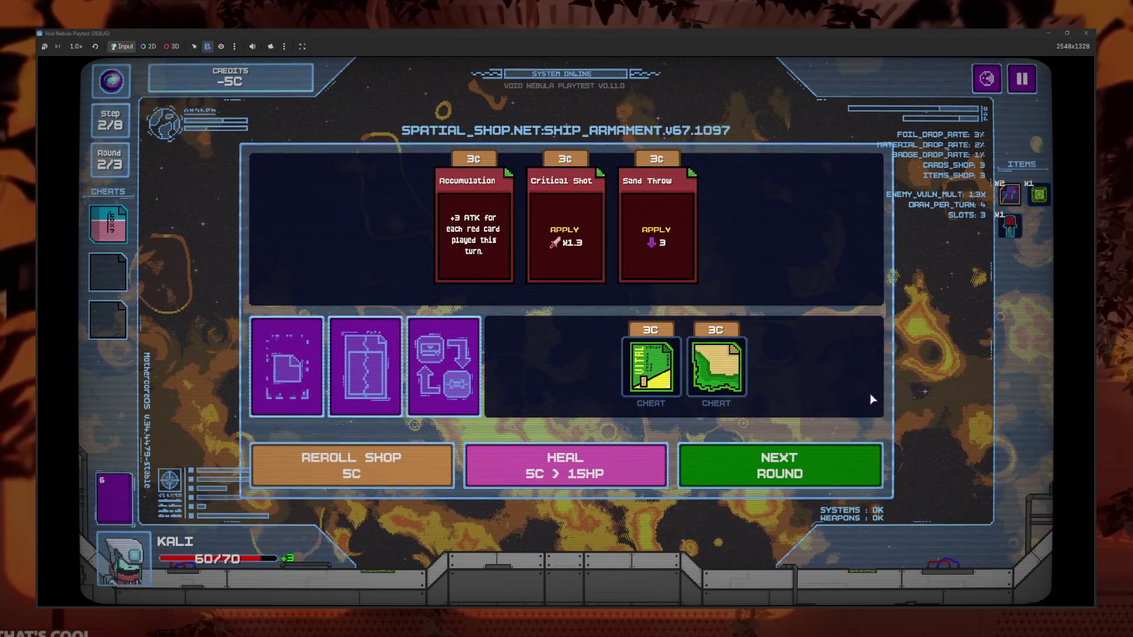
pyautogui.moveTo(1005, 232)
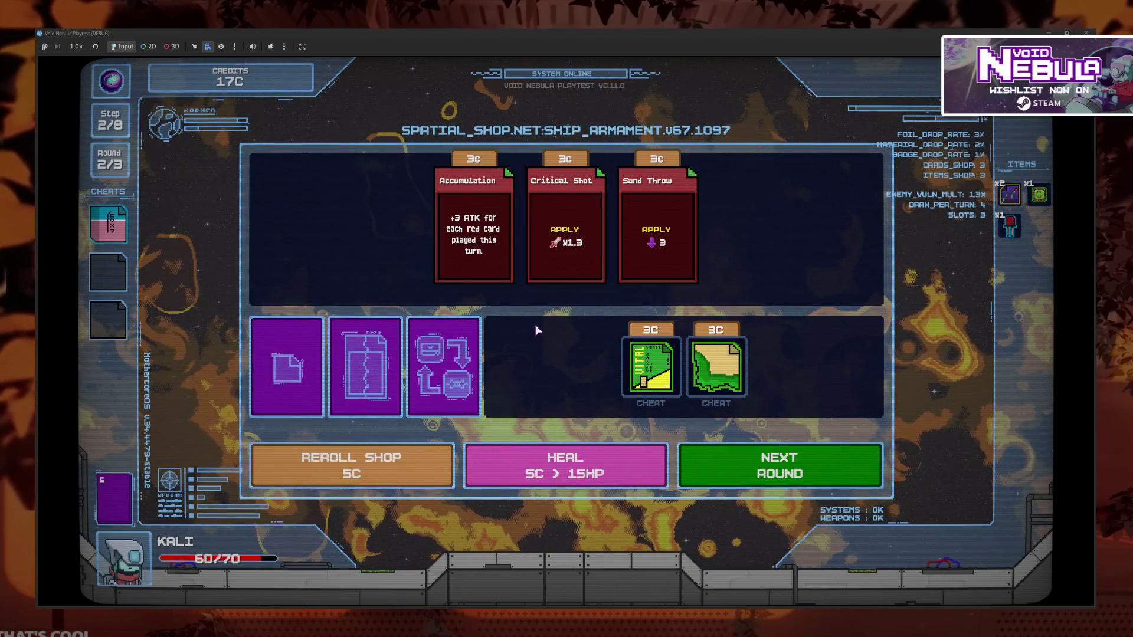
# Reroll the shop, then buy Critical Shot and the 5C Vulnerability Quantifier item
pyautogui.click(407, 469)
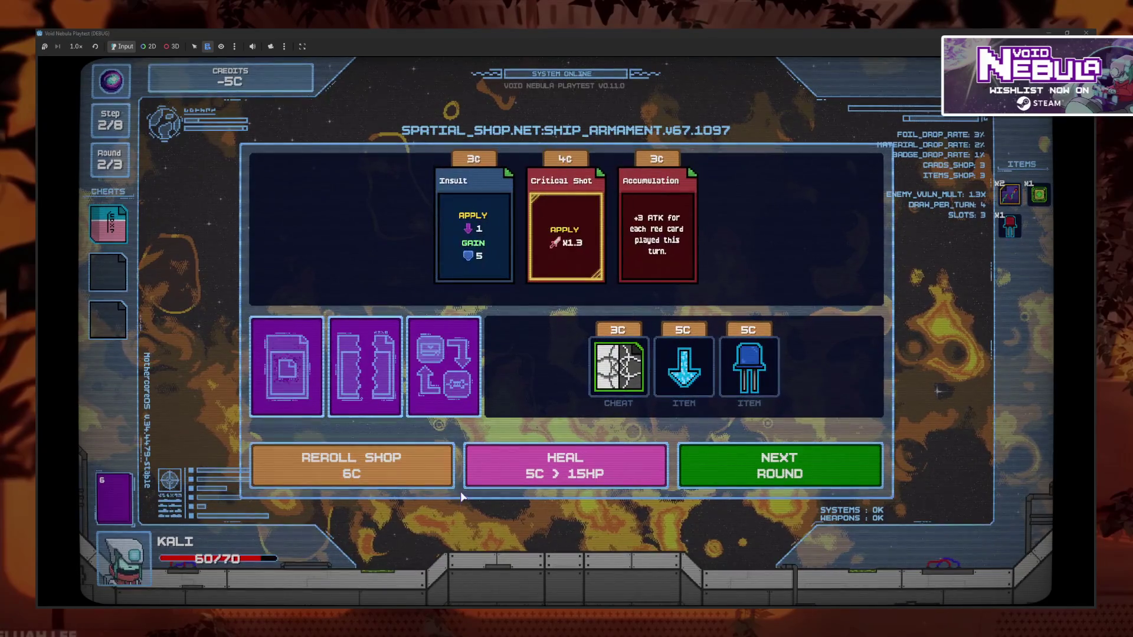
pyautogui.click(594, 273)
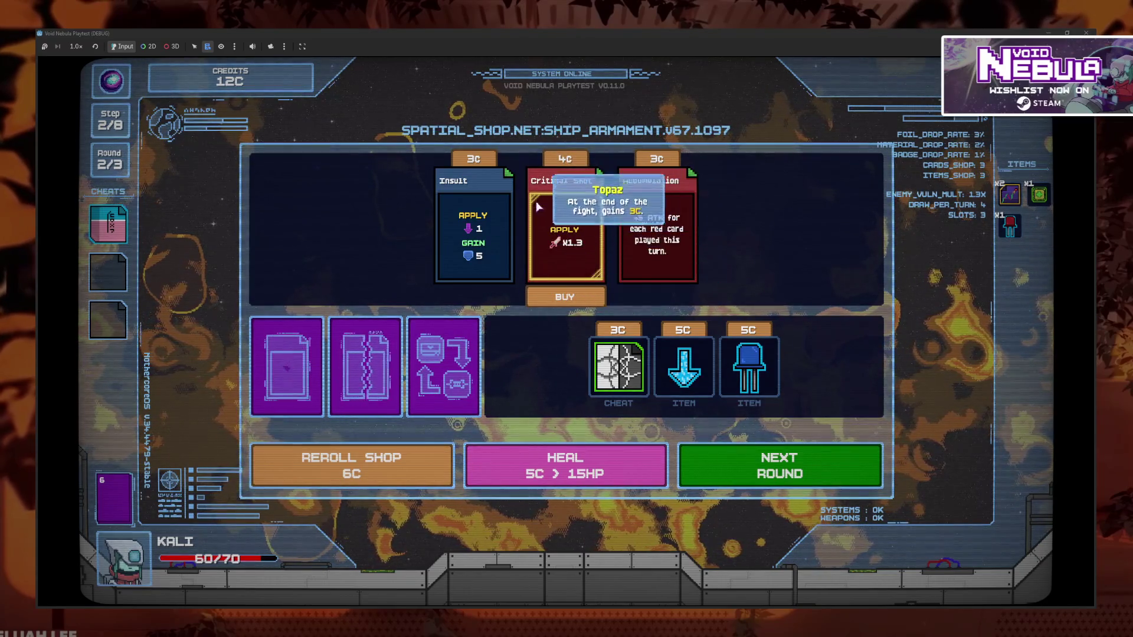
pyautogui.click(560, 299)
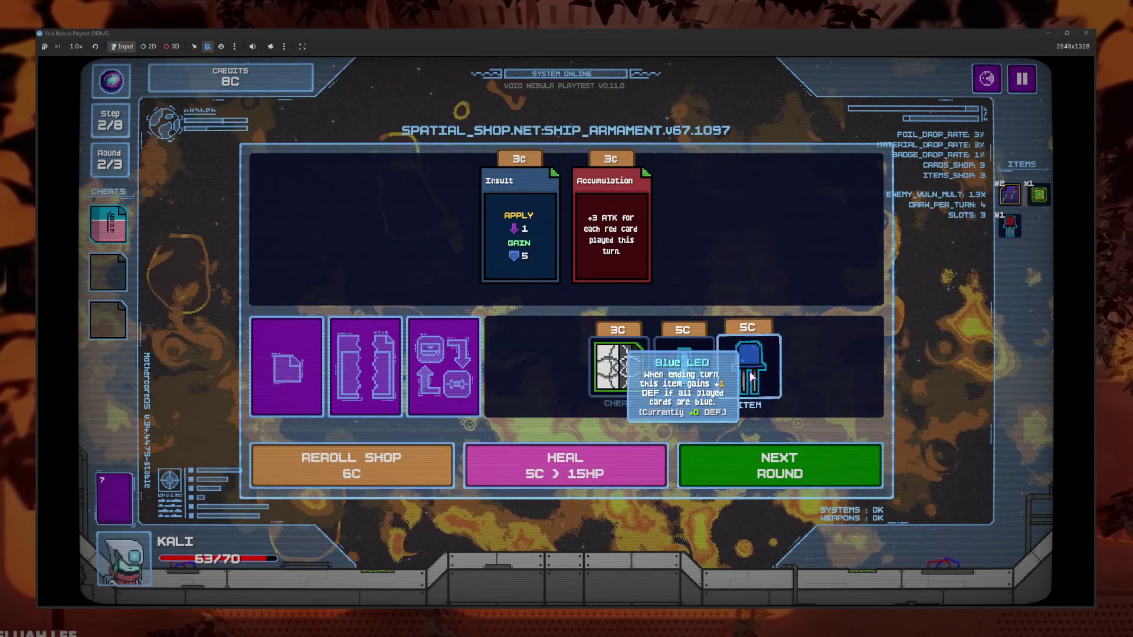
pyautogui.click(708, 389)
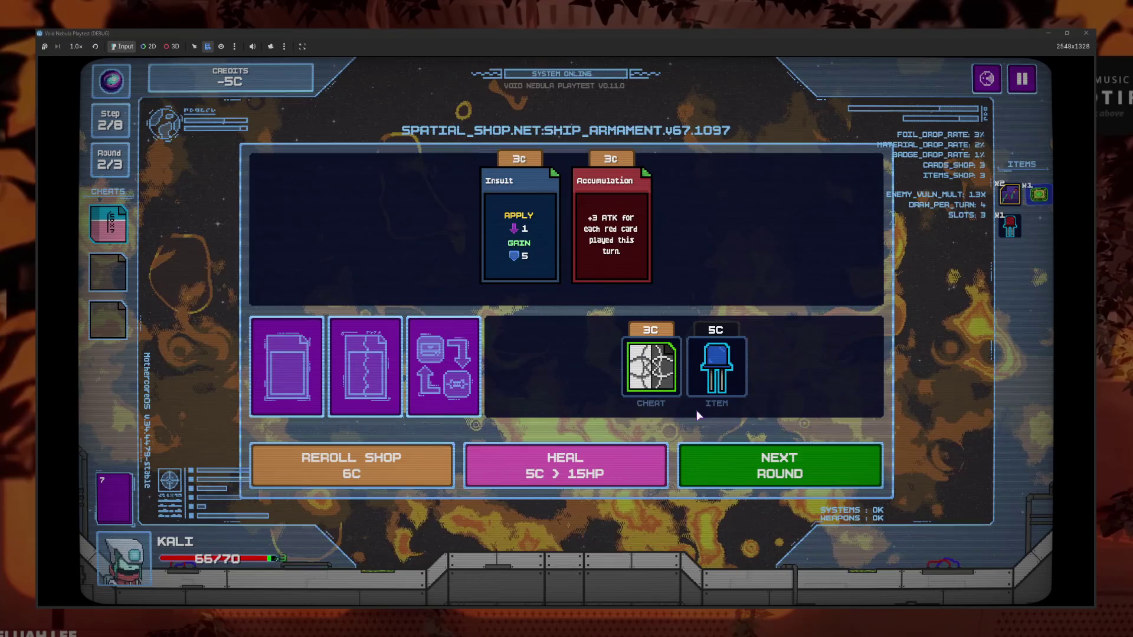
# Start the CICADA encounter and play Slaal Shot on the first turn
pyautogui.click(788, 466)
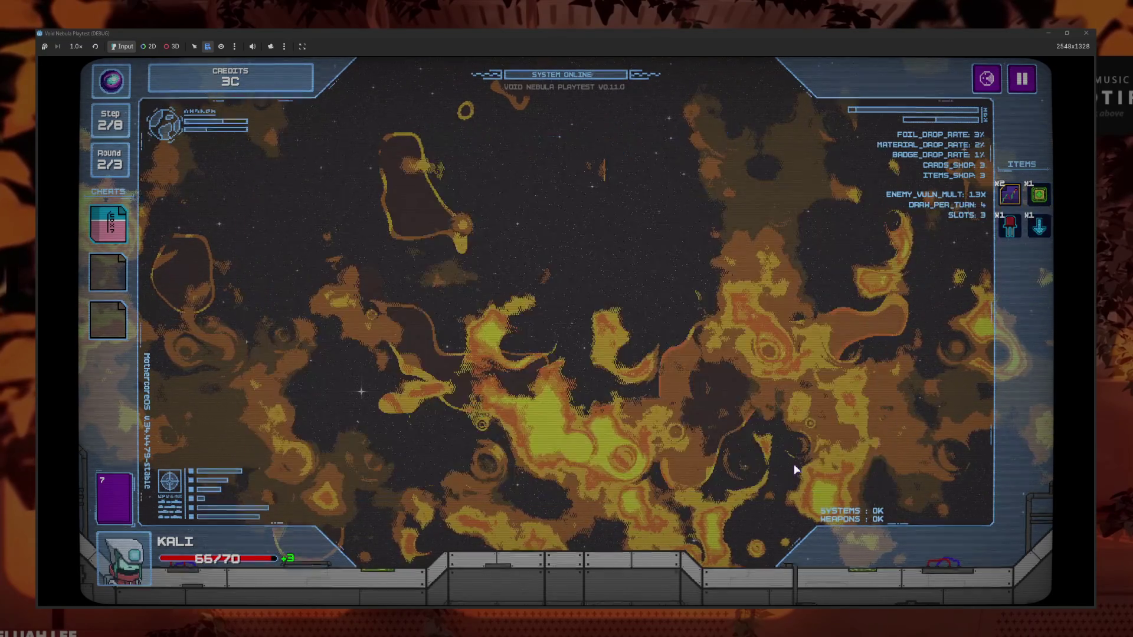
pyautogui.click(561, 381)
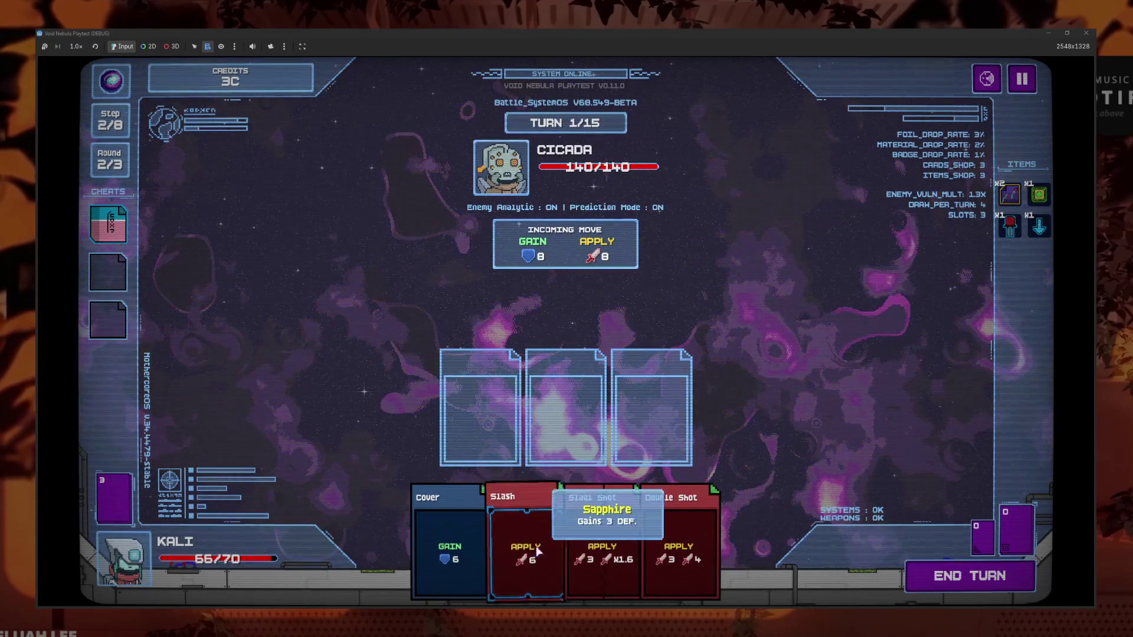
pyautogui.click(640, 548)
pyautogui.click(969, 576)
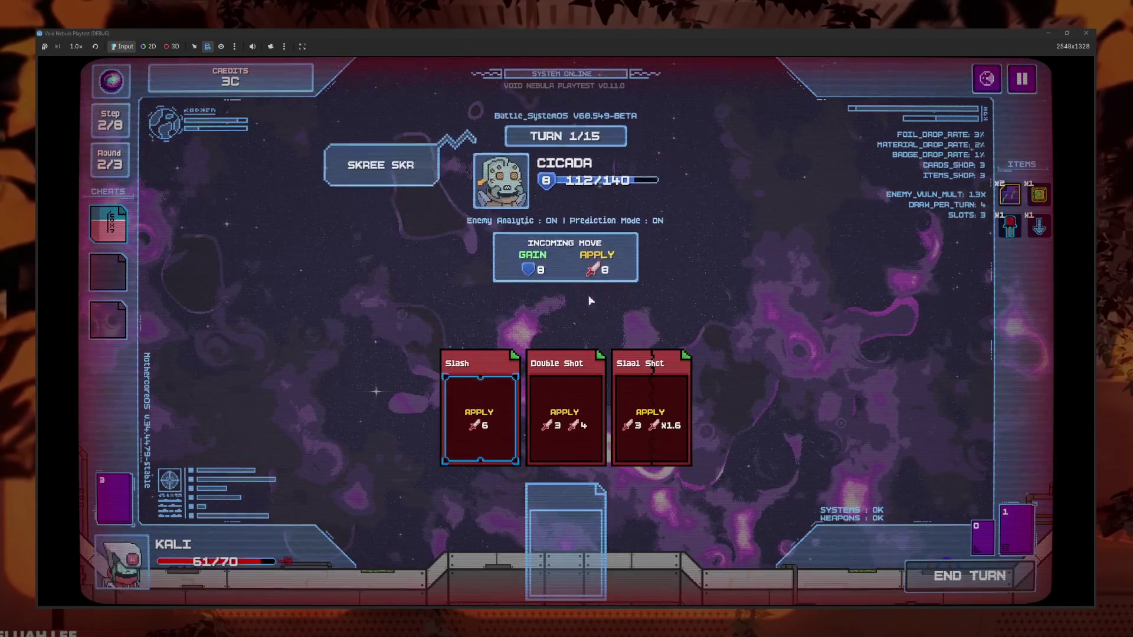
# Play Sand Throw, Slash and Critical Shot, leaving Cicada at 101/140 HP
pyautogui.click(558, 549)
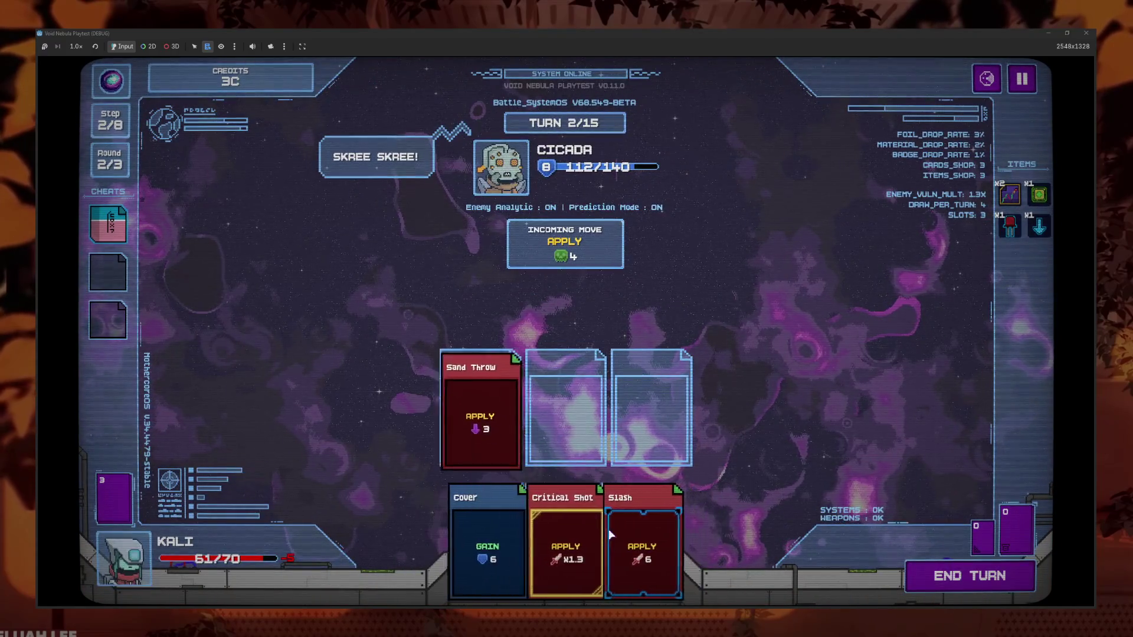
pyautogui.click(679, 549)
pyautogui.click(596, 549)
pyautogui.moveTo(515, 433)
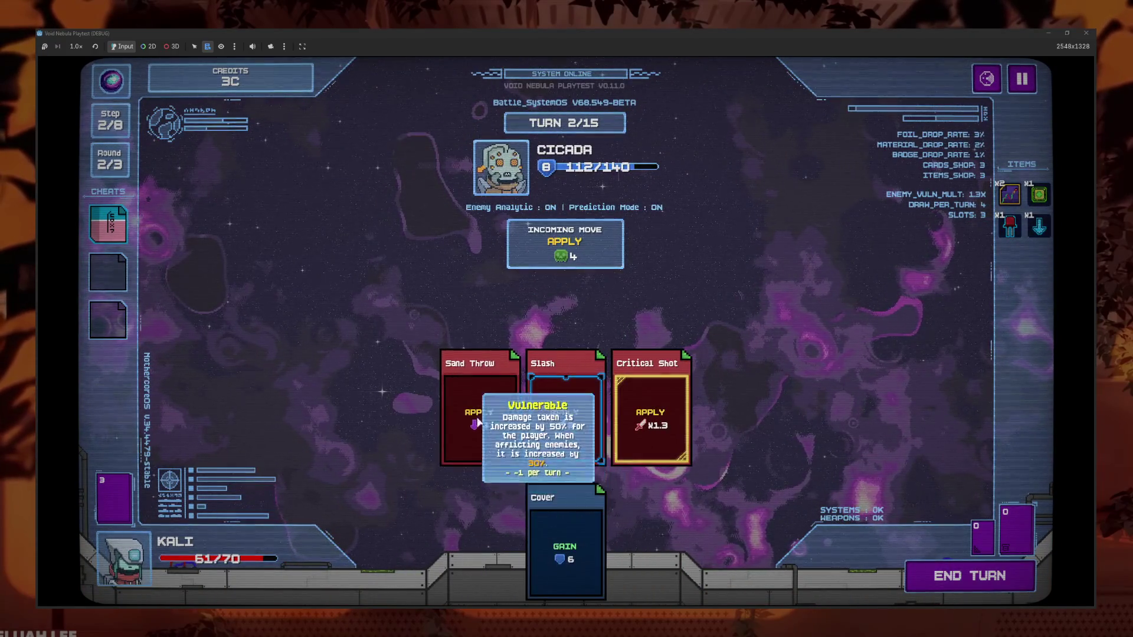
pyautogui.moveTo(475, 433)
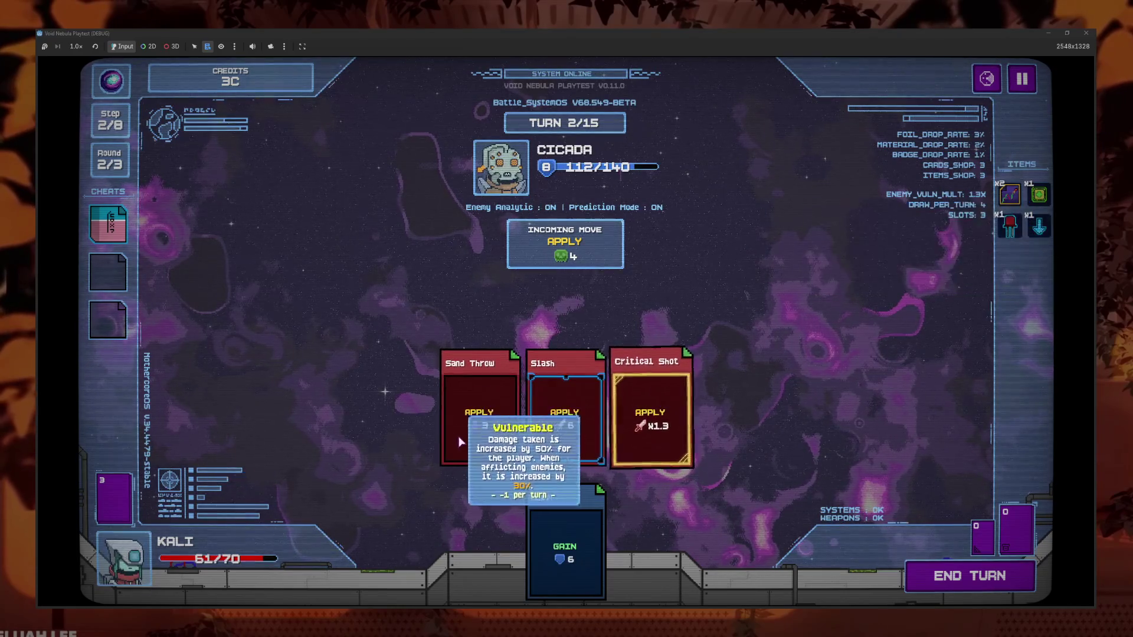
pyautogui.moveTo(572, 170)
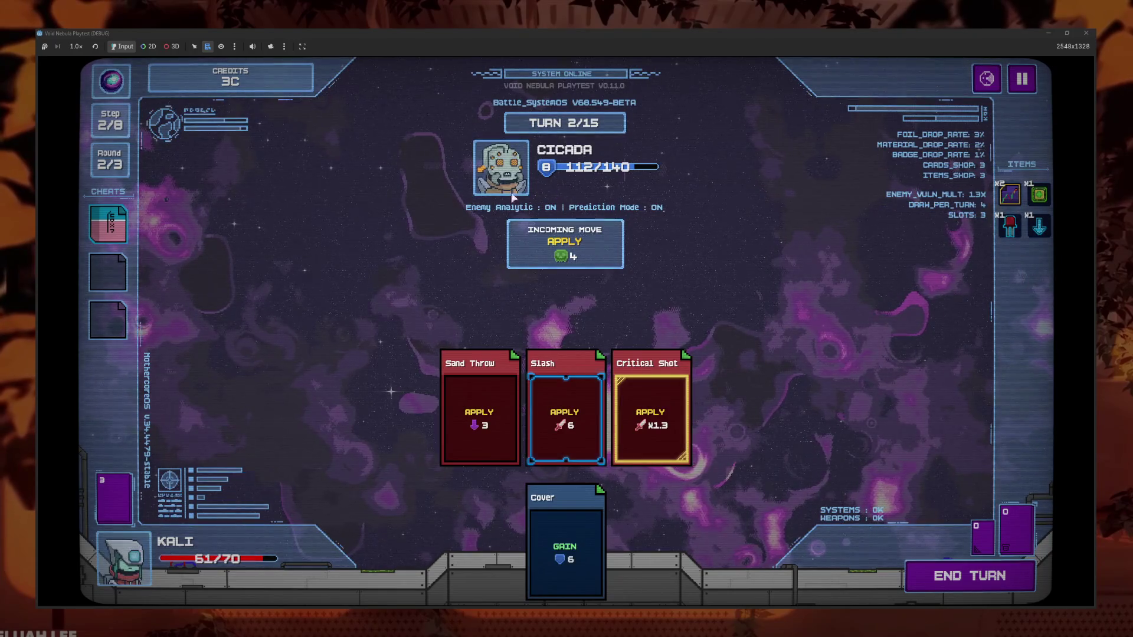
pyautogui.click(915, 574)
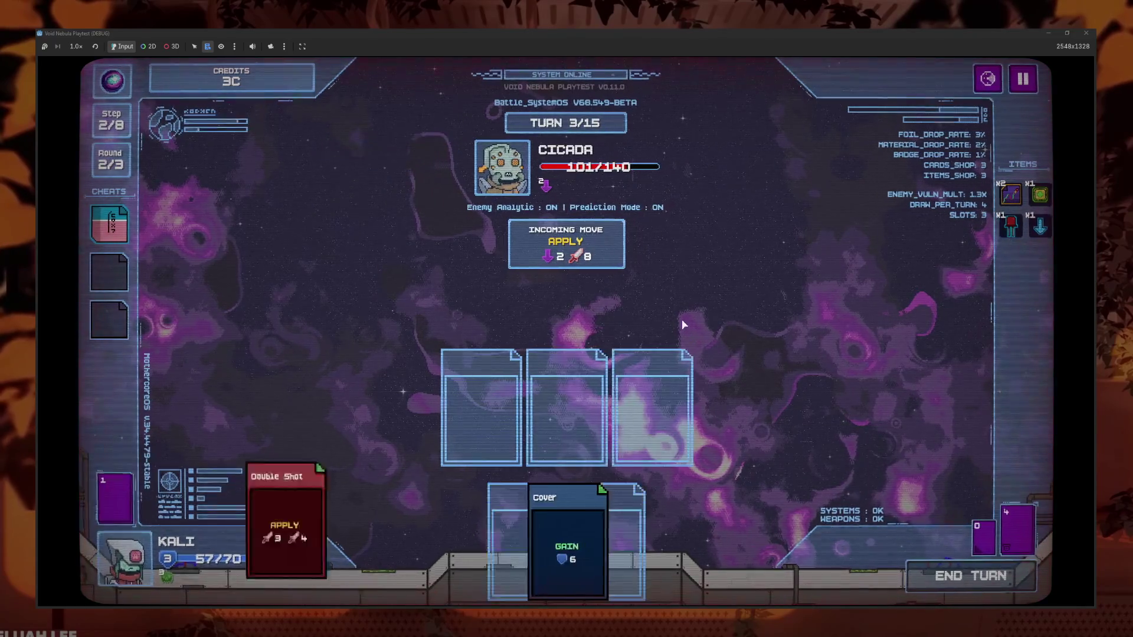
# End the turn, then play Slash, Critical Shot and a Cover card
pyautogui.click(897, 575)
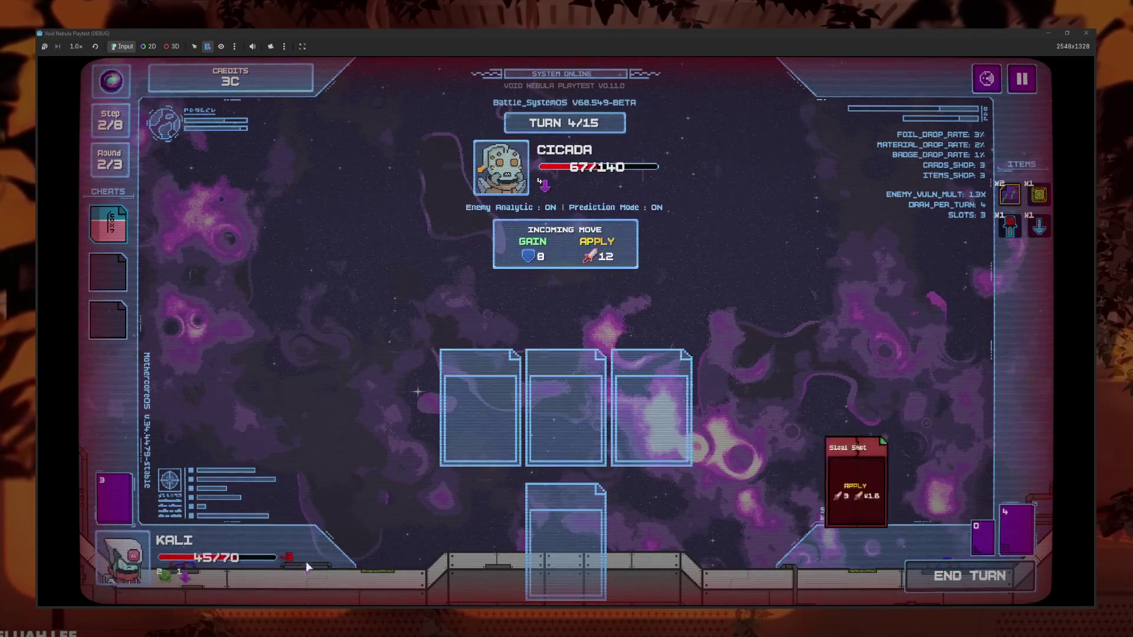
pyautogui.click(558, 525)
pyautogui.click(559, 525)
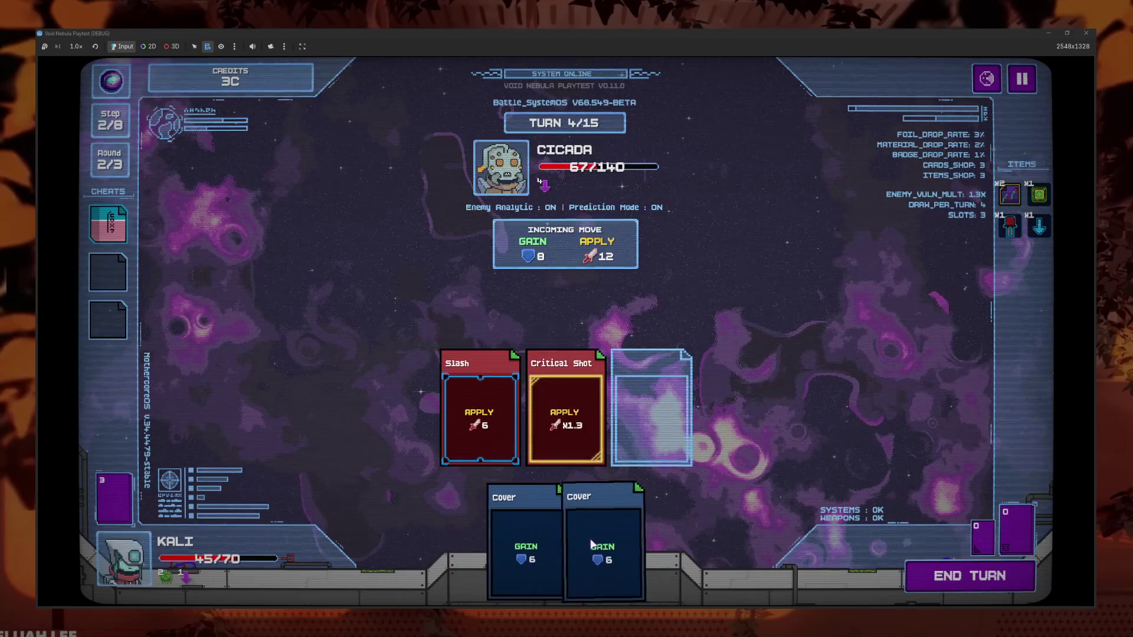
pyautogui.click(574, 534)
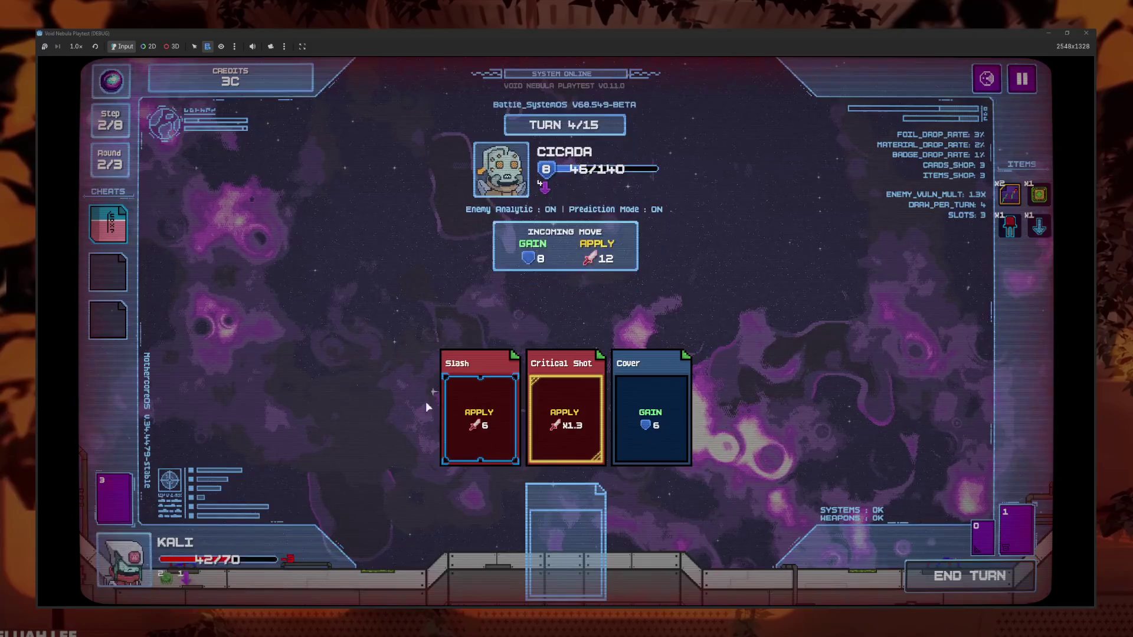
# Swap Sand Throw out for Critical Shot, keep Double Shot and Siaal Shot, and end the turn
pyautogui.click(455, 531)
pyautogui.click(531, 531)
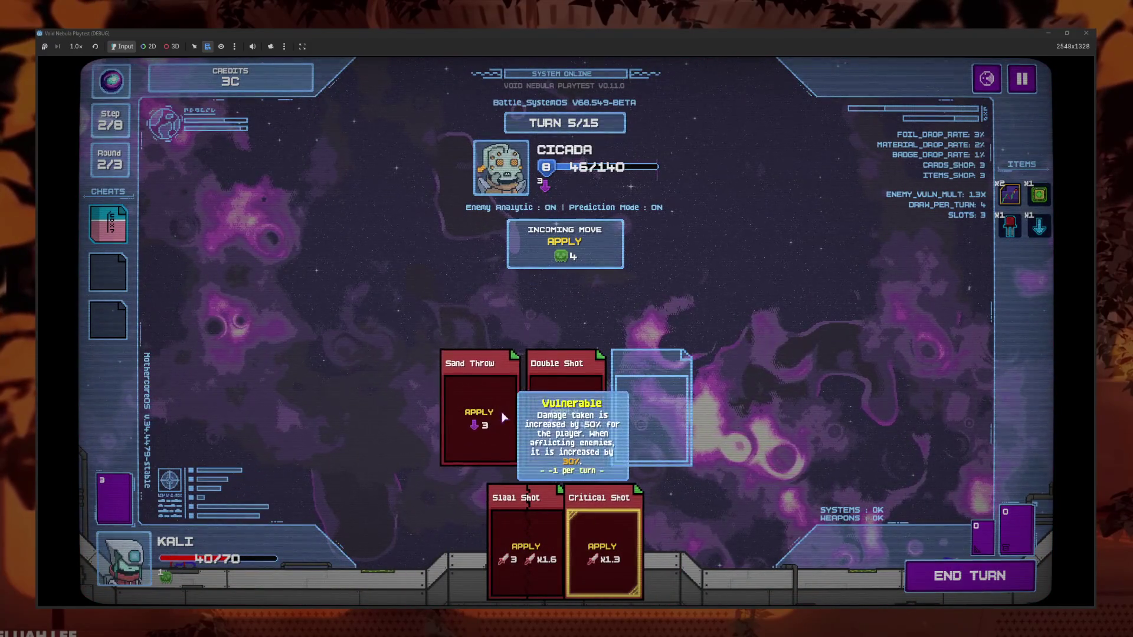
pyautogui.moveTo(589, 433); pyautogui.dragTo(480, 413)
pyautogui.click(523, 543)
pyautogui.click(565, 413)
pyautogui.click(522, 543)
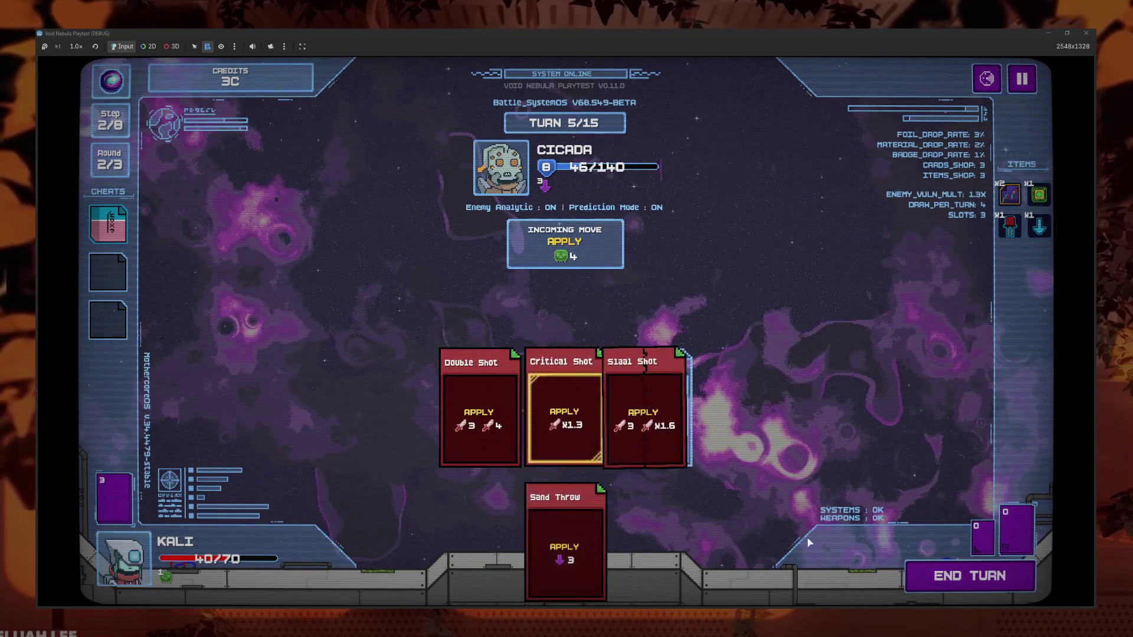
pyautogui.click(963, 579)
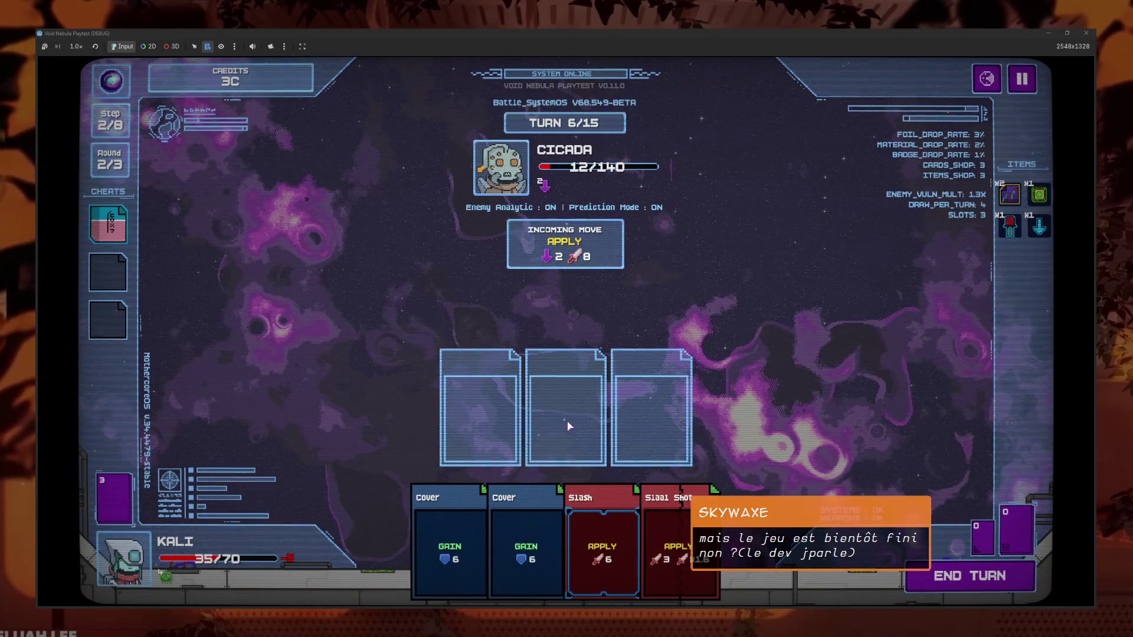
# Play Cover, Slash and Siaal Shot to finish CICADA for the 6C reward
pyautogui.click(450, 548)
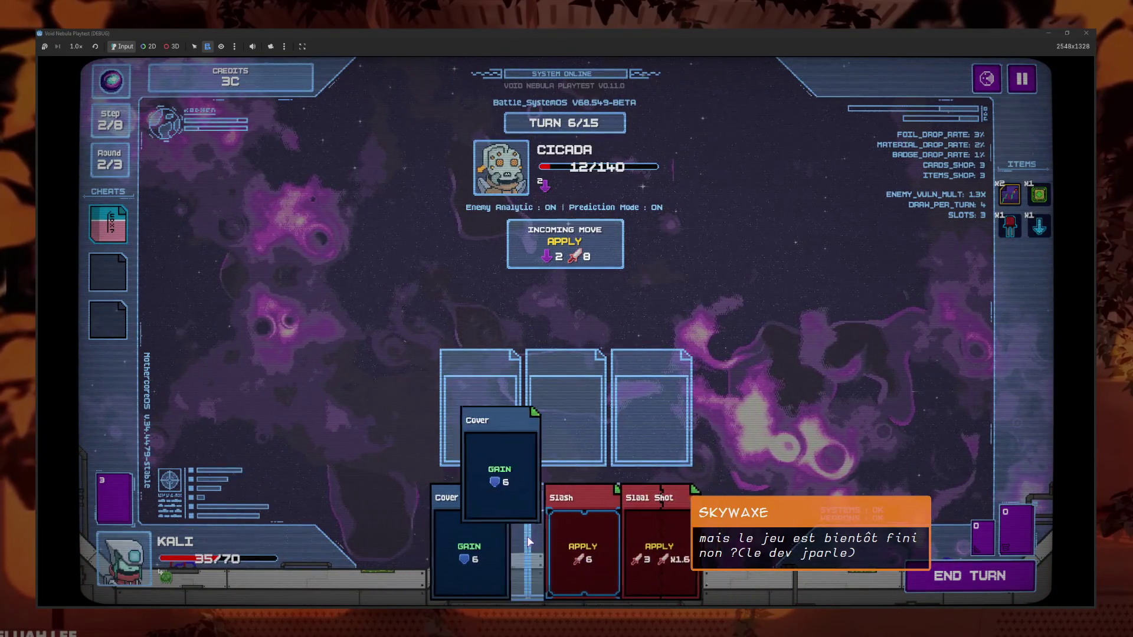
pyautogui.click(590, 549)
pyautogui.click(620, 551)
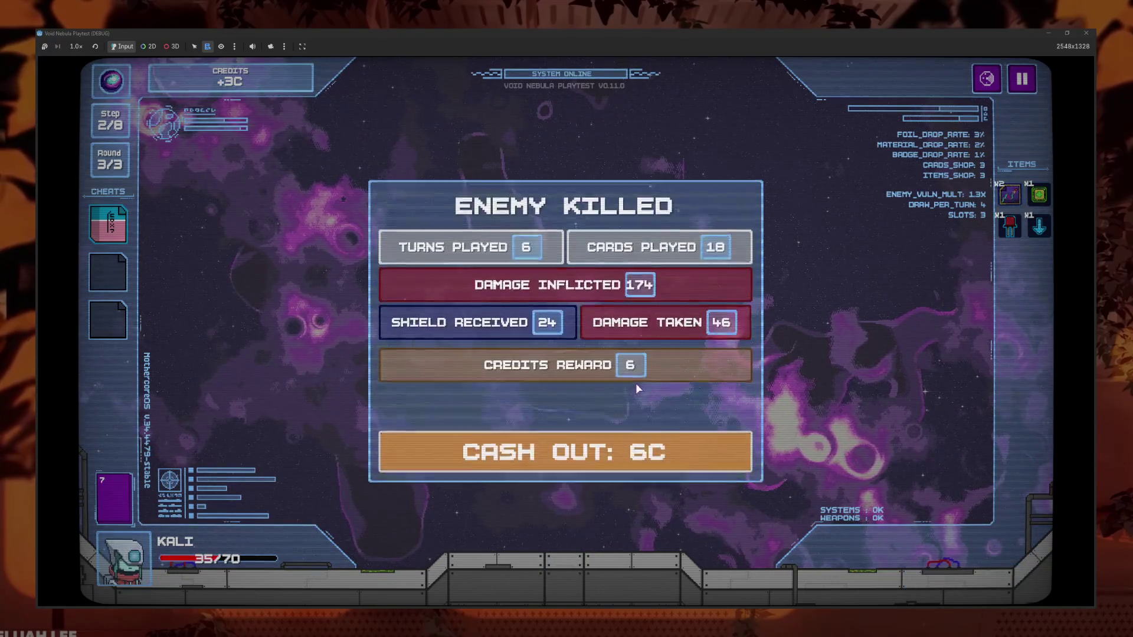
# Cash out the 6C reward to enter the shop with 12C to spend
pyautogui.click(655, 455)
pyautogui.moveTo(588, 228)
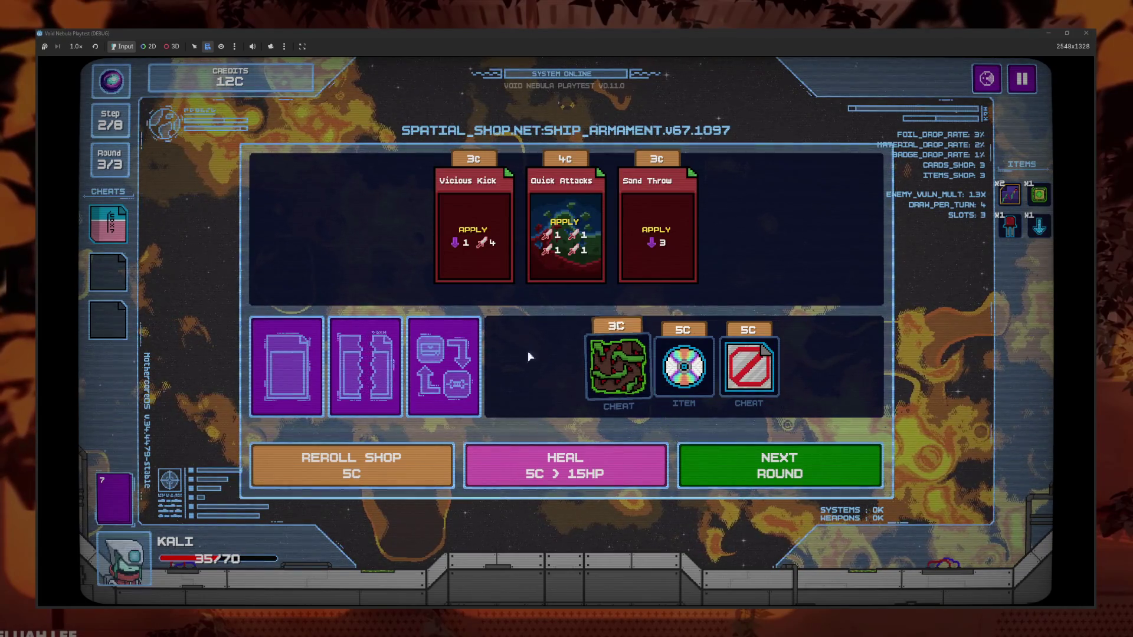
# Buy Quick Attacks and the CD item, check the deck, and start the GOLEM fight
pyautogui.moveTo(544, 241)
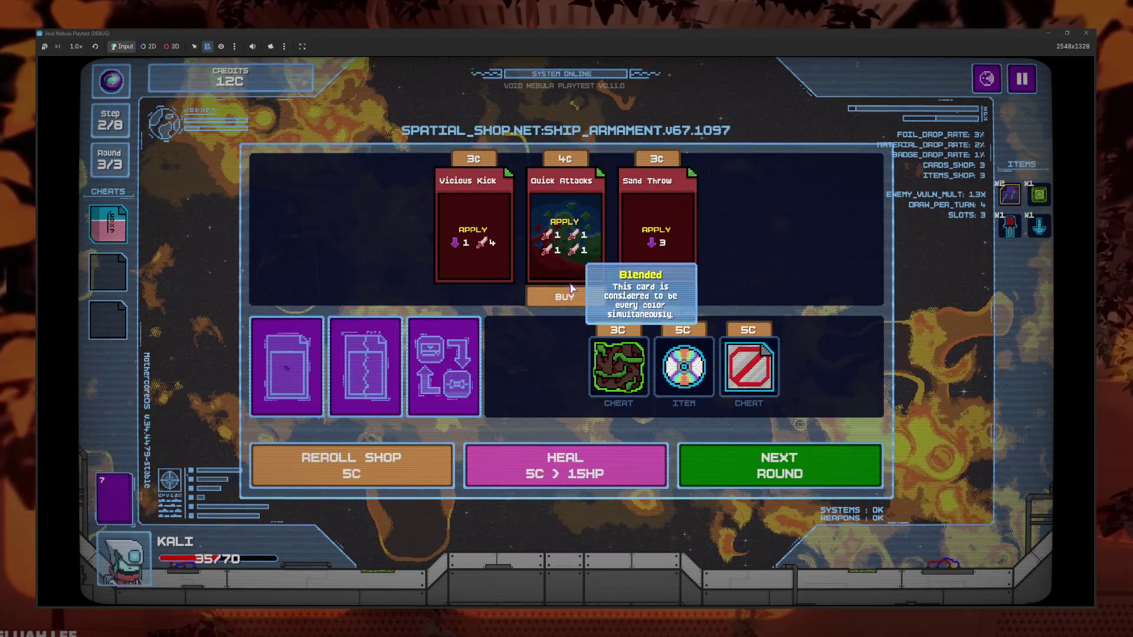
pyautogui.click(565, 294)
pyautogui.click(103, 499)
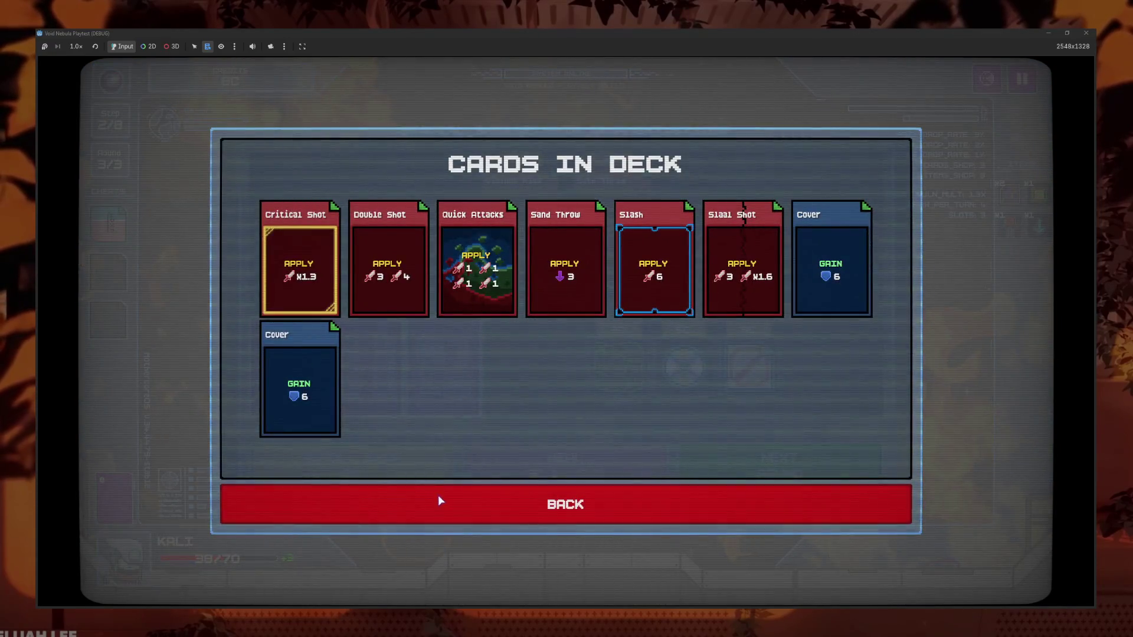
pyautogui.click(440, 501)
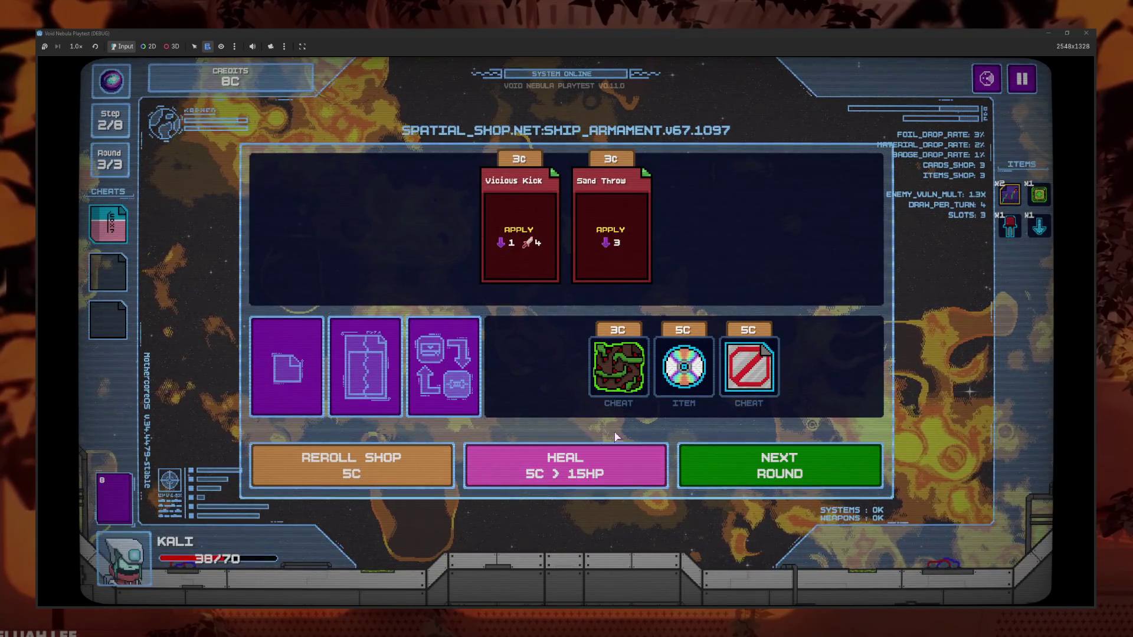
pyautogui.click(684, 366)
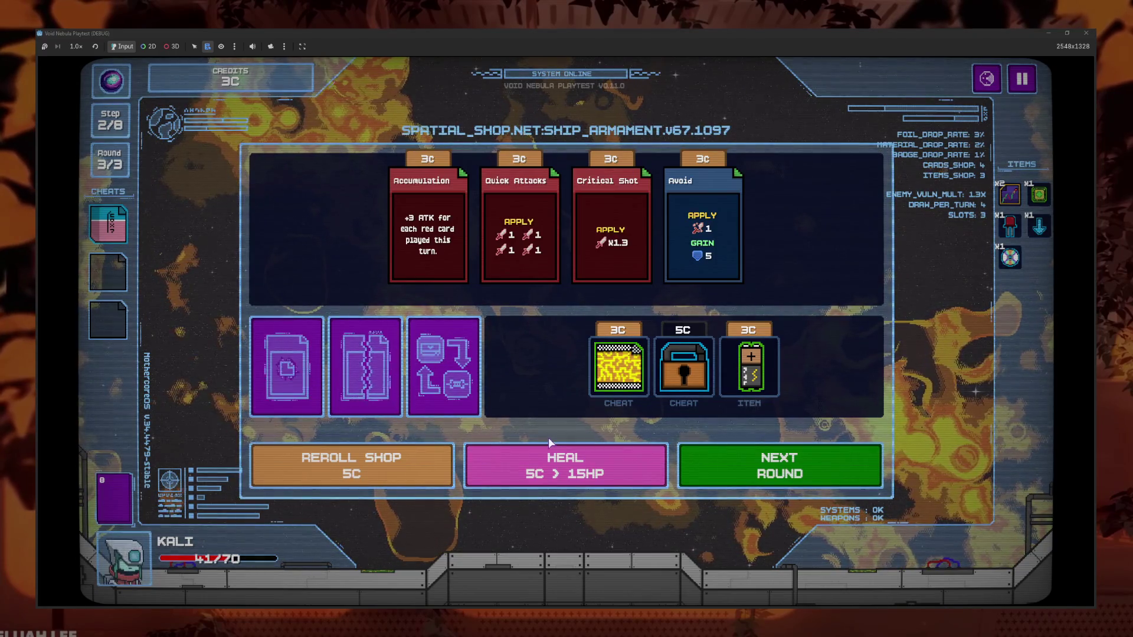
pyautogui.click(788, 463)
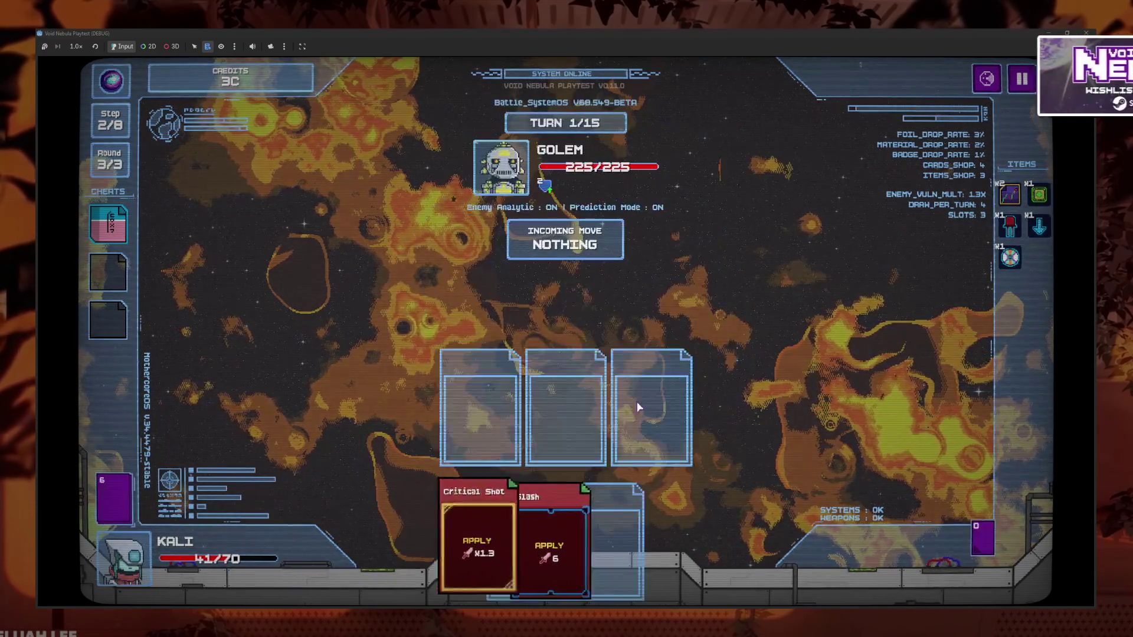
# Play Sand Throw, Slash and Critical Shot, end turn, then Double Shot, Siaal Shot and Quick Attacks
pyautogui.click(678, 543)
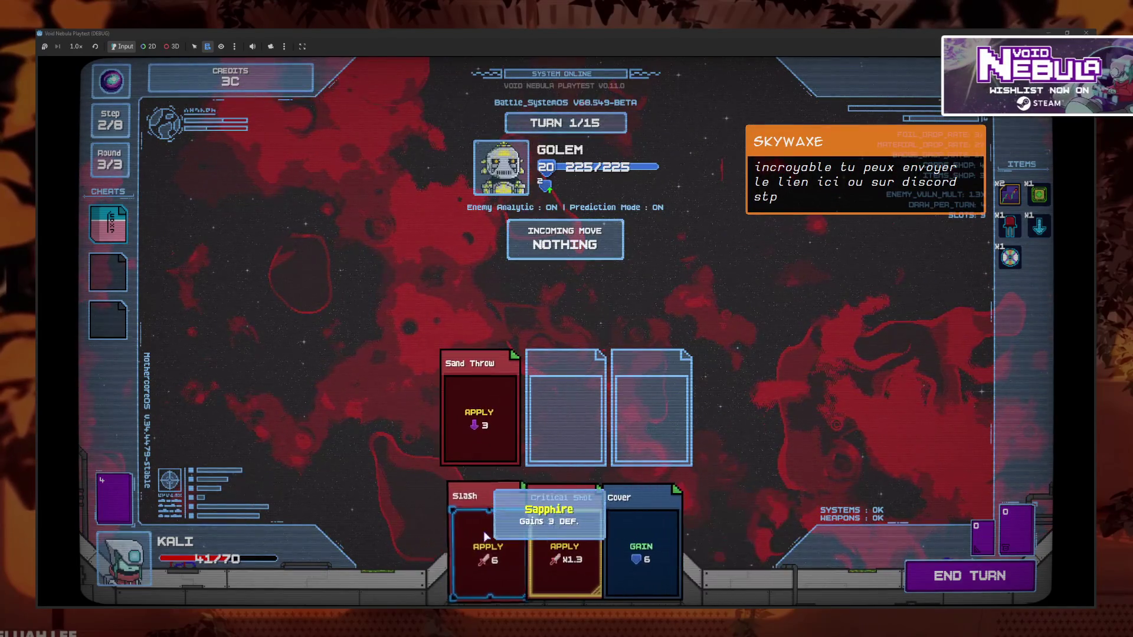
pyautogui.click(476, 525)
pyautogui.click(526, 543)
pyautogui.click(977, 583)
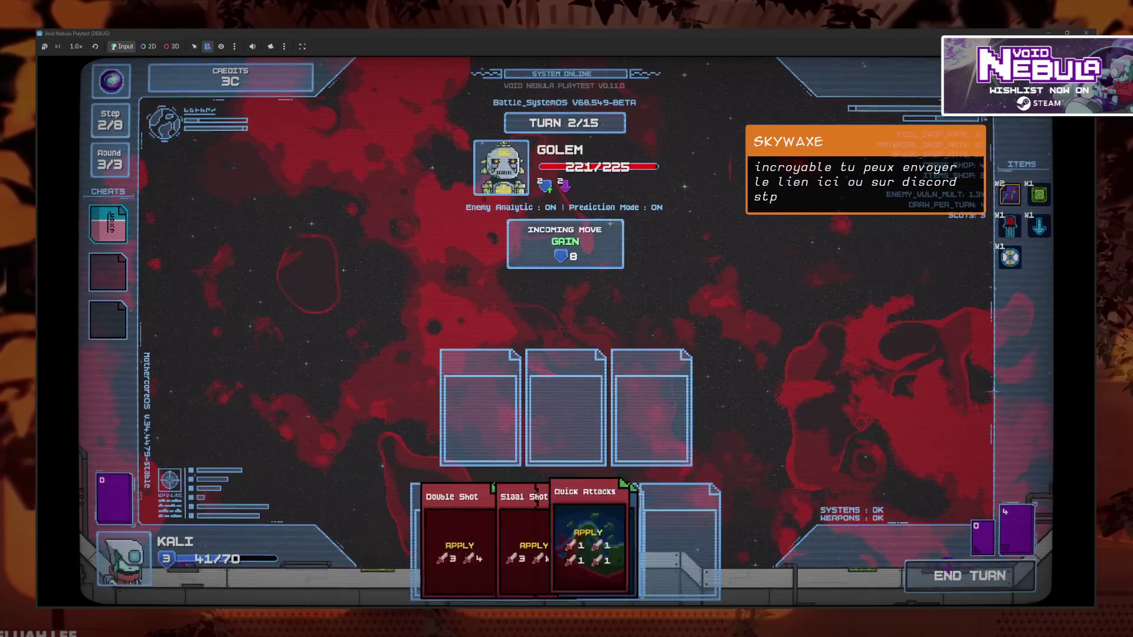
pyautogui.click(460, 539)
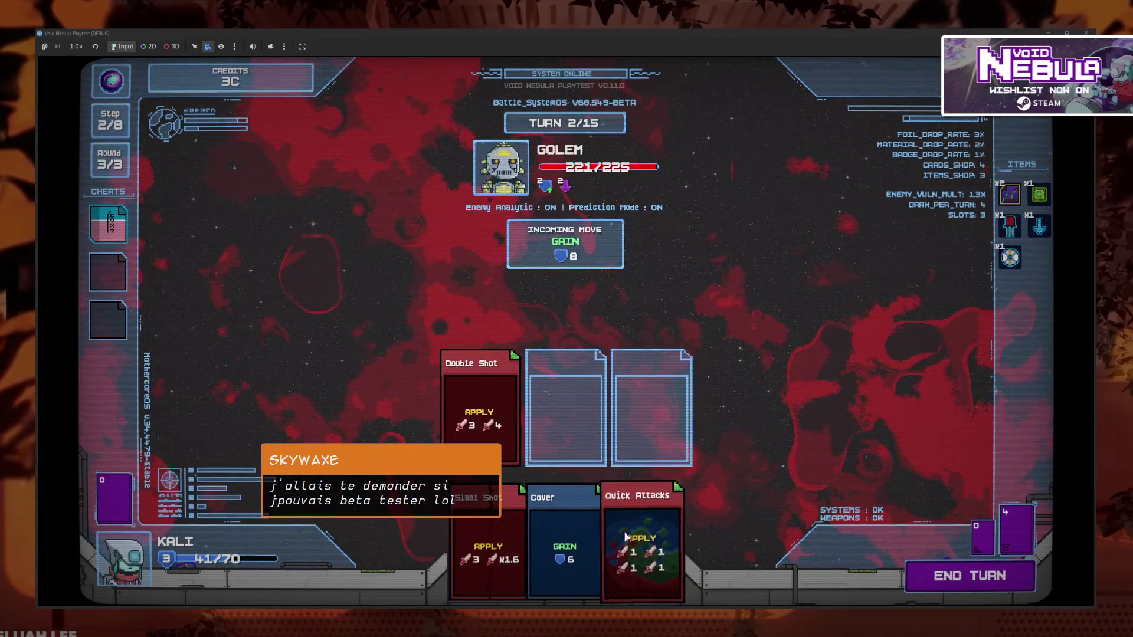
pyautogui.click(673, 540)
pyautogui.click(481, 539)
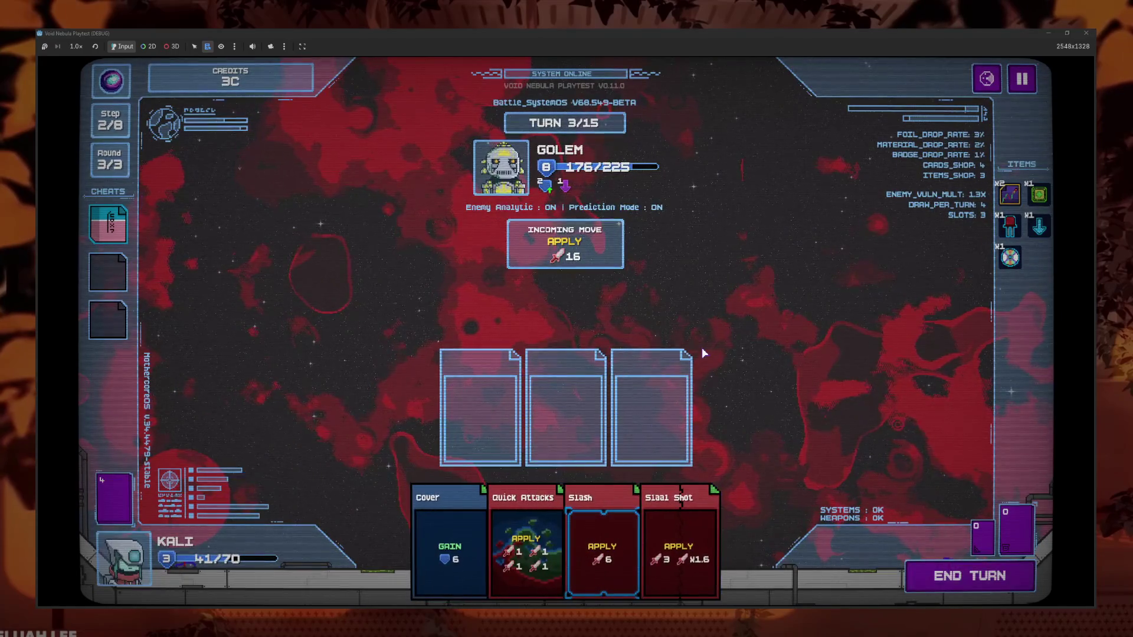
# Play Slash, Siaal Shot and Quick Attacks, then open the next turn with Double Shot
pyautogui.click(602, 549)
pyautogui.click(678, 549)
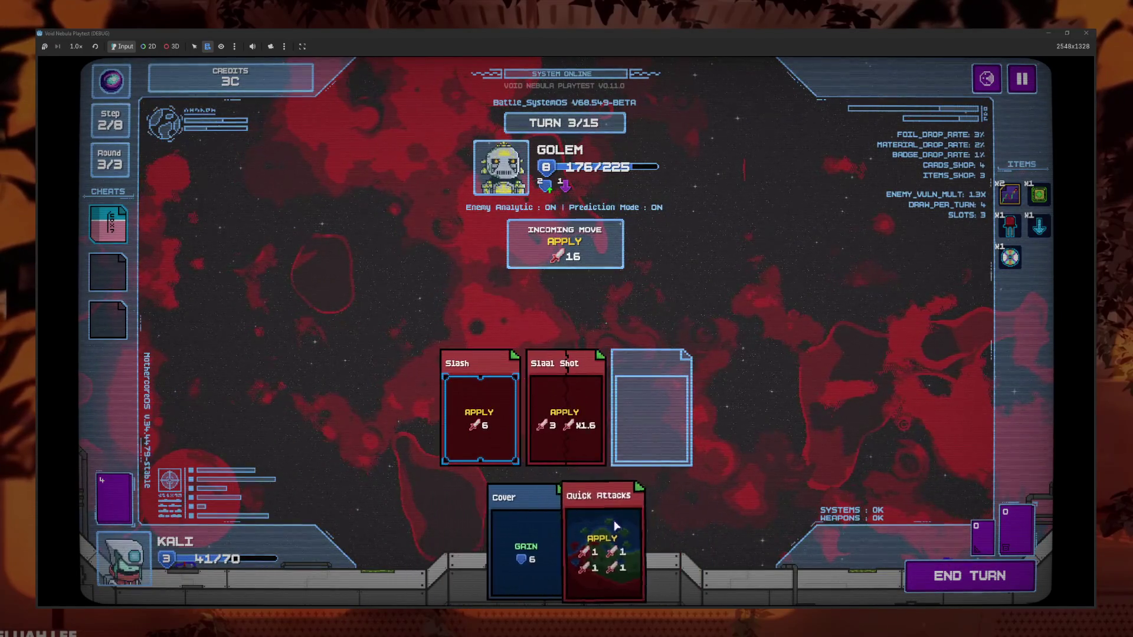
pyautogui.click(526, 549)
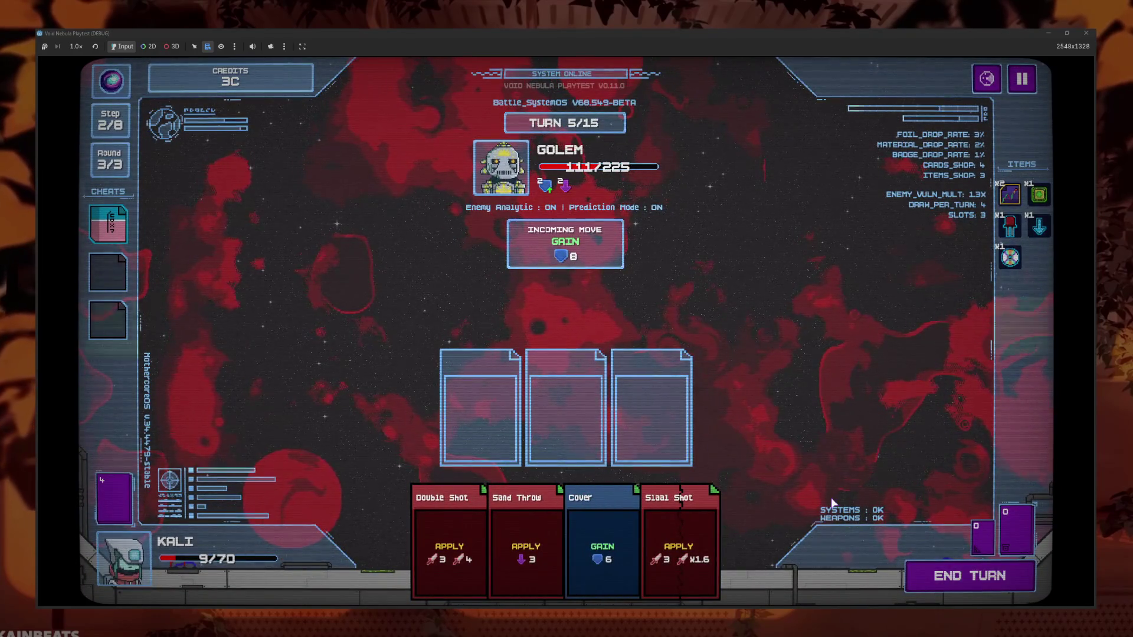
pyautogui.click(449, 543)
# Add Sand Throw and Siaal Shot to the slots and end the turn
pyautogui.click(526, 543)
pyautogui.click(678, 543)
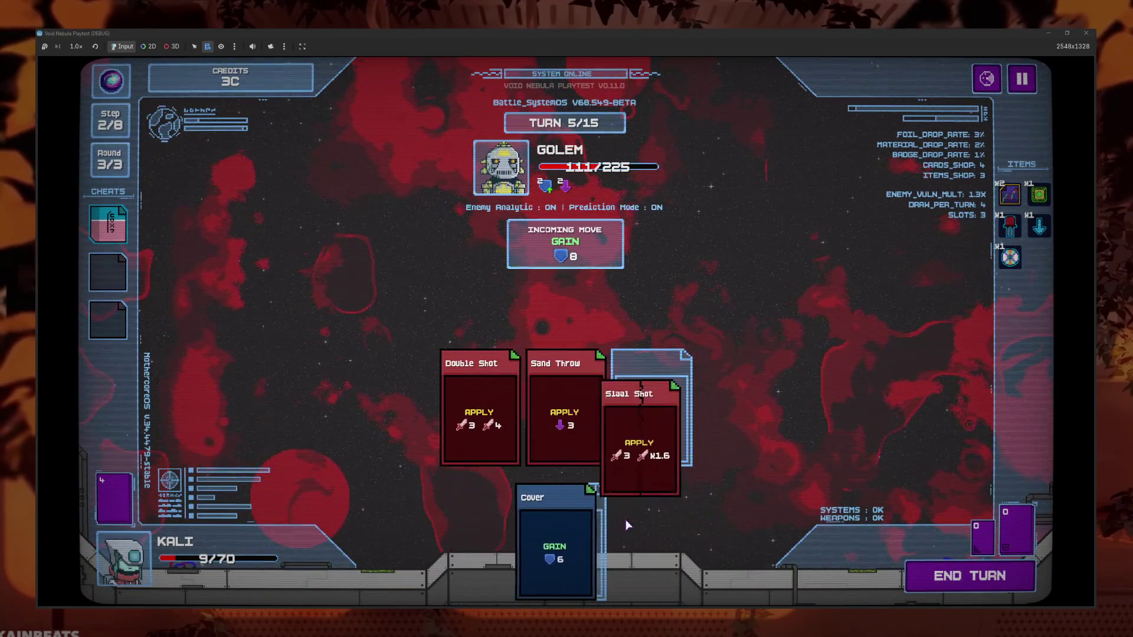
pyautogui.click(946, 578)
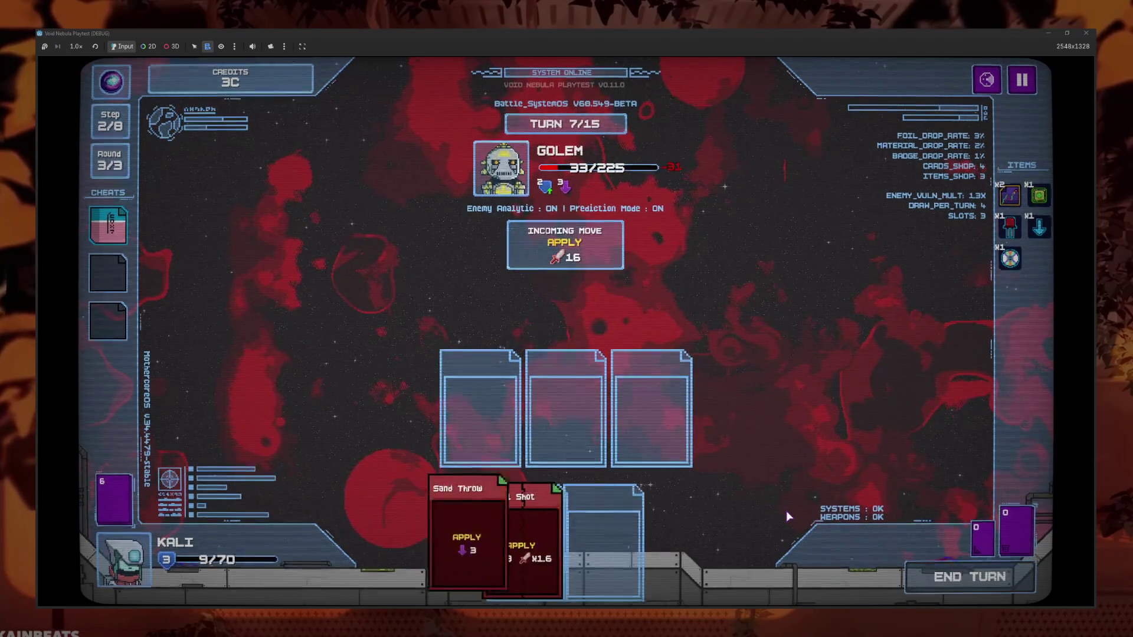
# Play Sand Throw, Quick Attacks and Slaal Shot to defeat the Golem and claim the item reward
pyautogui.click(540, 519)
pyautogui.click(550, 530)
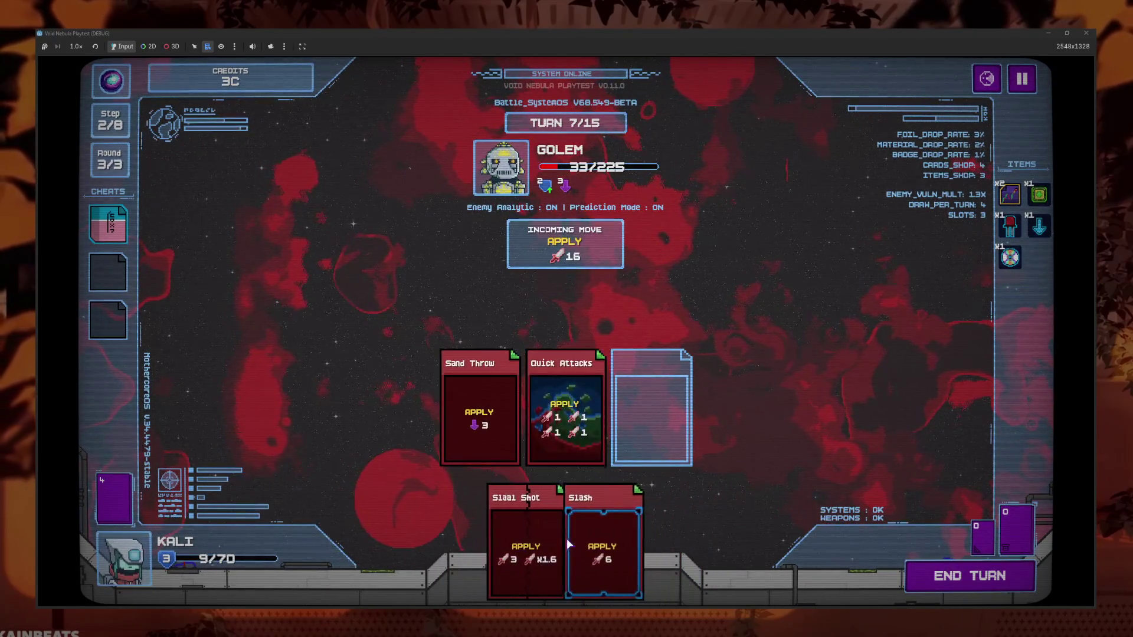
pyautogui.click(527, 531)
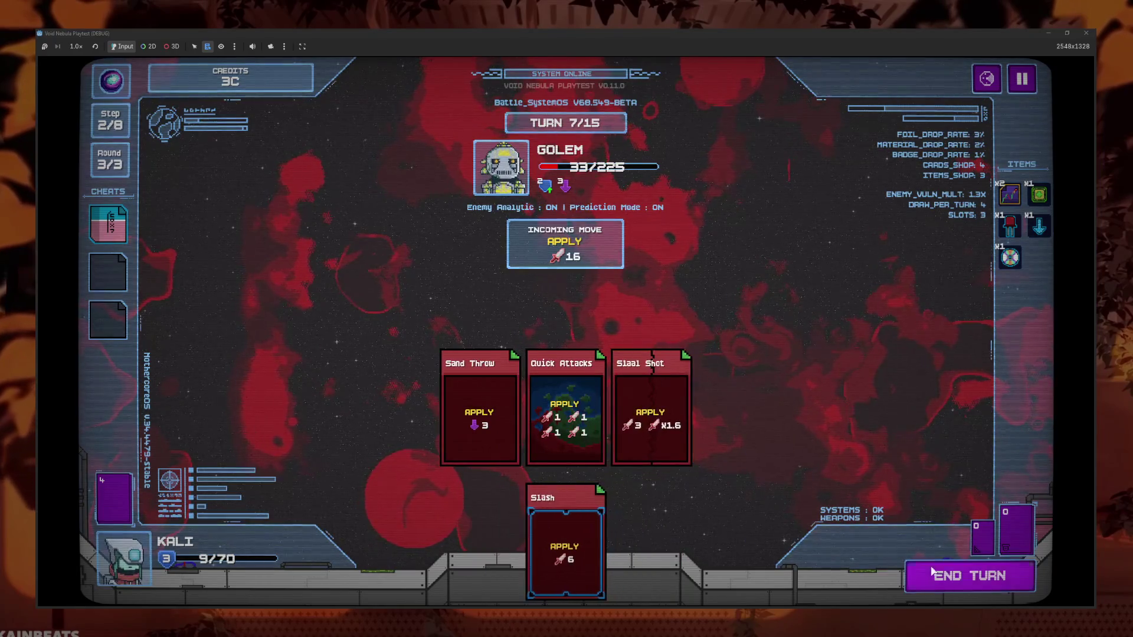
pyautogui.click(926, 577)
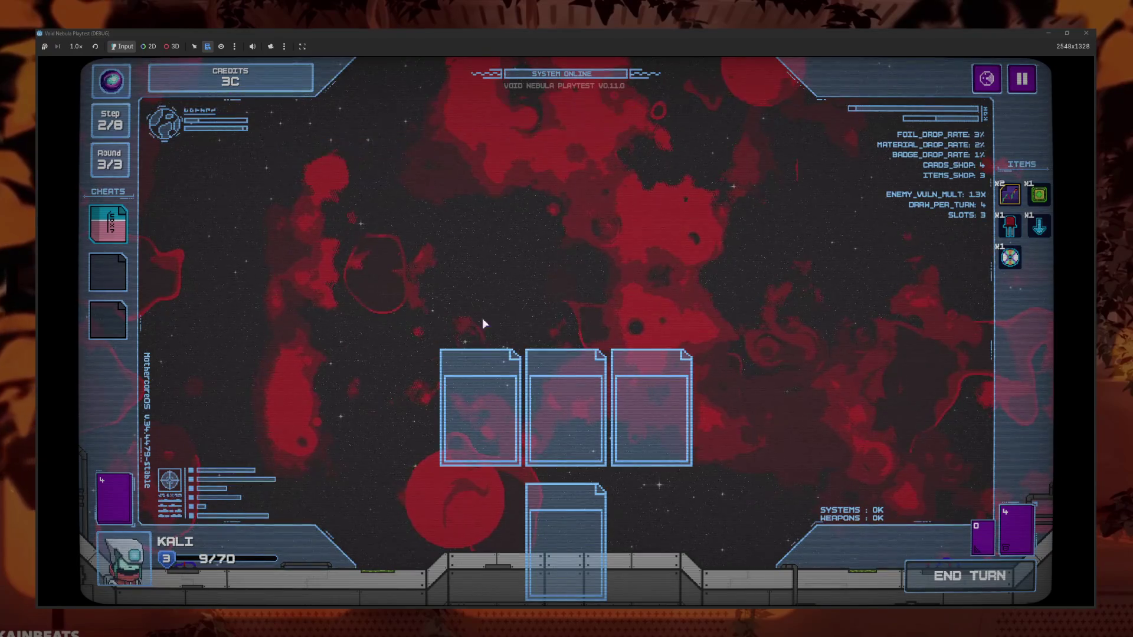
pyautogui.click(567, 303)
pyautogui.click(649, 437)
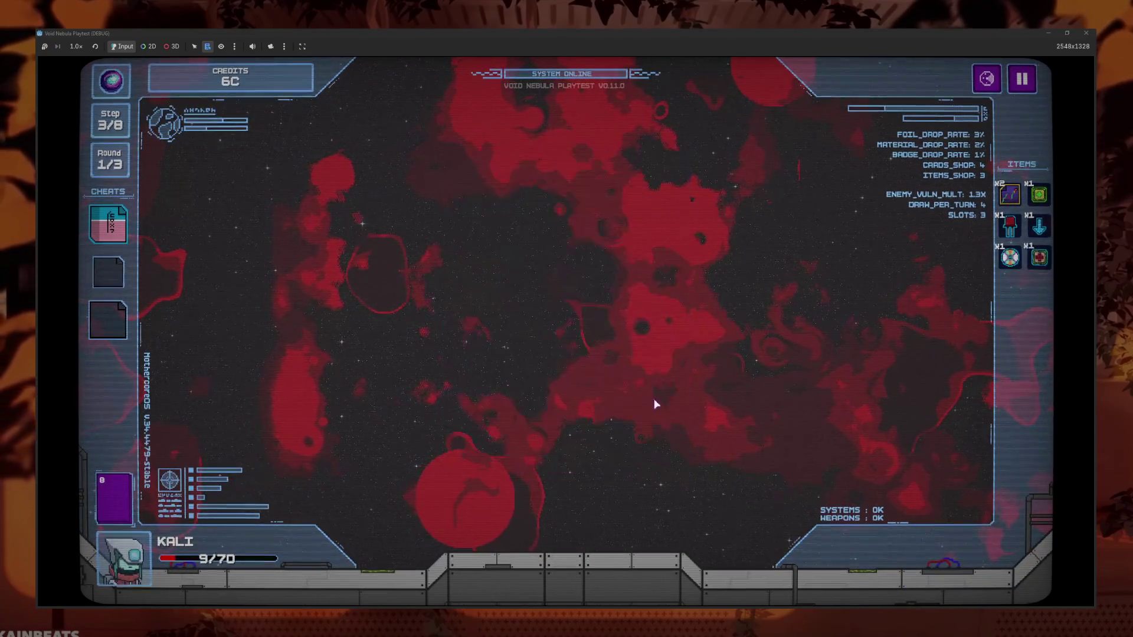
# Cash out into the shop, reroll it twice, and move to the next round
pyautogui.click(569, 455)
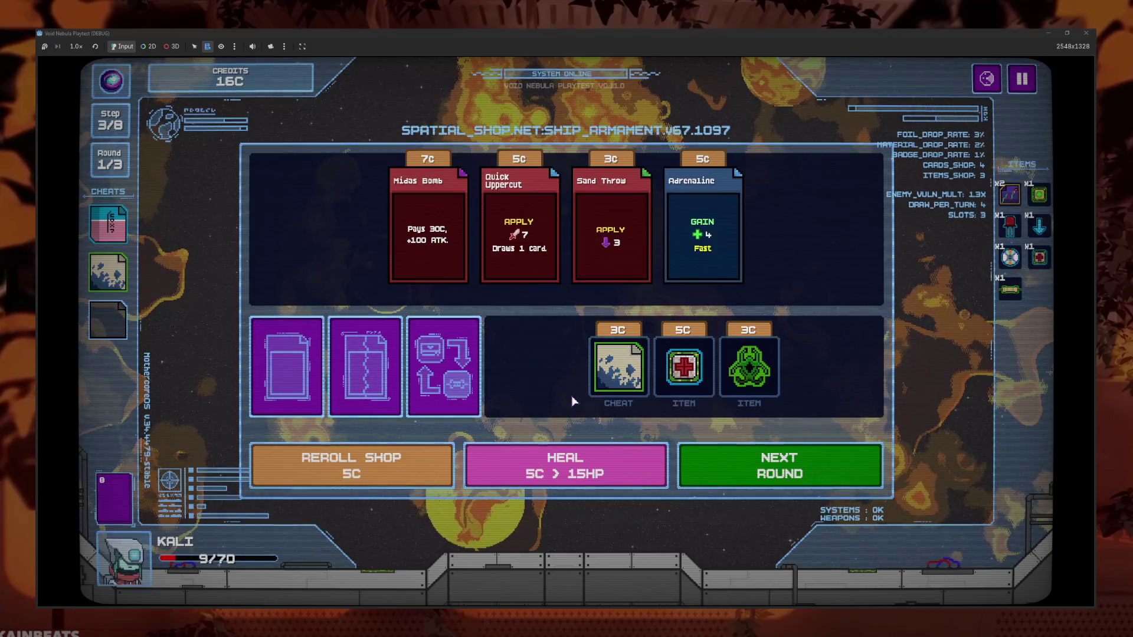
pyautogui.click(386, 470)
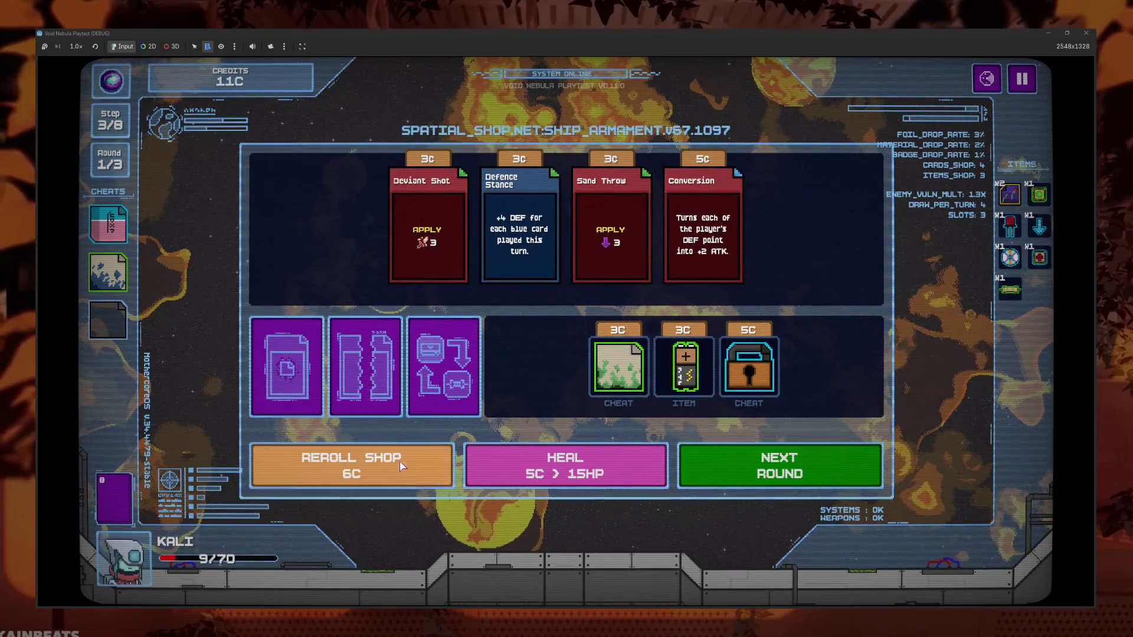
pyautogui.click(402, 466)
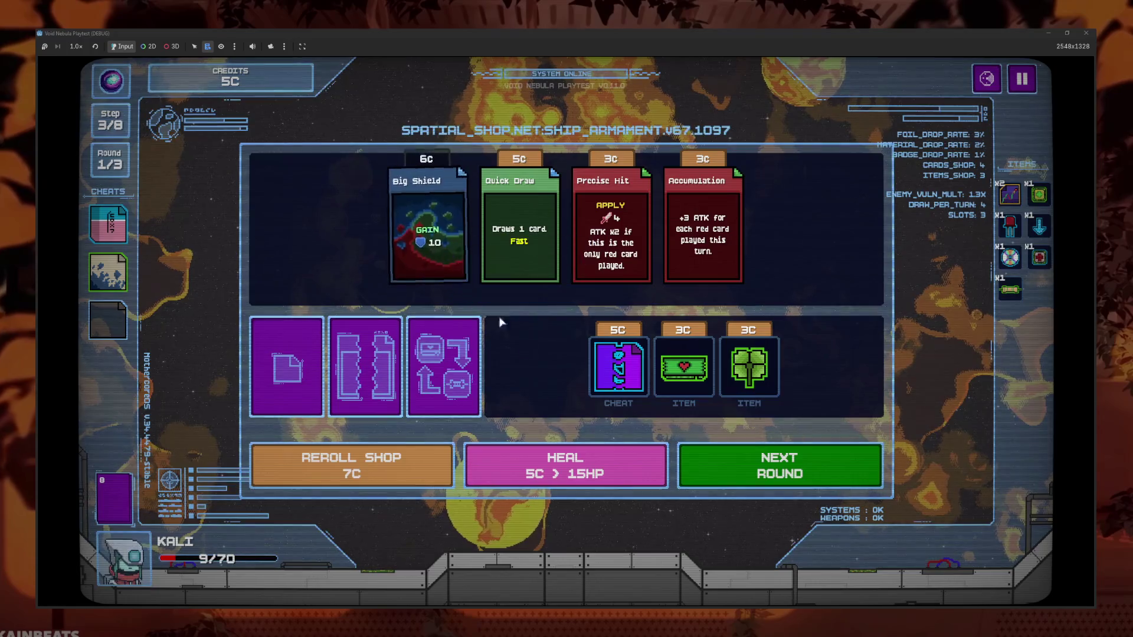
pyautogui.click(727, 467)
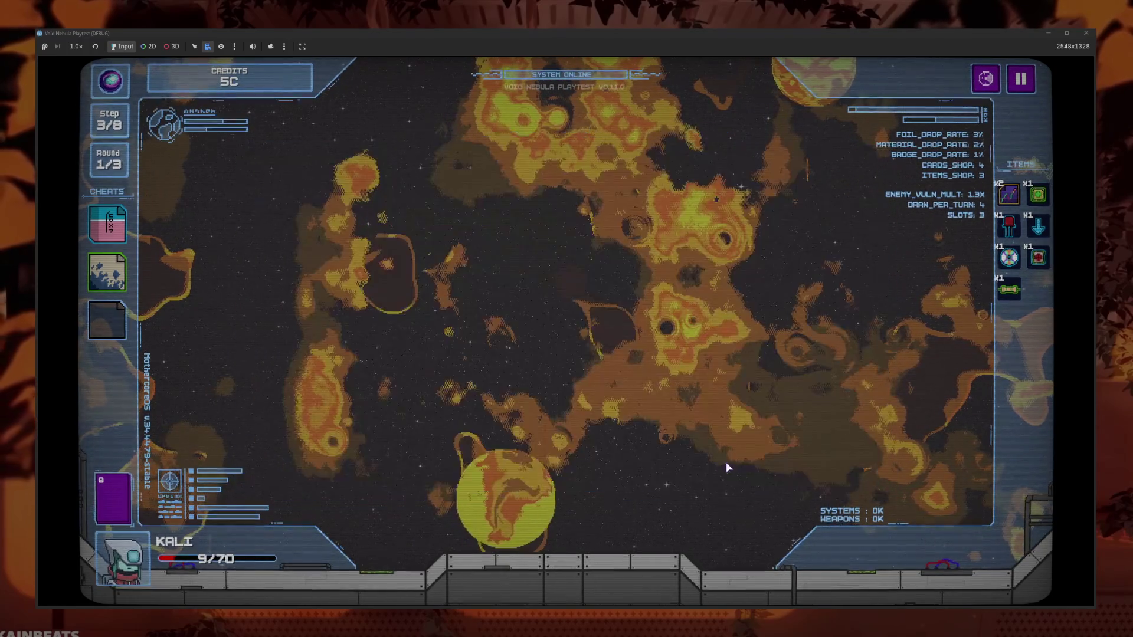
# Quit to the main menu and bring up New run setup with Faceless
pyautogui.press('Escape')
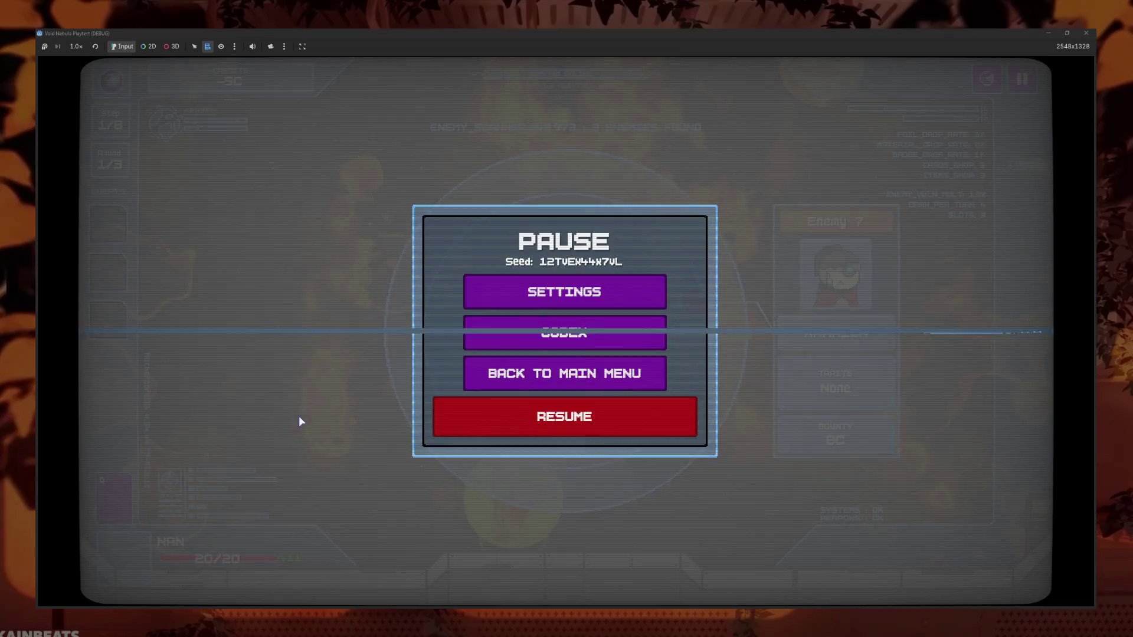
pyautogui.click(466, 375)
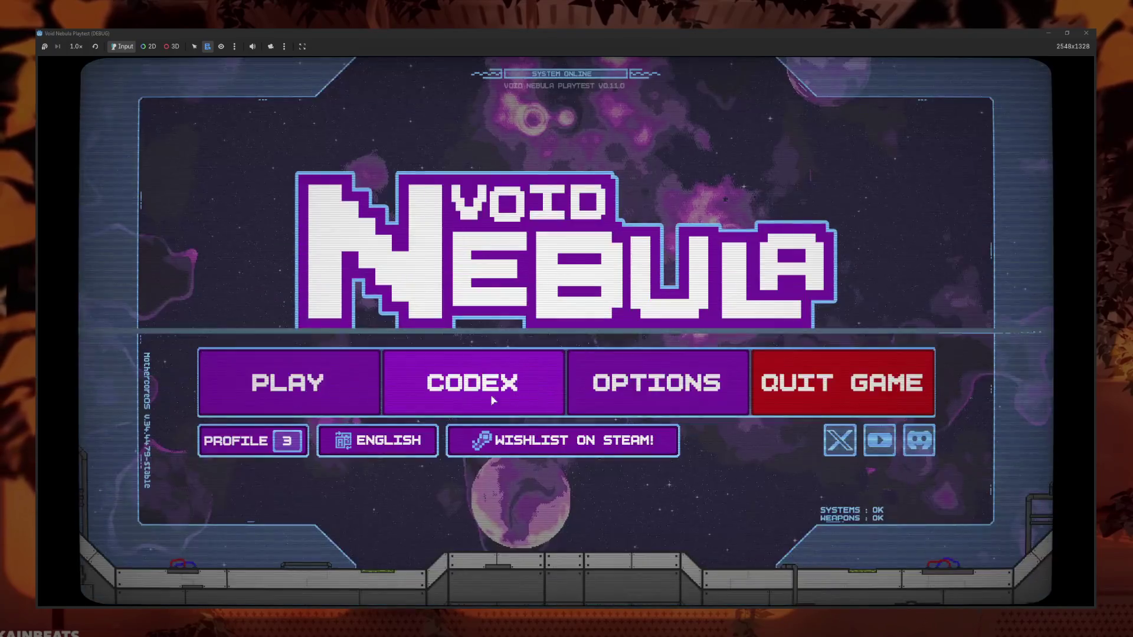
pyautogui.click(369, 401)
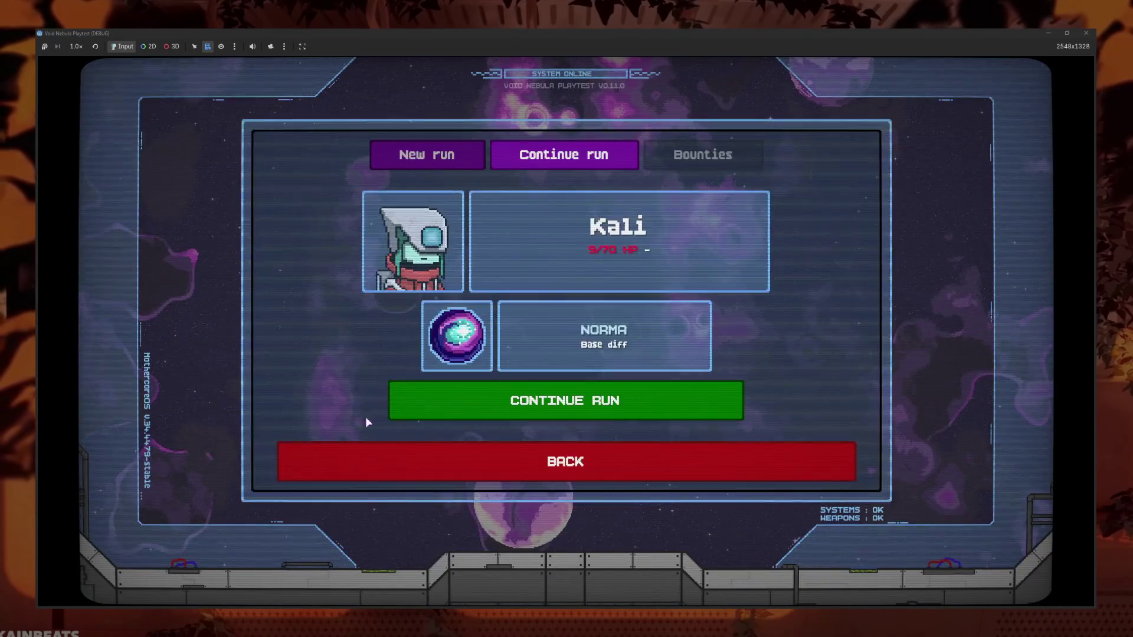
pyautogui.click(426, 155)
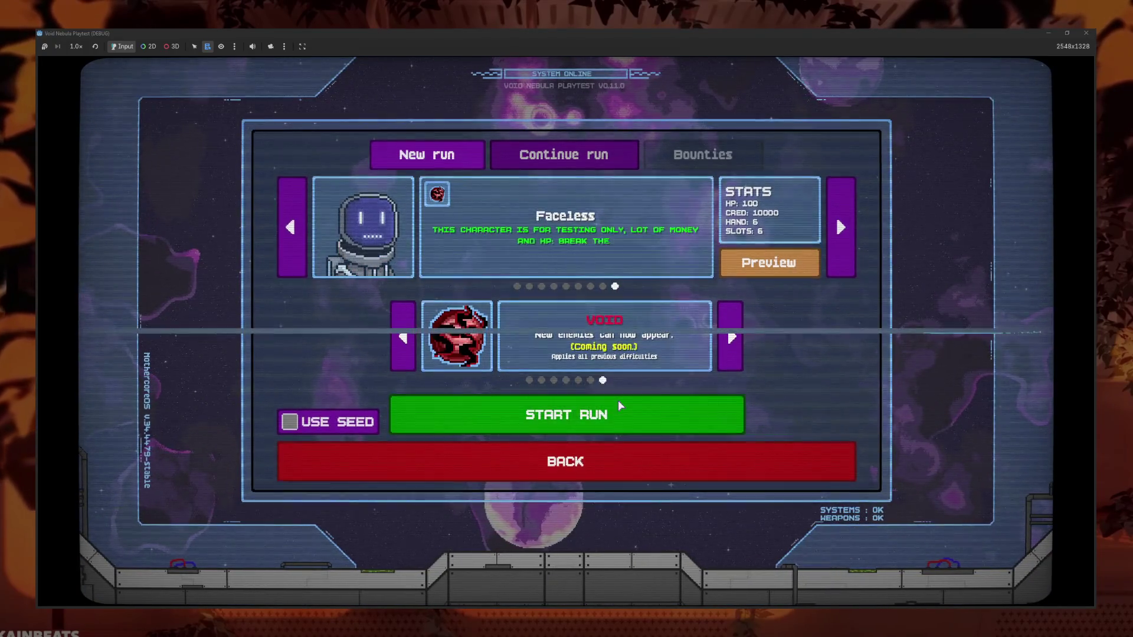
# Start the Faceless run, kill Newbie, cash out 0C and reroll the shop
pyautogui.click(618, 401)
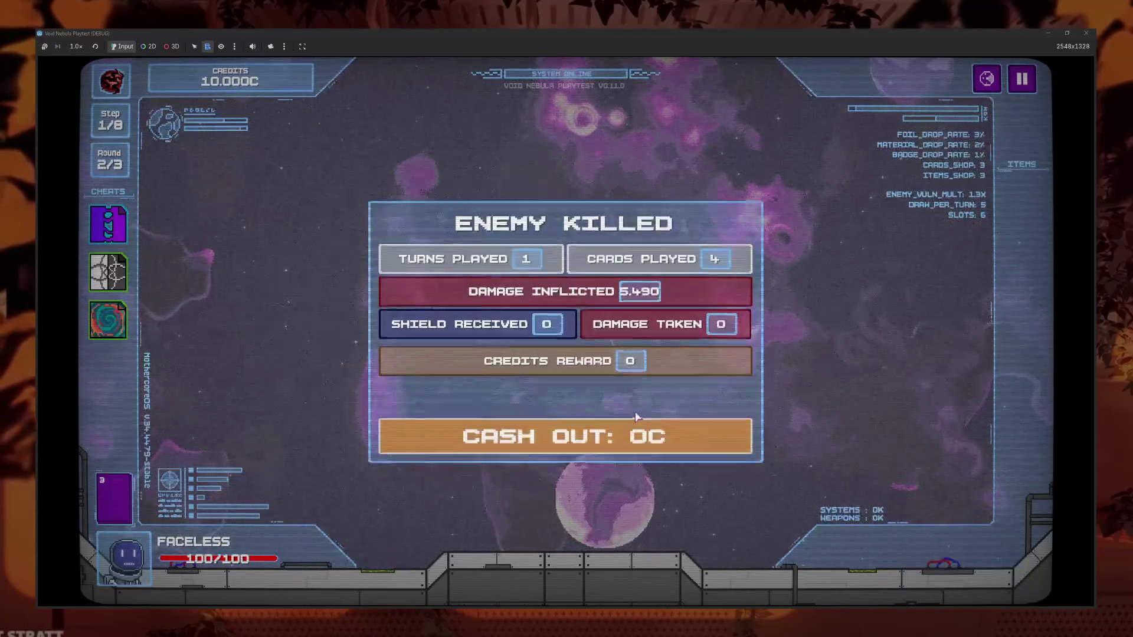
pyautogui.click(635, 440)
pyautogui.click(407, 476)
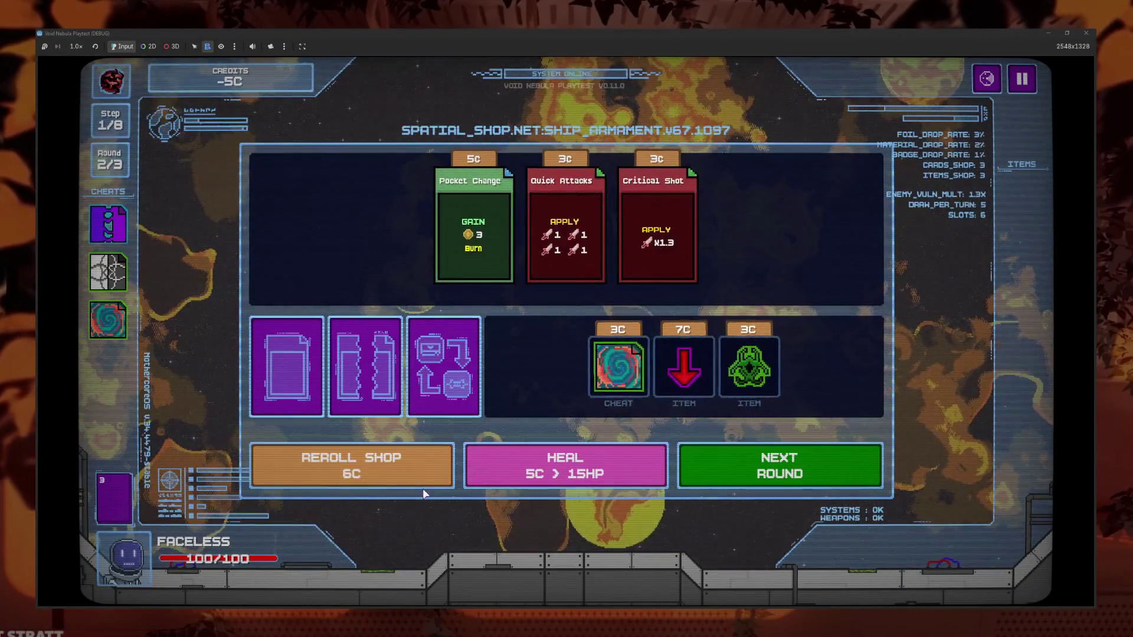
# Reroll the shop repeatedly until Piercing Drill, Avoid and Justice appear
pyautogui.click(410, 478)
pyautogui.click(398, 478)
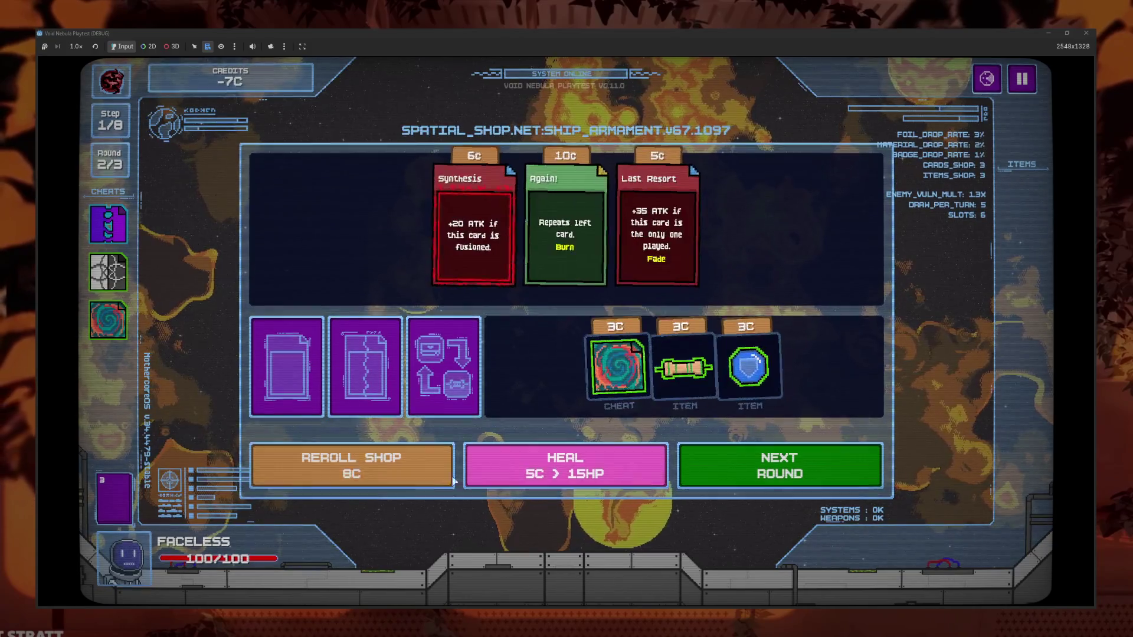
pyautogui.click(384, 474)
pyautogui.click(381, 473)
pyautogui.click(375, 470)
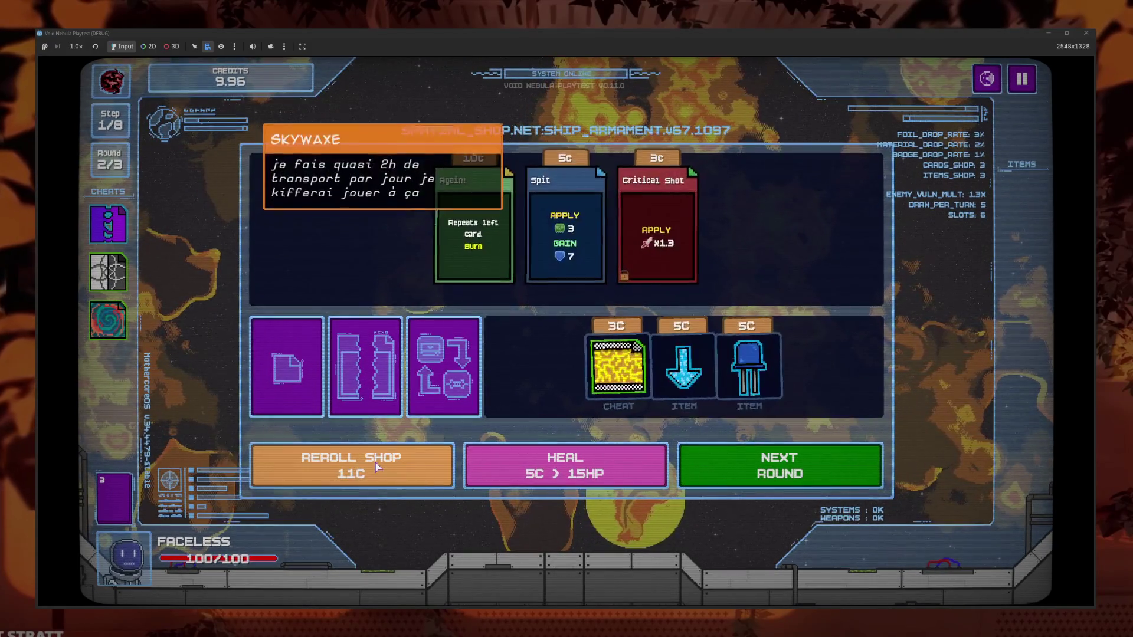
pyautogui.click(371, 466)
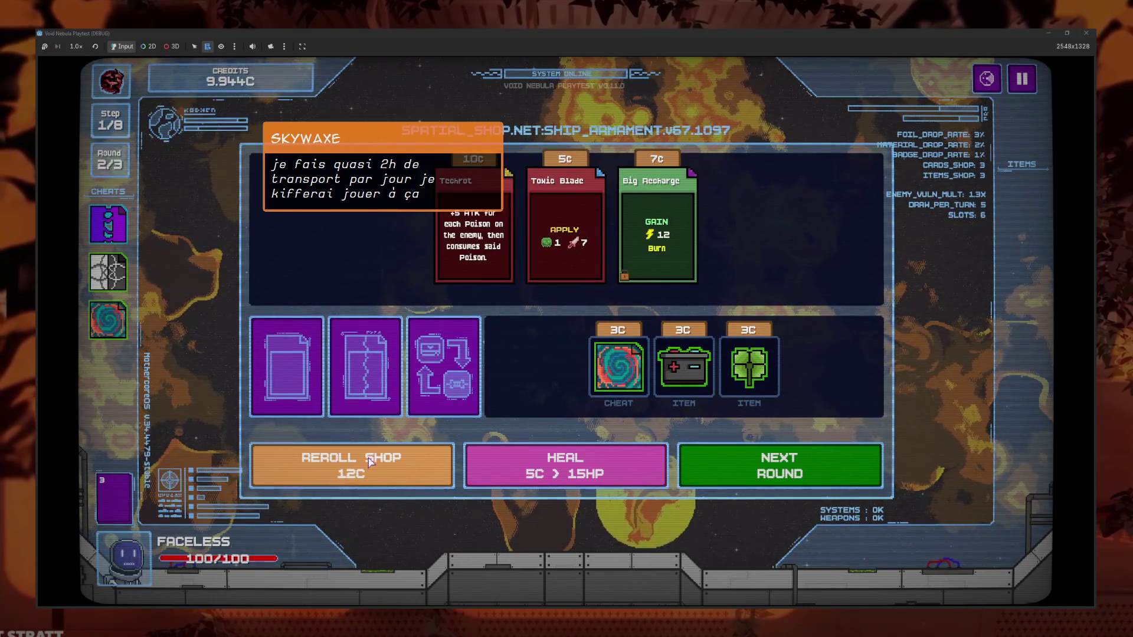
pyautogui.click(371, 462)
pyautogui.moveTo(578, 299)
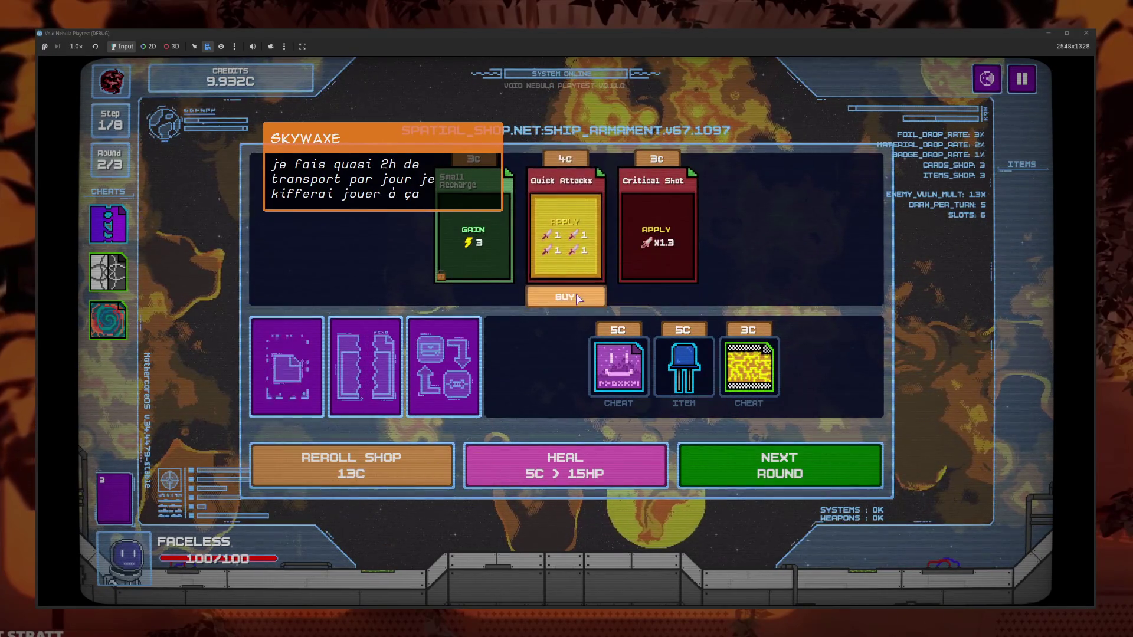
pyautogui.click(394, 462)
pyautogui.click(394, 462)
pyautogui.click(394, 462)
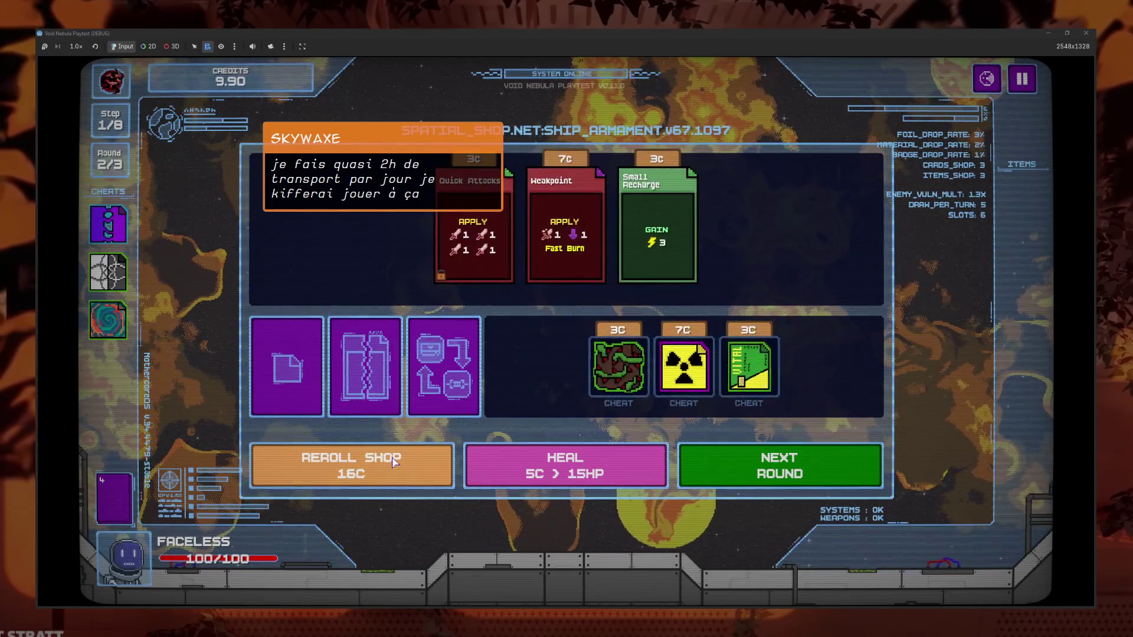
pyautogui.click(395, 462)
pyautogui.click(394, 462)
pyautogui.click(395, 462)
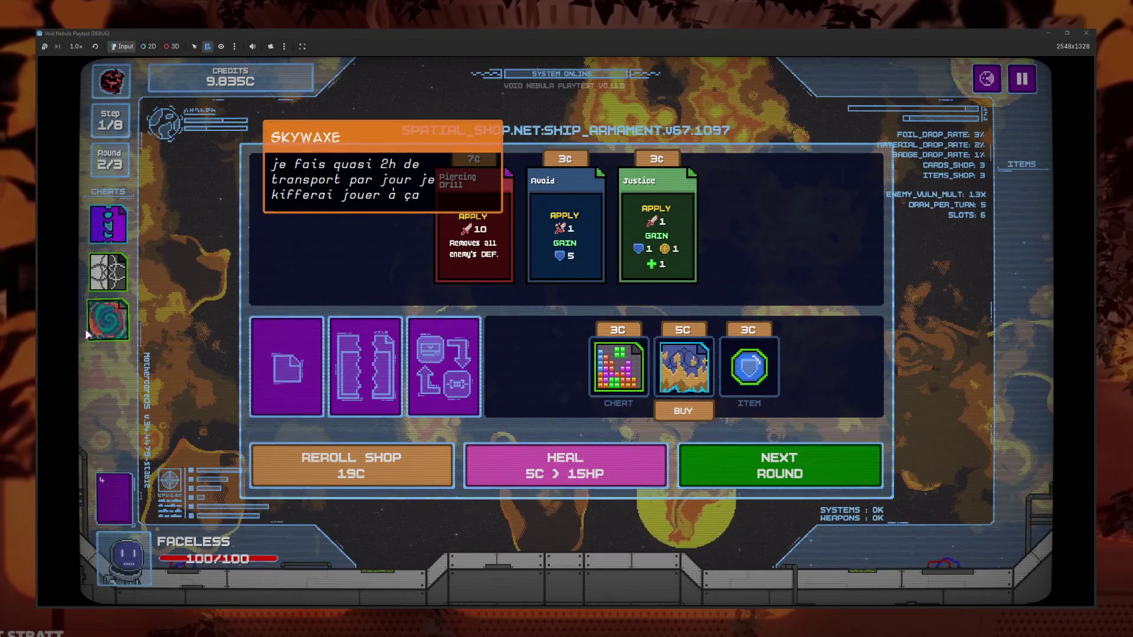
# Sell the spiral cheat, then buy the 5C Chrysopoeia cheat and use it on a card
pyautogui.click(109, 321)
pyautogui.click(177, 330)
pyautogui.click(691, 372)
pyautogui.click(108, 321)
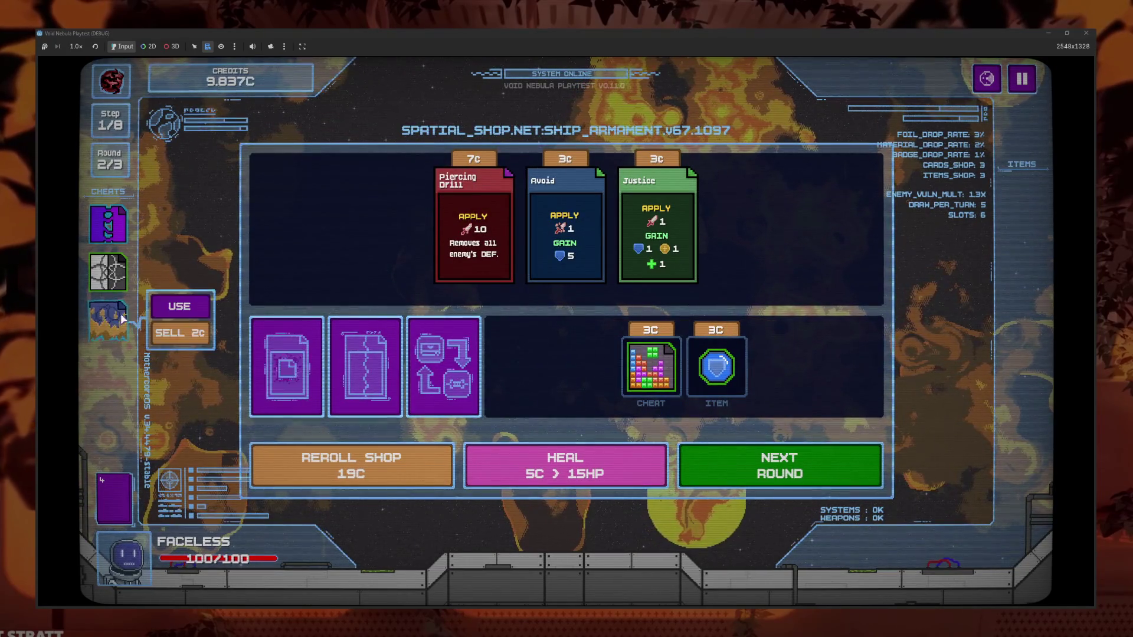
pyautogui.click(185, 303)
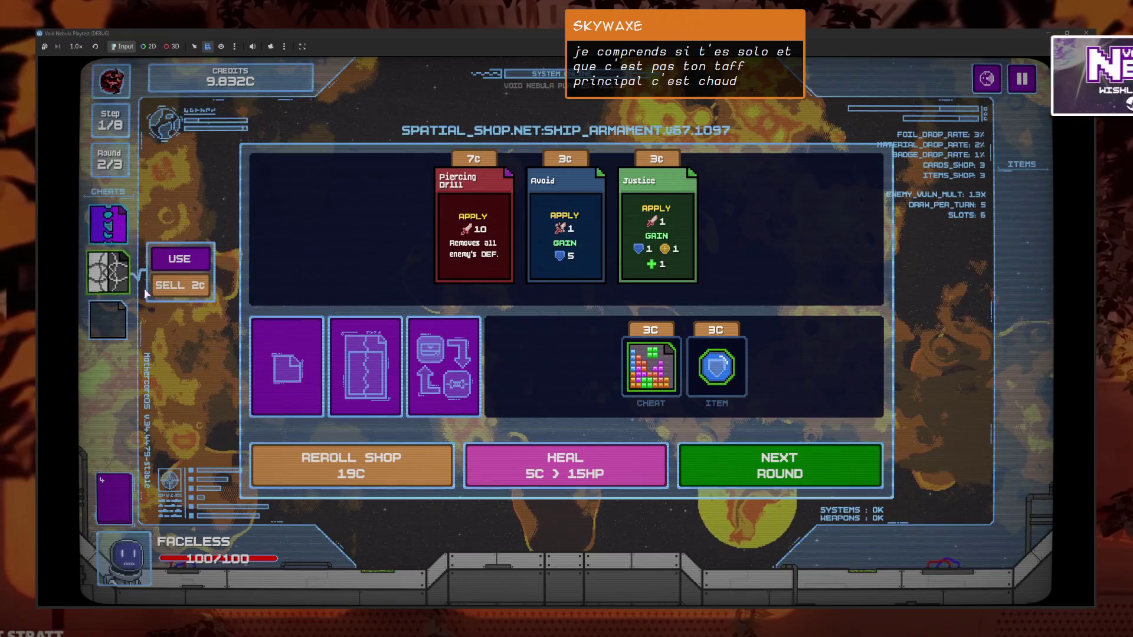
# Sell the remaining cheat and open the card fusion screen
pyautogui.click(108, 272)
pyautogui.click(108, 224)
pyautogui.click(366, 366)
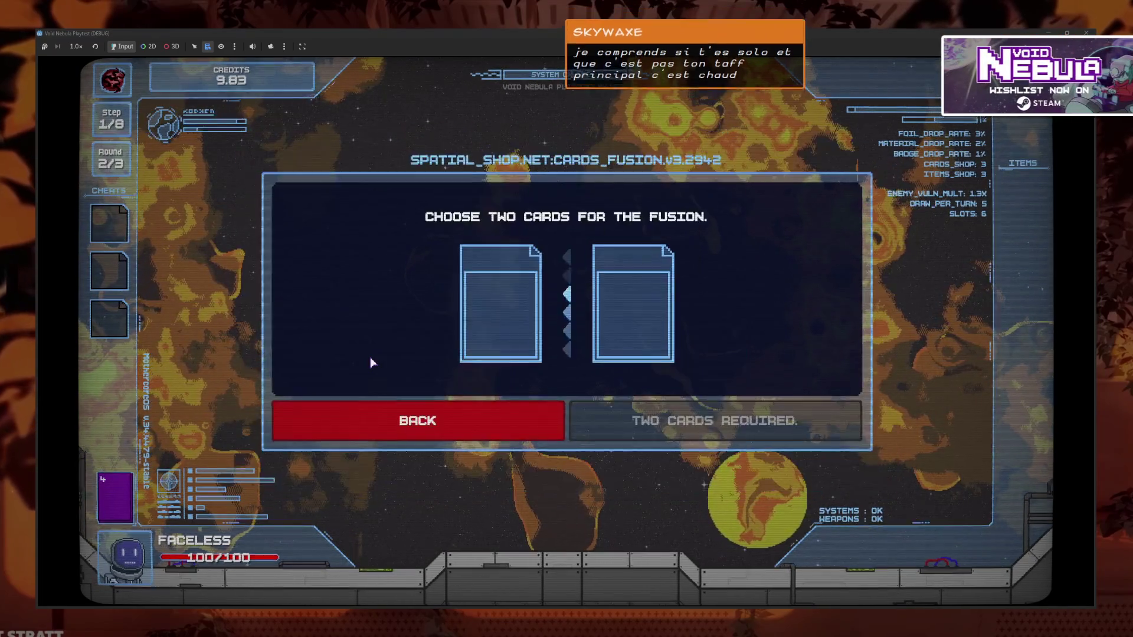
# Fuse Slash (left) with Quick Attacks (right) for 7C into Slaattacks and dismiss the result
pyautogui.click(483, 325)
pyautogui.click(496, 270)
pyautogui.click(496, 270)
pyautogui.click(434, 277)
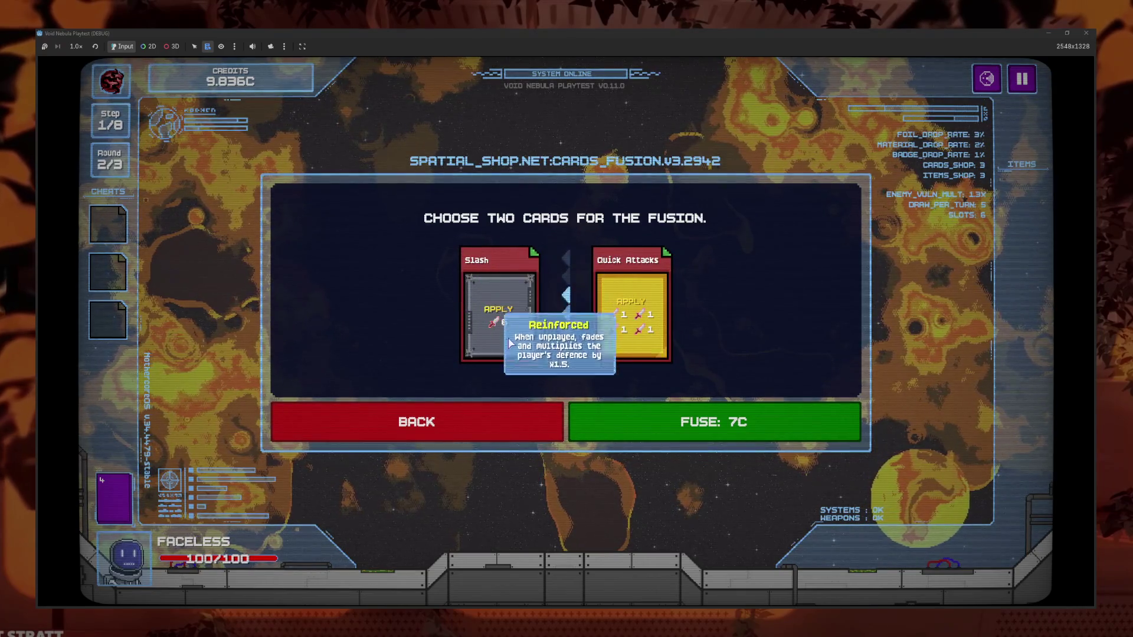
pyautogui.click(1022, 79)
pyautogui.press('Escape')
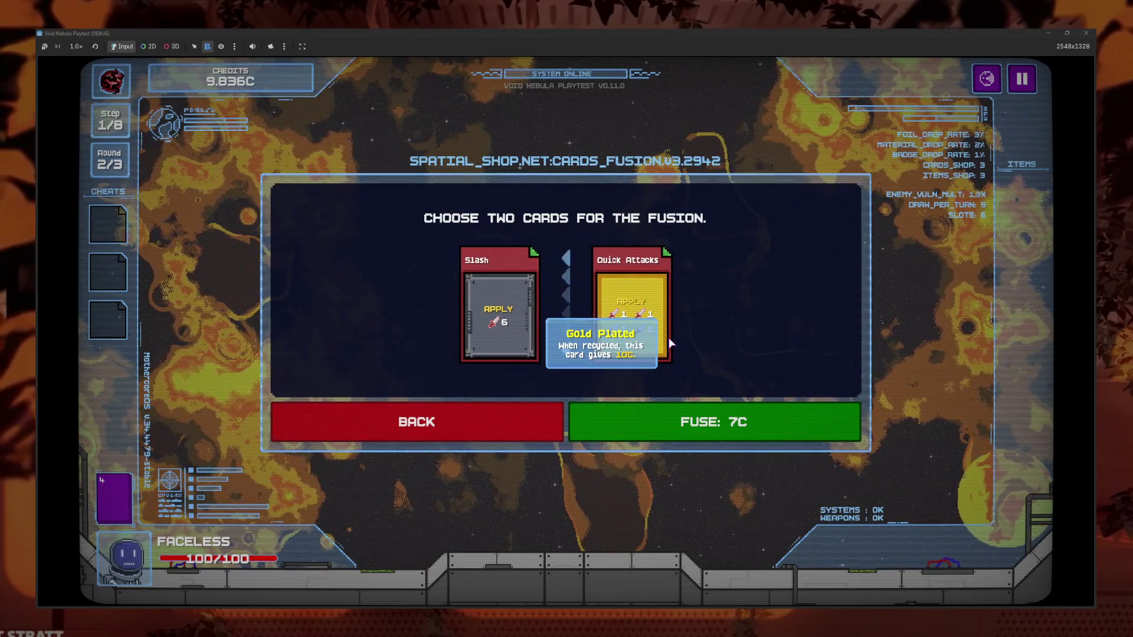
pyautogui.click(756, 413)
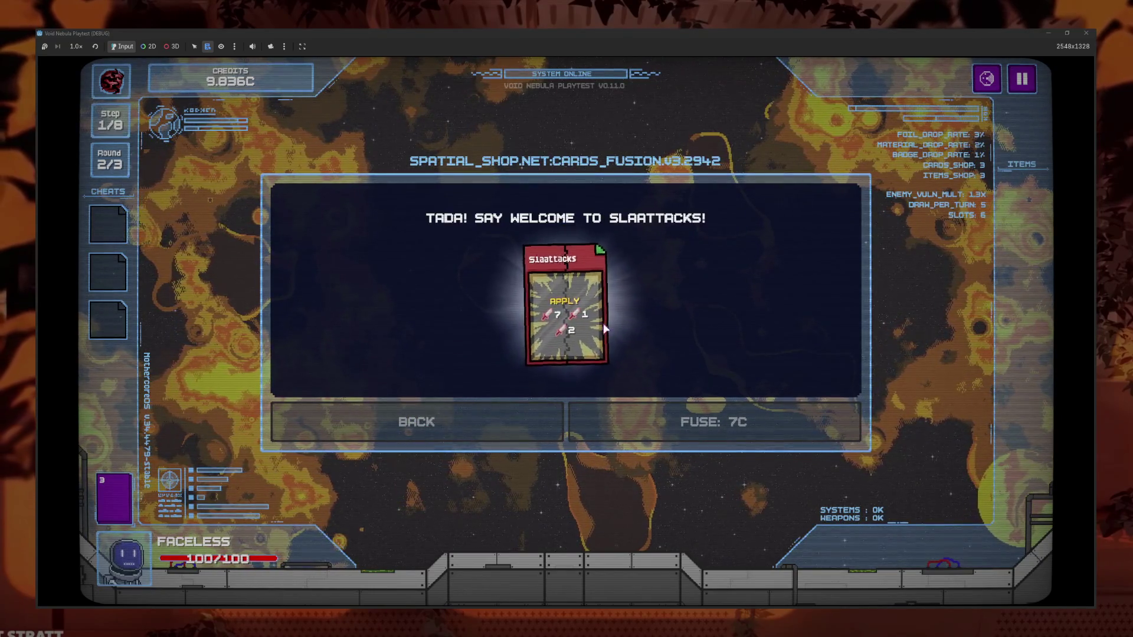
pyautogui.click(574, 290)
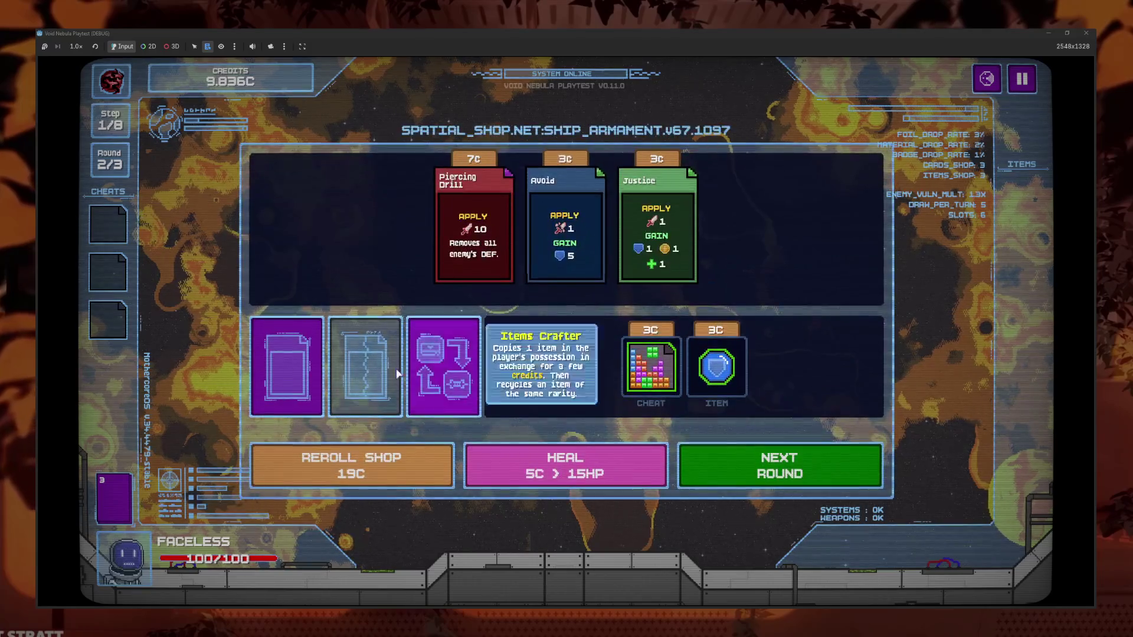
# Look through the deck, then view the Codex's Card Foils page
pyautogui.click(125, 517)
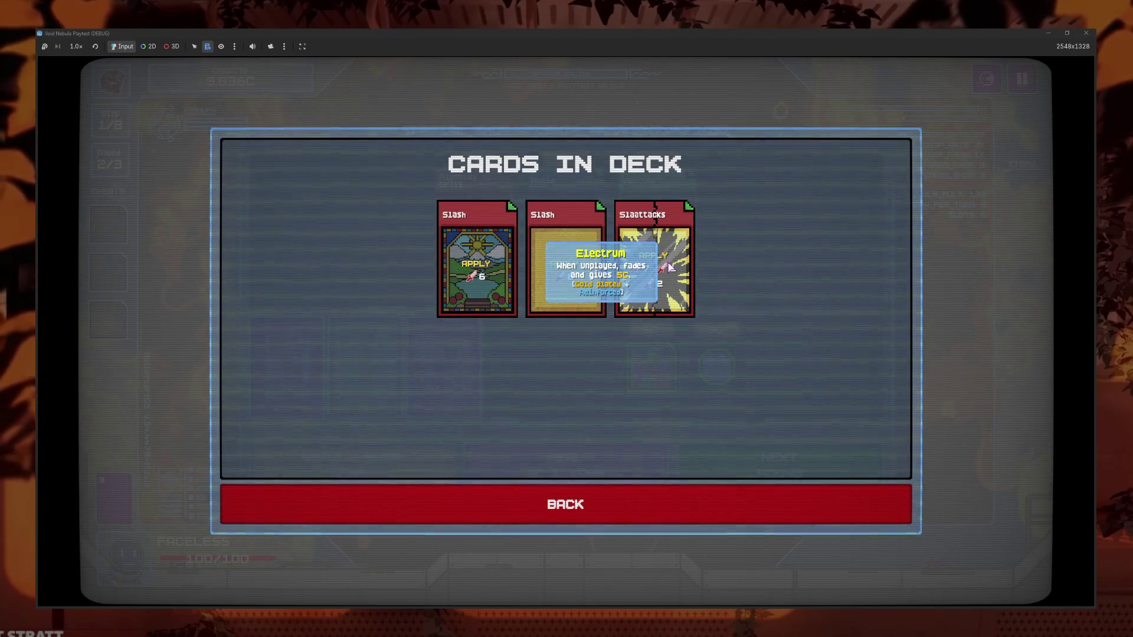
pyautogui.click(658, 508)
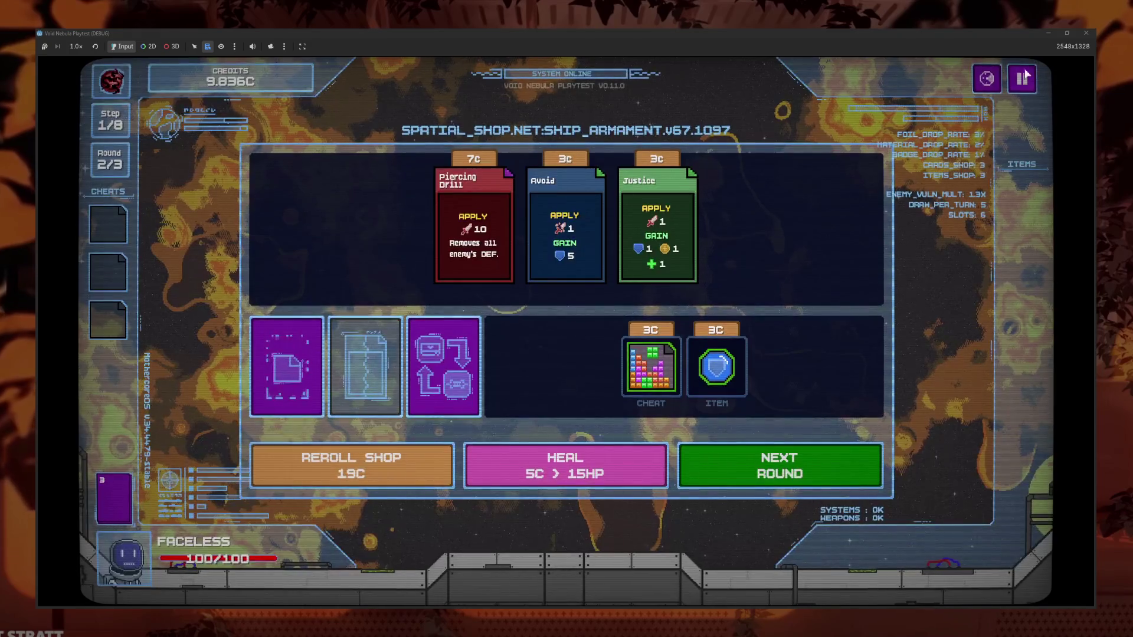
pyautogui.press('Escape')
pyautogui.click(553, 337)
pyautogui.click(679, 331)
pyautogui.click(685, 463)
# Browse the codex card view and card-art grid, then open File Explorer at Téléchargements
pyautogui.click(679, 363)
pyautogui.click(728, 459)
pyautogui.click(713, 408)
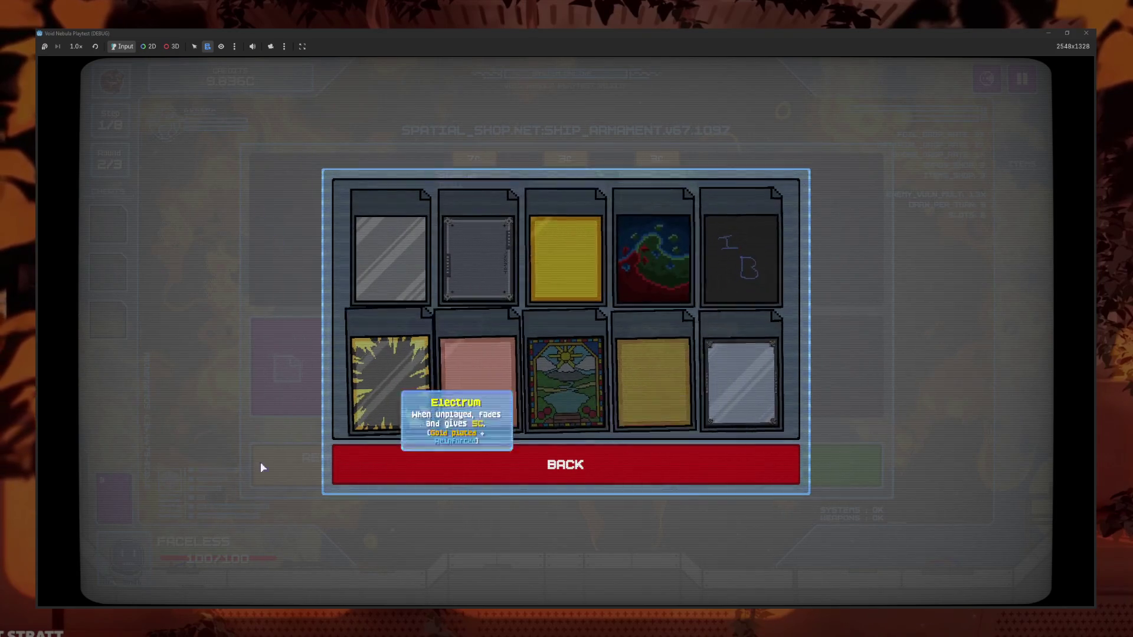
pyautogui.press('super+e')
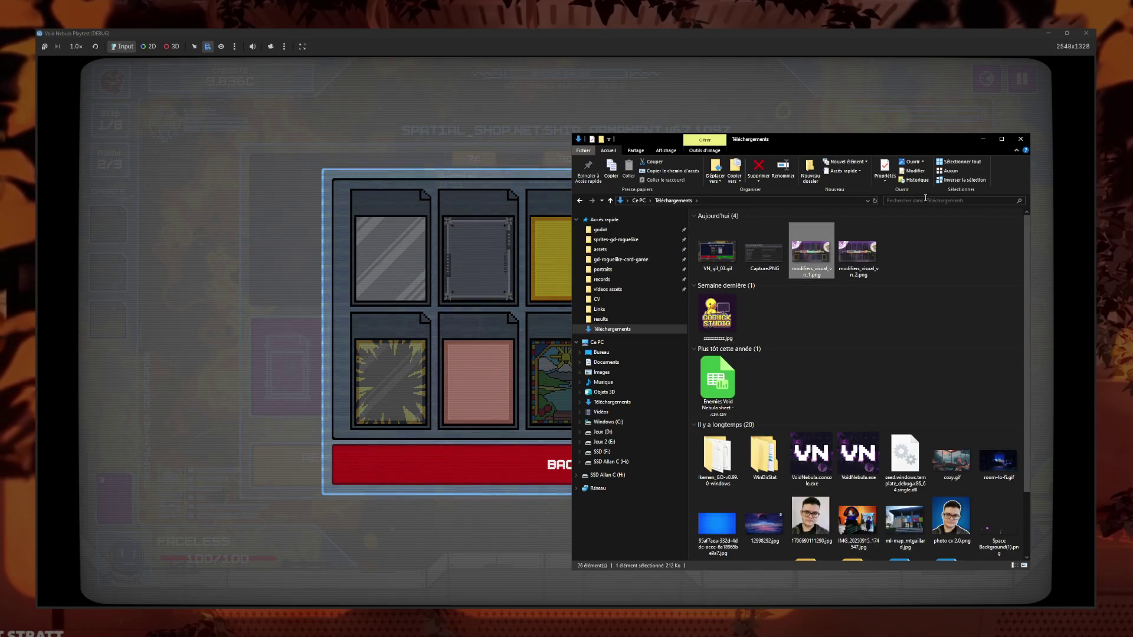
# Open modifiers_visual_vn_1.png, zoom in on the bottom row of card frames, zoom back out, and close it
pyautogui.press('Return')
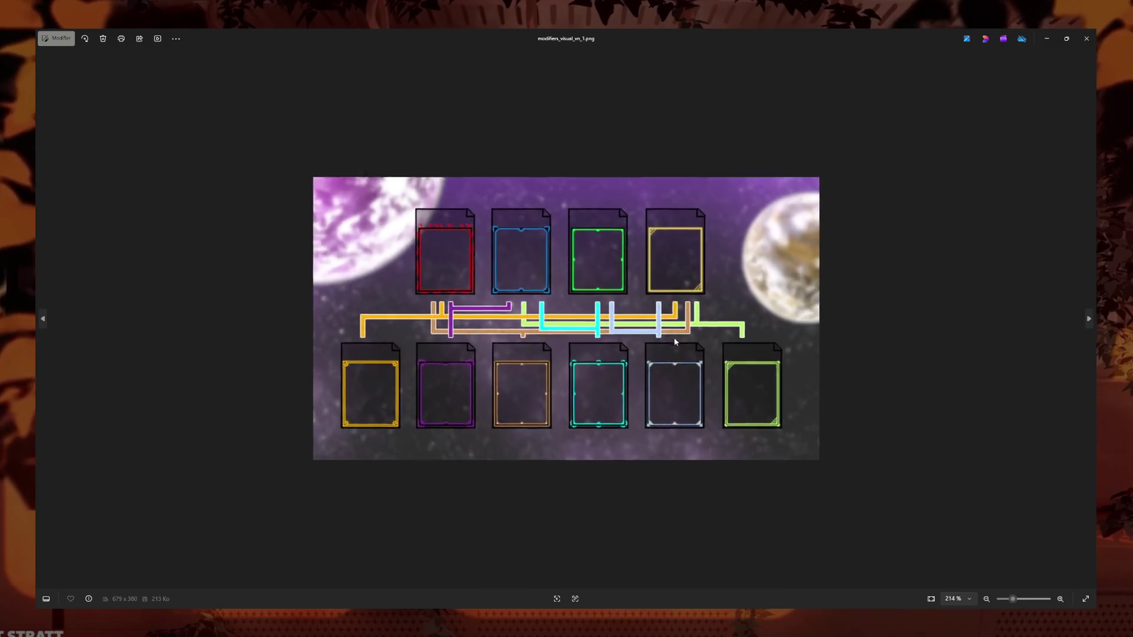
pyautogui.scroll(5, 675, 342)
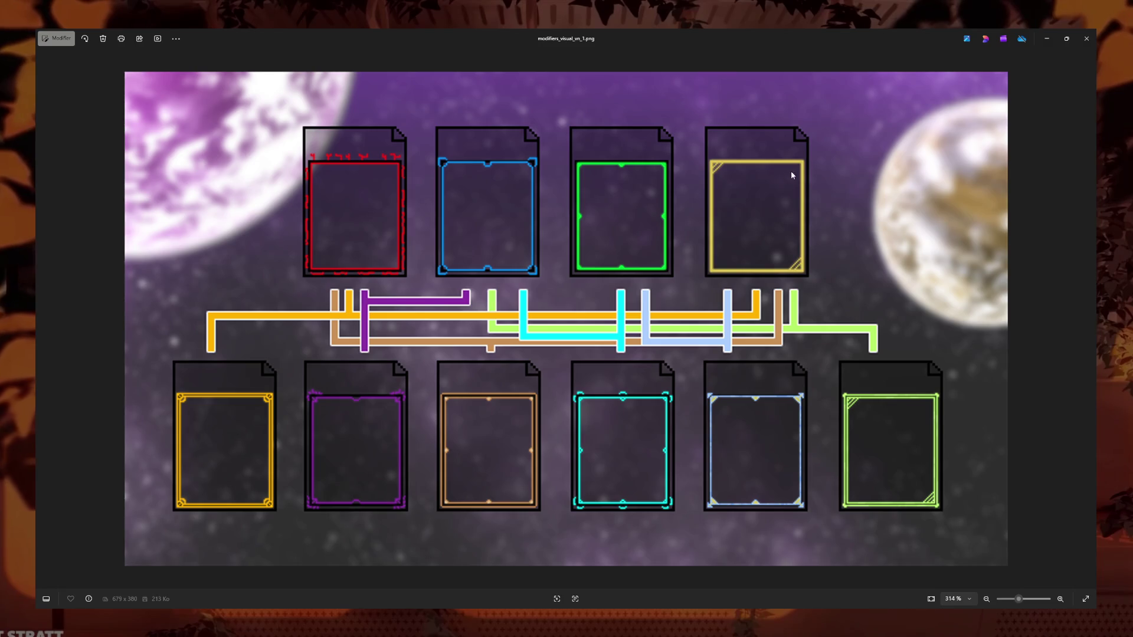
pyautogui.scroll(4, 594, 280)
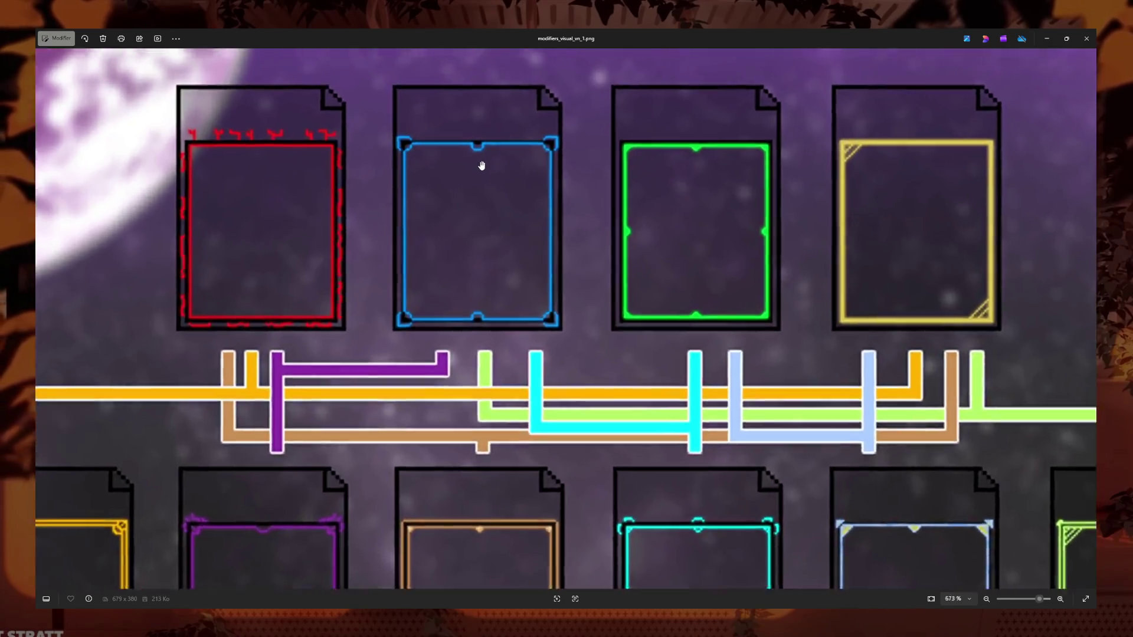
pyautogui.scroll(-2, 642, 288)
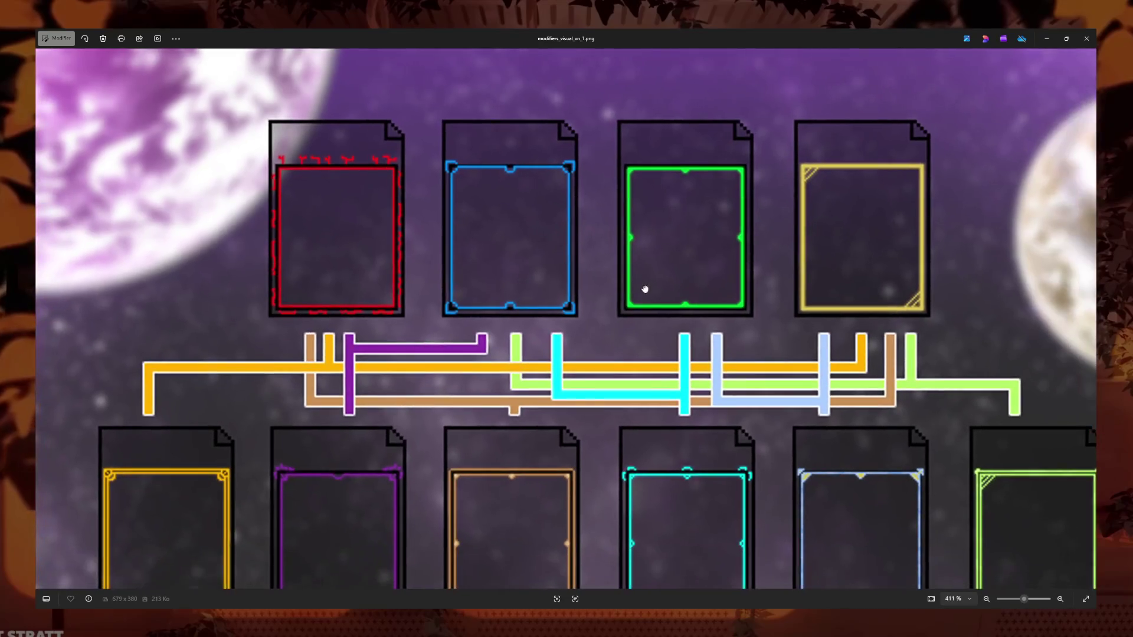
pyautogui.scroll(3, 660, 285)
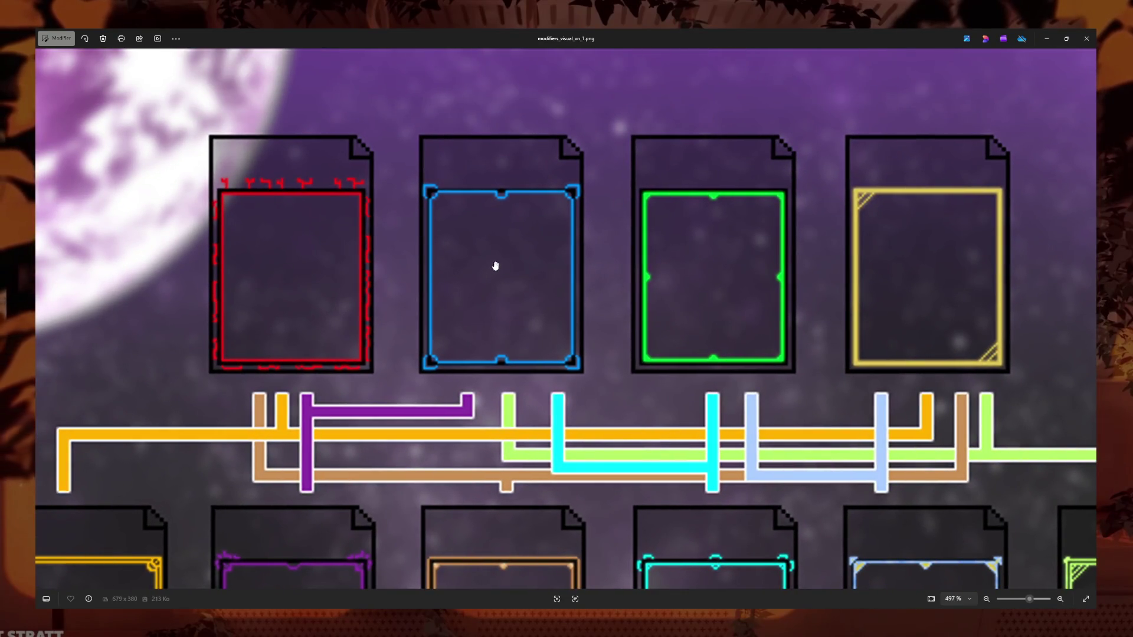
pyautogui.moveTo(486, 335)
pyautogui.mouseDown()
pyautogui.moveTo(663, 144)
pyautogui.moveTo(780, 316)
pyautogui.moveTo(354, 273)
pyautogui.moveTo(908, 189)
pyautogui.moveTo(660, 184)
pyautogui.moveTo(920, 184)
pyautogui.moveTo(854, 184)
pyautogui.mouseUp()
pyautogui.scroll(-4, 646, 293)
pyautogui.scroll(-4, 646, 294)
pyautogui.scroll(6, 596, 346)
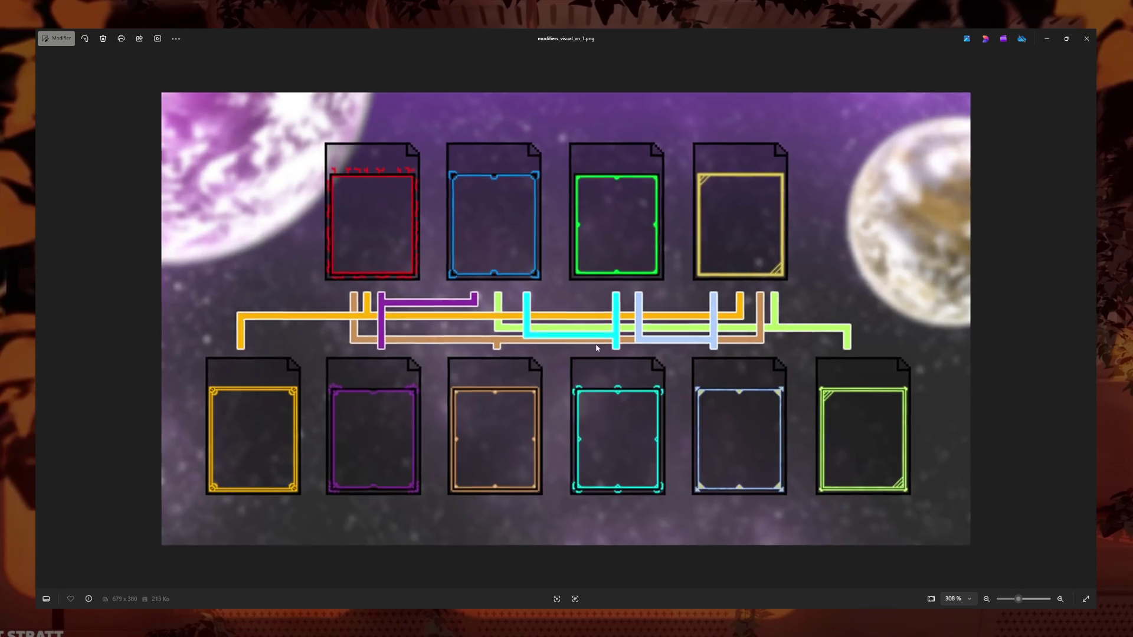
pyautogui.click(1086, 38)
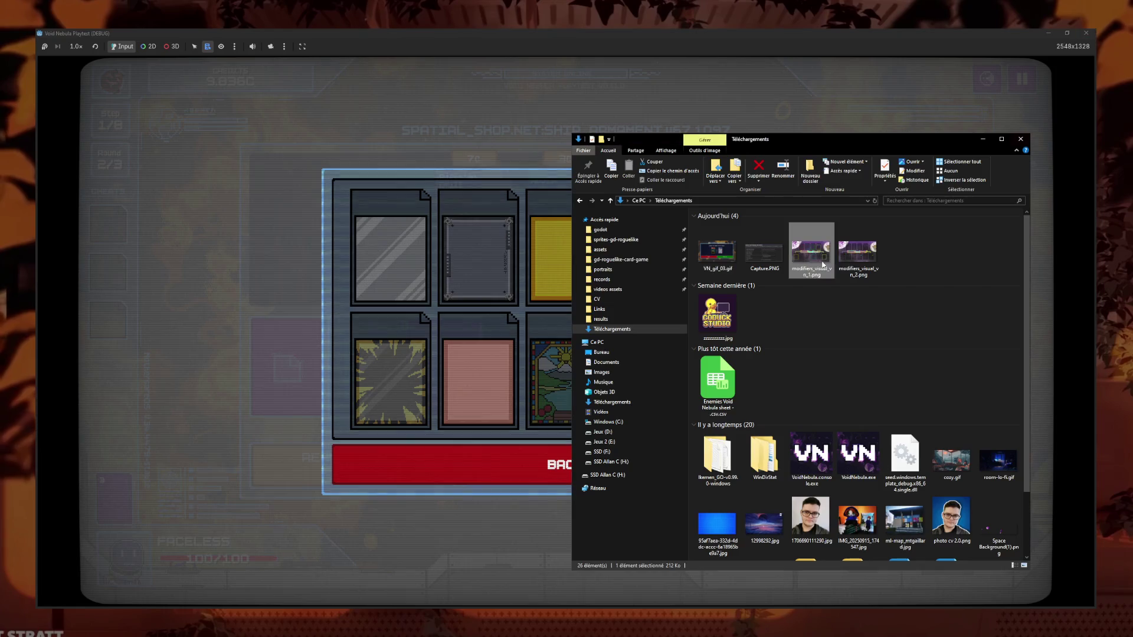
# Back out of the card gallery and pause menu to the shop, then switch to File Explorer
pyautogui.click(1019, 169)
pyautogui.click(657, 462)
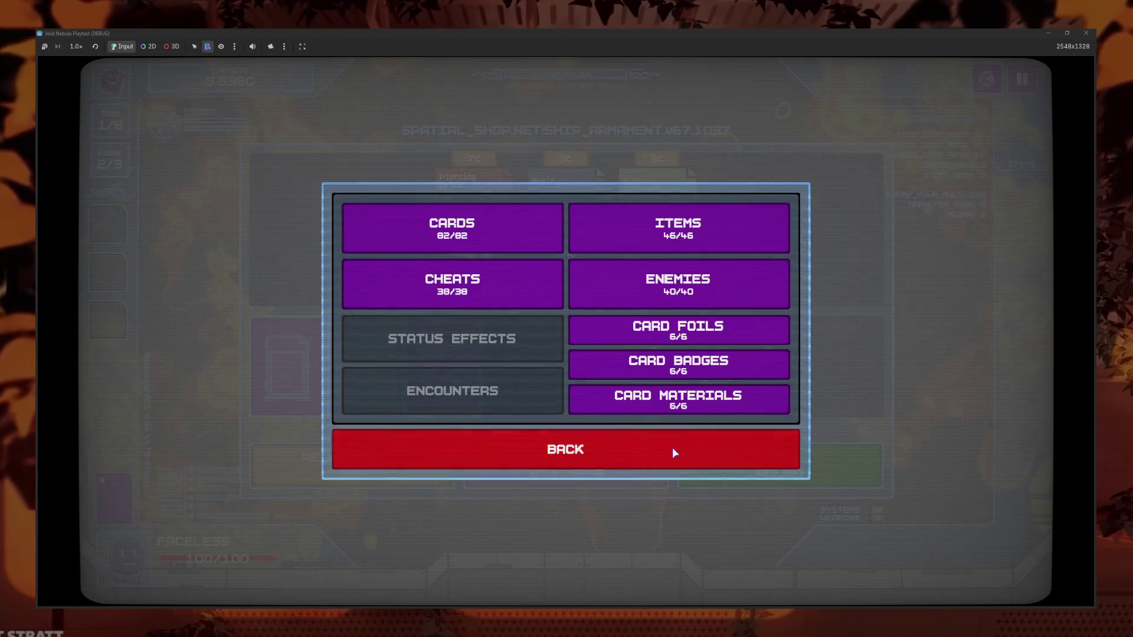
pyautogui.click(673, 451)
pyautogui.press('Escape')
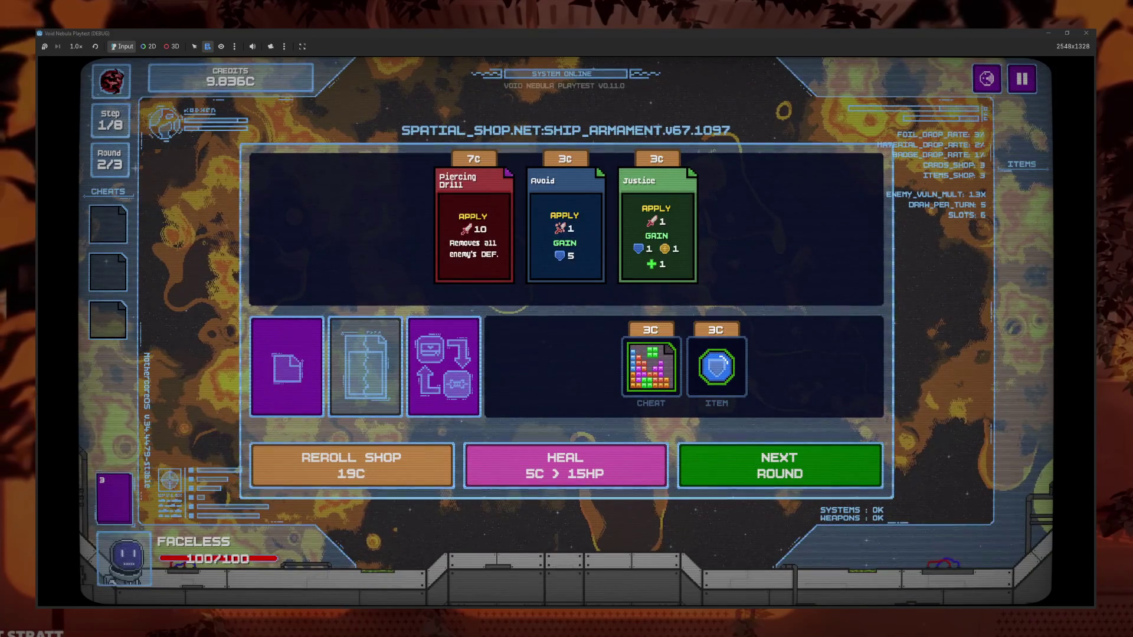
pyautogui.moveTo(248, 635)
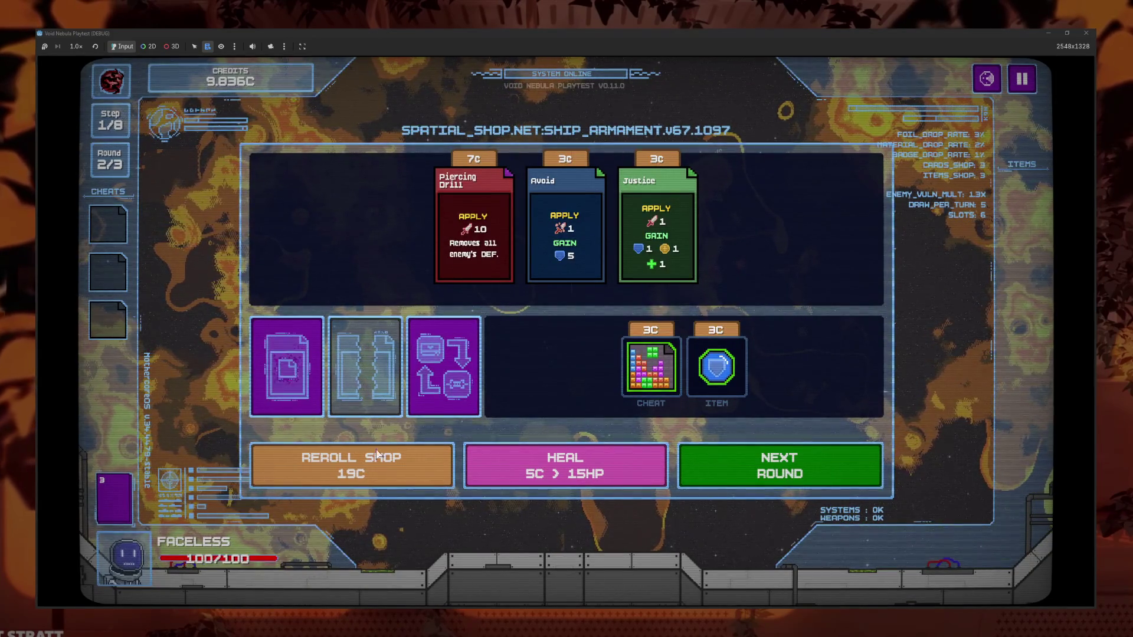
pyautogui.hotkey('alt', 'Tab')
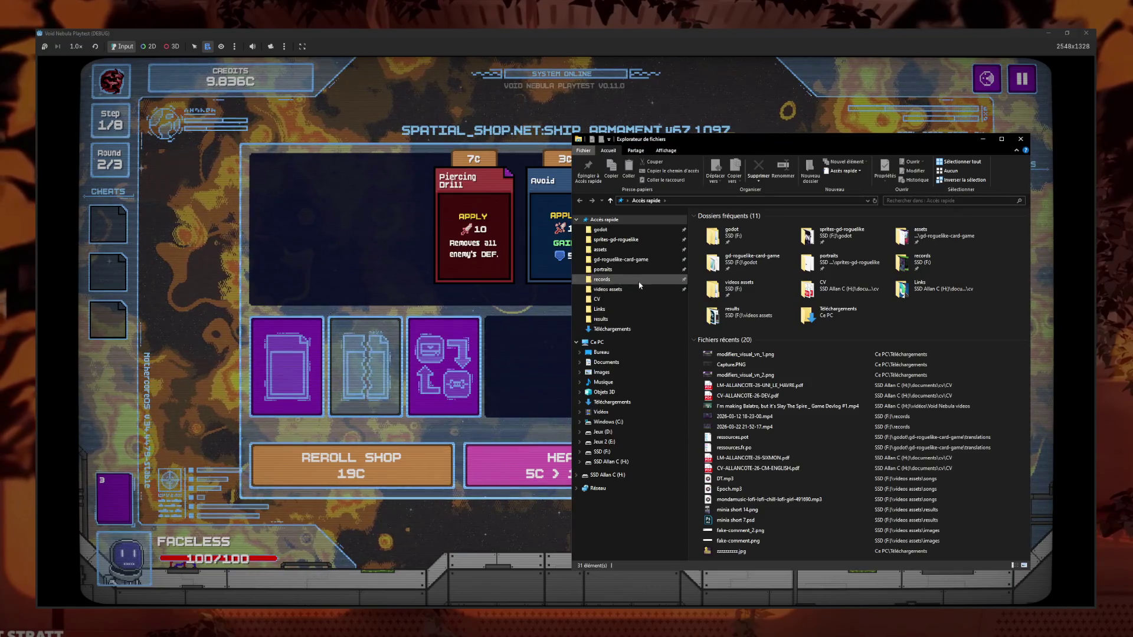
# Open the 4 833 027.mp4 winning-run recording from the videos assets records folder
pyautogui.click(619, 289)
pyautogui.click(621, 281)
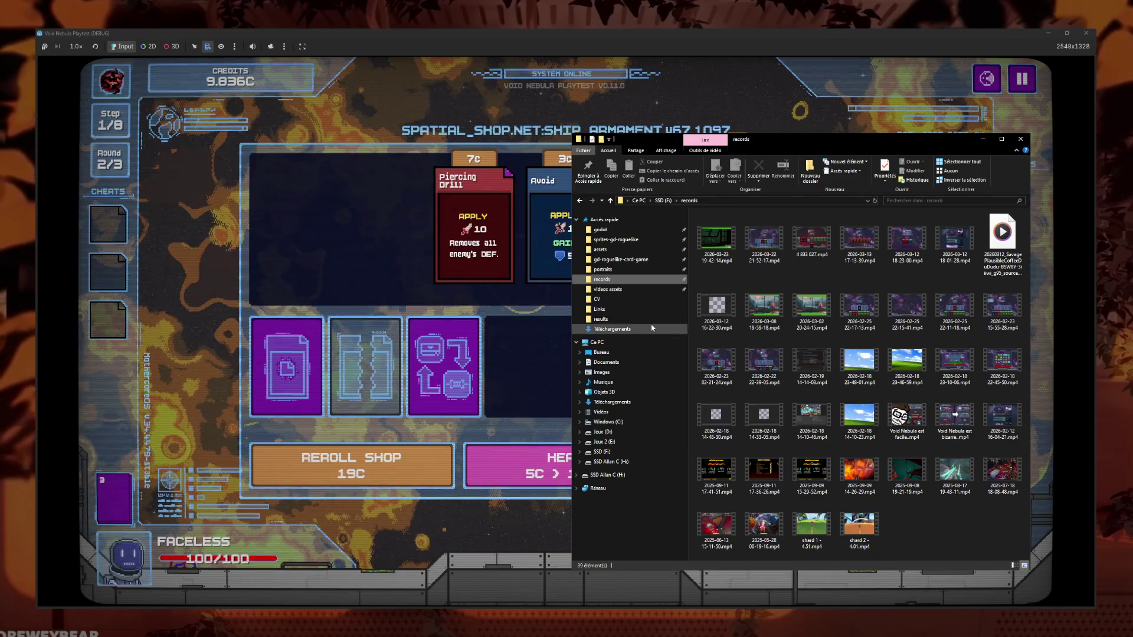
pyautogui.doubleClick(825, 238)
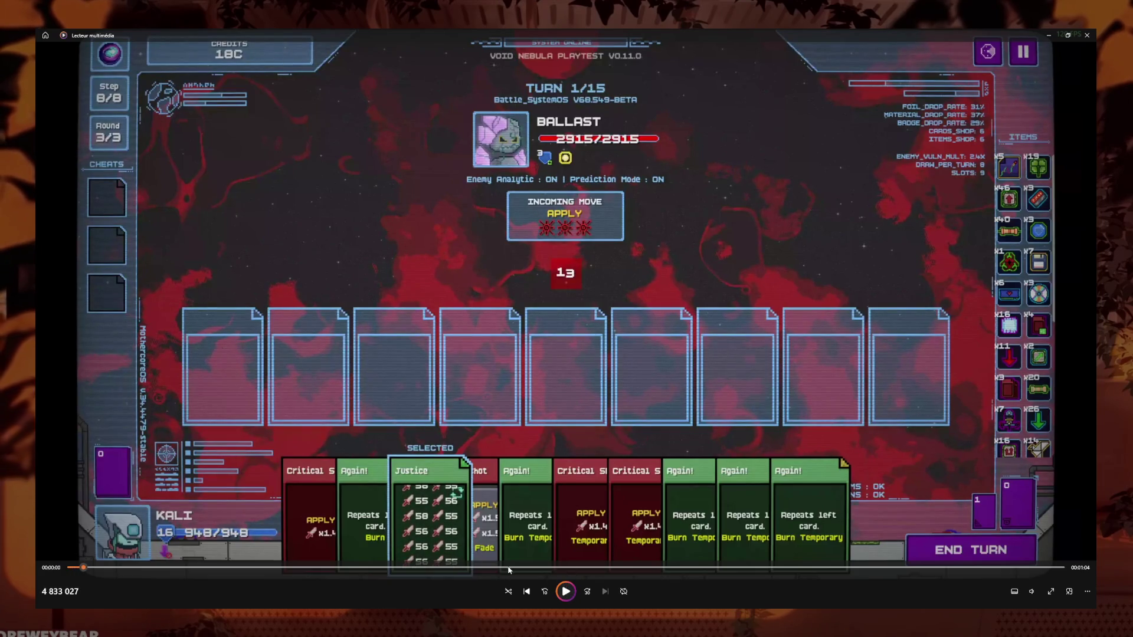
# Play the recording from the final battle turn through to the YOU WIN screen
pyautogui.click(567, 591)
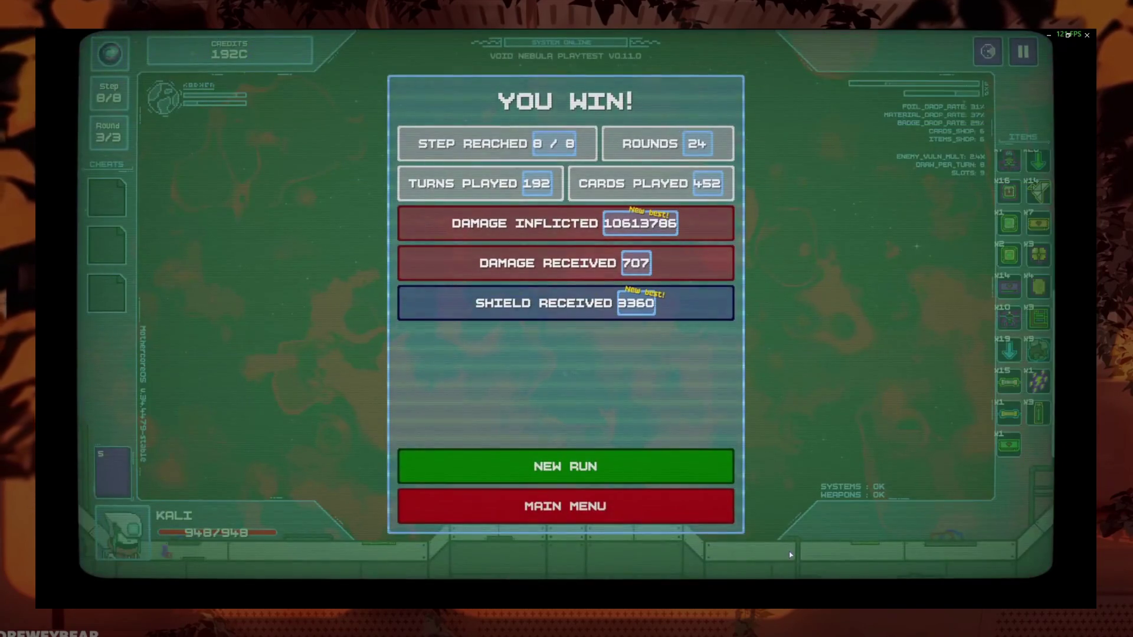
pyautogui.moveTo(791, 555)
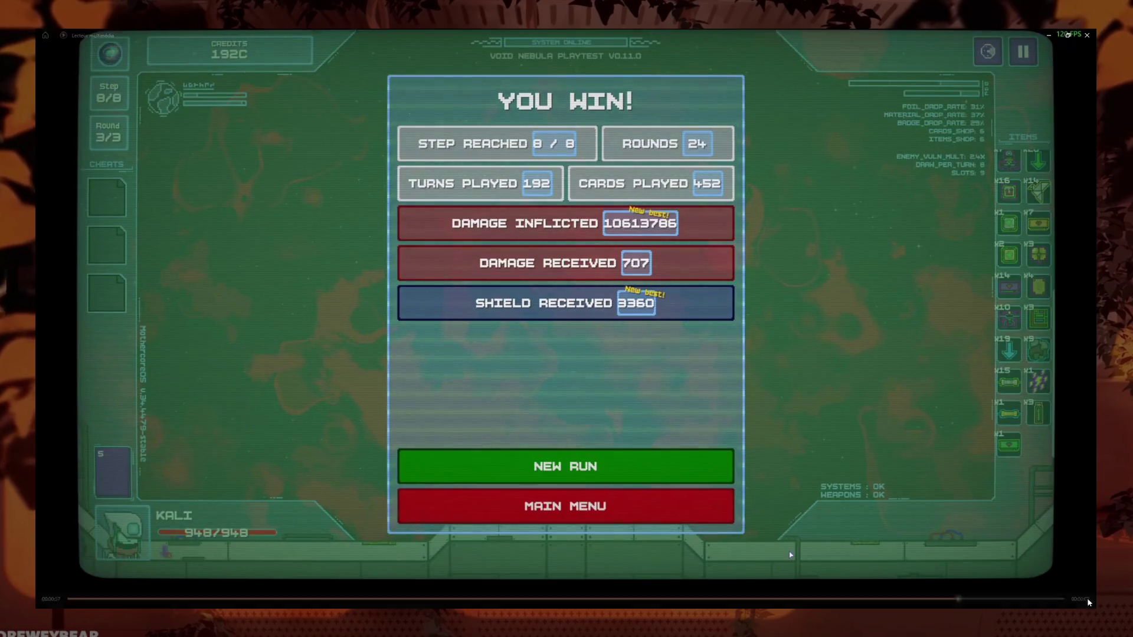
pyautogui.click(812, 567)
pyautogui.click(566, 592)
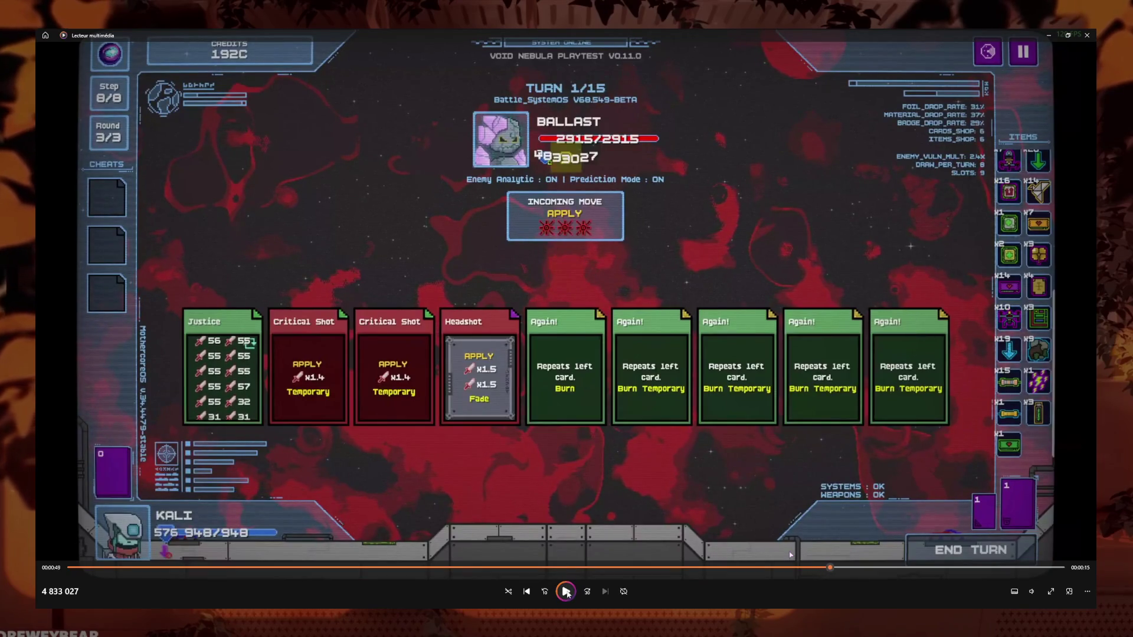
pyautogui.click(566, 591)
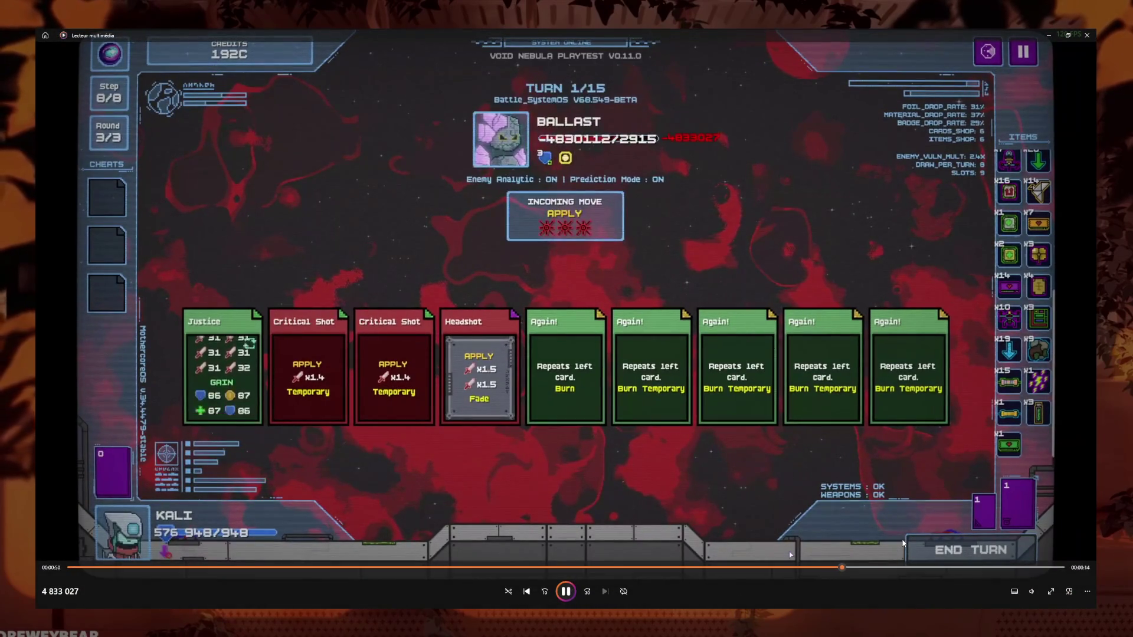
pyautogui.click(933, 569)
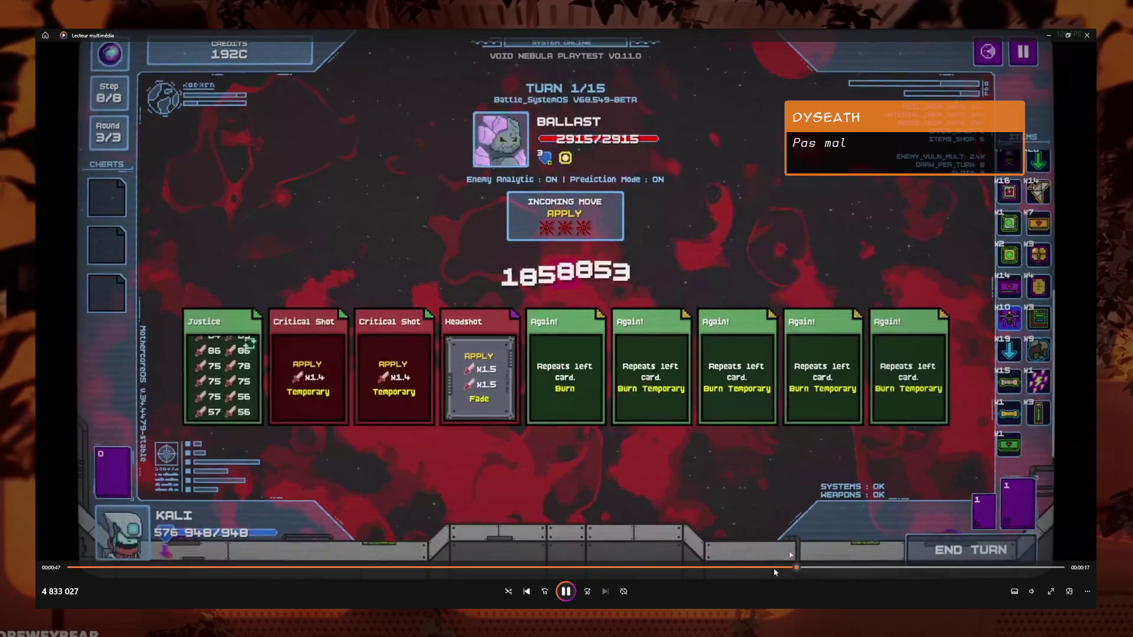
# Close Media Player and the records folder, then run the project from the Godot editor
pyautogui.moveTo(642, 518)
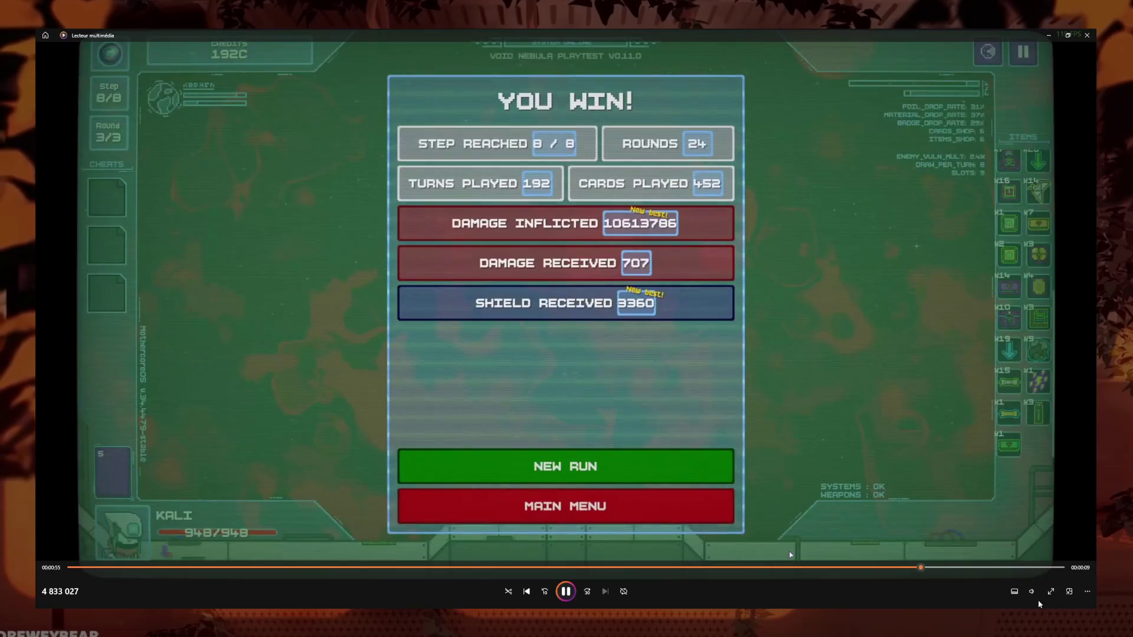
pyautogui.click(1086, 34)
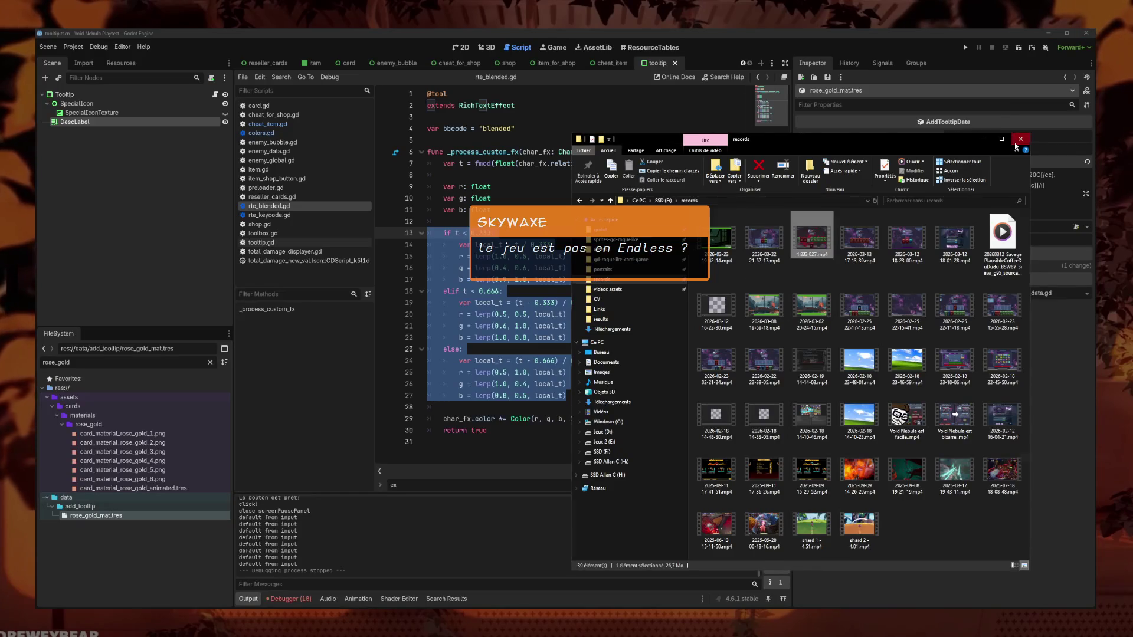
pyautogui.click(1017, 141)
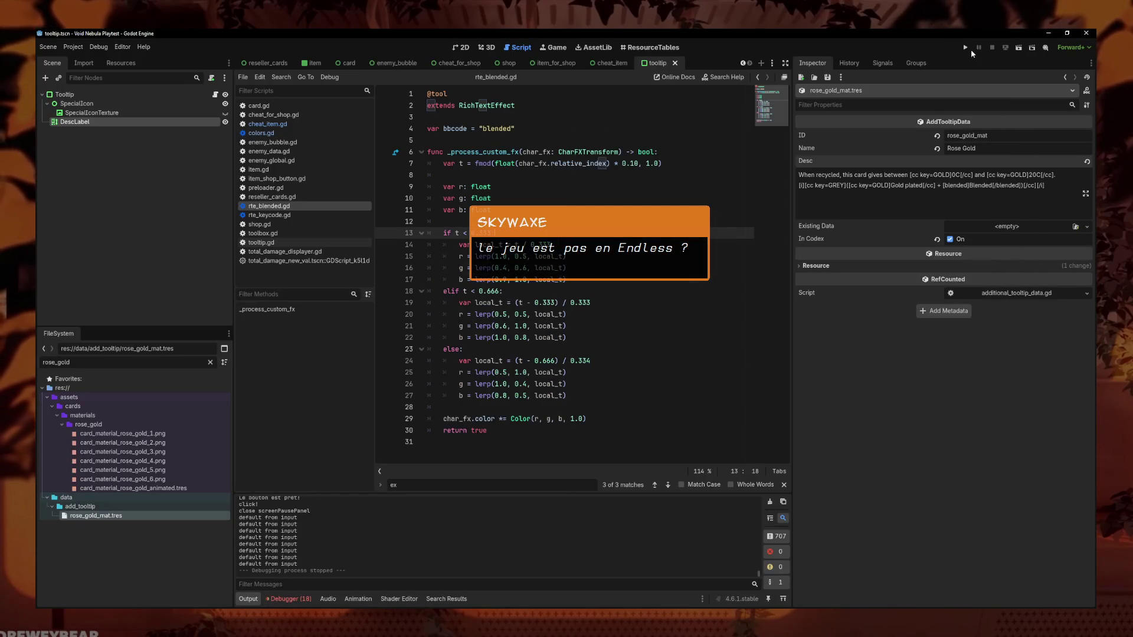
pyautogui.click(967, 47)
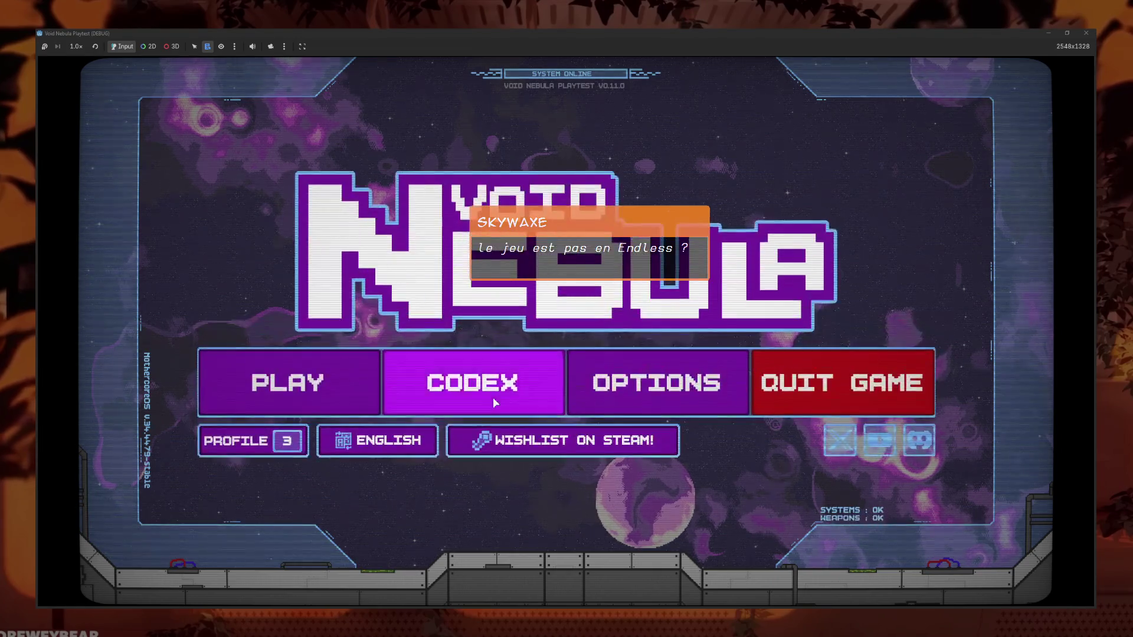
# Open the Codex from the relaunched Void Nebula main menu and return to the menu
pyautogui.click(494, 398)
pyautogui.click(495, 422)
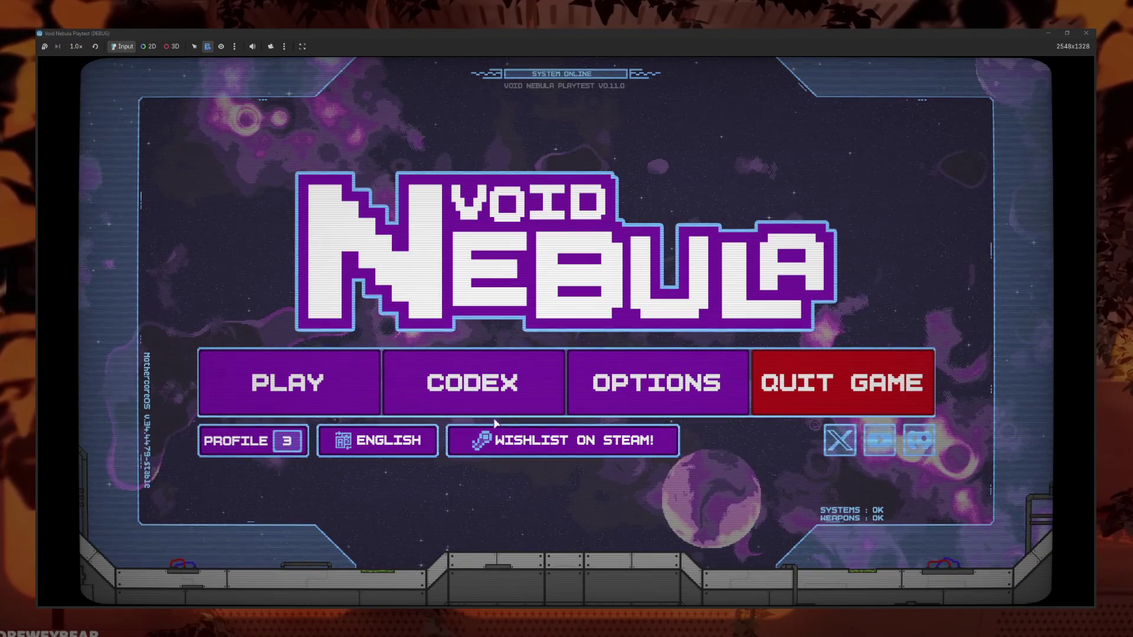
# Start a new run setup and cycle difficulty through TURBULENT, ANOMALY and HOSTILE up to VOID
pyautogui.click(292, 393)
pyautogui.click(454, 155)
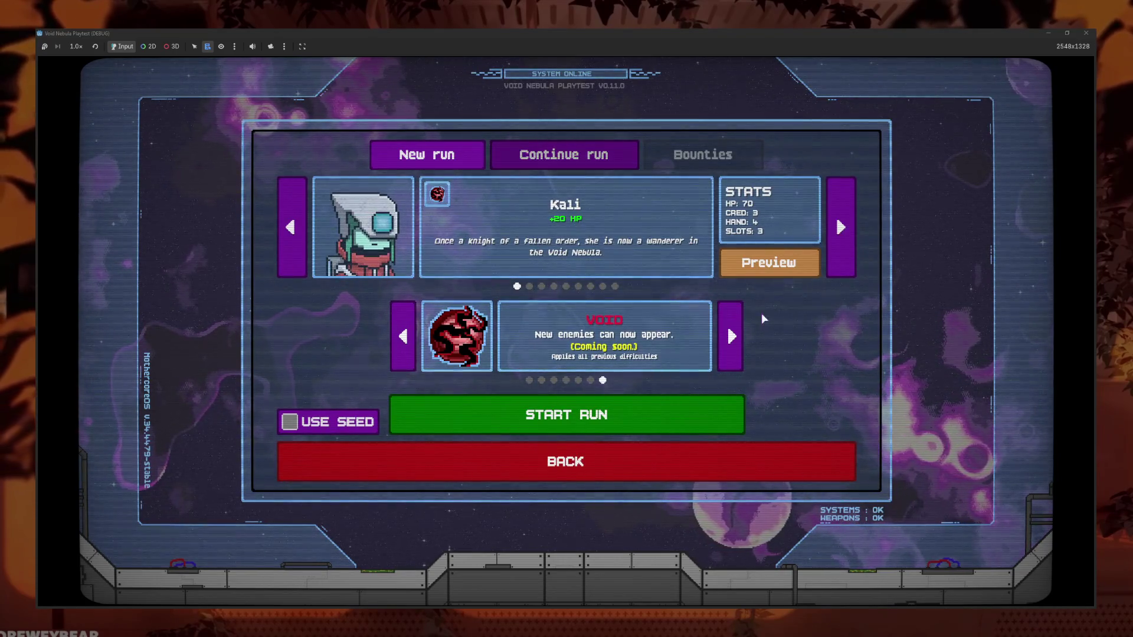
pyautogui.click(734, 338)
pyautogui.click(736, 339)
pyautogui.click(736, 341)
pyautogui.click(737, 341)
pyautogui.click(736, 341)
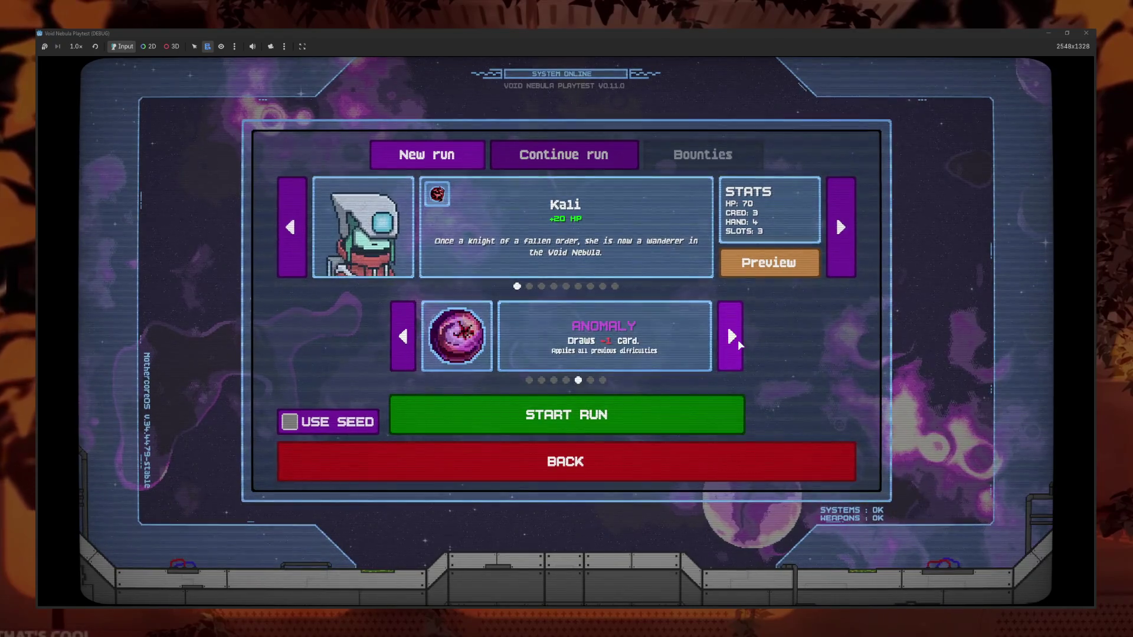
pyautogui.click(726, 348)
pyautogui.click(726, 348)
pyautogui.click(726, 349)
pyautogui.click(726, 348)
pyautogui.click(728, 343)
pyautogui.click(727, 343)
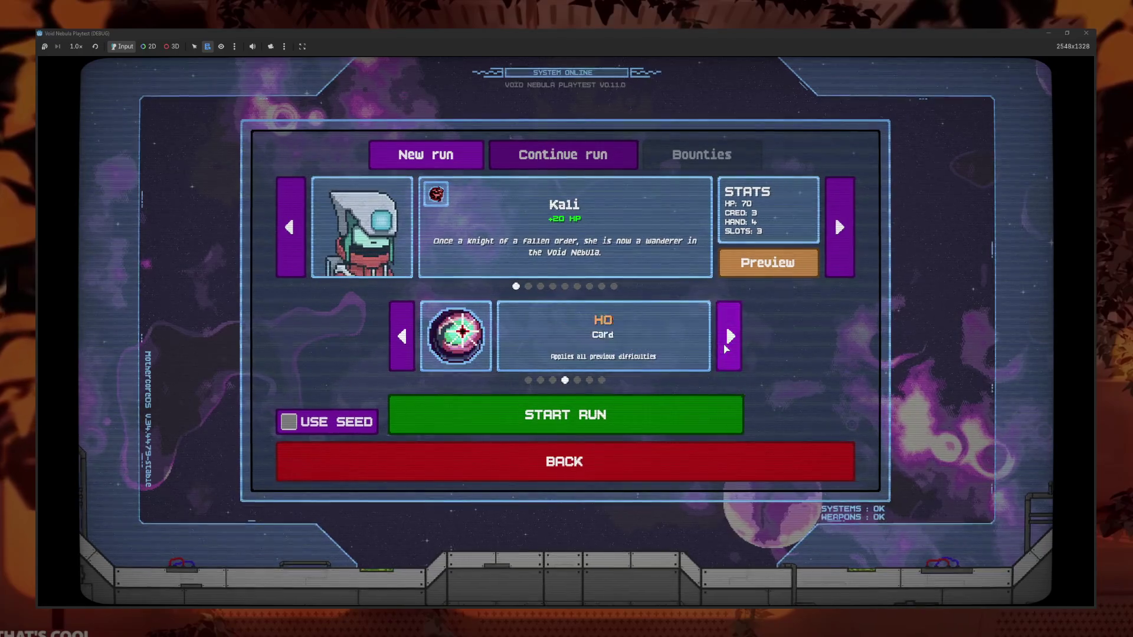
pyautogui.click(731, 350)
pyautogui.click(731, 350)
pyautogui.click(733, 354)
# Advance the character to Savage, return difficulty to NORMAL, then back out and open the Codex
pyautogui.click(844, 236)
pyautogui.click(844, 237)
pyautogui.click(844, 236)
pyautogui.click(845, 237)
pyautogui.click(844, 236)
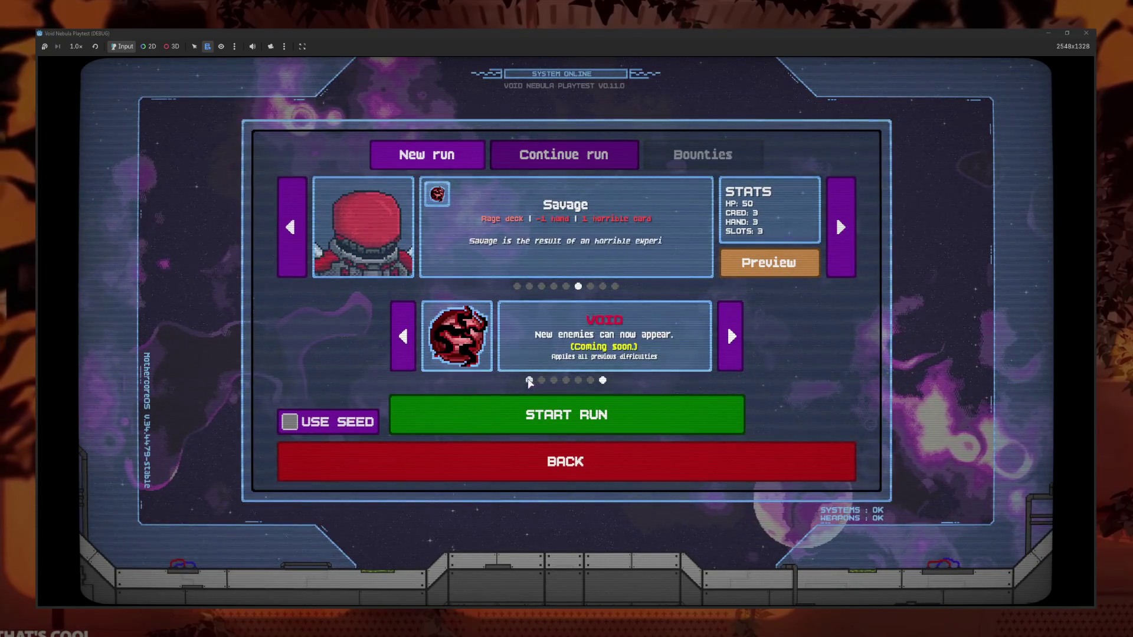
pyautogui.click(731, 337)
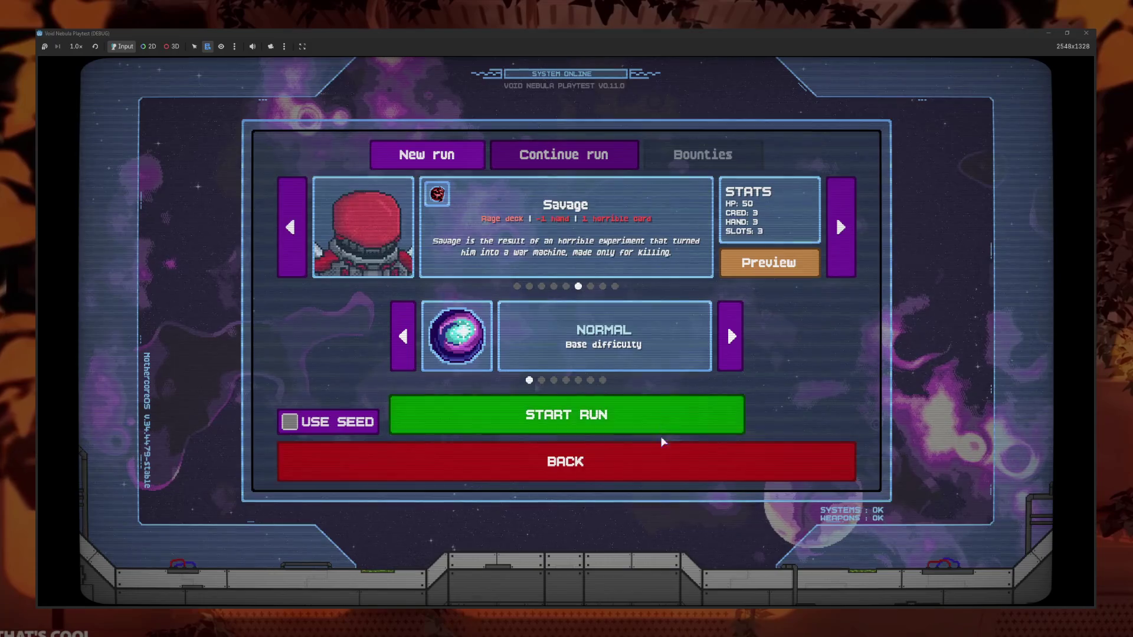
pyautogui.click(655, 458)
pyautogui.click(475, 388)
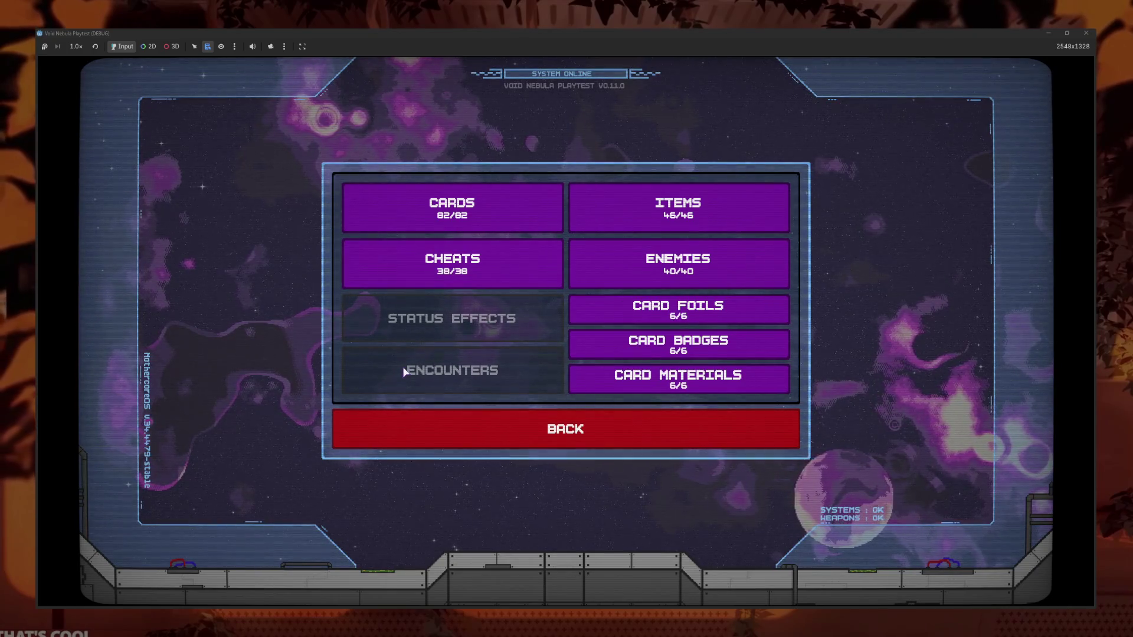
# Open a codex collection, view its second page, and return to the categories
pyautogui.click(532, 336)
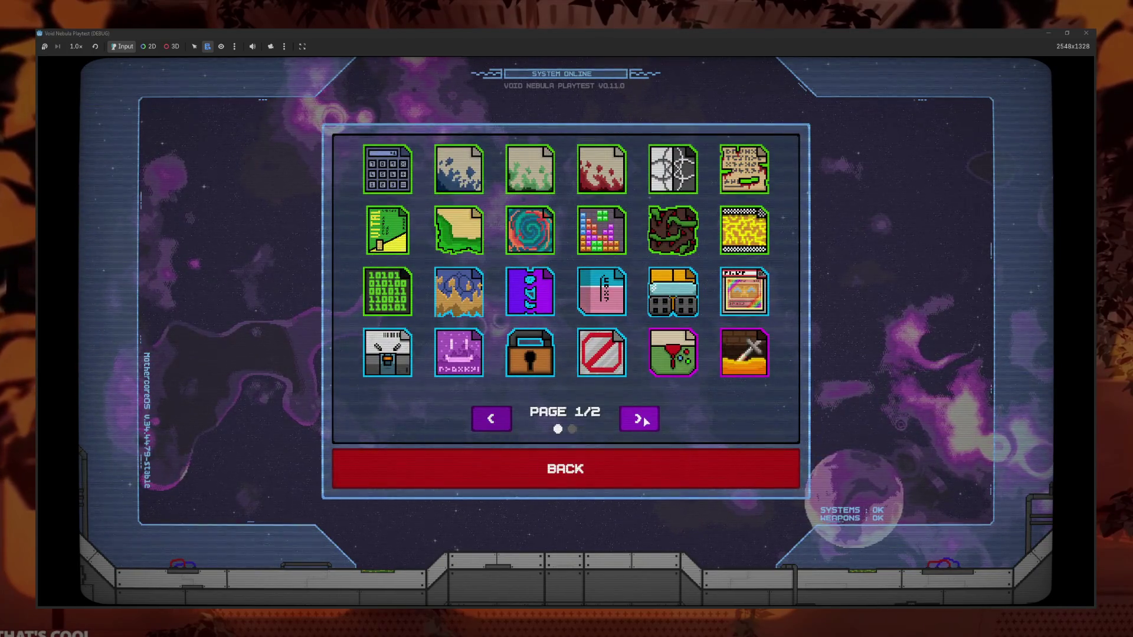
pyautogui.click(647, 419)
pyautogui.moveTo(388, 228)
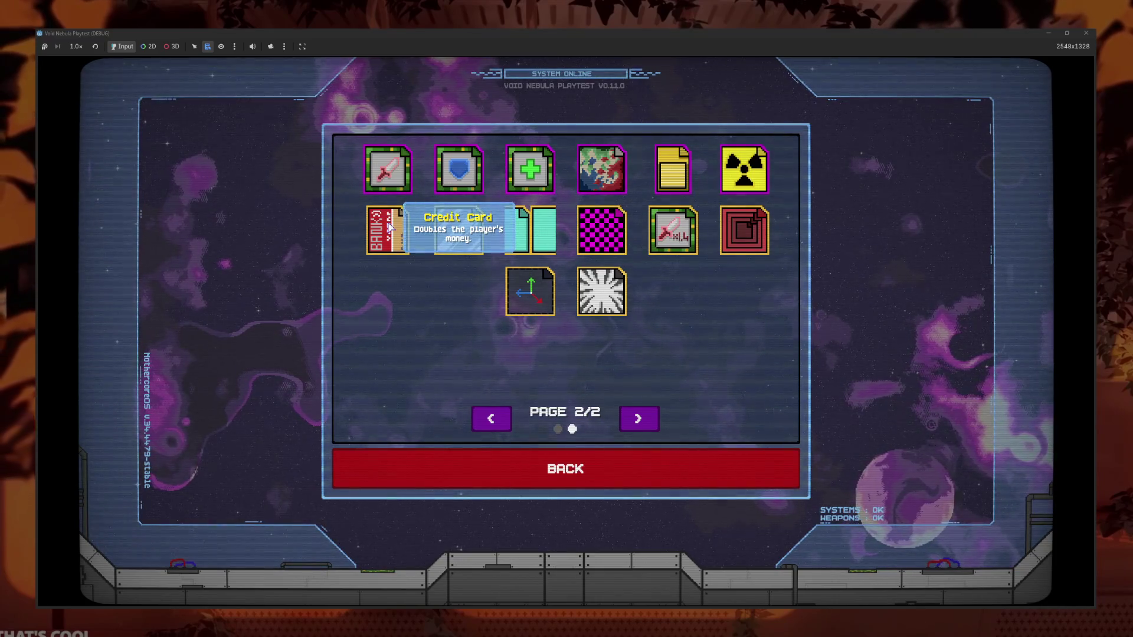
pyautogui.click(545, 469)
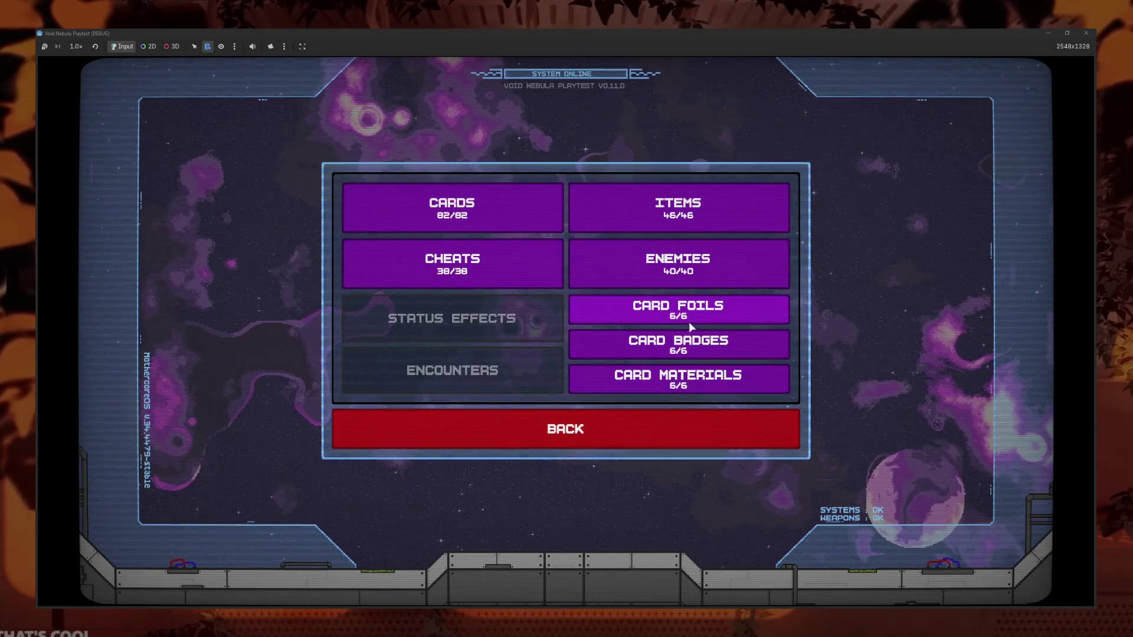
# Browse both pages of the Items collection, then return to the category list
pyautogui.click(650, 213)
pyautogui.click(642, 418)
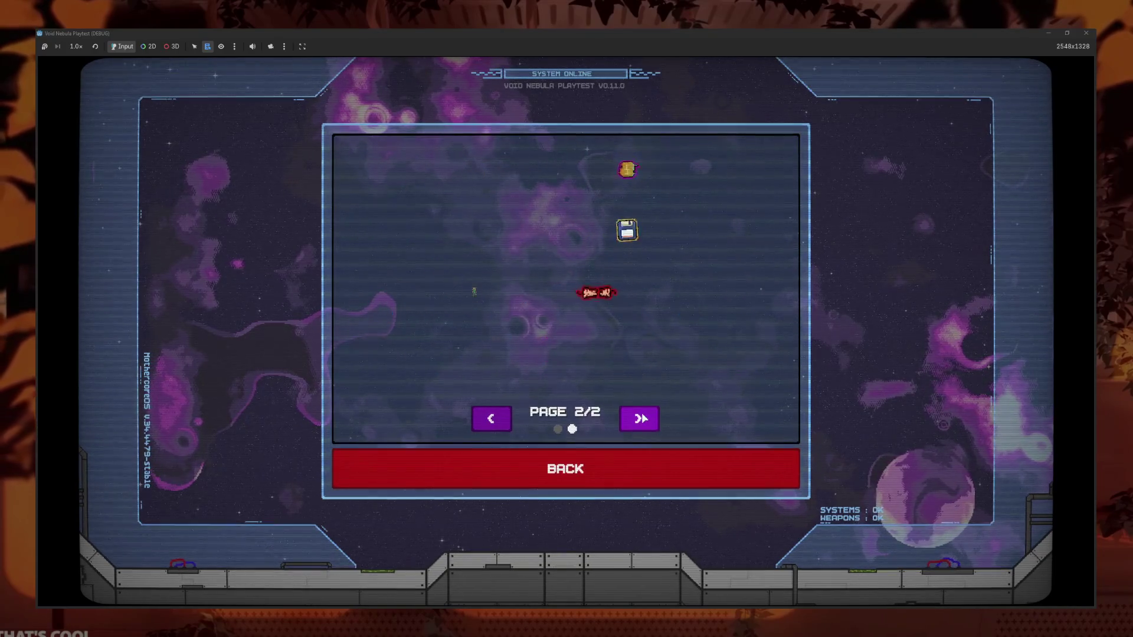
pyautogui.moveTo(686, 229)
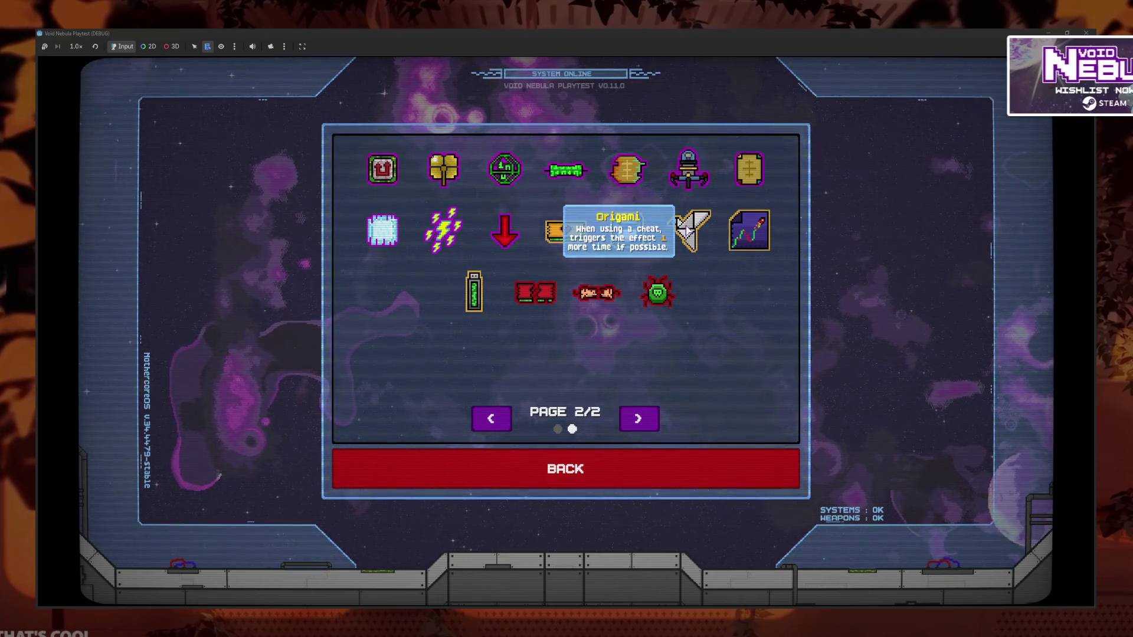
pyautogui.click(537, 468)
# Browse both pages of the Cheats collection, then return to the category list
pyautogui.click(507, 274)
pyautogui.click(638, 419)
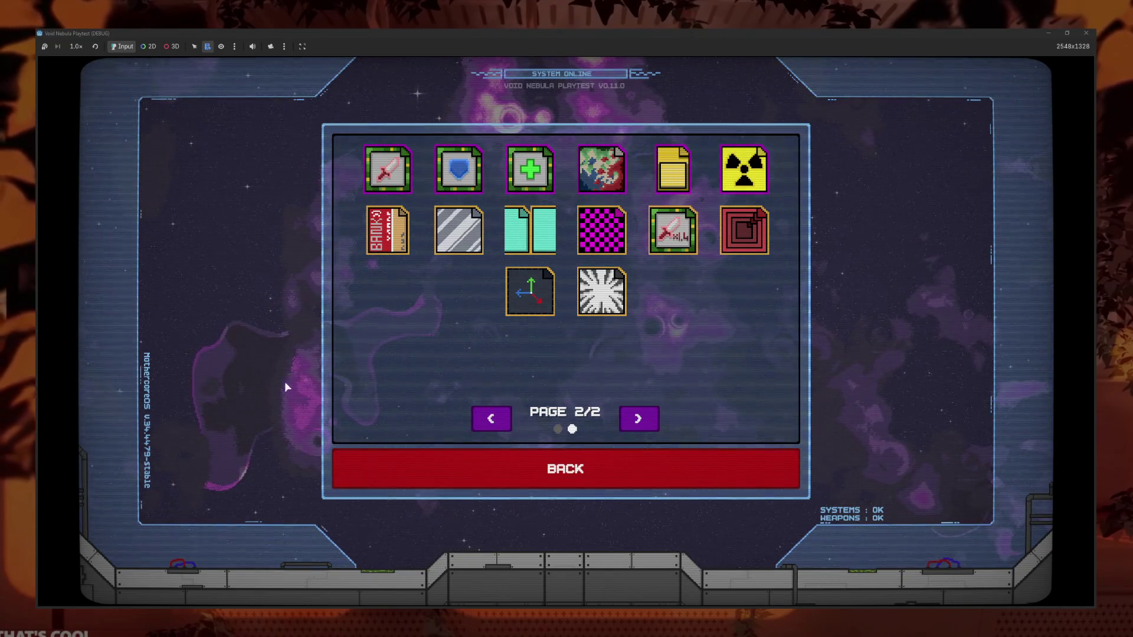
pyautogui.moveTo(395, 244)
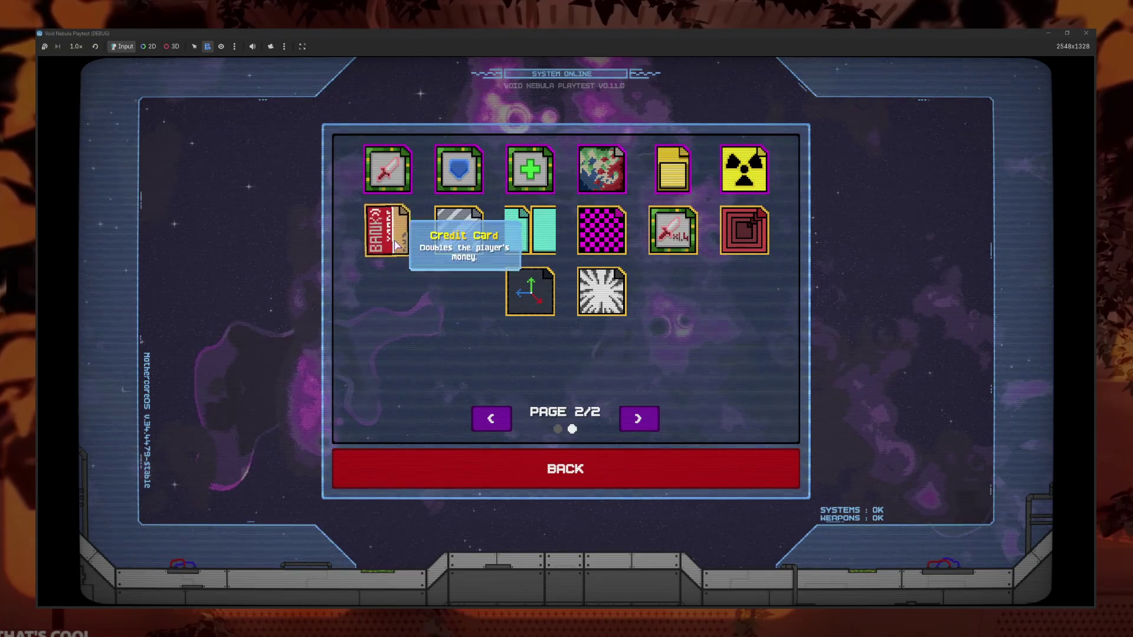
pyautogui.click(486, 451)
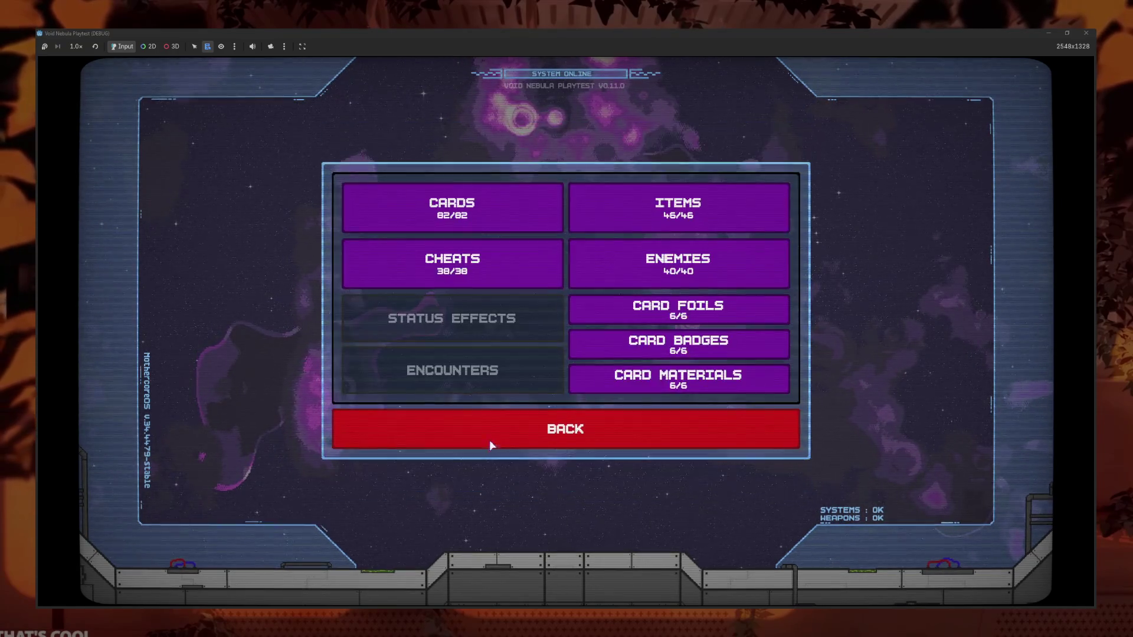
# Check the Items and Cards collections on both pages, then view the Enemies entry
pyautogui.click(651, 212)
pyautogui.click(639, 419)
pyautogui.click(554, 469)
pyautogui.click(711, 228)
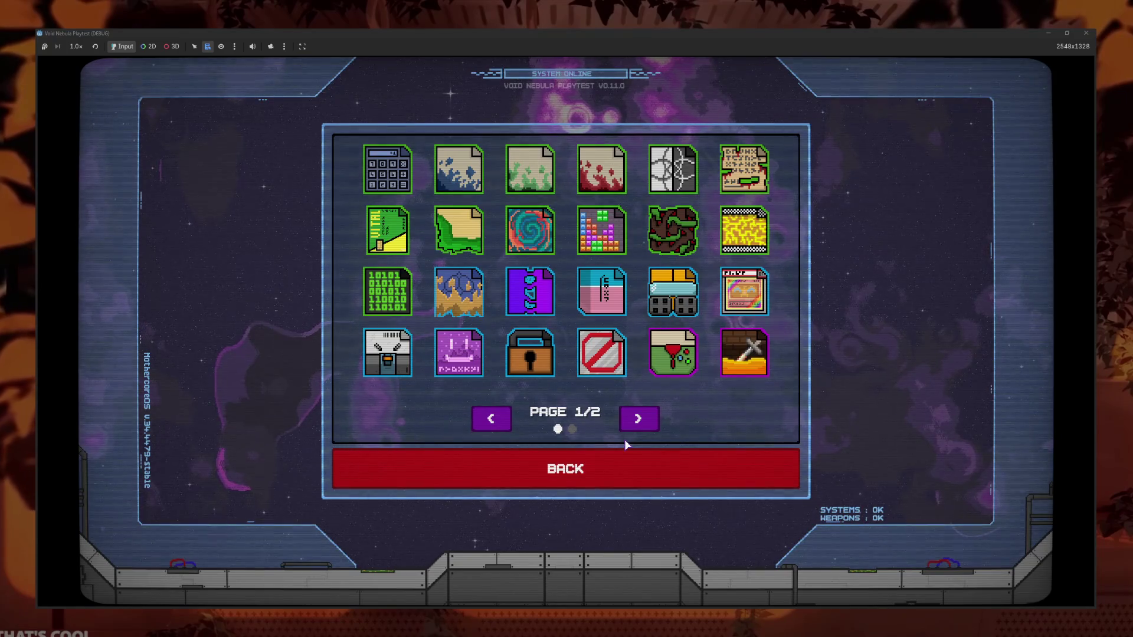
pyautogui.click(638, 419)
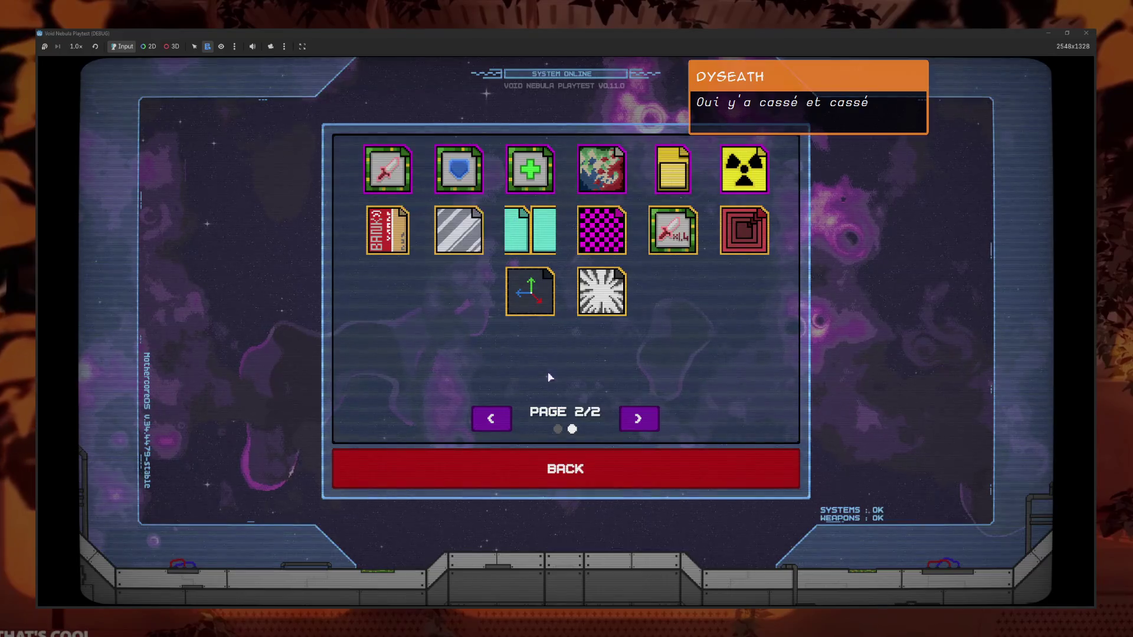
pyautogui.click(566, 457)
pyautogui.click(670, 263)
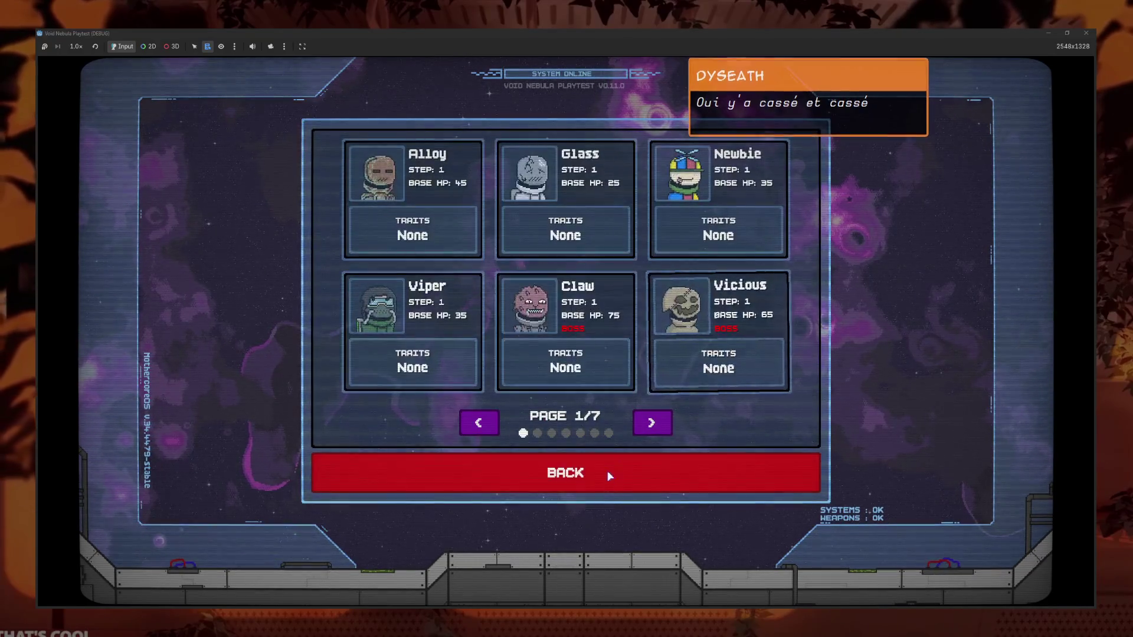
pyautogui.click(602, 470)
# Page the Cheats collection to 2/2, then reopen the 4 833 027 recording
pyautogui.click(460, 260)
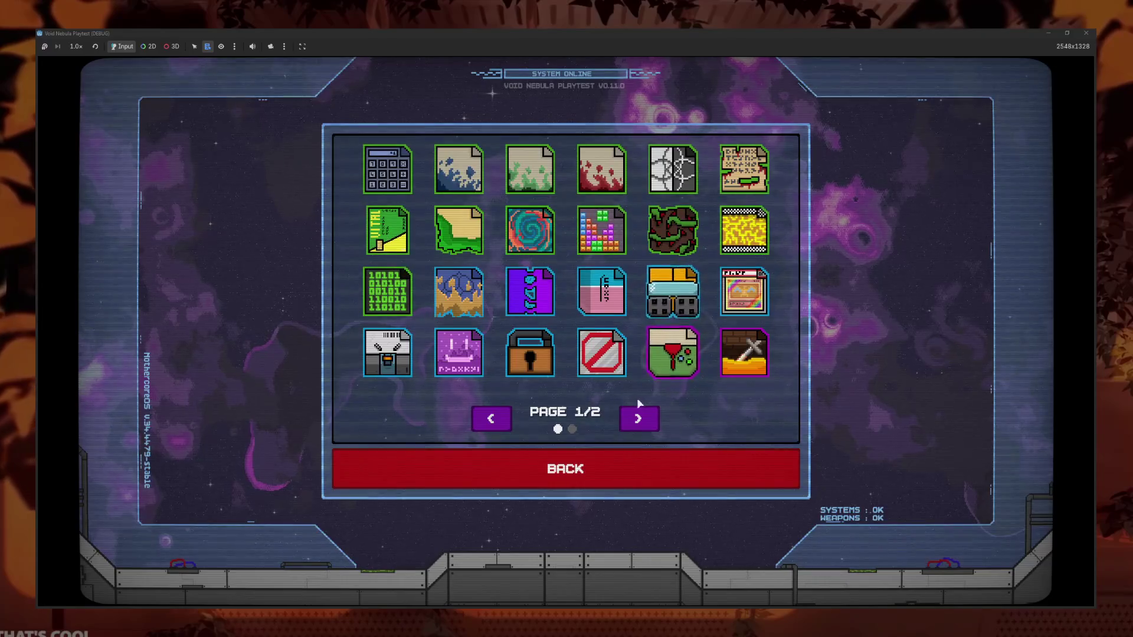
pyautogui.click(647, 419)
pyautogui.click(634, 420)
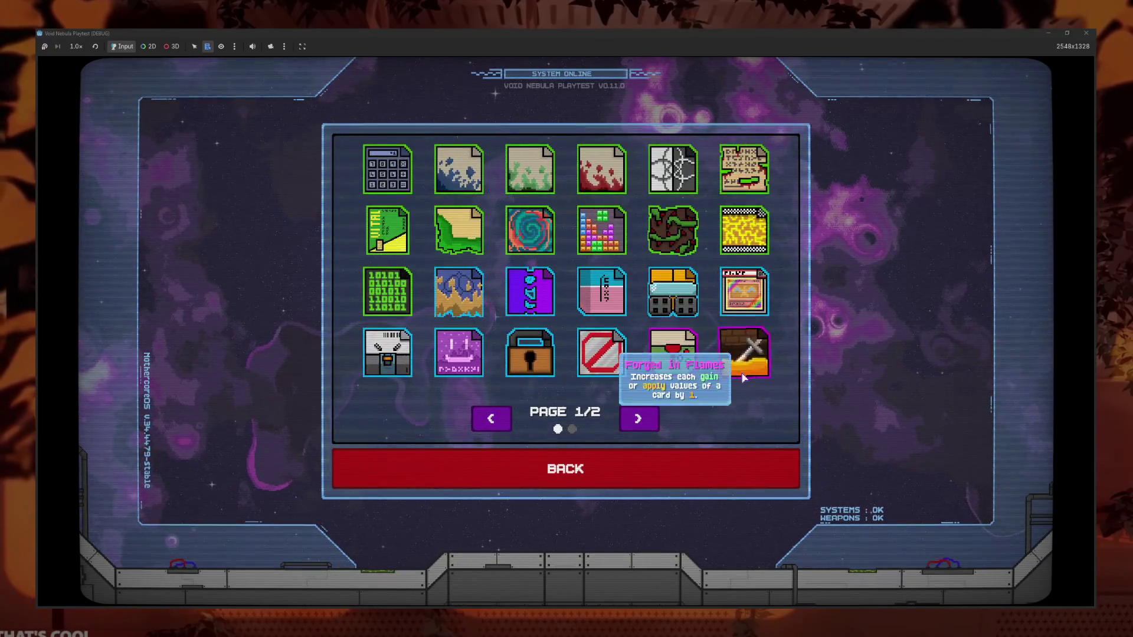
pyautogui.moveTo(745, 356)
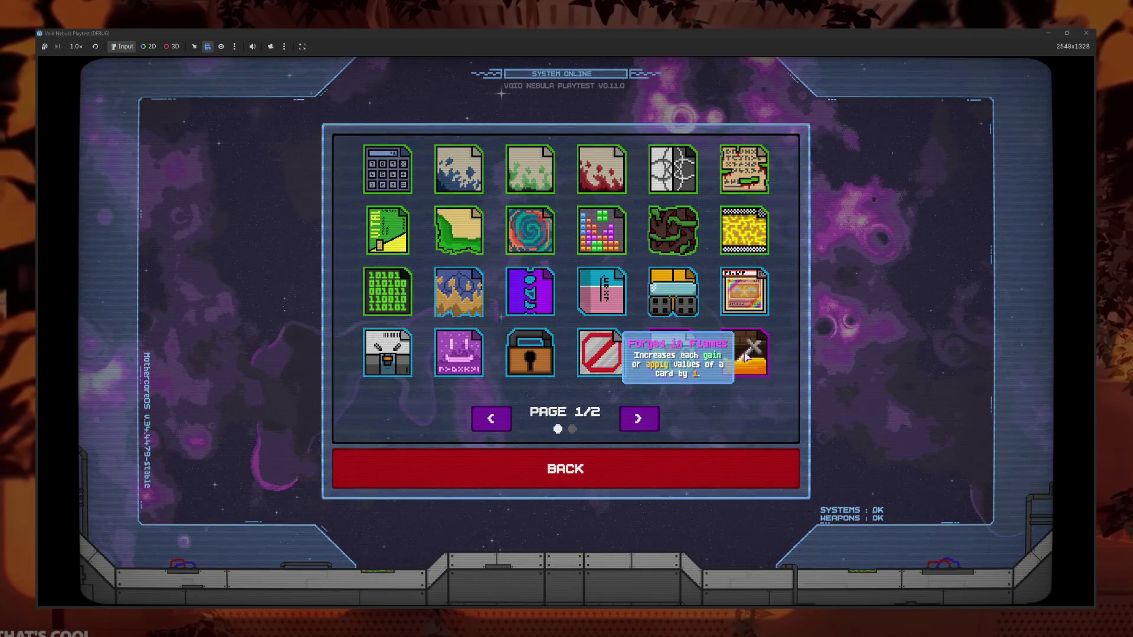
pyautogui.click(639, 419)
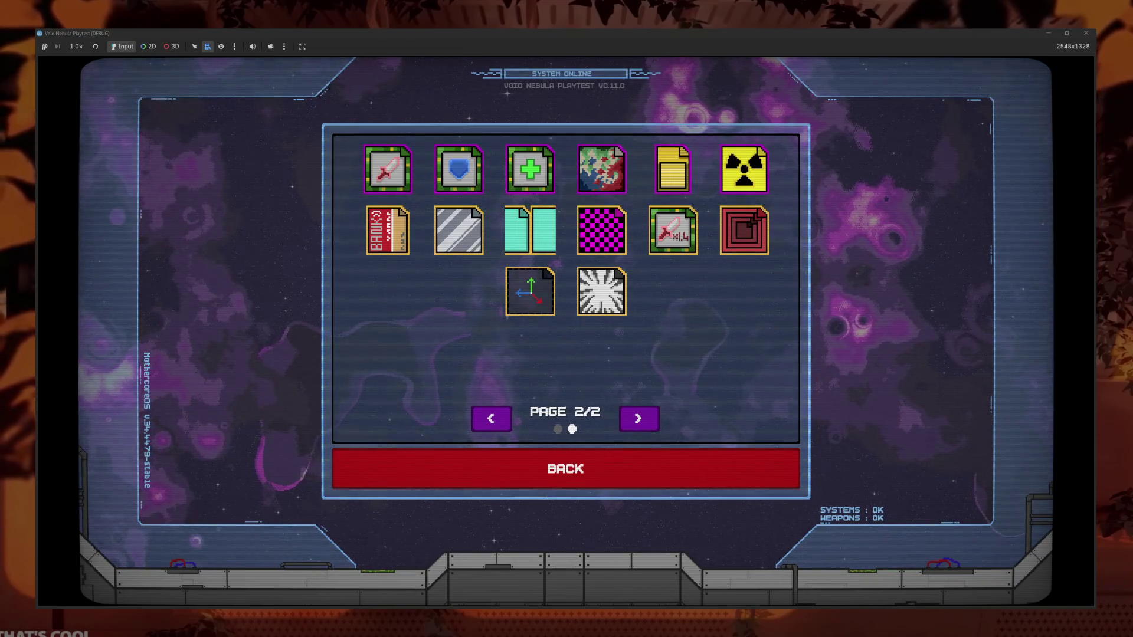
pyautogui.doubleClick(726, 361)
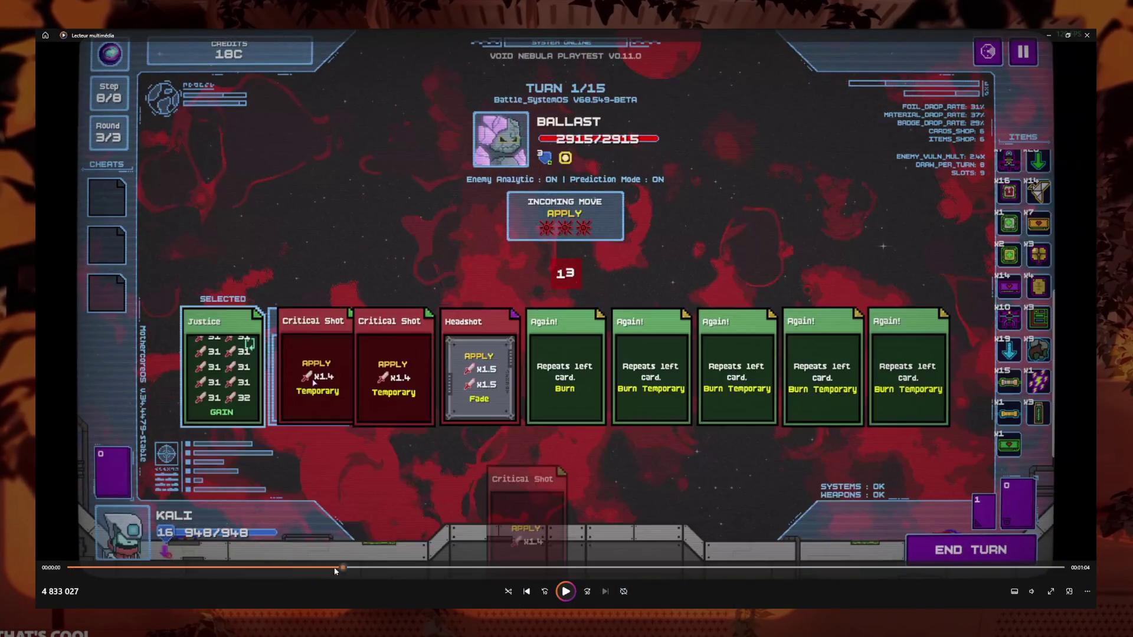
# Rewind the recording, play it, and pause once damage passes 6000 (6118)
pyautogui.moveTo(334, 568)
pyautogui.mouseDown()
pyautogui.moveTo(224, 570)
pyautogui.moveTo(400, 586)
pyautogui.mouseUp()
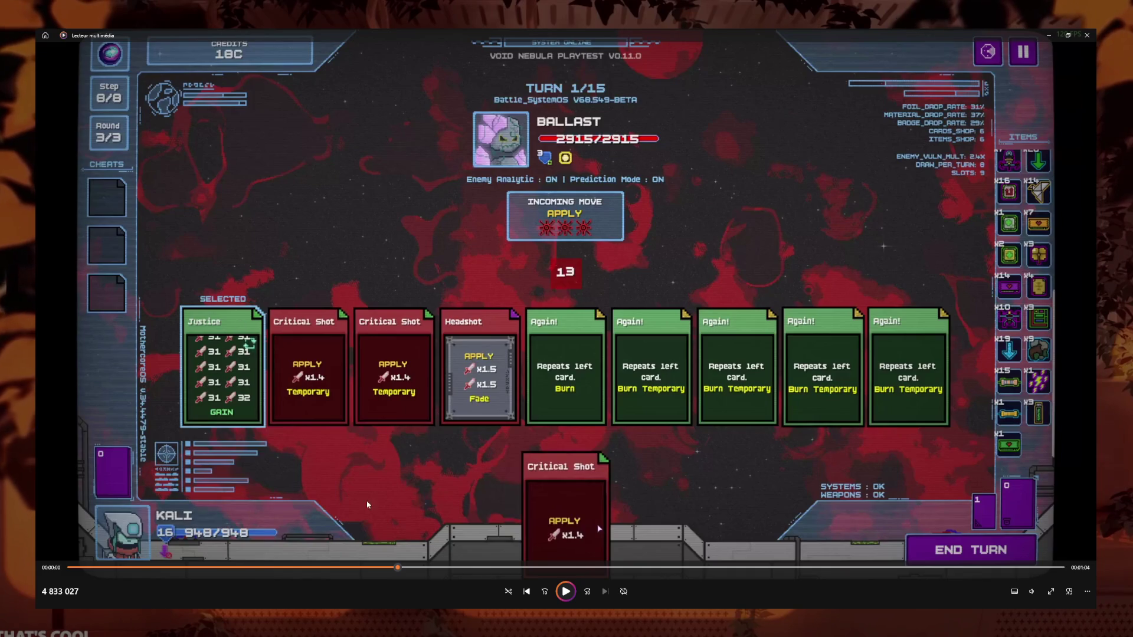
pyautogui.click(574, 594)
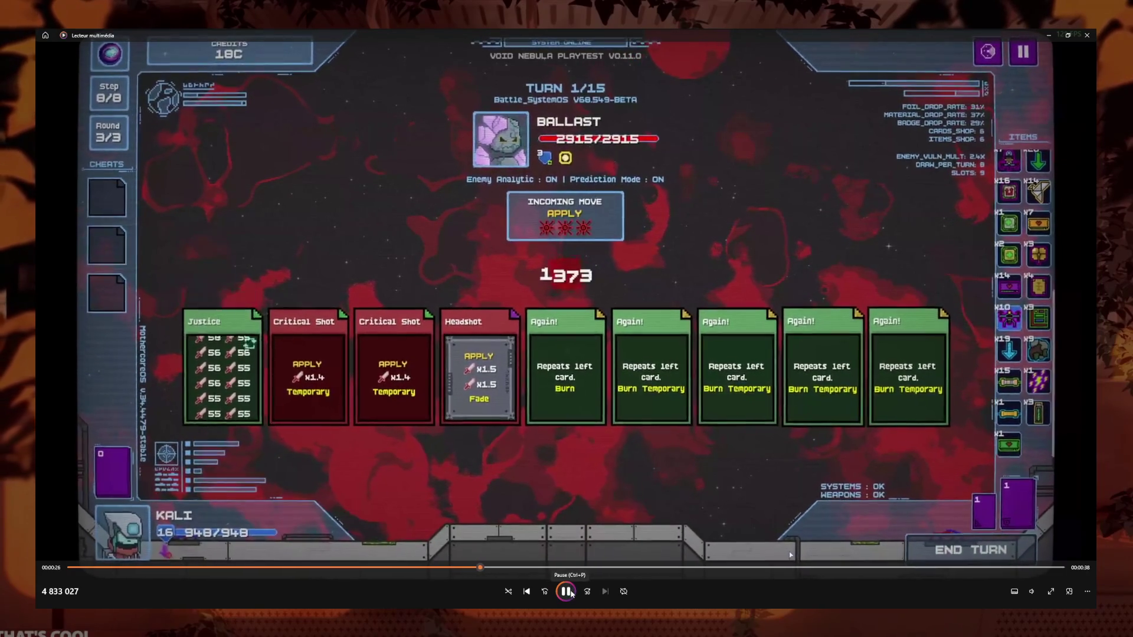
pyautogui.click(572, 593)
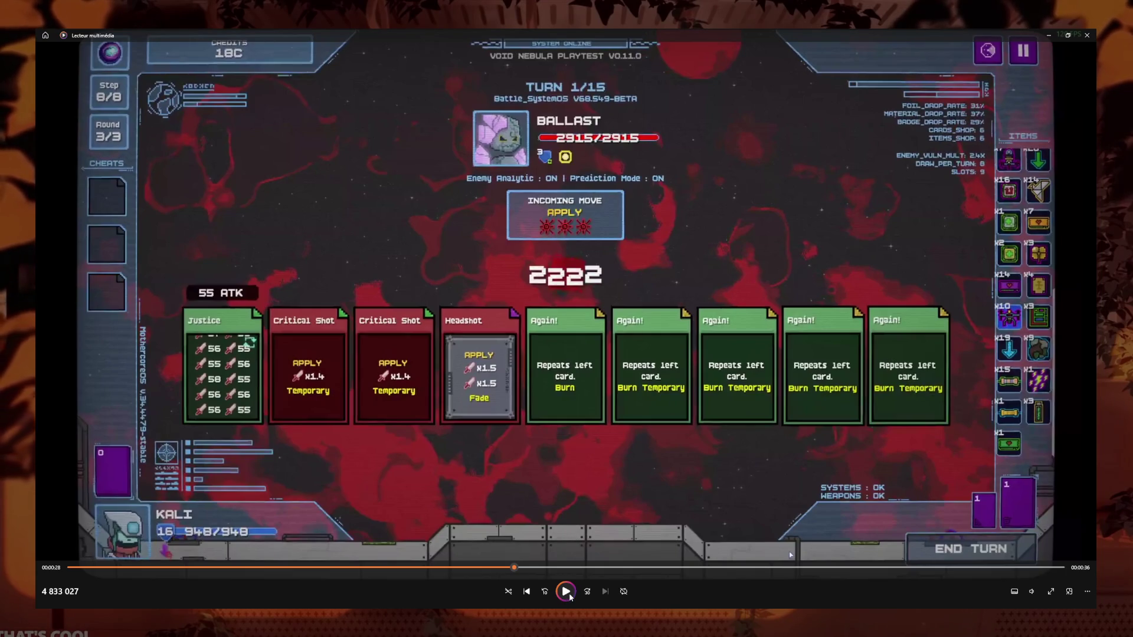
pyautogui.click(565, 591)
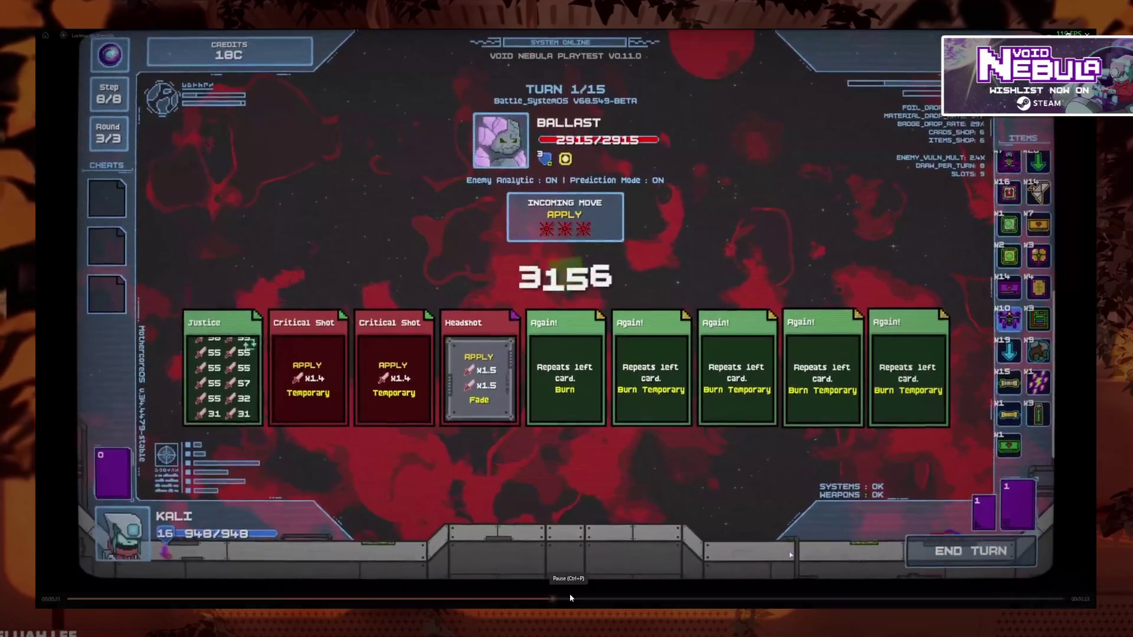
pyautogui.moveTo(570, 593)
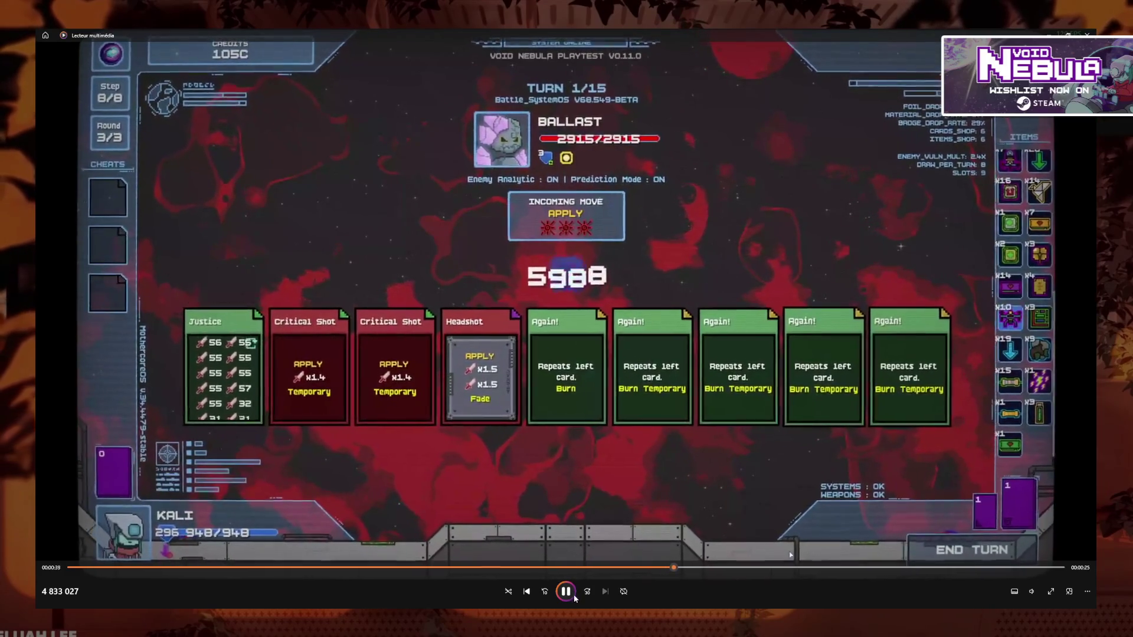
pyautogui.click(681, 451)
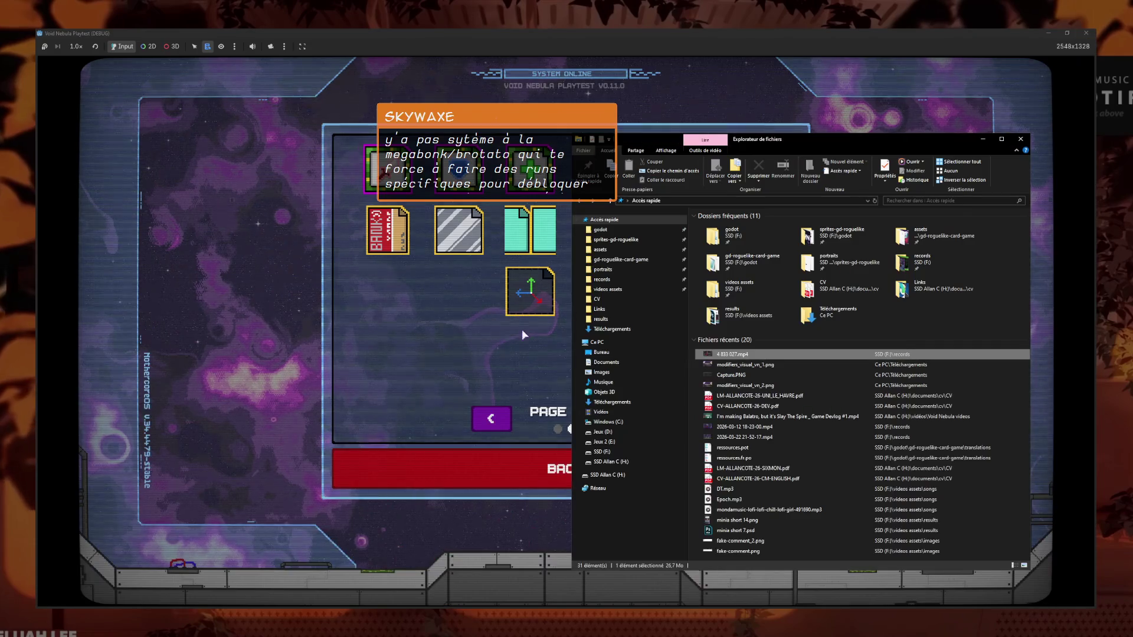
# Return to the game, exit the Codex to the main menu, and open PLAY showing the saved Faceless run
pyautogui.click(522, 330)
pyautogui.press('Escape')
pyautogui.click(558, 438)
pyautogui.click(355, 379)
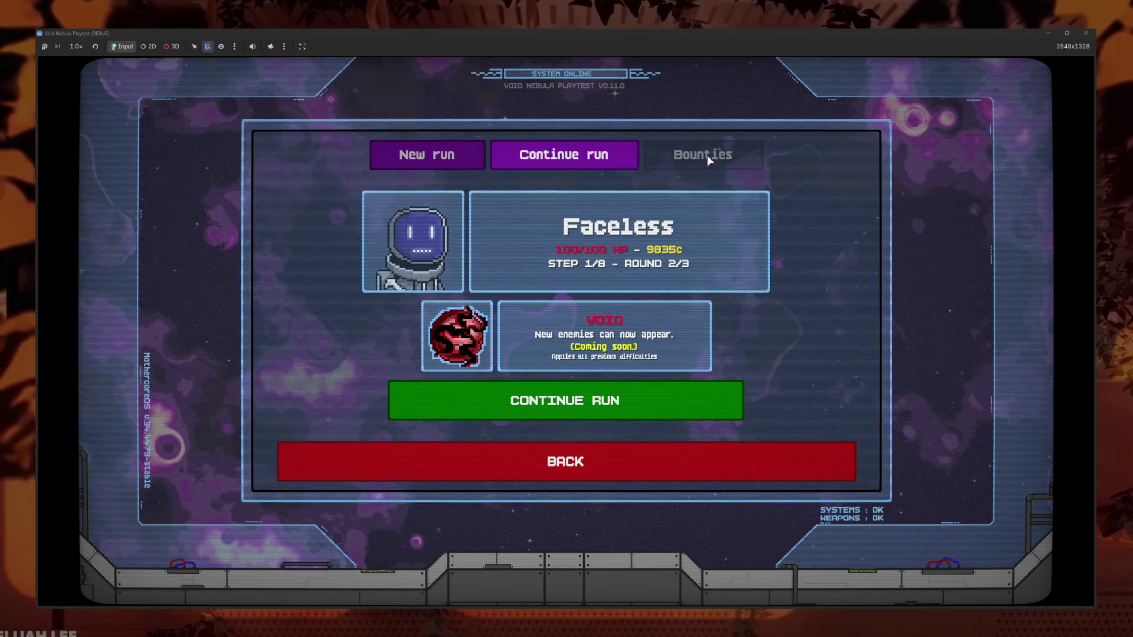
# Review Kali's stats and difficulty in the New run setup, then go back to the main menu
pyautogui.press('Left')
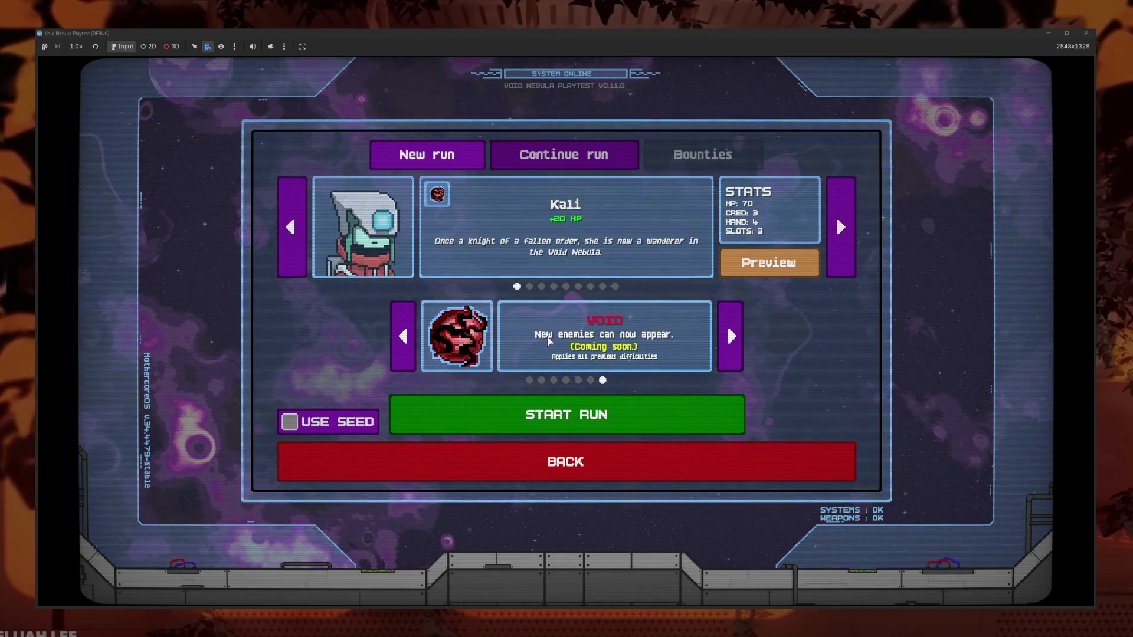
pyautogui.click(552, 466)
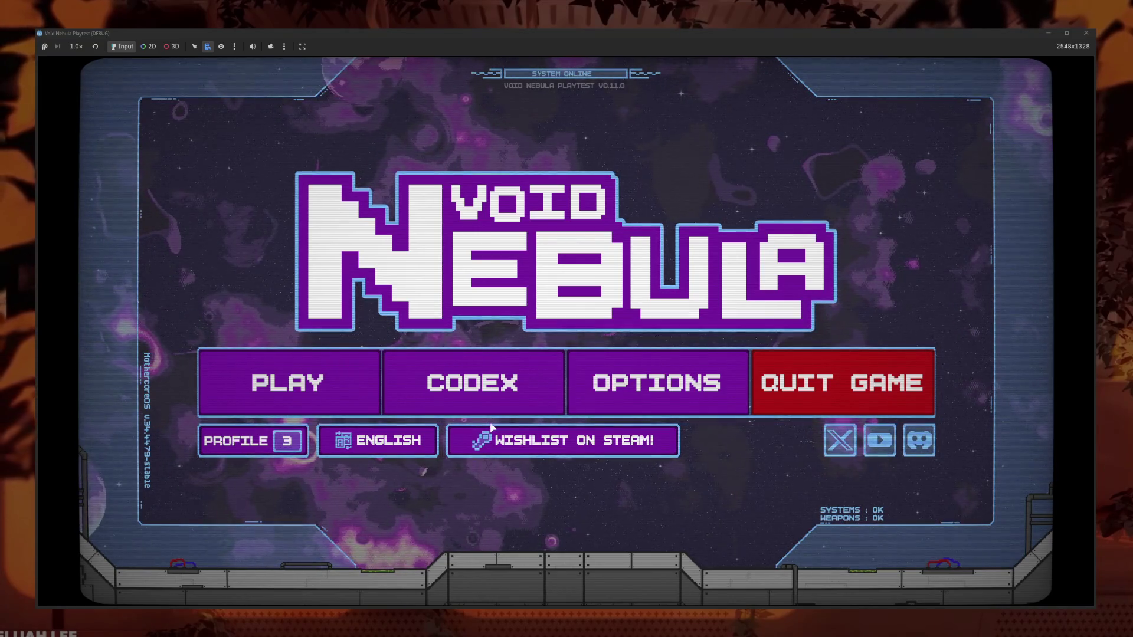
pyautogui.click(475, 385)
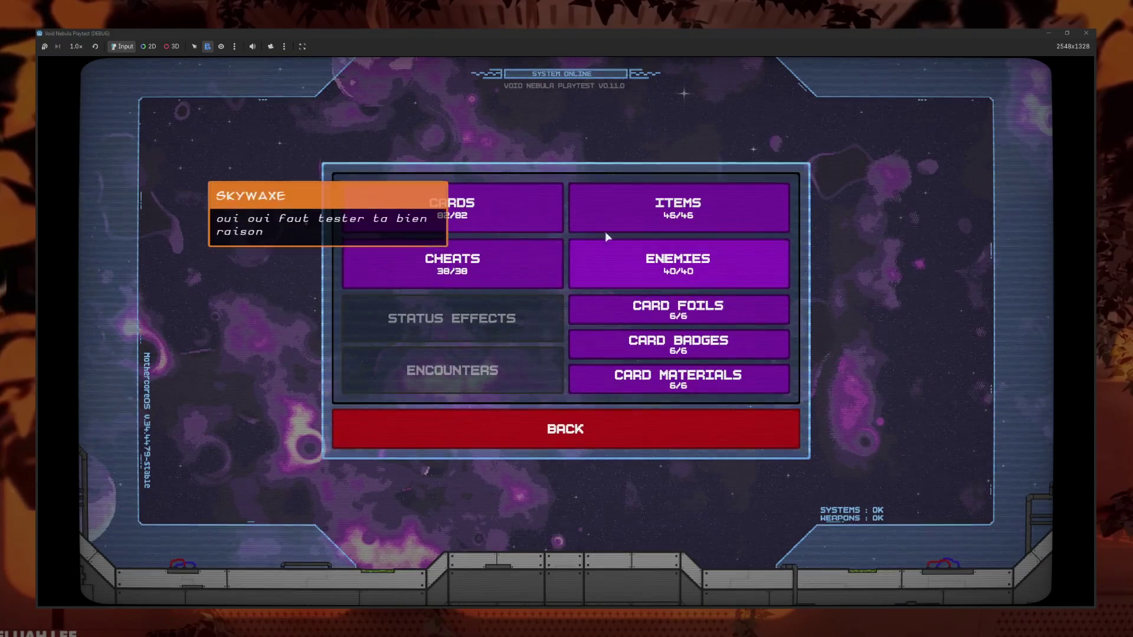
pyautogui.click(606, 231)
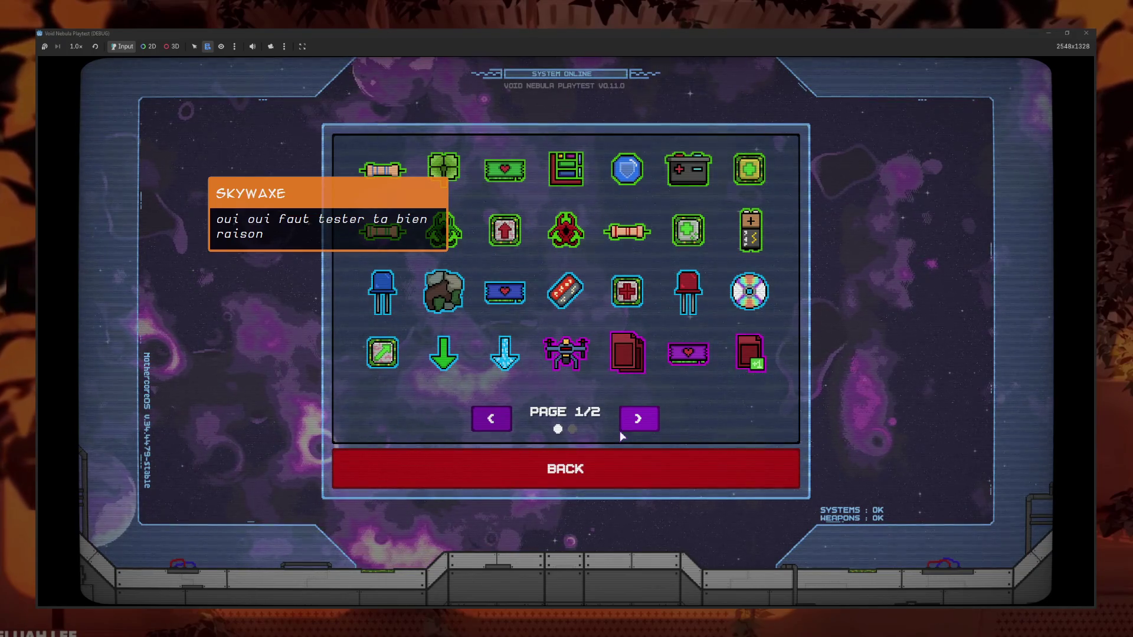
pyautogui.click(642, 416)
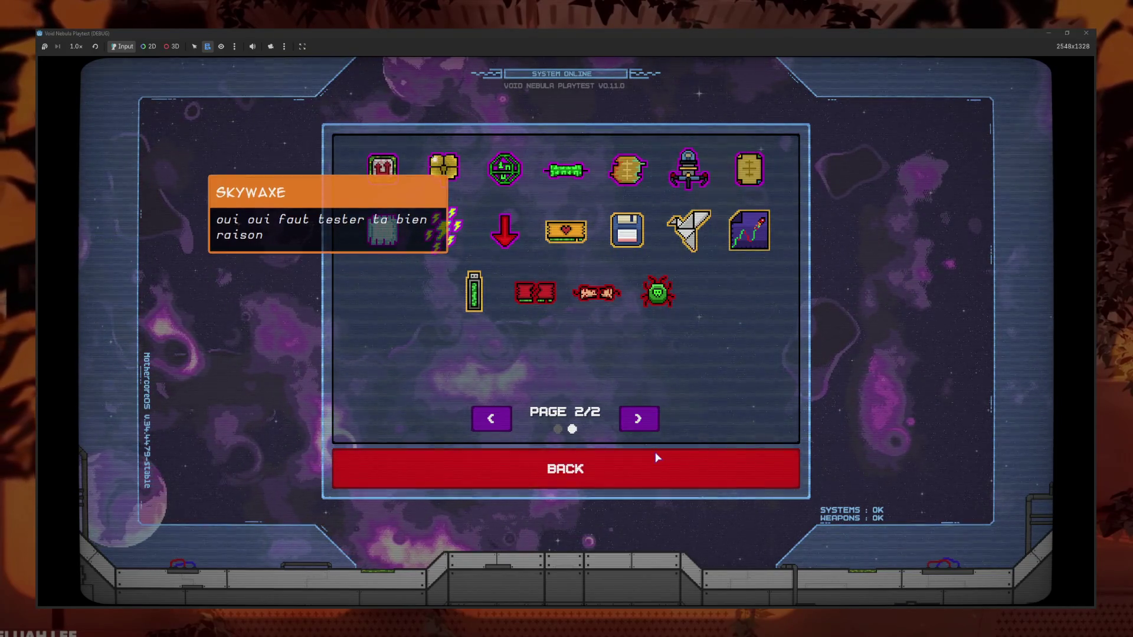
pyautogui.click(656, 451)
pyautogui.click(652, 424)
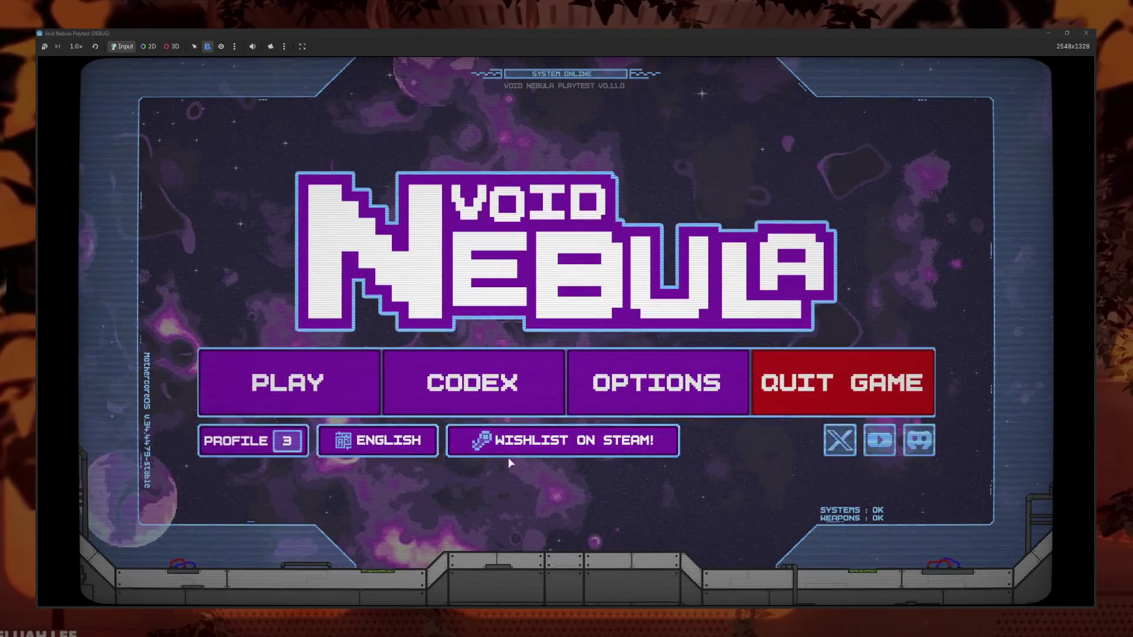
pyautogui.moveTo(324, 535)
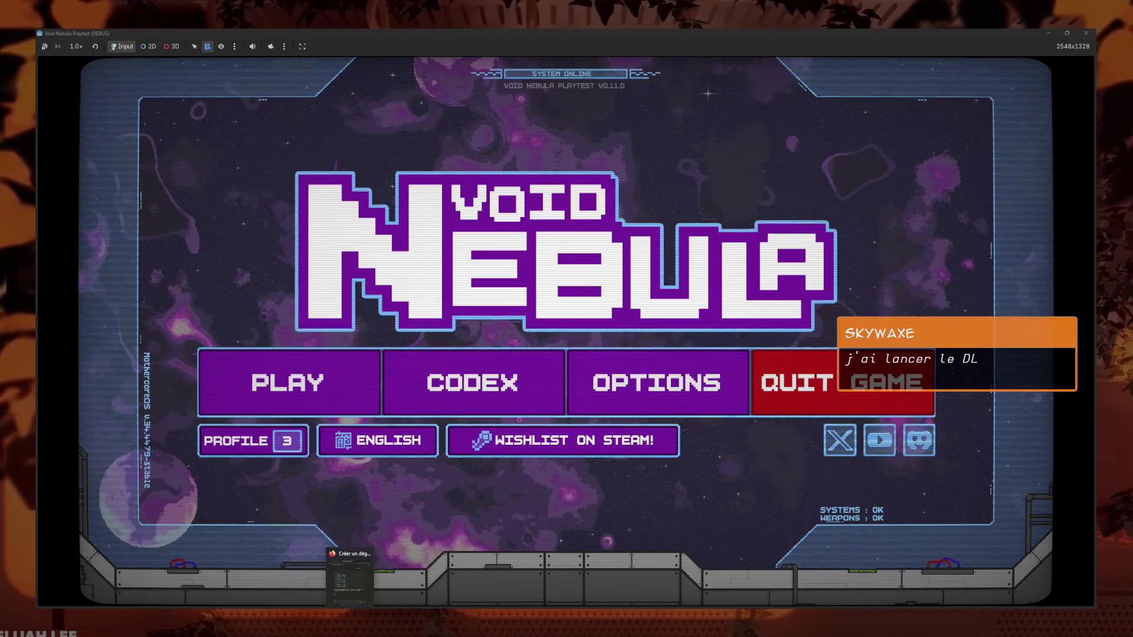
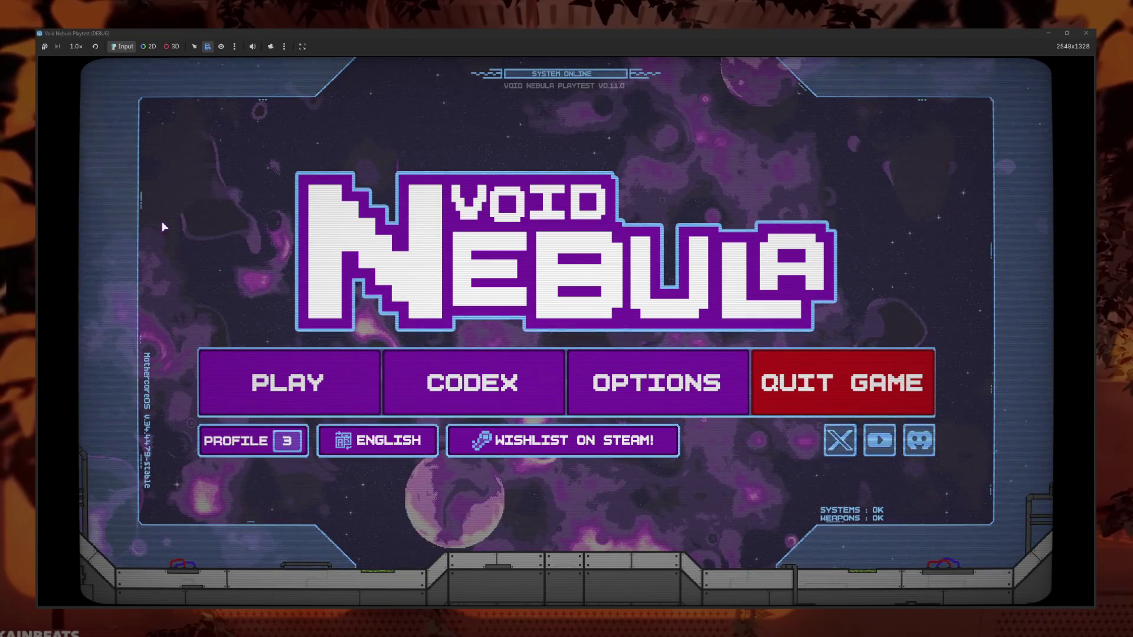
# Close the game playtest and play 'Minecraft LoFi: Soothing synths for mining blocks' from Longers Vibes
pyautogui.click(1086, 33)
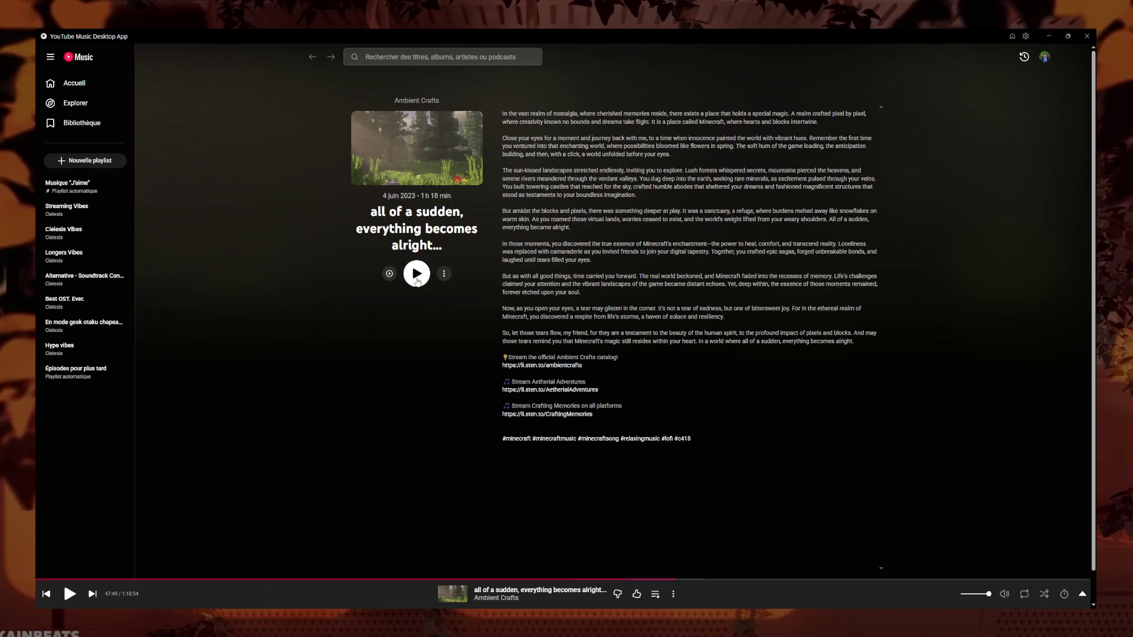
pyautogui.click(417, 274)
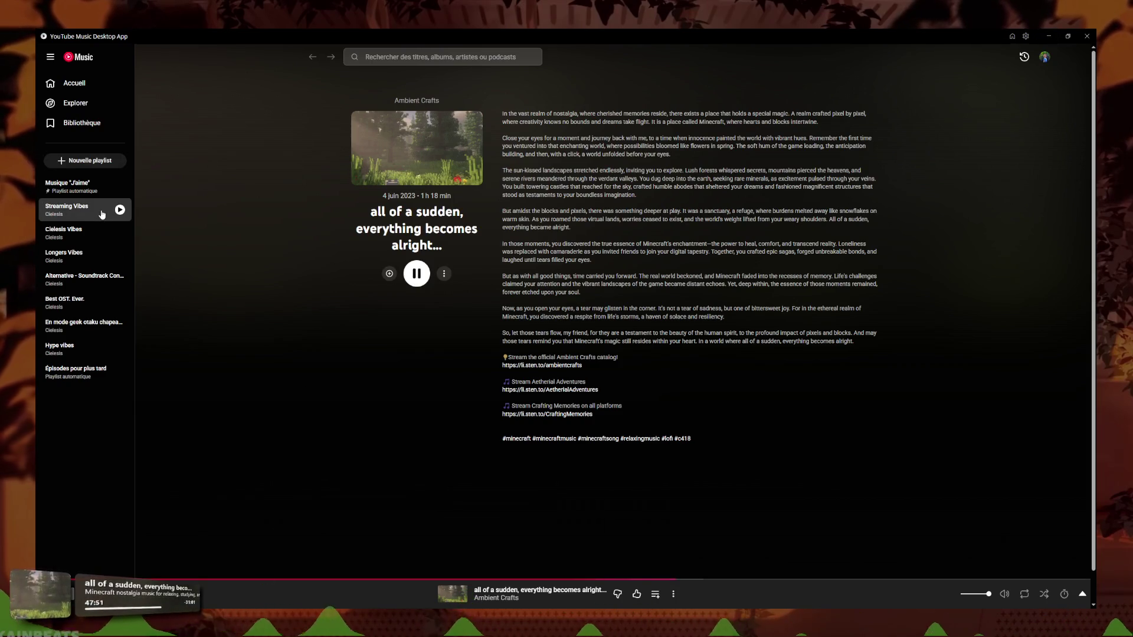
pyautogui.click(68, 210)
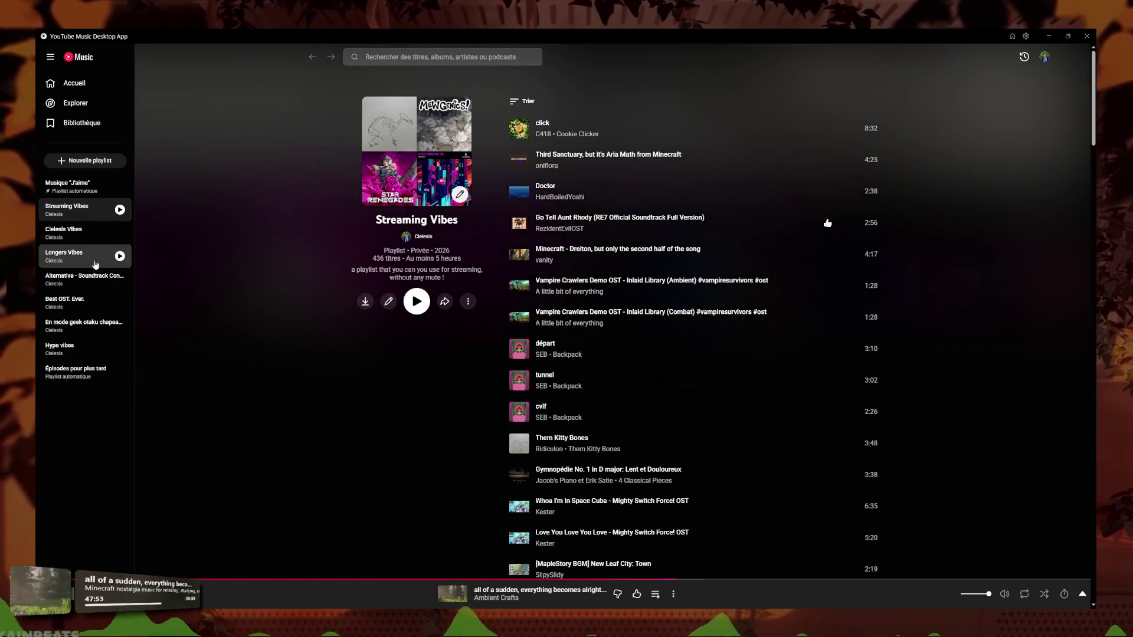
pyautogui.click(65, 254)
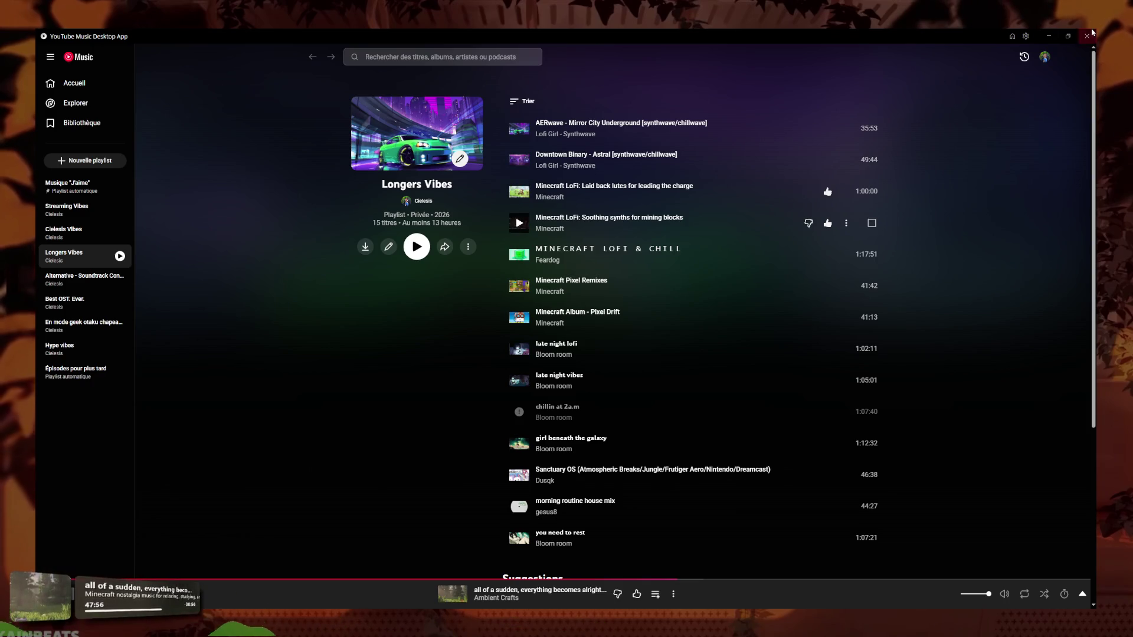
pyautogui.click(518, 223)
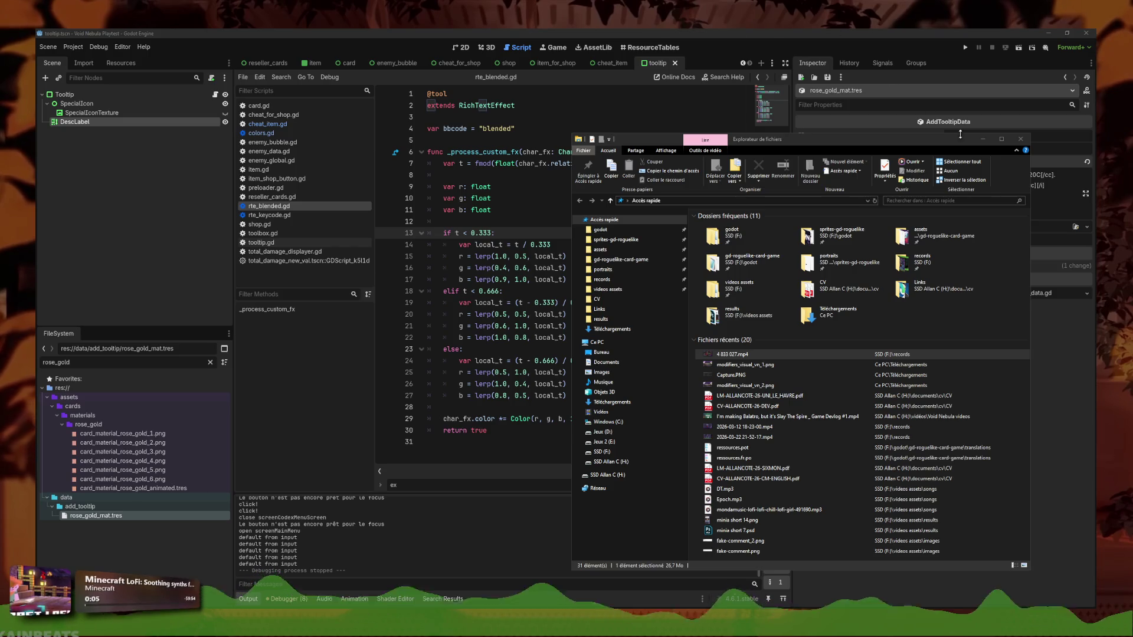
# Close File Explorer, remove stray indentation on lines 12 and 28 of rte_blended.gd, and save
pyautogui.click(1021, 140)
pyautogui.click(553, 217)
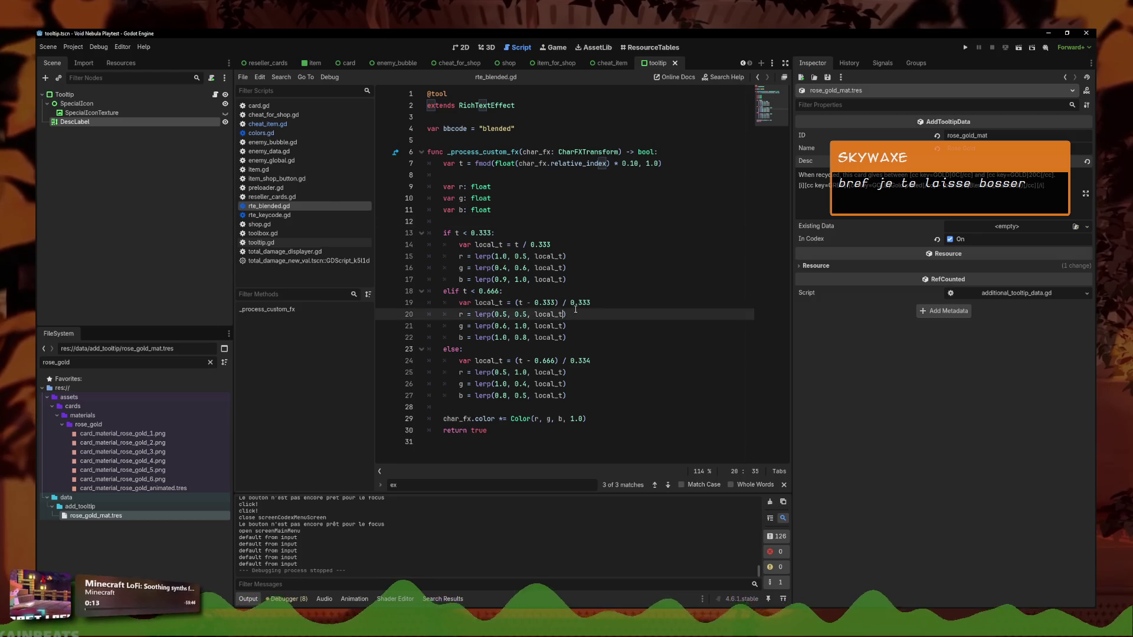
pyautogui.click(521, 215)
pyautogui.click(522, 221)
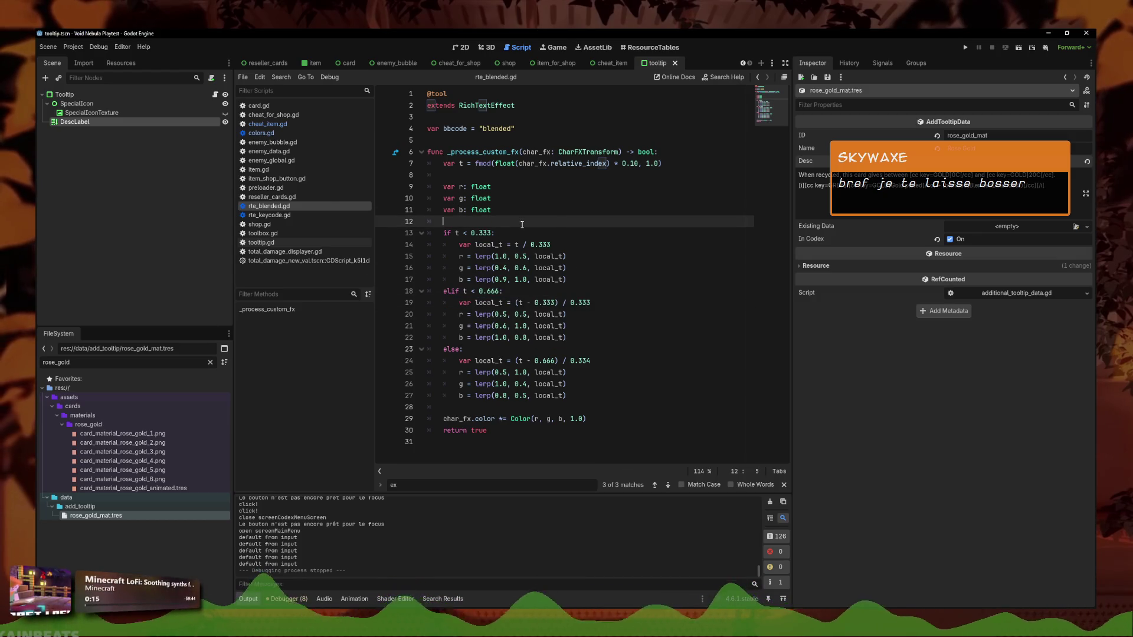
pyautogui.press('BackSpace')
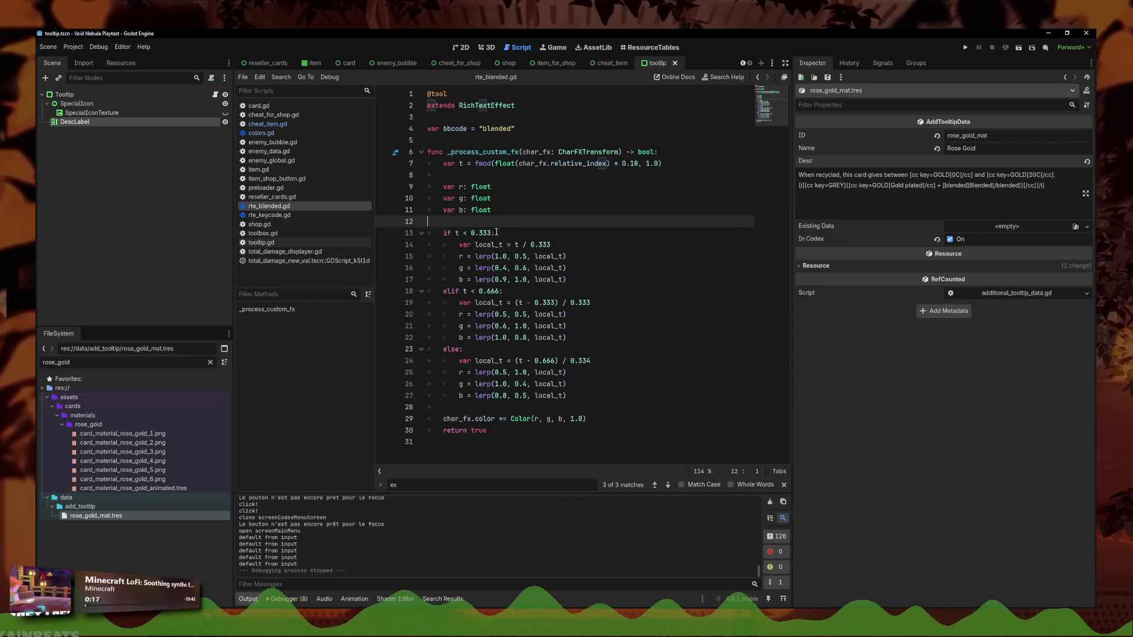
pyautogui.click(446, 406)
pyautogui.press('BackSpace')
pyautogui.hotkey('ctrl', 's')
# Clear the rose_gold FileSystem filter and launch a playtest of the game
pyautogui.click(472, 233)
pyautogui.click(467, 187)
pyautogui.click(459, 176)
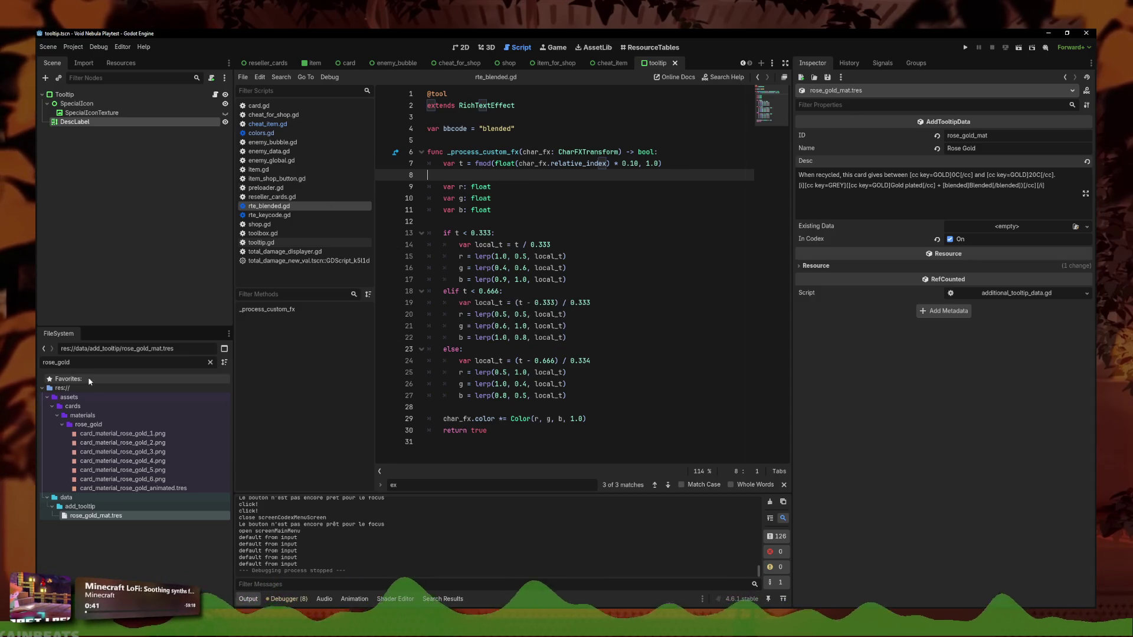
pyautogui.press('BackSpace')
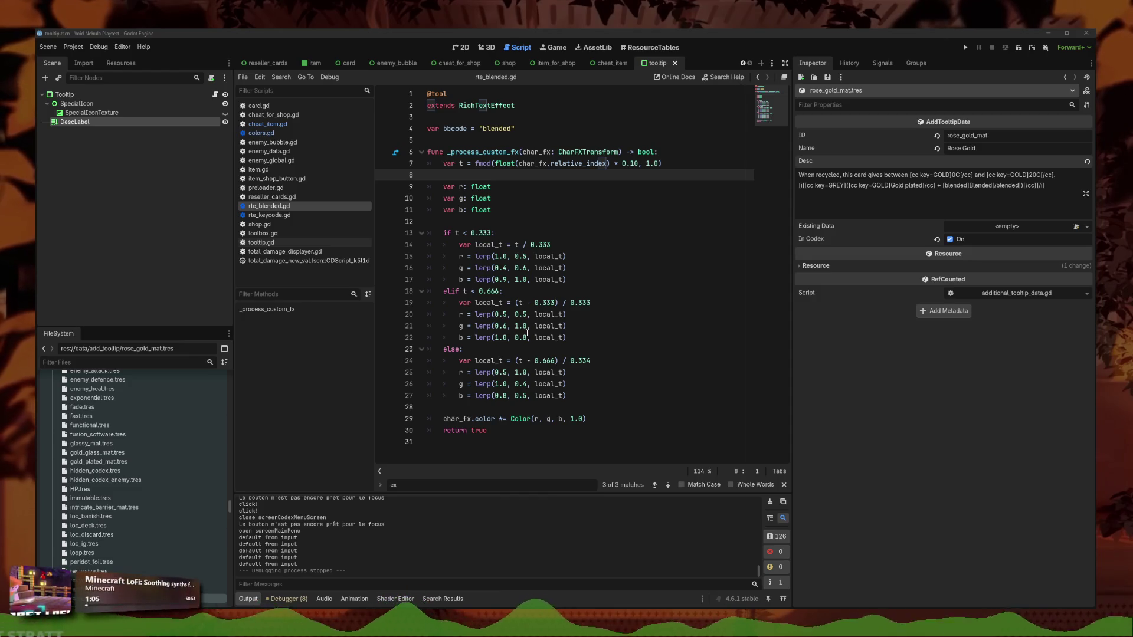
pyautogui.click(603, 313)
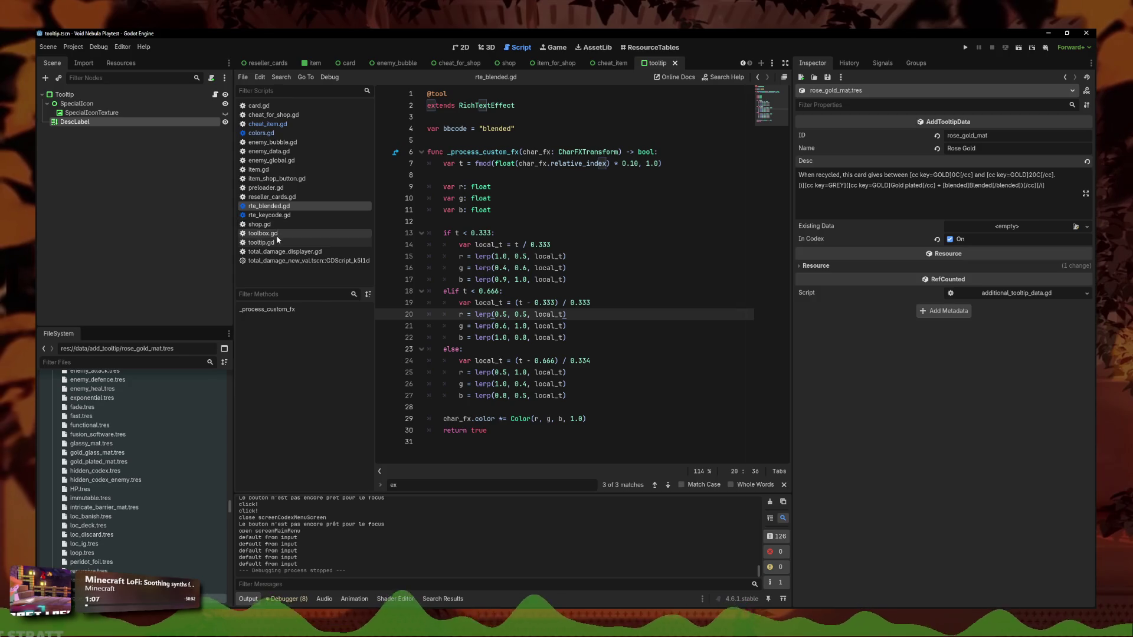
pyautogui.press('F6')
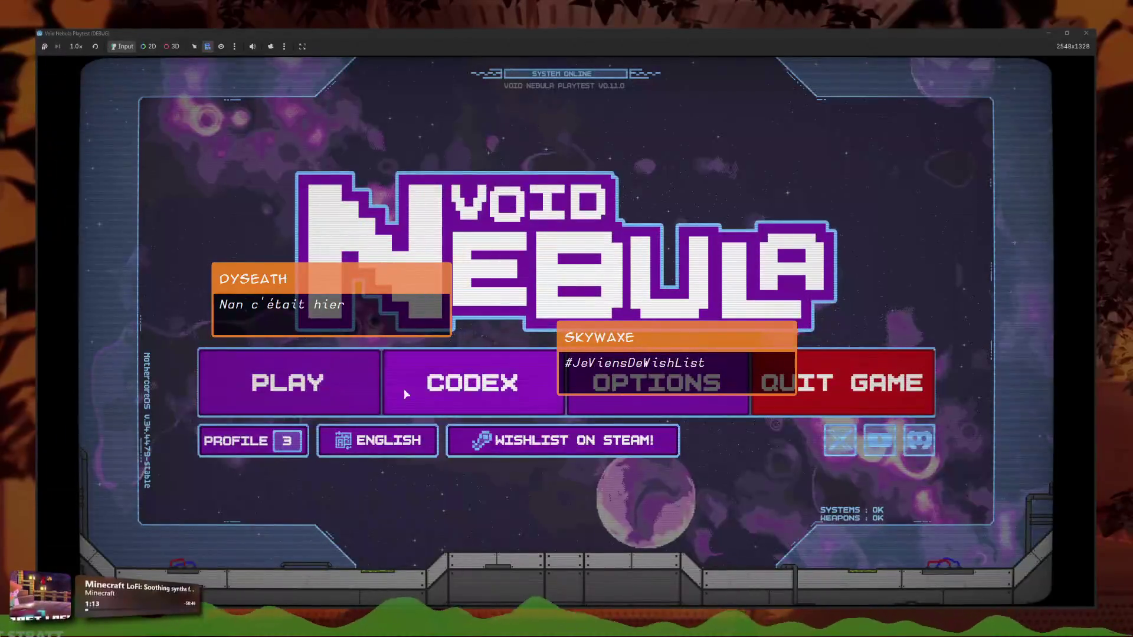
# In Codex > Cards, read the Blended, Stained Glass and Rose Gold material tooltips, then stop the game
pyautogui.click(512, 391)
pyautogui.click(675, 395)
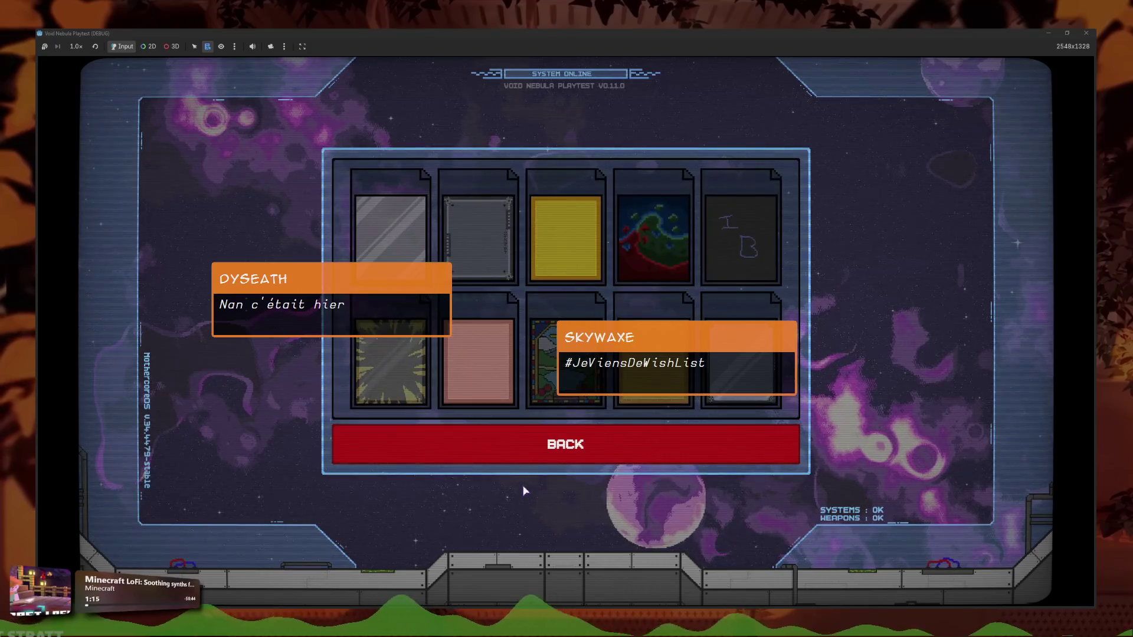
pyautogui.moveTo(665, 226)
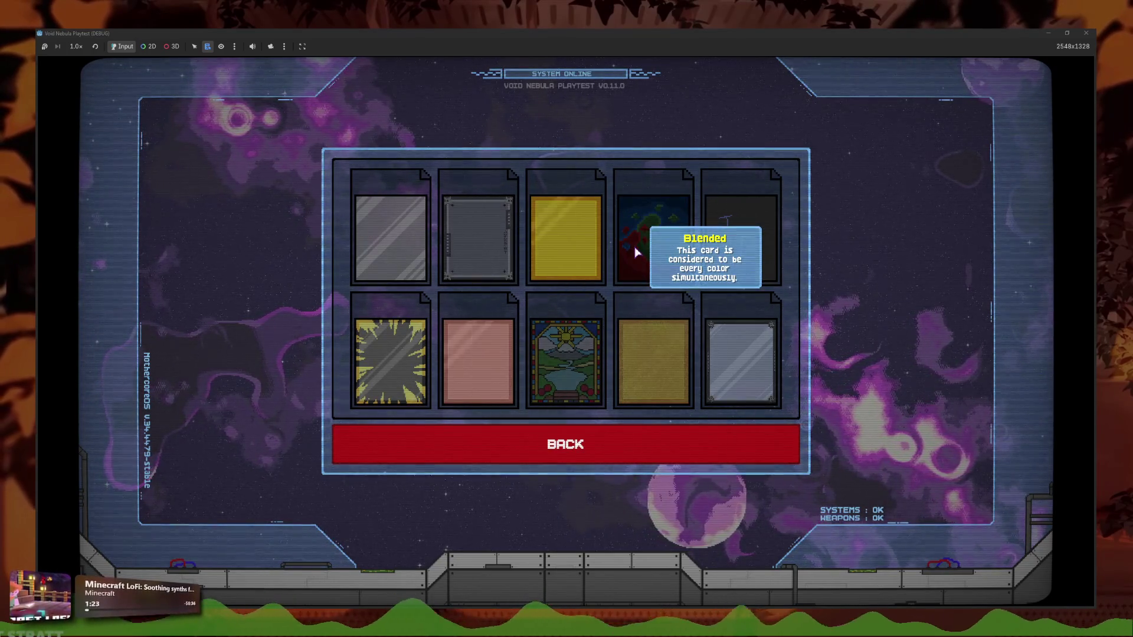
pyautogui.moveTo(603, 297)
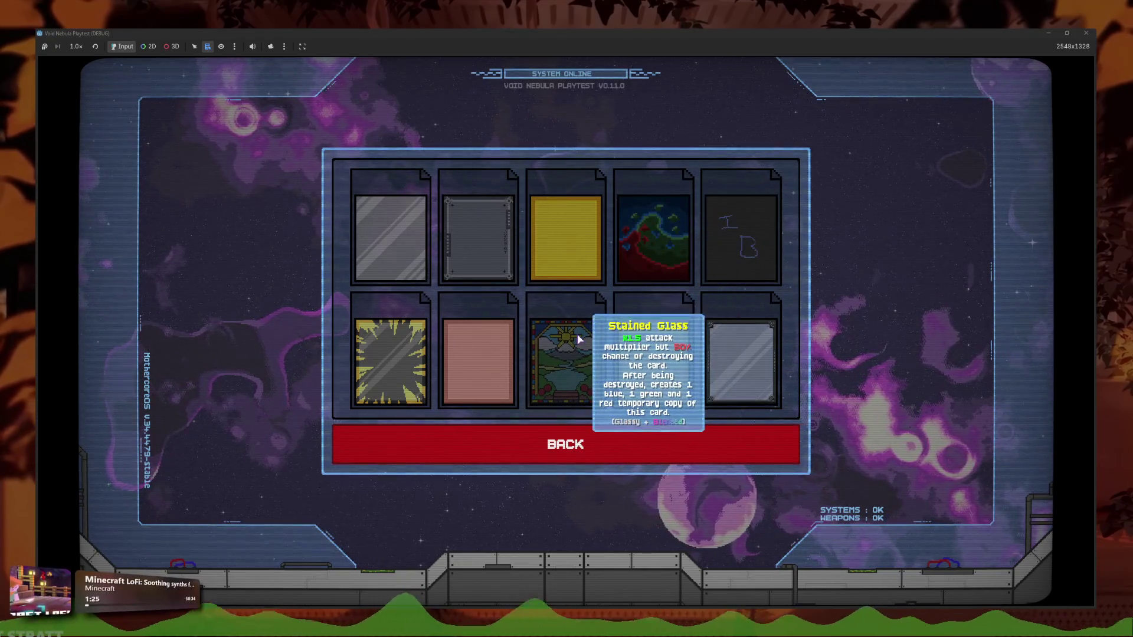
pyautogui.moveTo(439, 352)
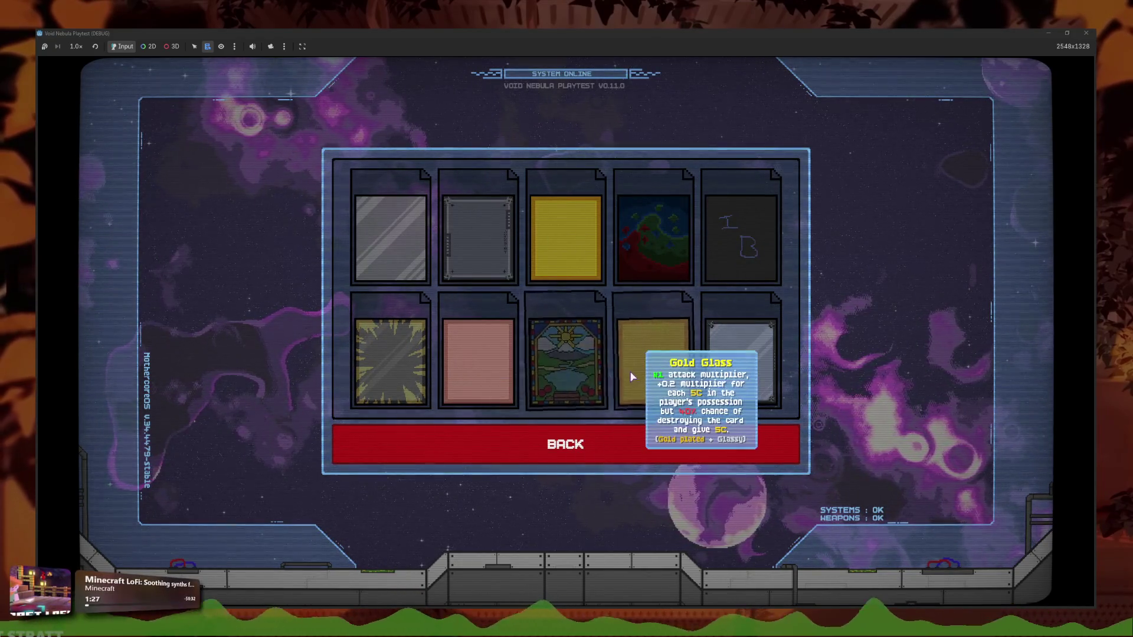
pyautogui.moveTo(731, 364)
pyautogui.moveTo(748, 248)
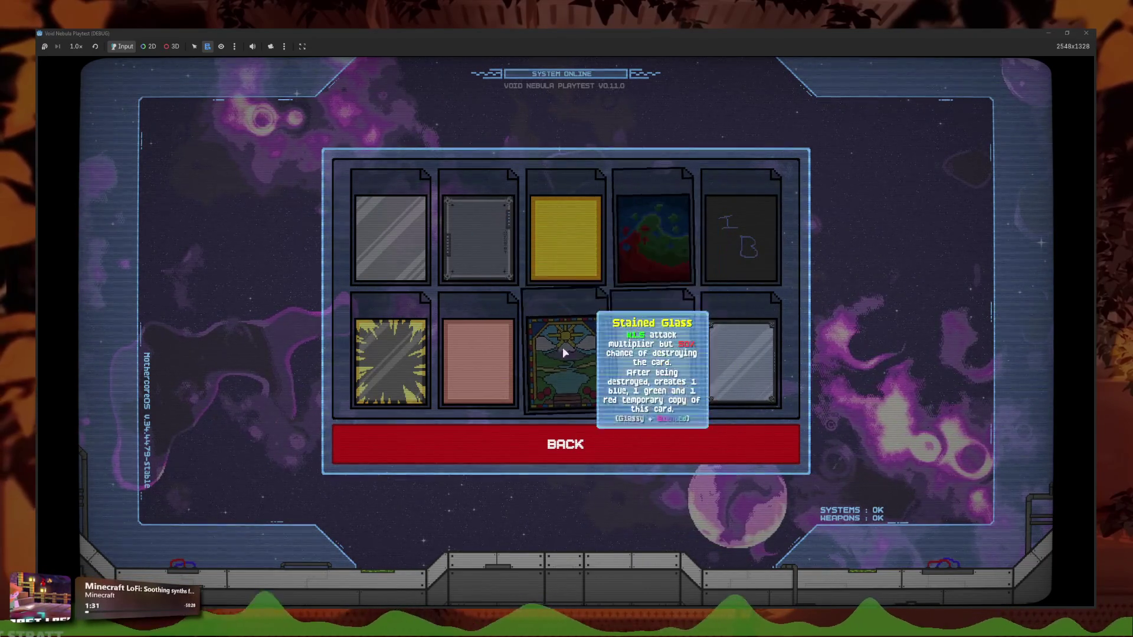
pyautogui.moveTo(476, 377)
pyautogui.moveTo(716, 236)
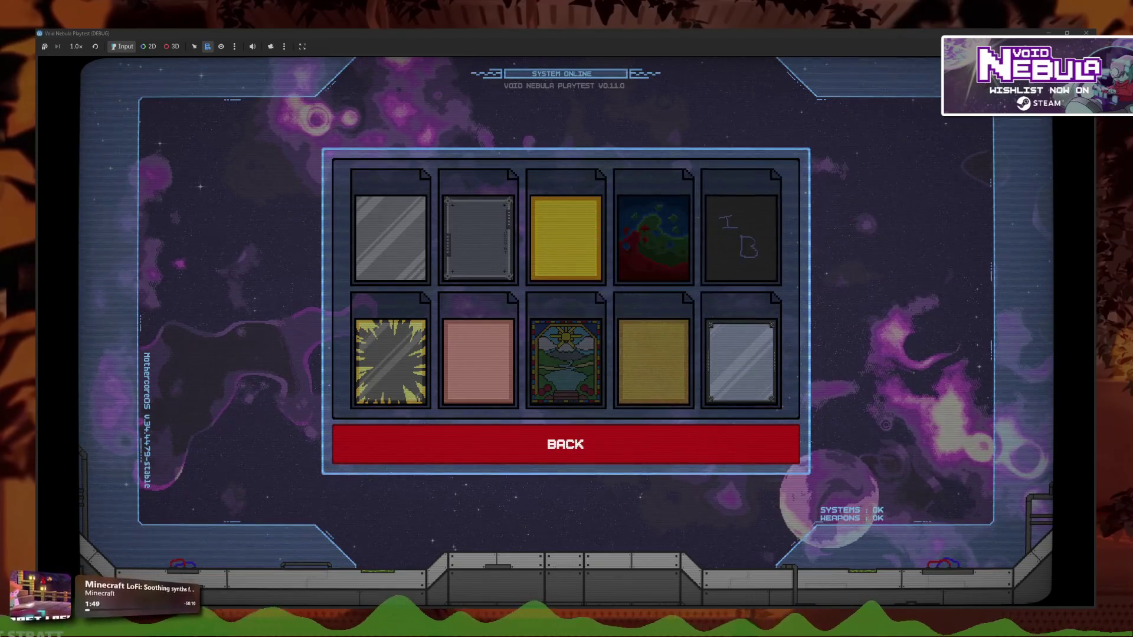
pyautogui.press('F8')
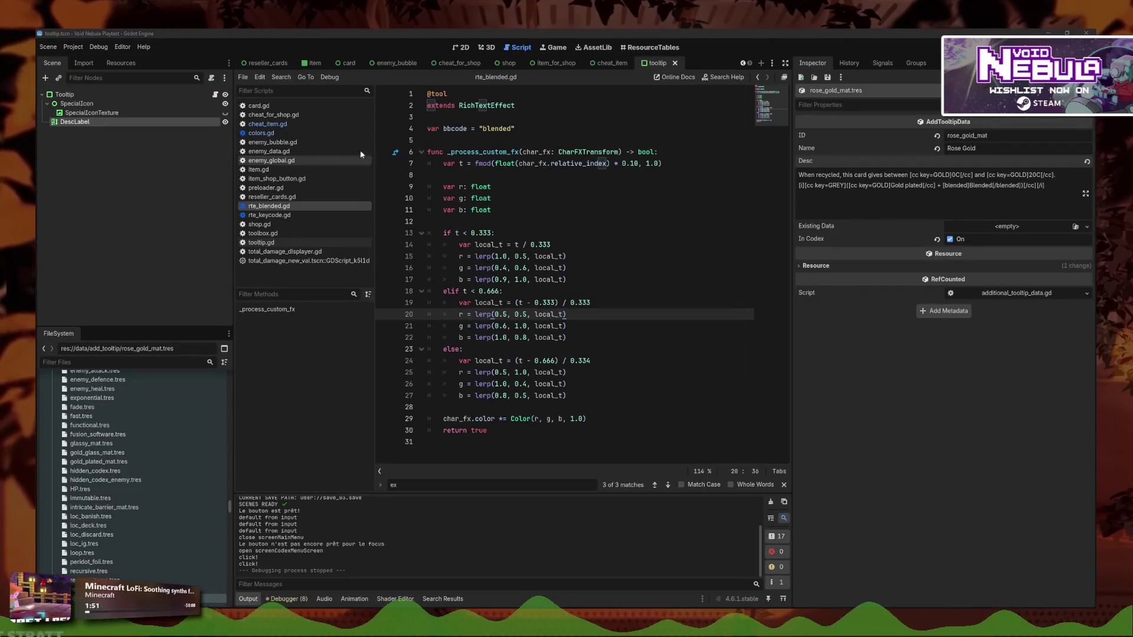
# Open card.gd and search the script for BLENDED
pyautogui.click(258, 105)
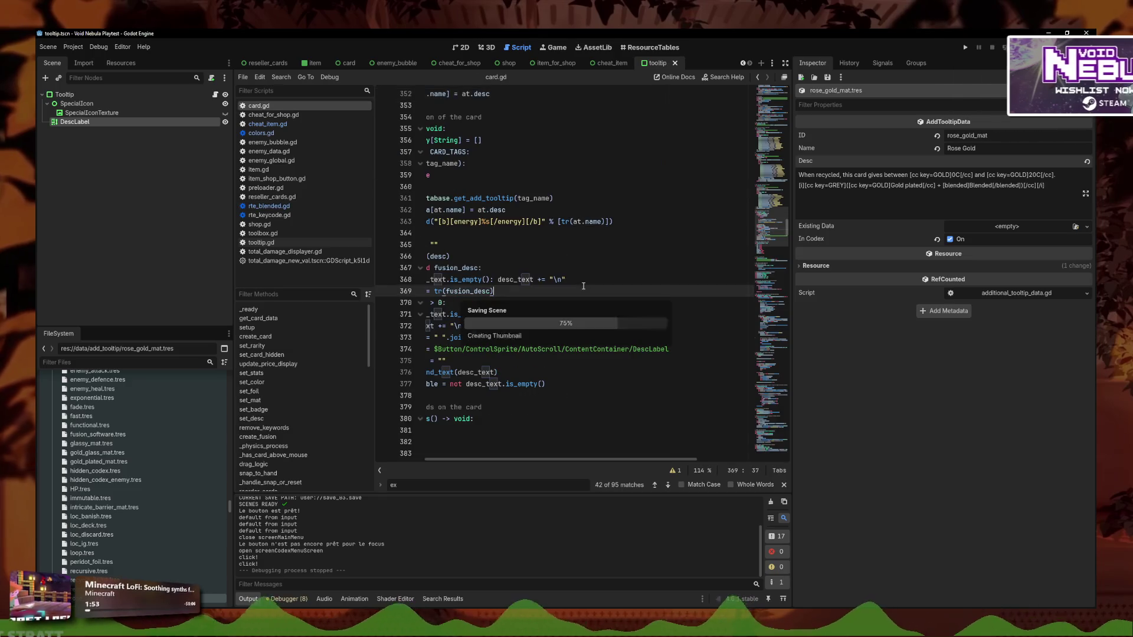
pyautogui.moveTo(549, 418); pyautogui.dragTo(426, 419)
pyautogui.scroll(-3, 542, 406)
pyautogui.click(589, 330)
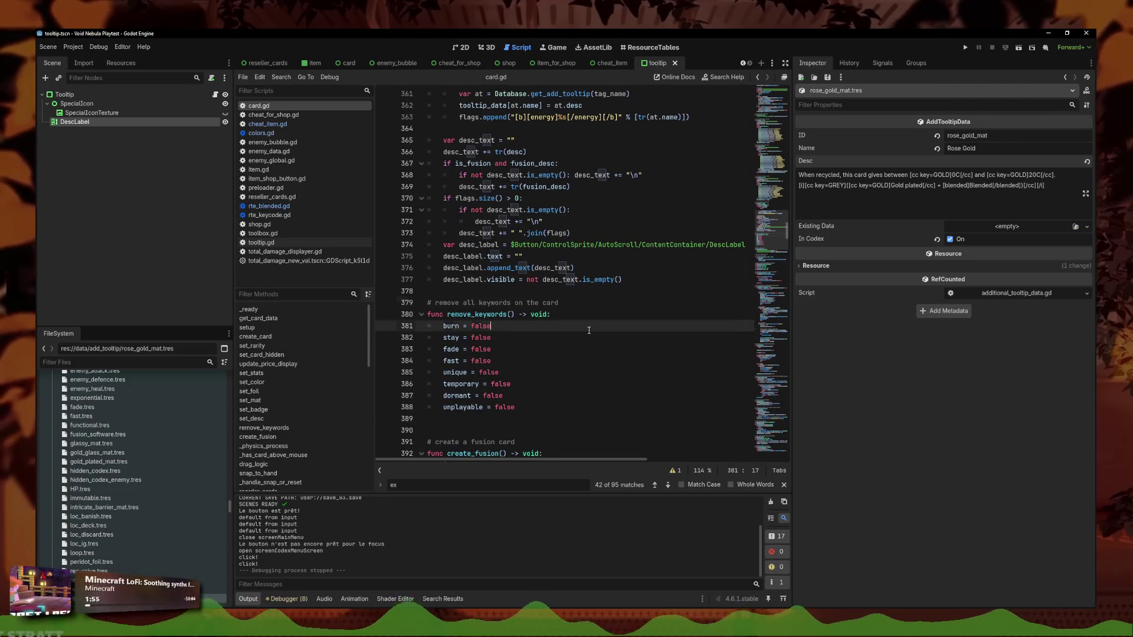
pyautogui.hotkey('ctrl', 'f')
pyautogui.write('BLENDED')
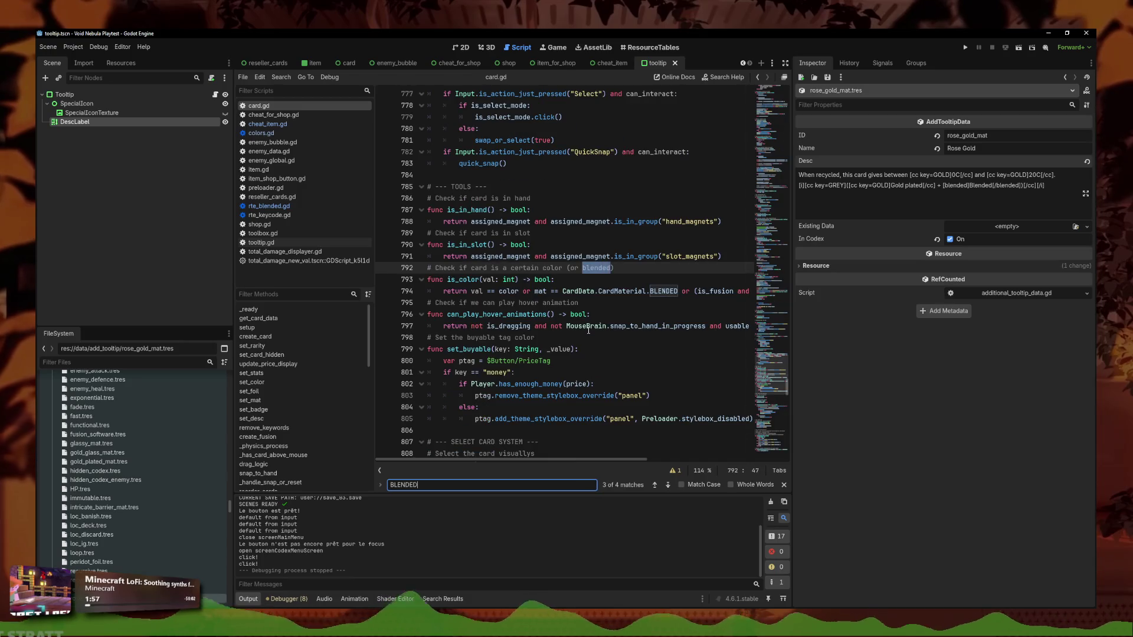
# Split is_color's condition onto separate lines using backslash continuations after the BLENDED comparison
pyautogui.click(559, 269)
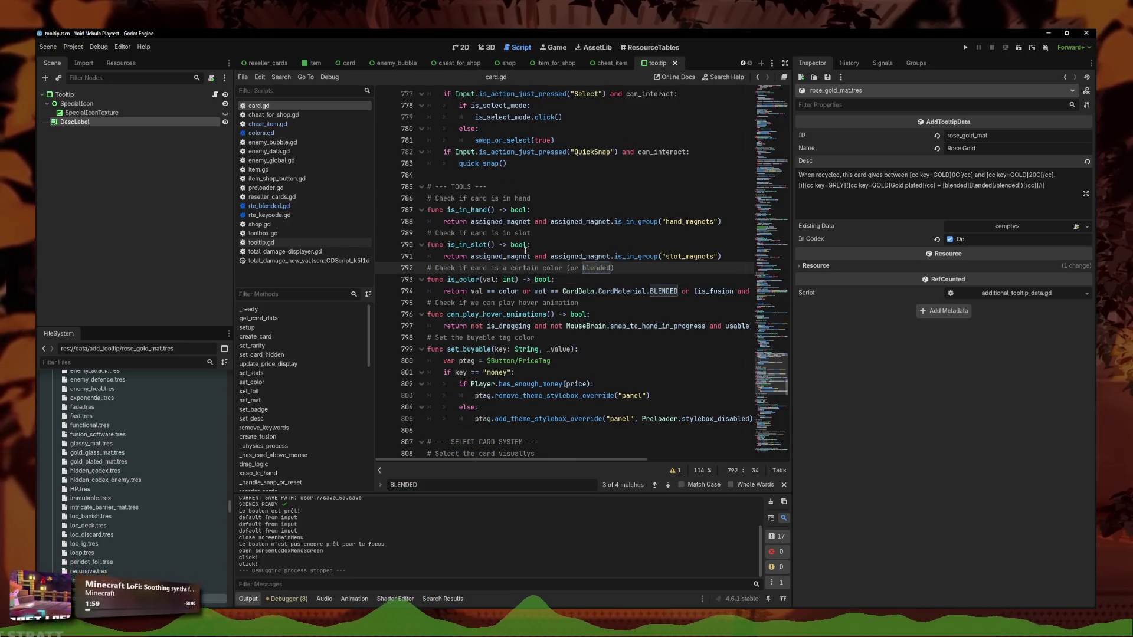
pyautogui.click(635, 302)
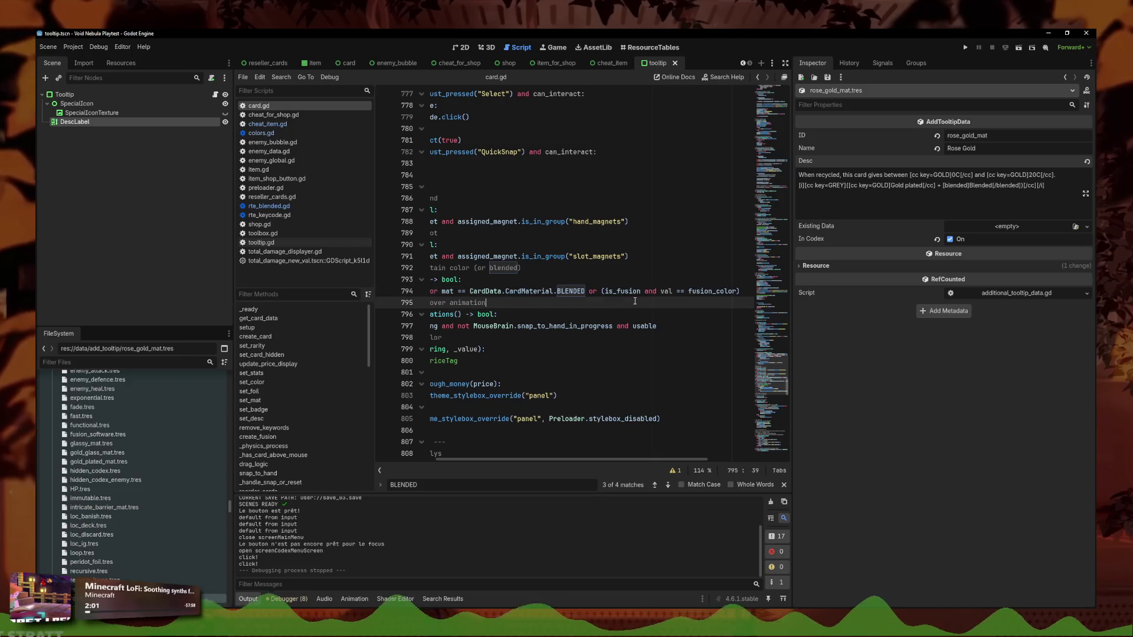
pyautogui.click(590, 291)
pyautogui.press('BackSpace')
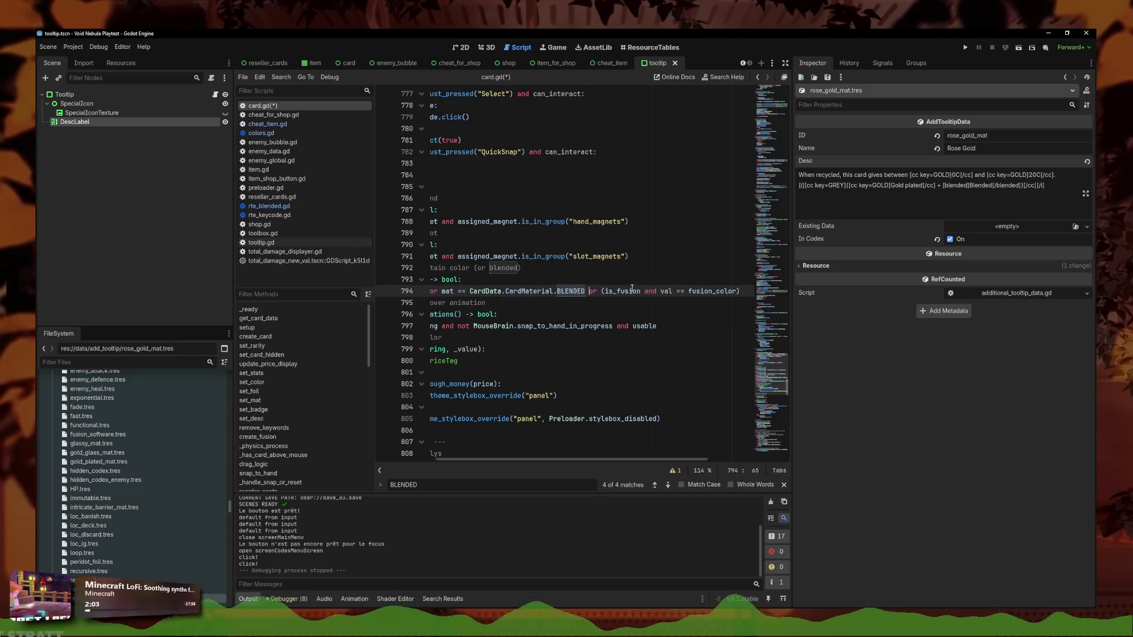
pyautogui.write('\\')
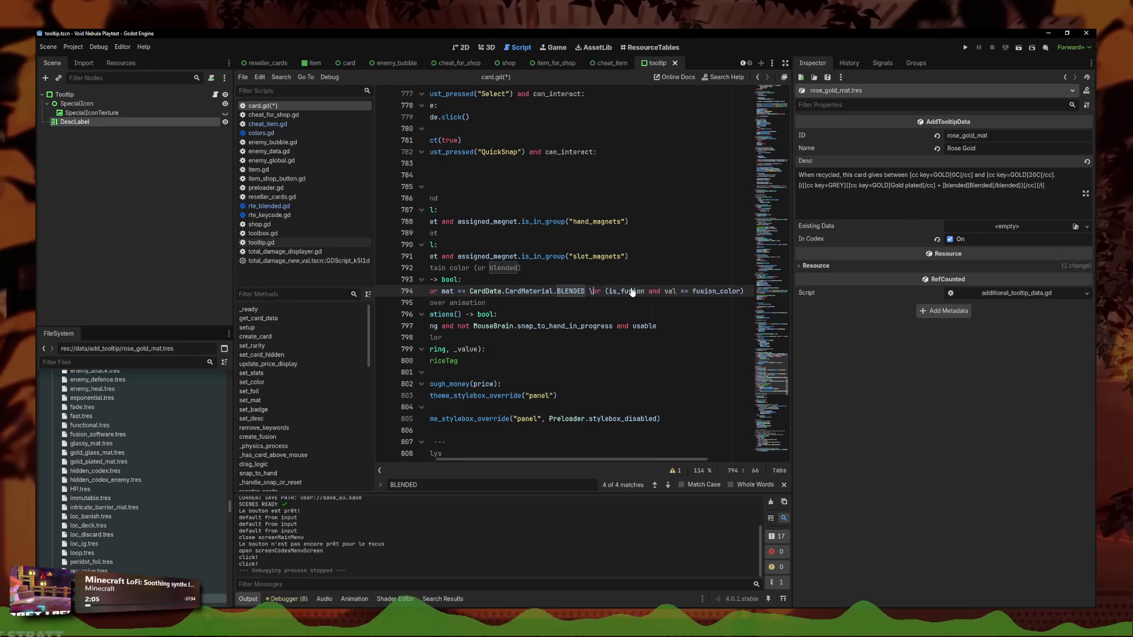
pyautogui.press('Return')
pyautogui.click(612, 301)
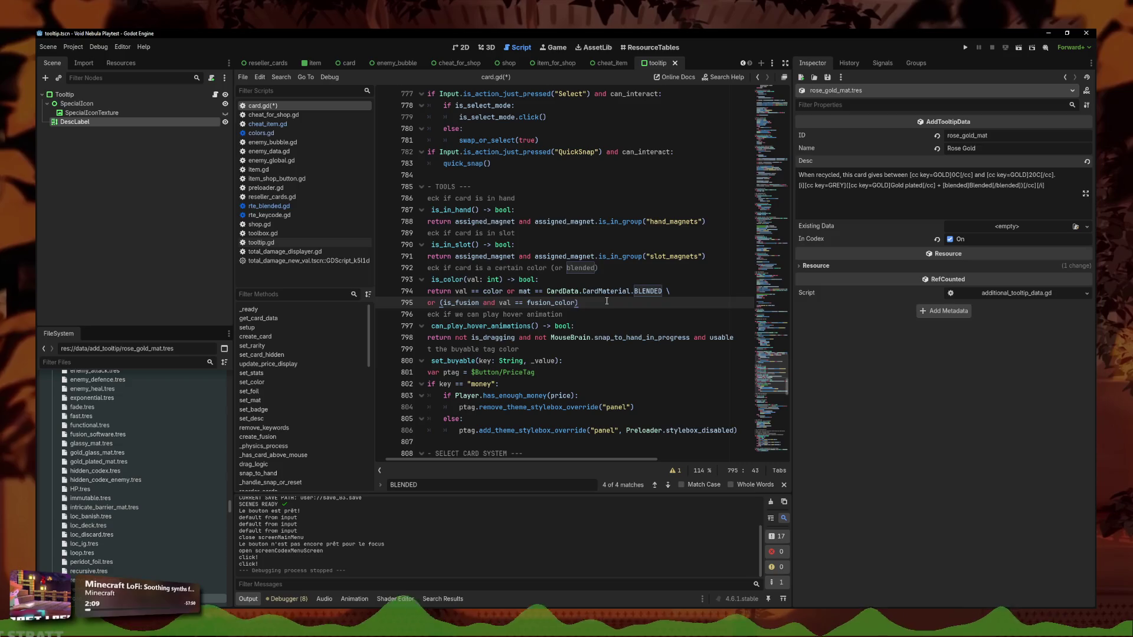
pyautogui.click(515, 297)
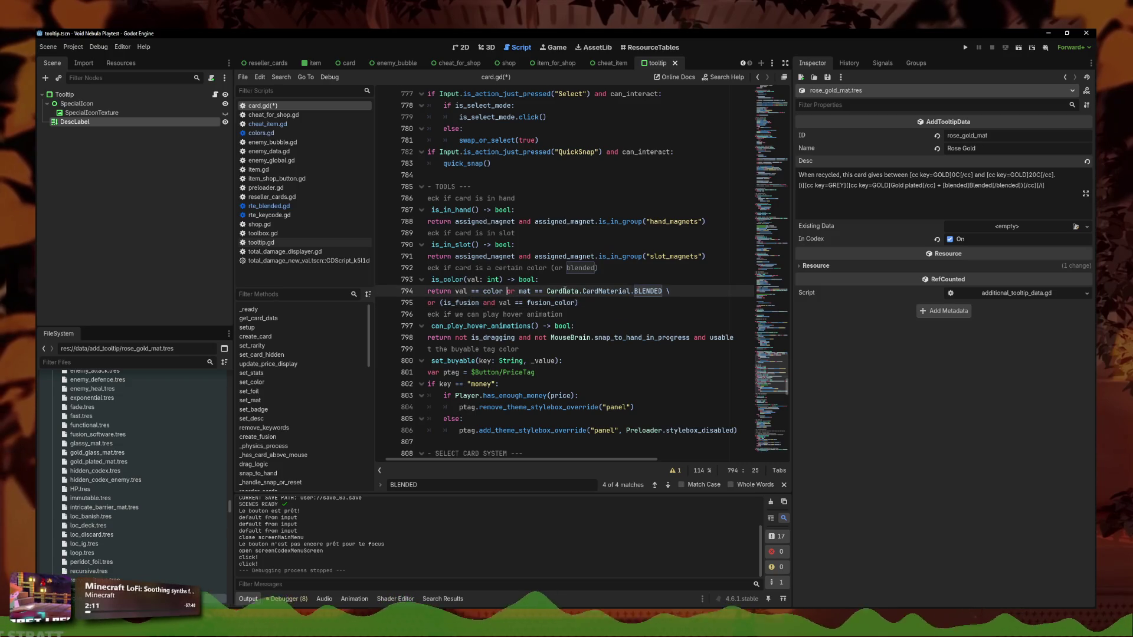
pyautogui.write('\\')
pyautogui.press('Return')
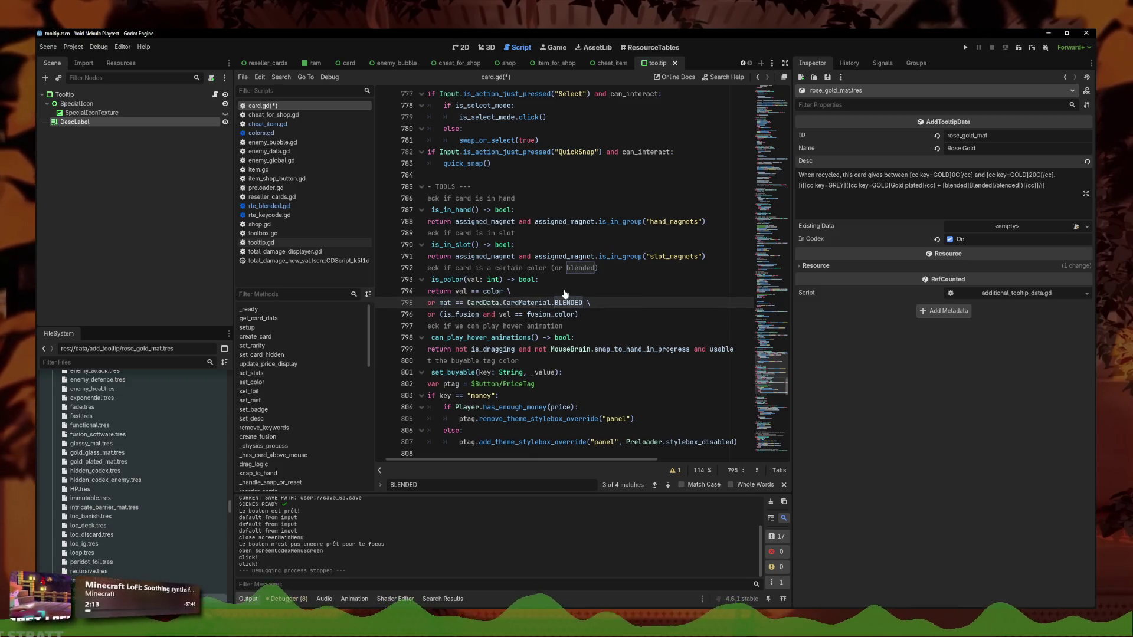
pyautogui.press('Return')
pyautogui.write('(')
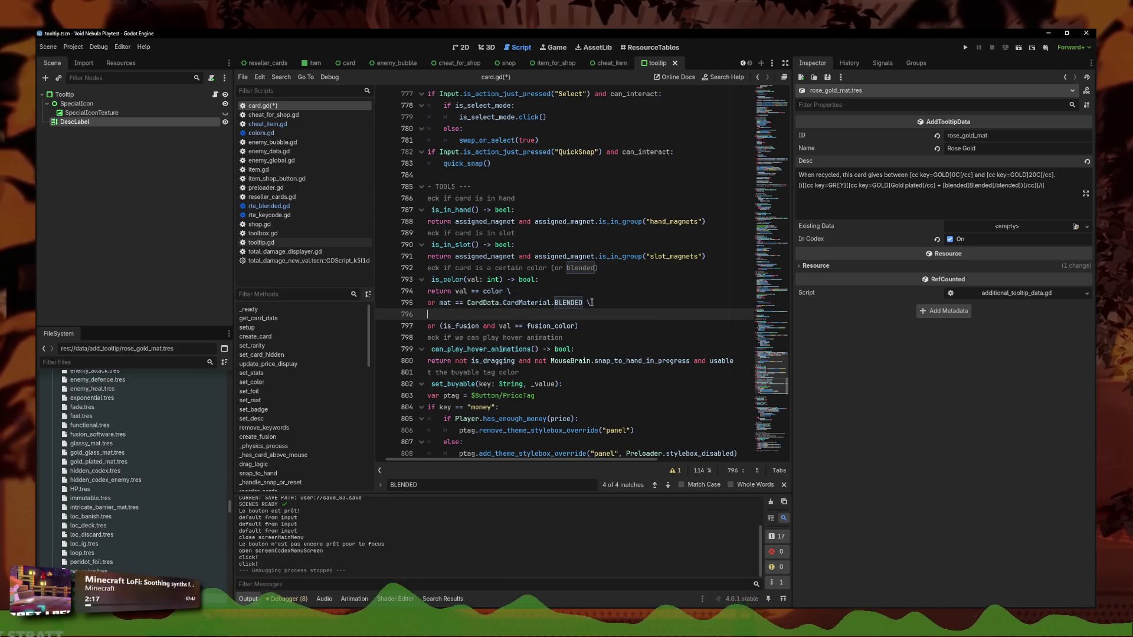
# Copy the BLENDED comparison onto line 796 as an 'or' check and change it to ROSE_GOLD
pyautogui.moveTo(584, 302); pyautogui.dragTo(440, 303)
pyautogui.hotkey('ctrl', 'c')
pyautogui.click(590, 314)
pyautogui.hotkey('ctrl', 'v')
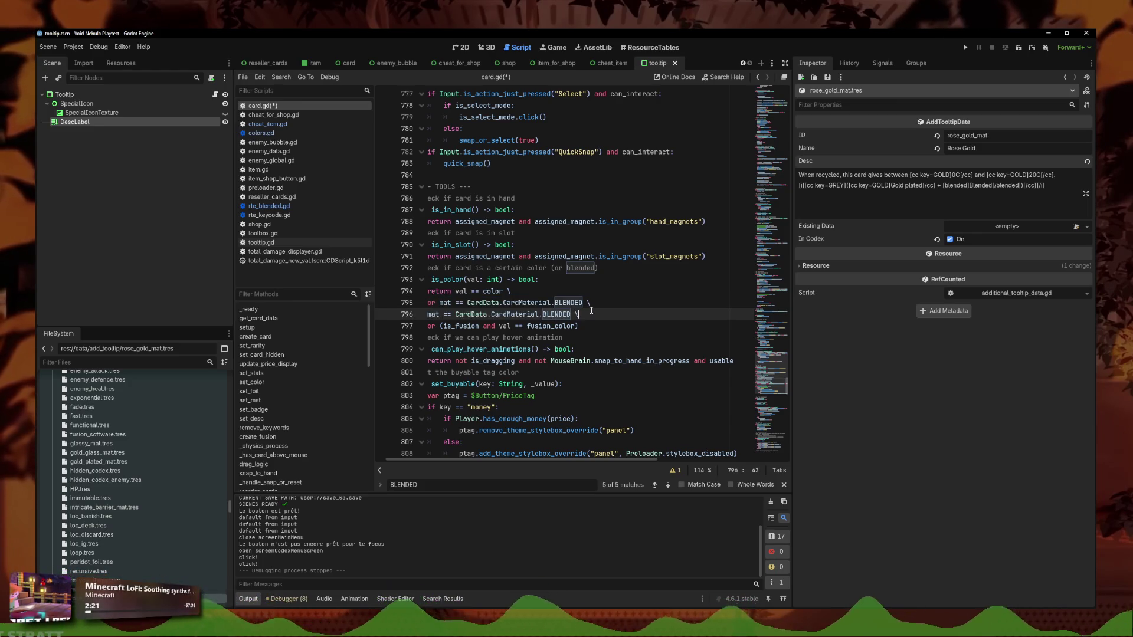
pyautogui.write('or')
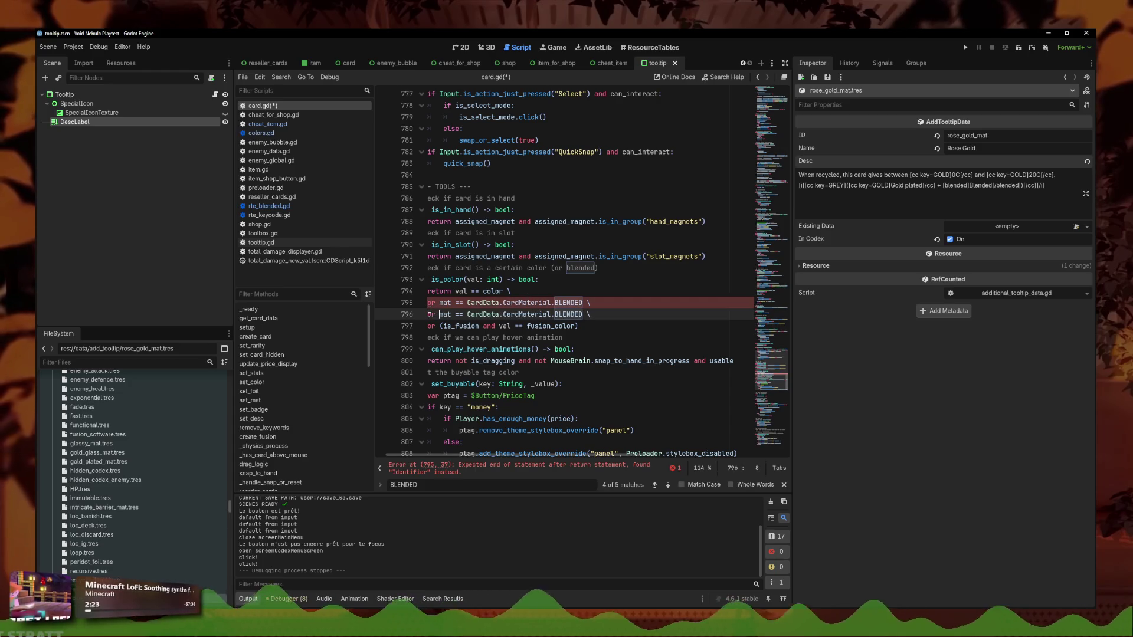
pyautogui.moveTo(583, 315); pyautogui.dragTo(553, 315)
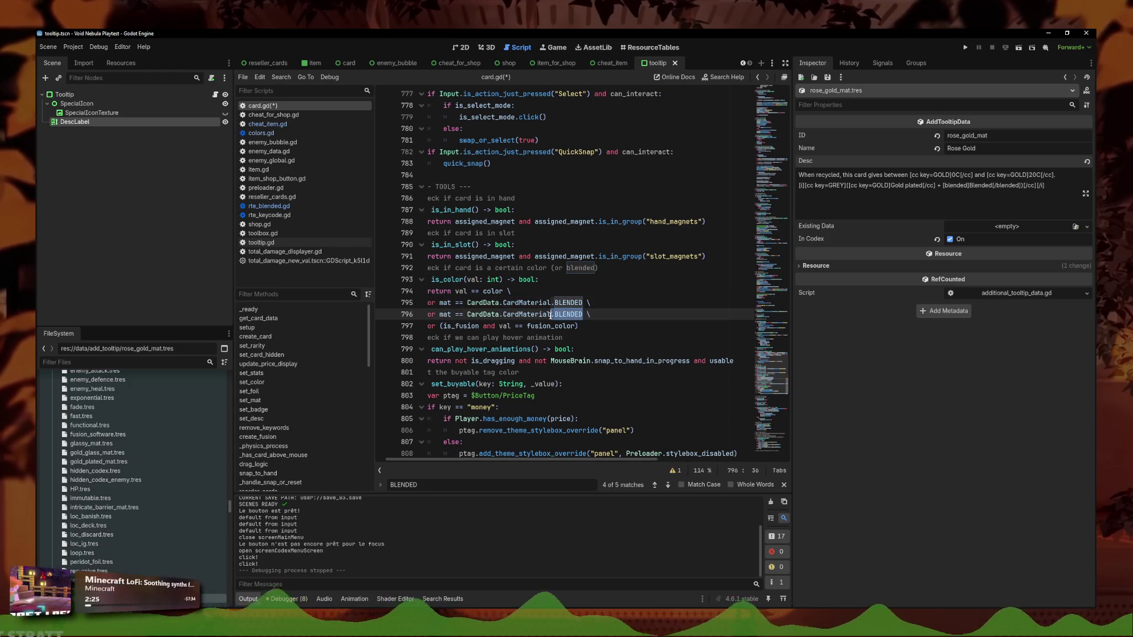
pyautogui.press('BackSpace')
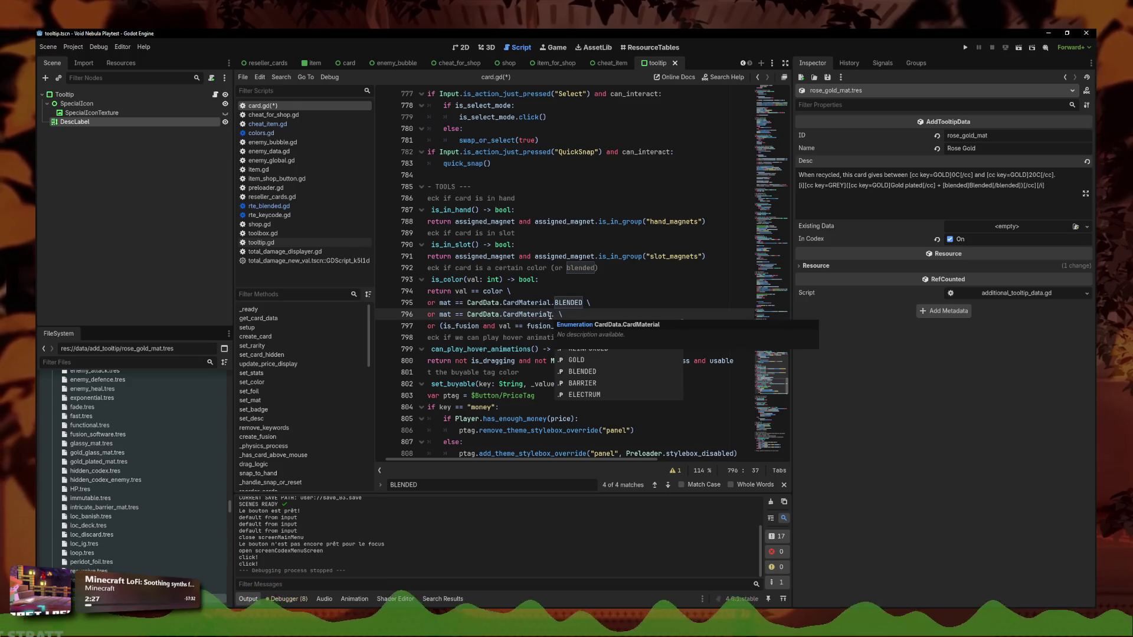
pyautogui.press('Down')
pyautogui.press('Down')
pyautogui.press('Down')
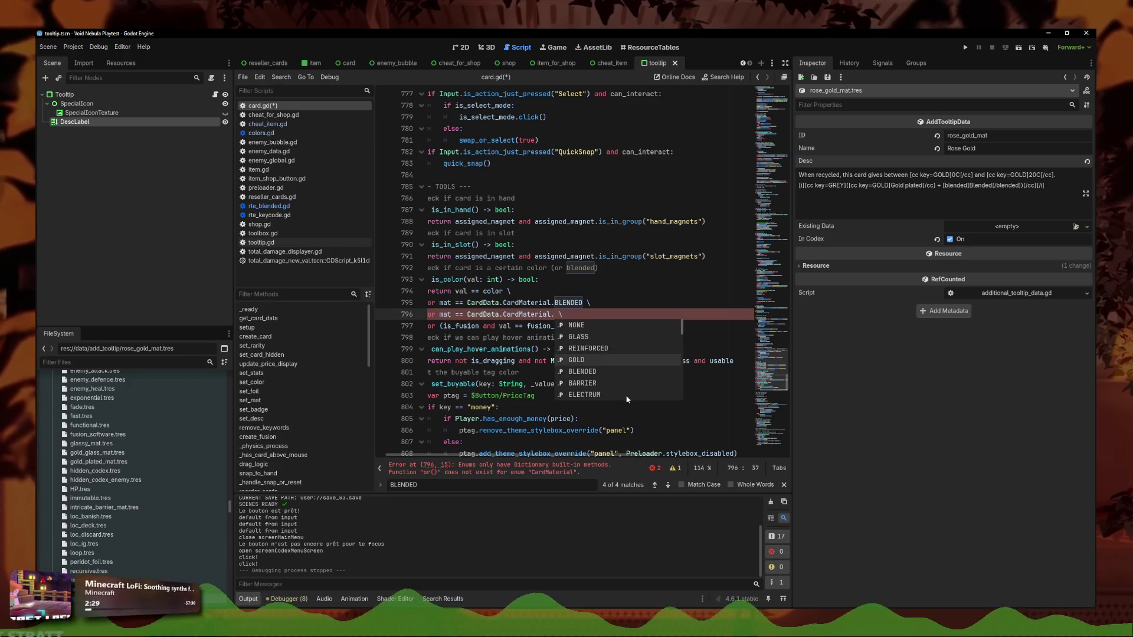
pyautogui.press('Down')
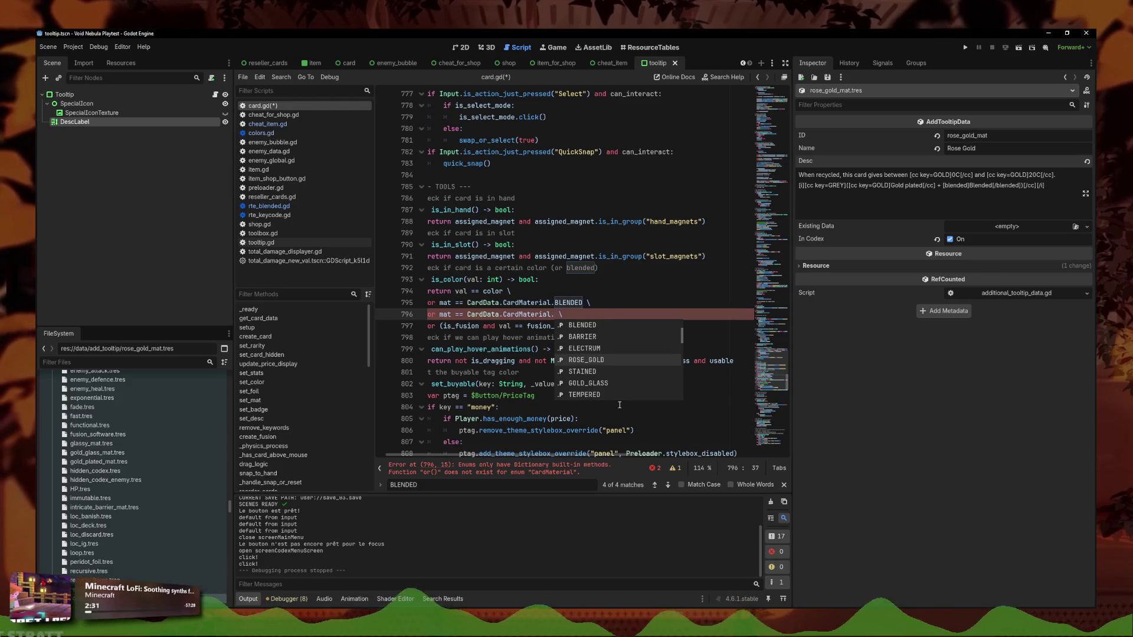
pyautogui.press('Return')
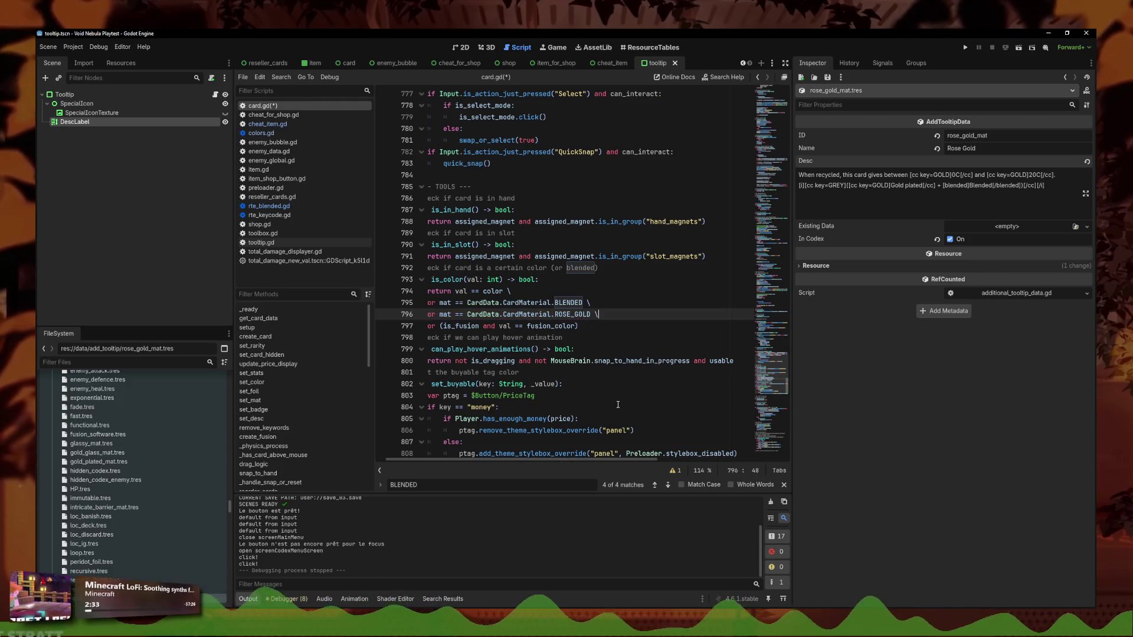
# Add an 'or mat == CardData.CardMaterial.STAINED' check on line 797
pyautogui.press('Return')
pyautogui.write('or matc')
pyautogui.press('BackSpace')
pyautogui.write('== CardData')
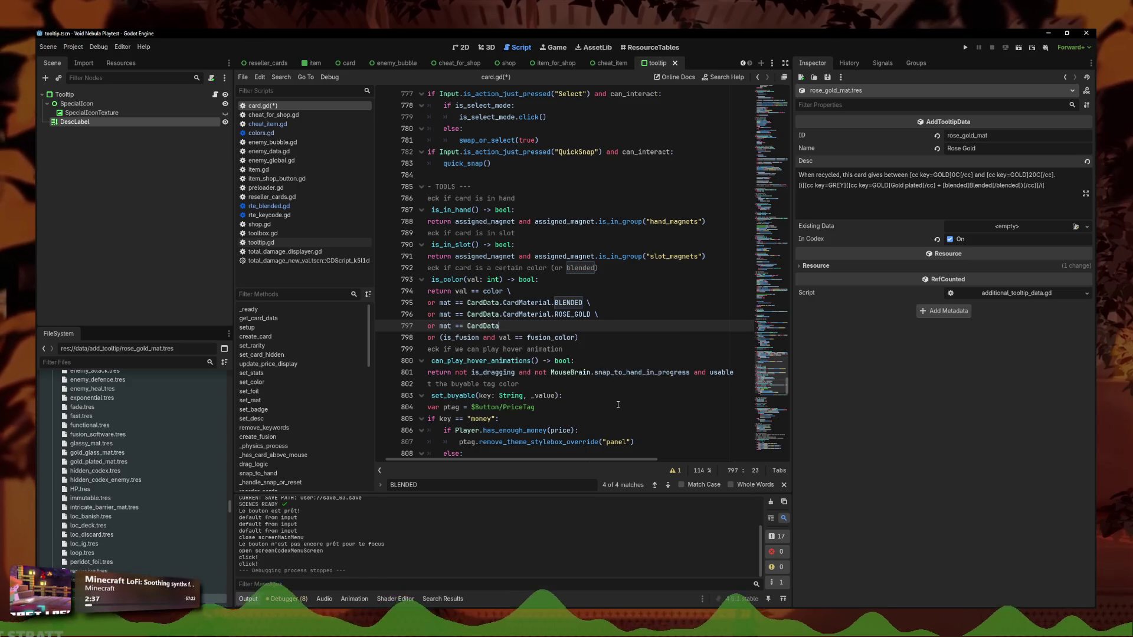
pyautogui.write('.card')
pyautogui.press('Down')
pyautogui.press('Down')
pyautogui.press('Down')
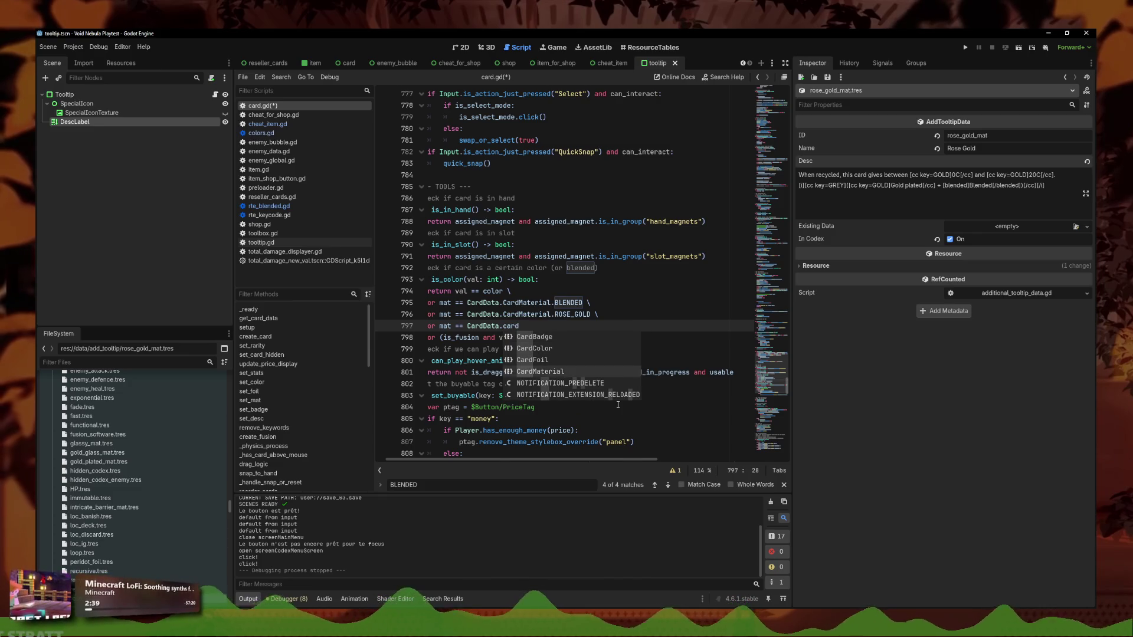
pyautogui.write('ma')
pyautogui.press('Return')
pyautogui.write('.')
pyautogui.press('Down')
pyautogui.press('Down')
pyautogui.press('Down')
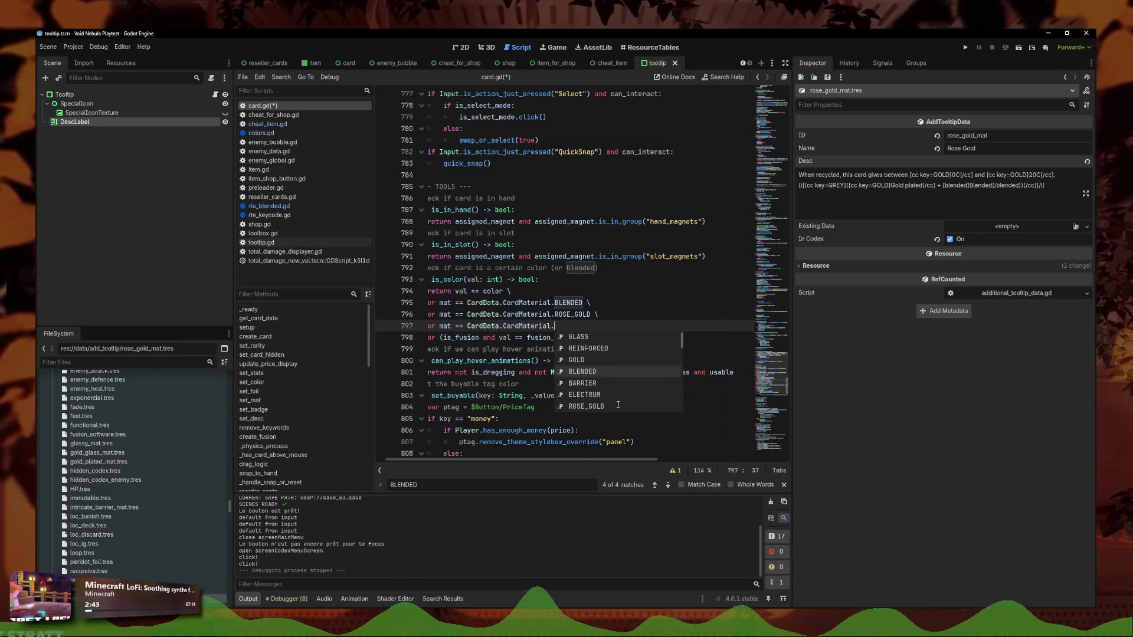
pyautogui.press('Up')
pyautogui.press('Up')
pyautogui.press('Up')
pyautogui.press('Return')
# Add a backslash continuation and an 'or mat == CardData.CardMaterial.BARRIER' check, then save card.gd
pyautogui.write('\\')
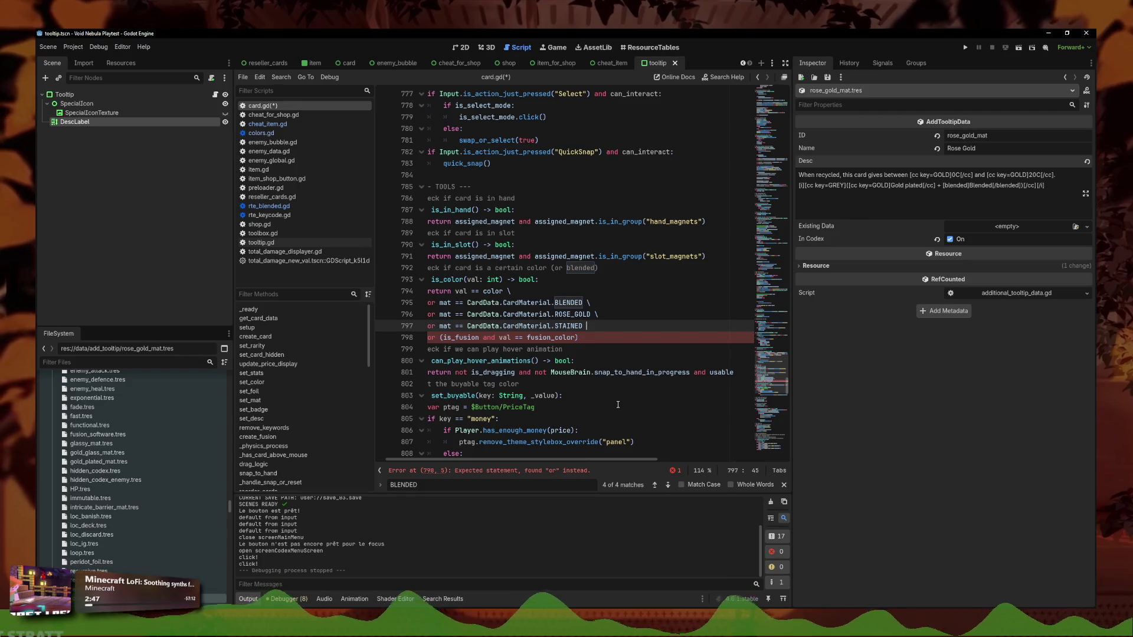
pyautogui.press('Return')
pyautogui.write('or mat == CardData.ca')
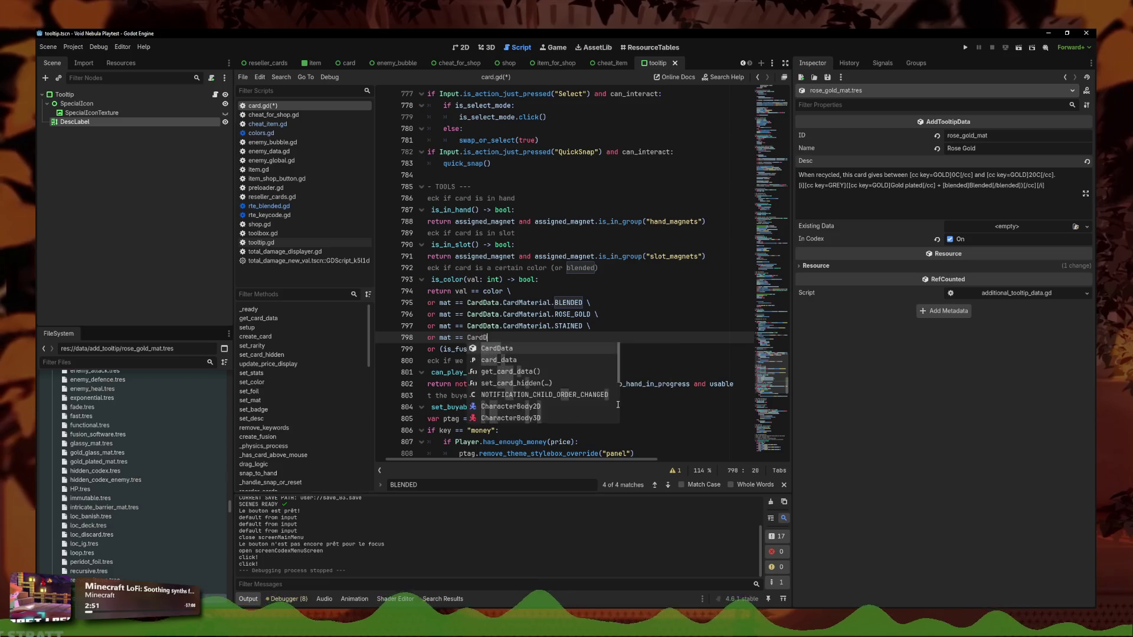
pyautogui.press('Down')
pyautogui.press('Down')
pyautogui.press('Down')
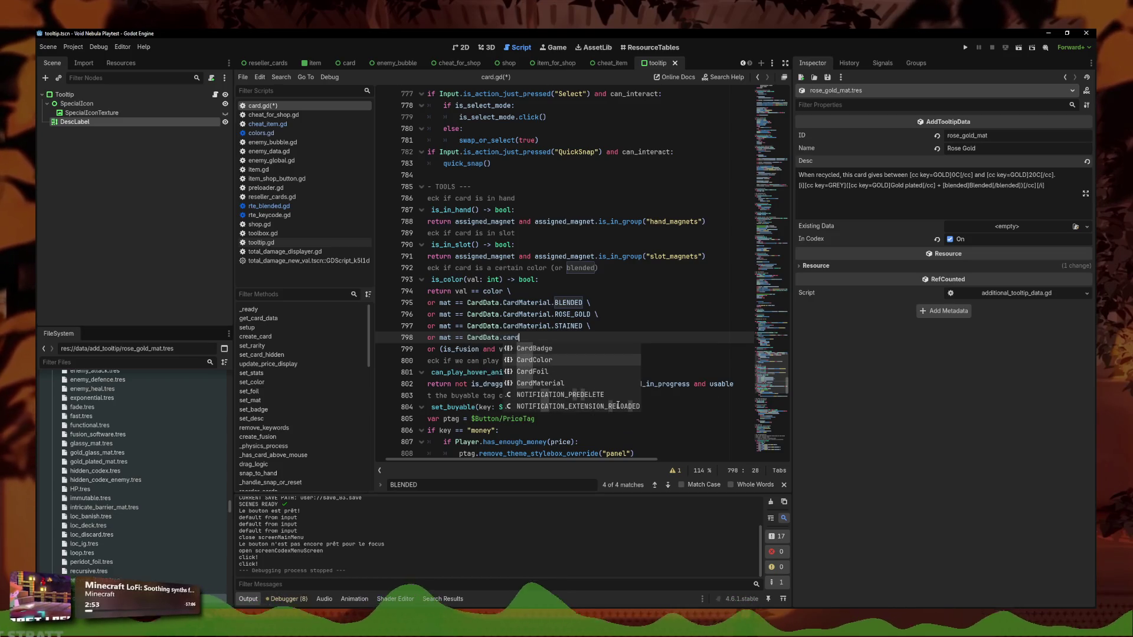
pyautogui.press('Return')
pyautogui.write('BAR')
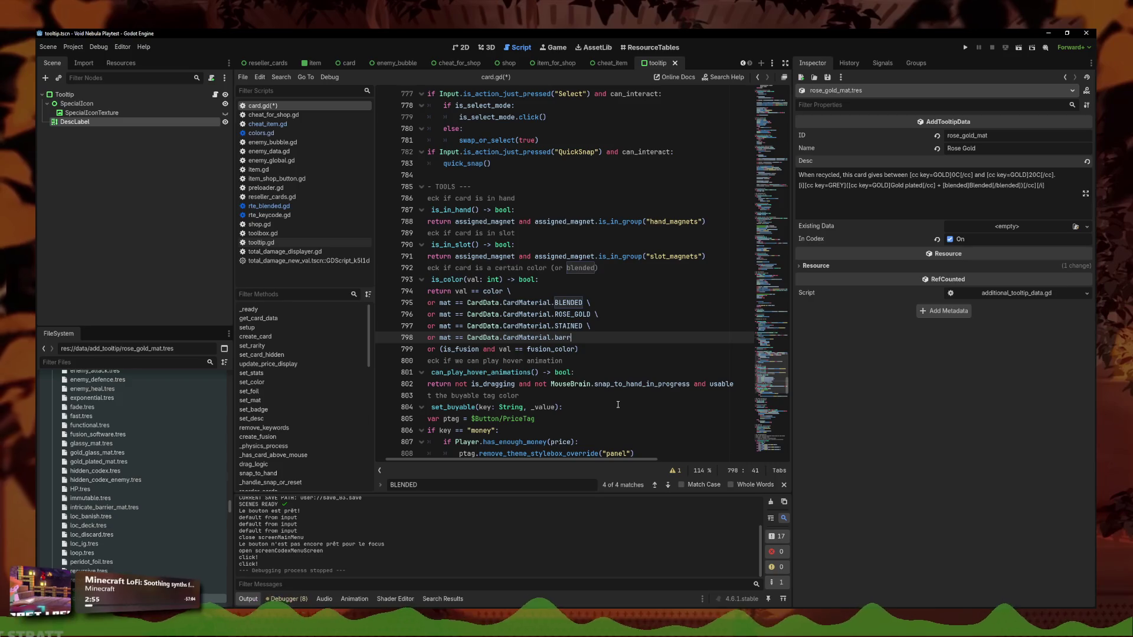
pyautogui.press('Return')
pyautogui.hotkey('ctrl', 's')
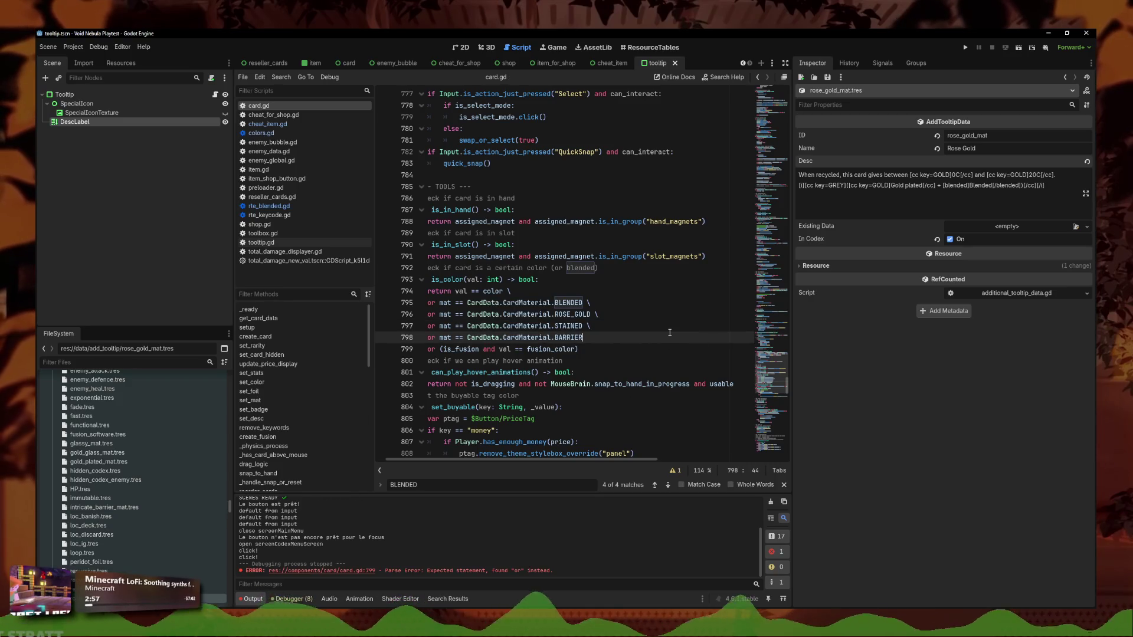
# Fix the parse error by adding the missing backslash on line 798, save, and verify the continuations
pyautogui.click(614, 345)
pyautogui.click(621, 338)
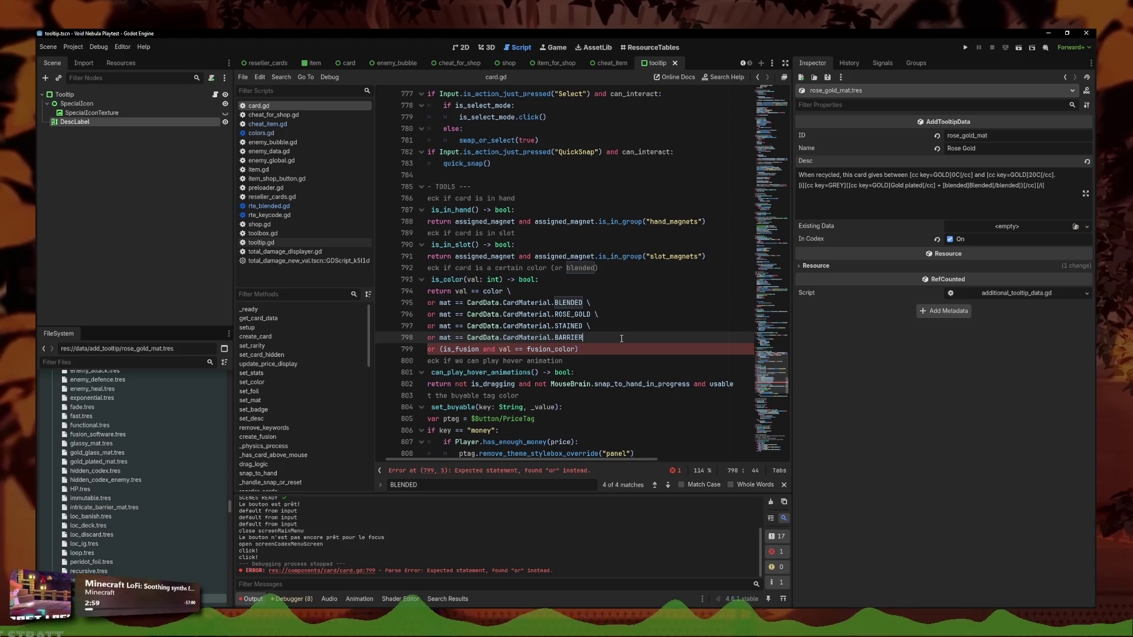
pyautogui.write('\\')
pyautogui.hotkey('ctrl', 's')
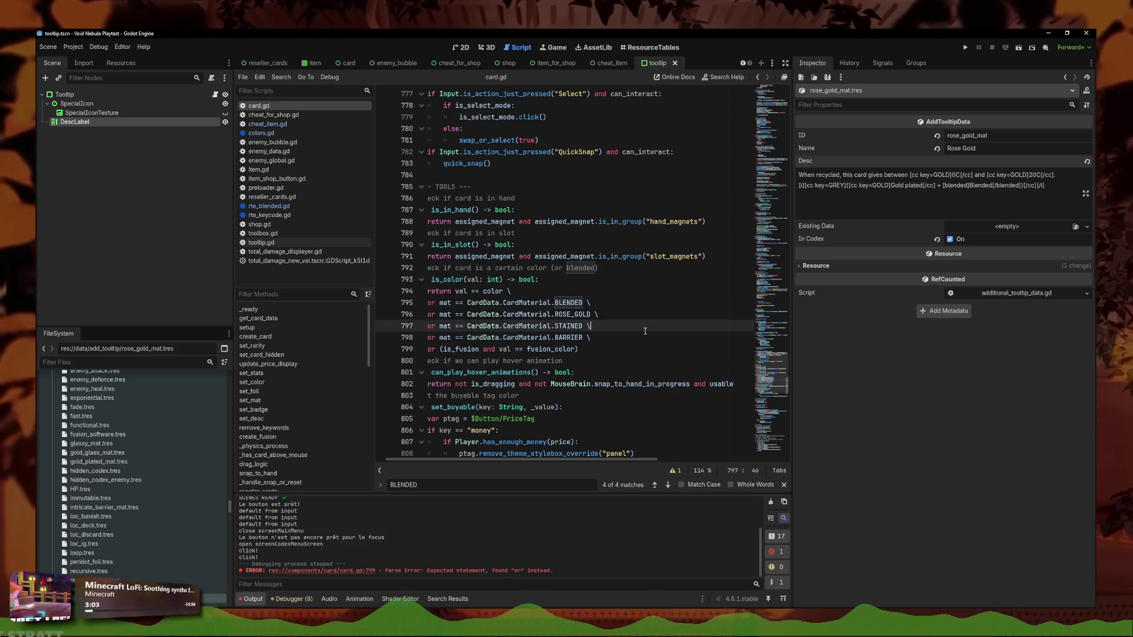
pyautogui.click(648, 317)
pyautogui.press('Down')
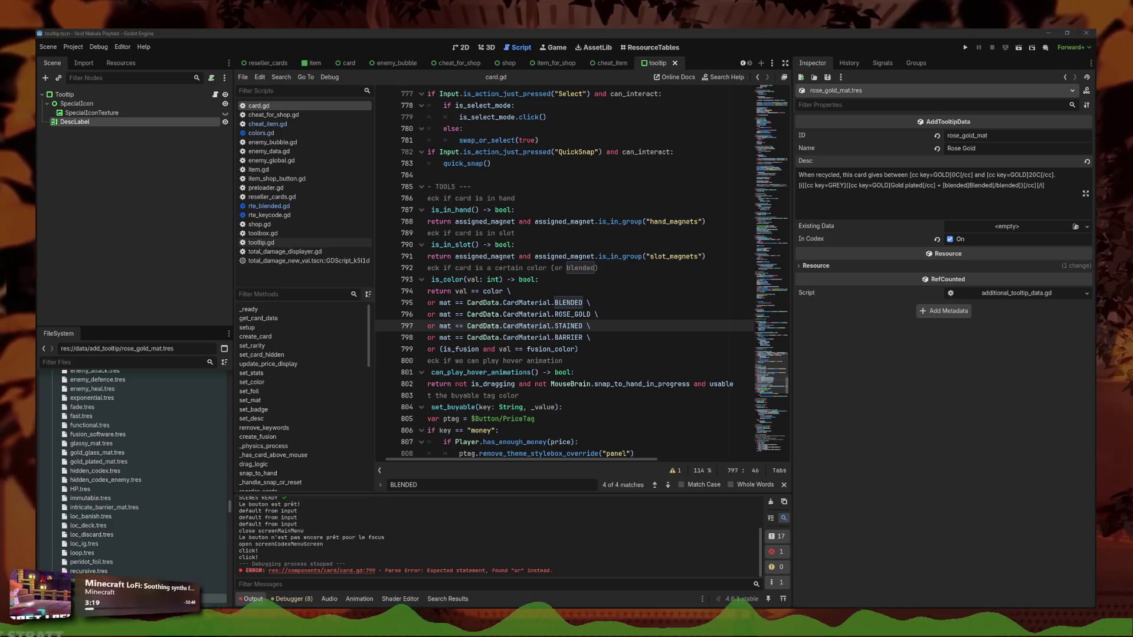
pyautogui.click(618, 338)
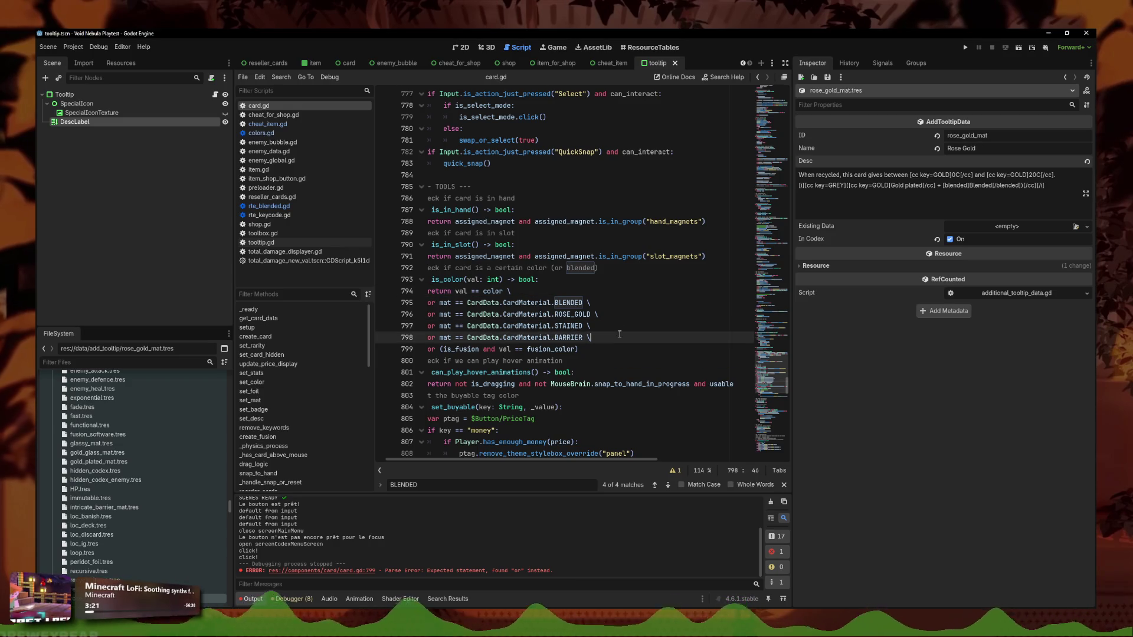
pyautogui.click(281, 77)
pyautogui.click(305, 126)
# Search all project files for 'bubble' and open the game_core.gd line 220 match
pyautogui.write('bubble')
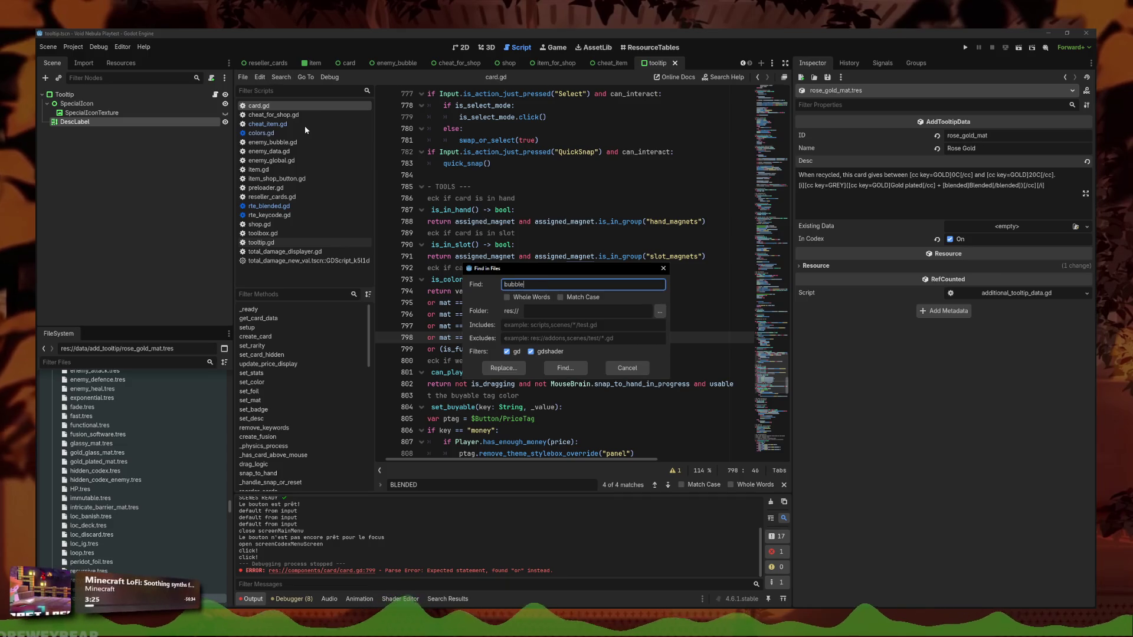
pyautogui.press('Return')
pyautogui.moveTo(514, 388)
pyautogui.mouseDown()
pyautogui.moveTo(514, 370)
pyautogui.moveTo(532, 452)
pyautogui.mouseUp()
pyautogui.click(423, 477)
# Replace the Enemy.txt_lines["start"] argument on line 220 with the "start" tag
pyautogui.scroll(4, 560, 236)
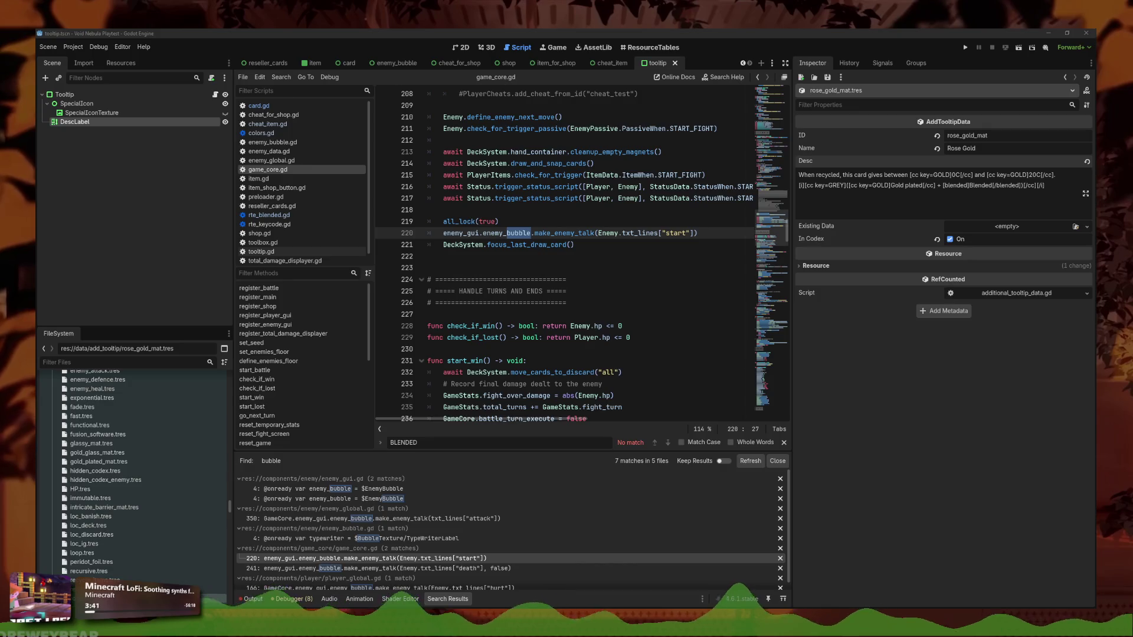
pyautogui.click(629, 243)
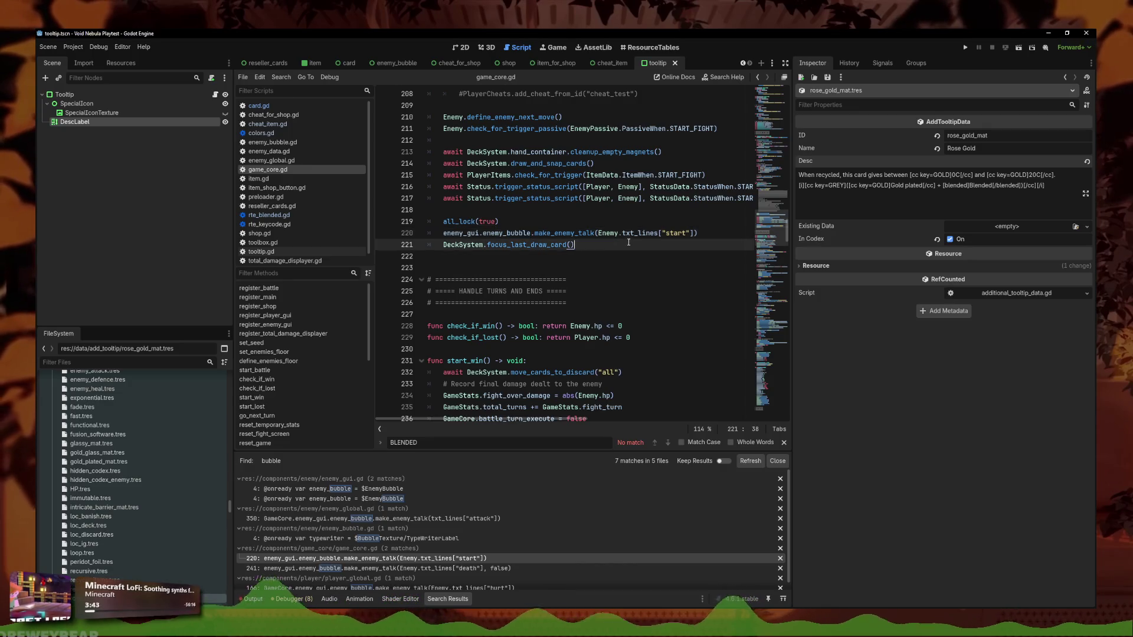
pyautogui.scroll(3, 640, 239)
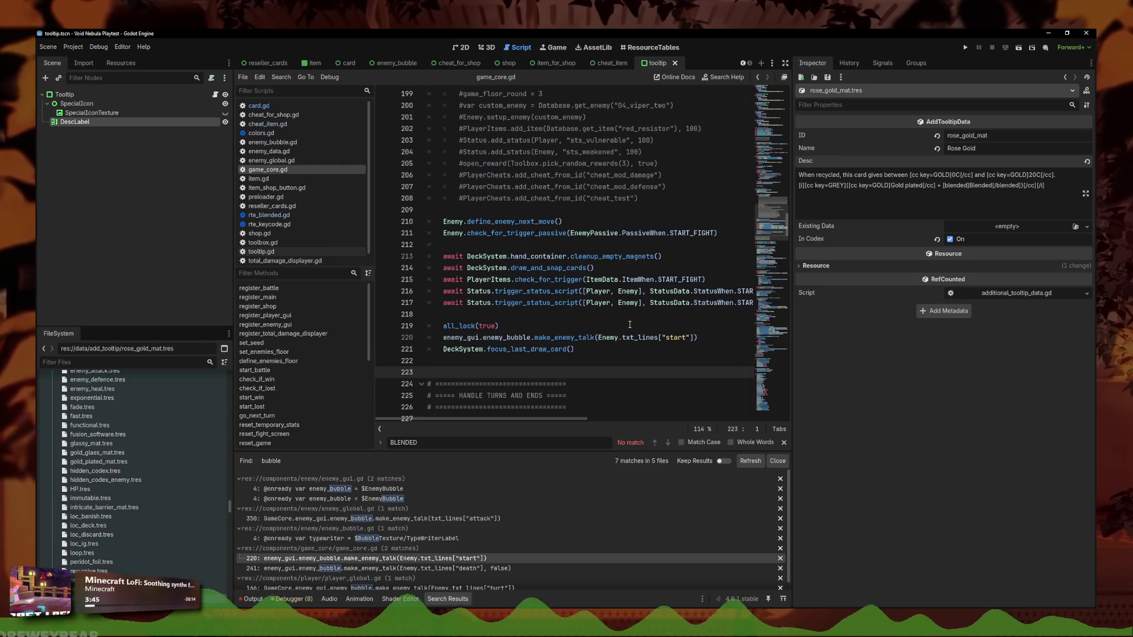
pyautogui.click(695, 338)
pyautogui.write(')')
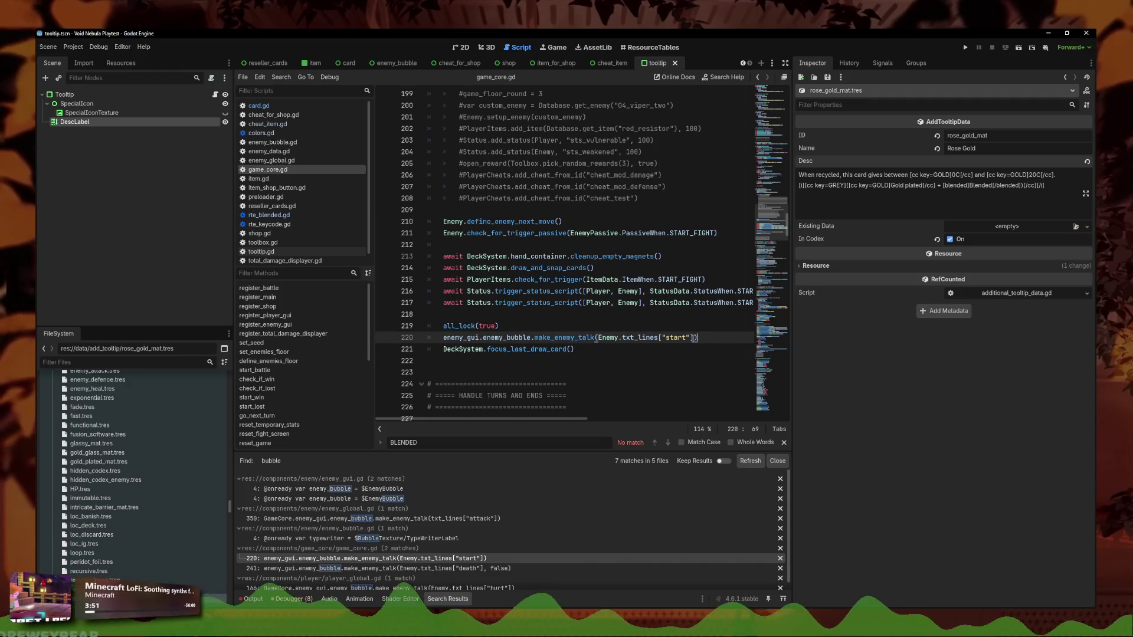
pyautogui.hotkey('ctrl', 'shift', 'Left')
pyautogui.hotkey('ctrl', 'shift', 'Left')
pyautogui.hotkey('ctrl', 'shift', 'Left')
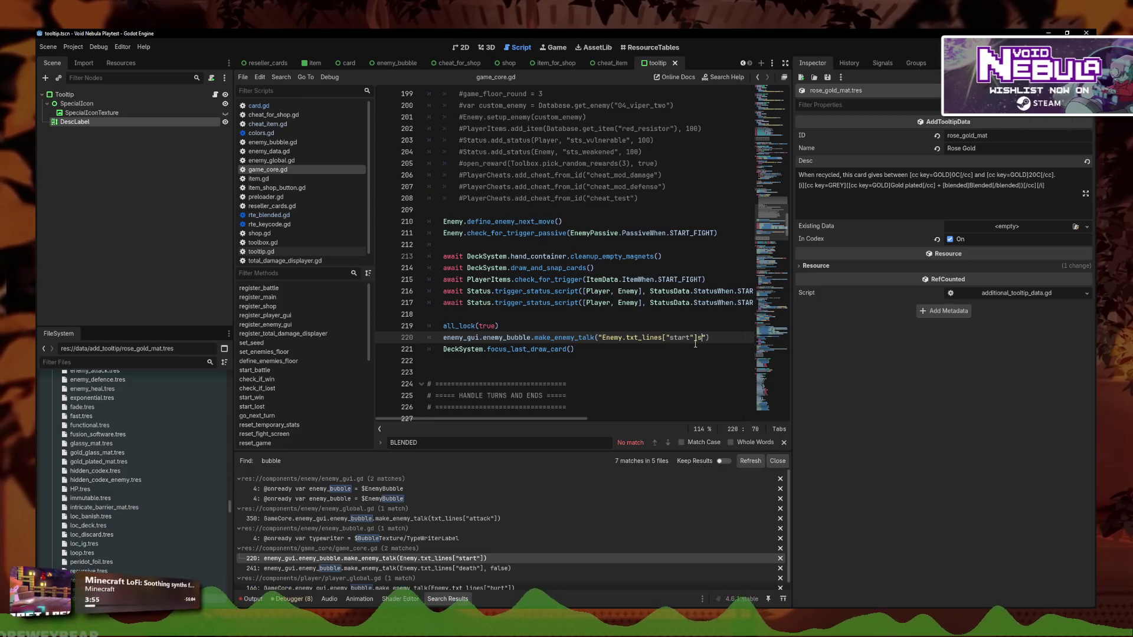
pyautogui.write('"start')
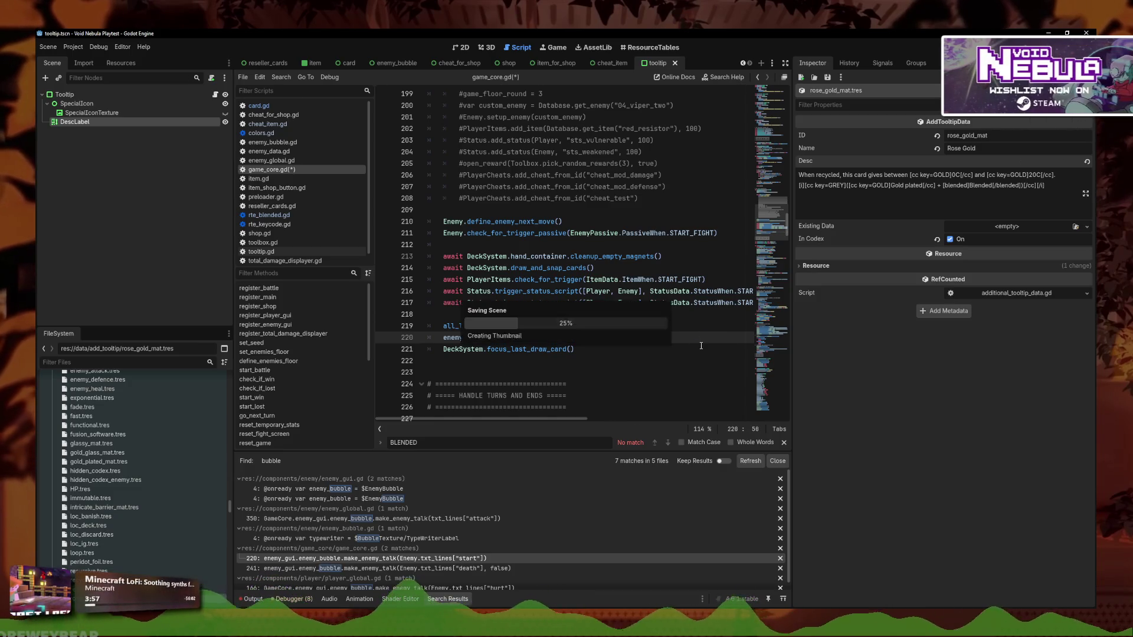
pyautogui.press('End')
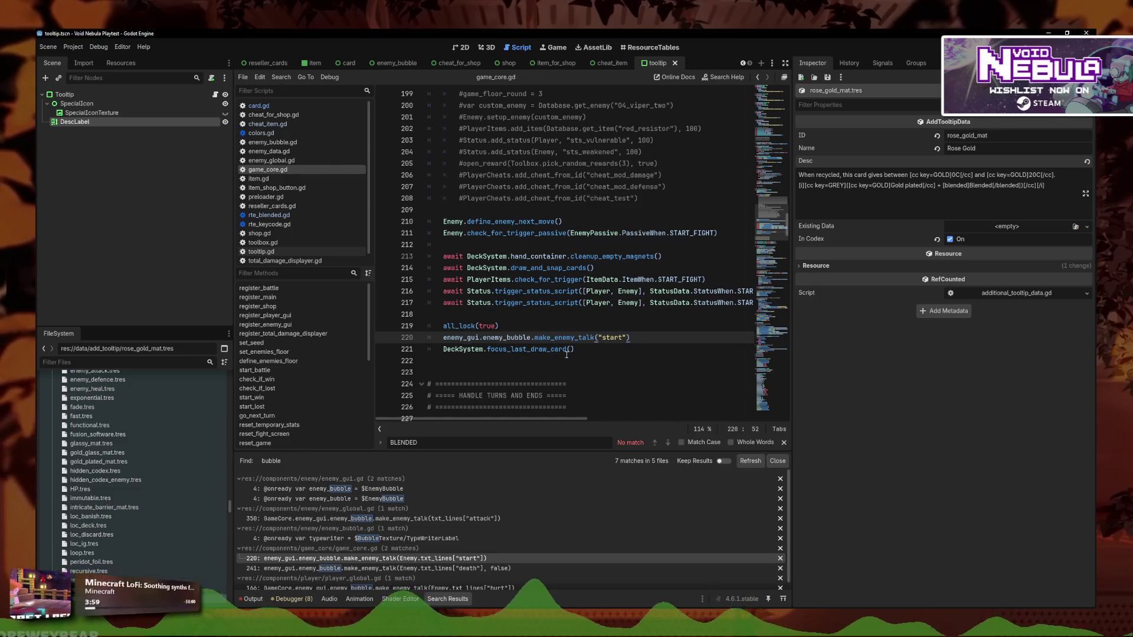
# Start a project-wide Find in Files search for make_enemy_talk
pyautogui.moveTo(595, 339); pyautogui.dragTo(533, 337)
pyautogui.click(281, 76)
pyautogui.click(301, 156)
pyautogui.click(512, 284)
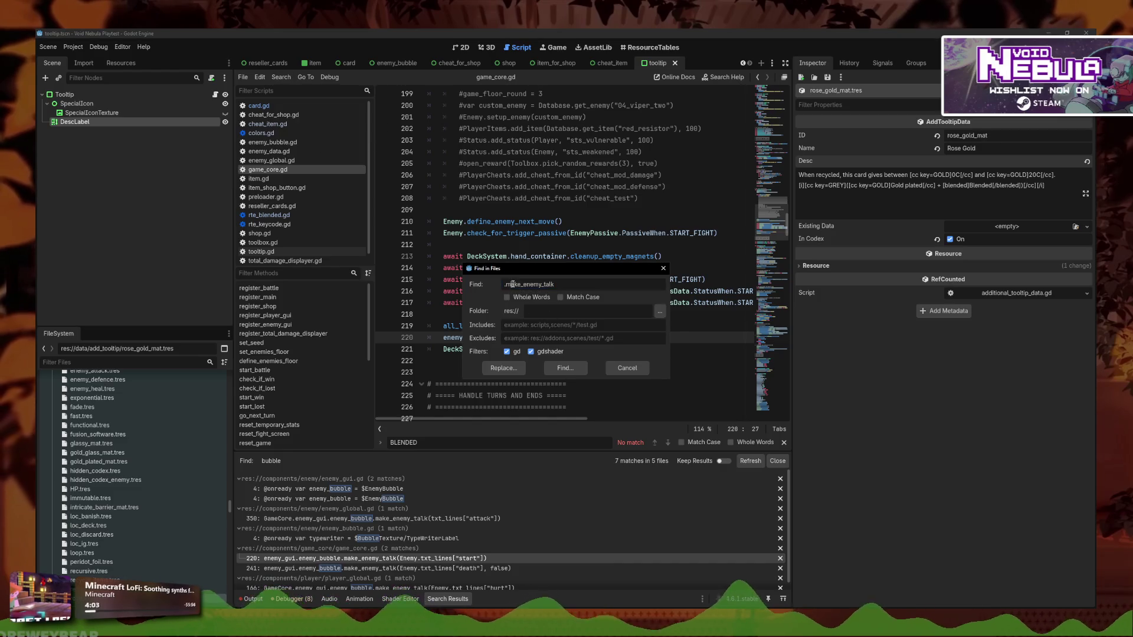
# Run the make_enemy_talk search and change the line 241 death-talk argument to the "death" tag
pyautogui.press('Return')
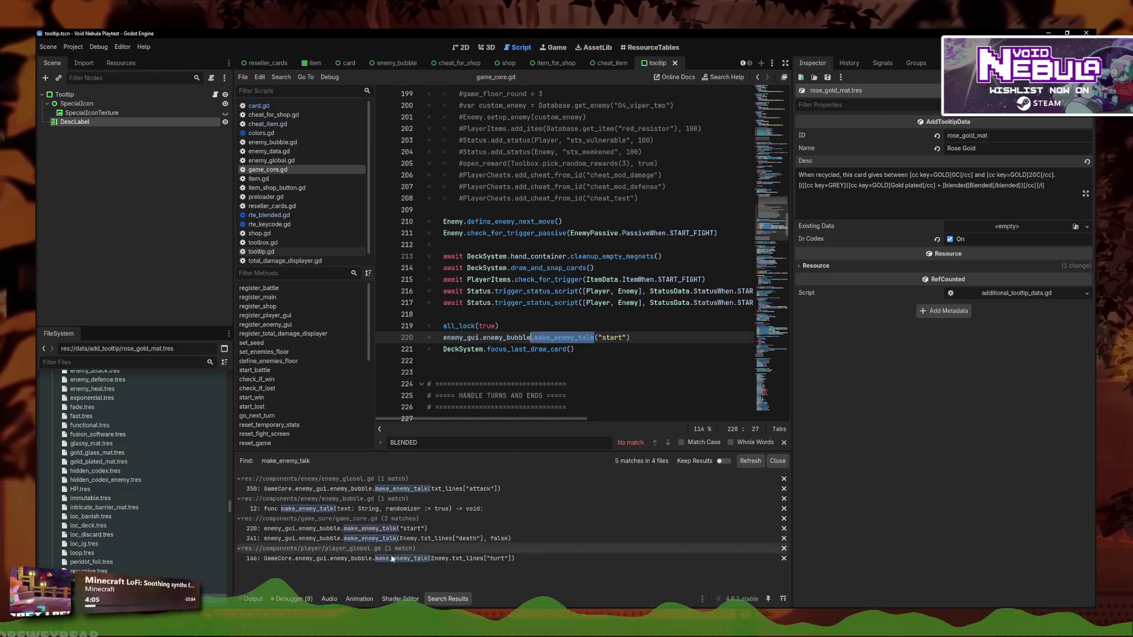
pyautogui.click(432, 539)
pyautogui.moveTo(696, 408); pyautogui.dragTo(604, 407)
pyautogui.write('"')
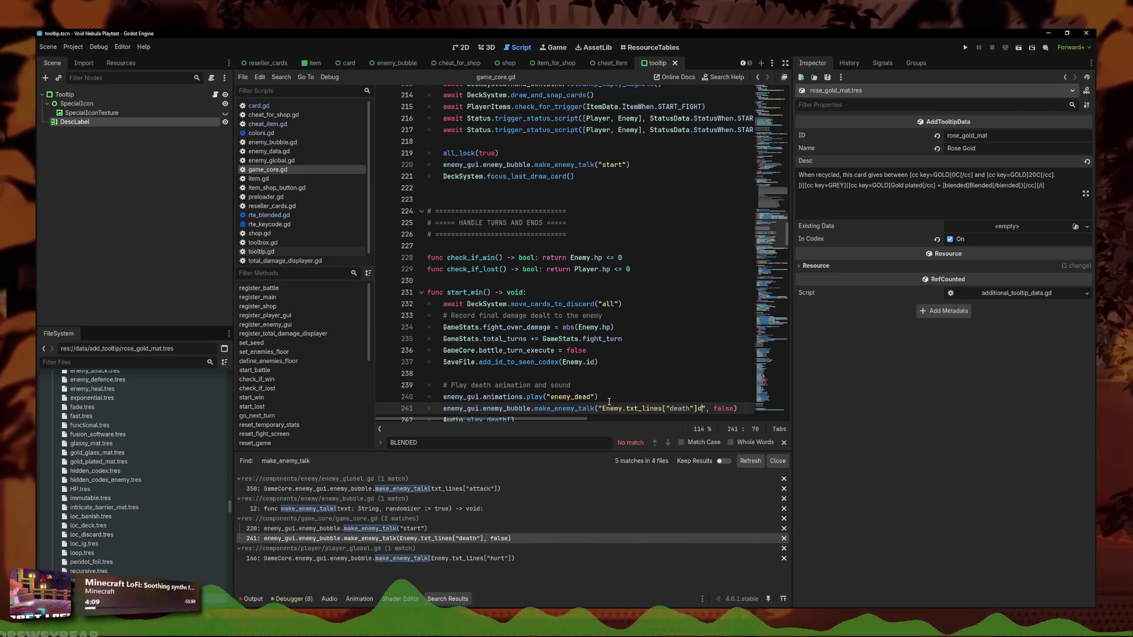
pyautogui.moveTo(714, 409); pyautogui.dragTo(598, 409)
pyautogui.write('"death')
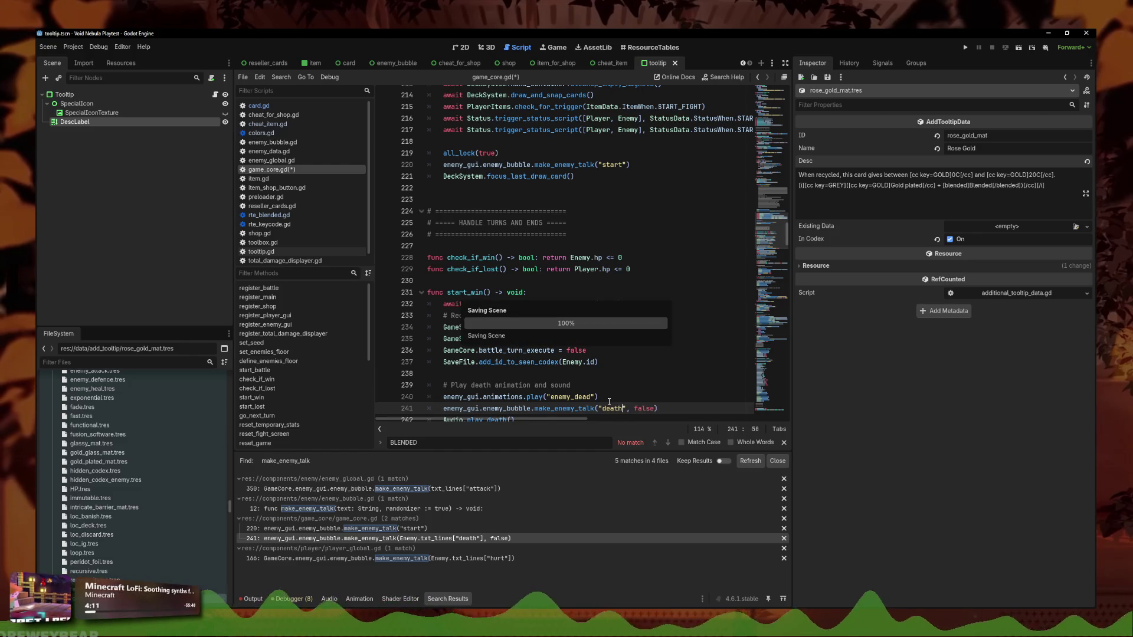
# Replace the hurt and attack text-line arguments with "hurt" and "attack" tags, and save
pyautogui.click(486, 559)
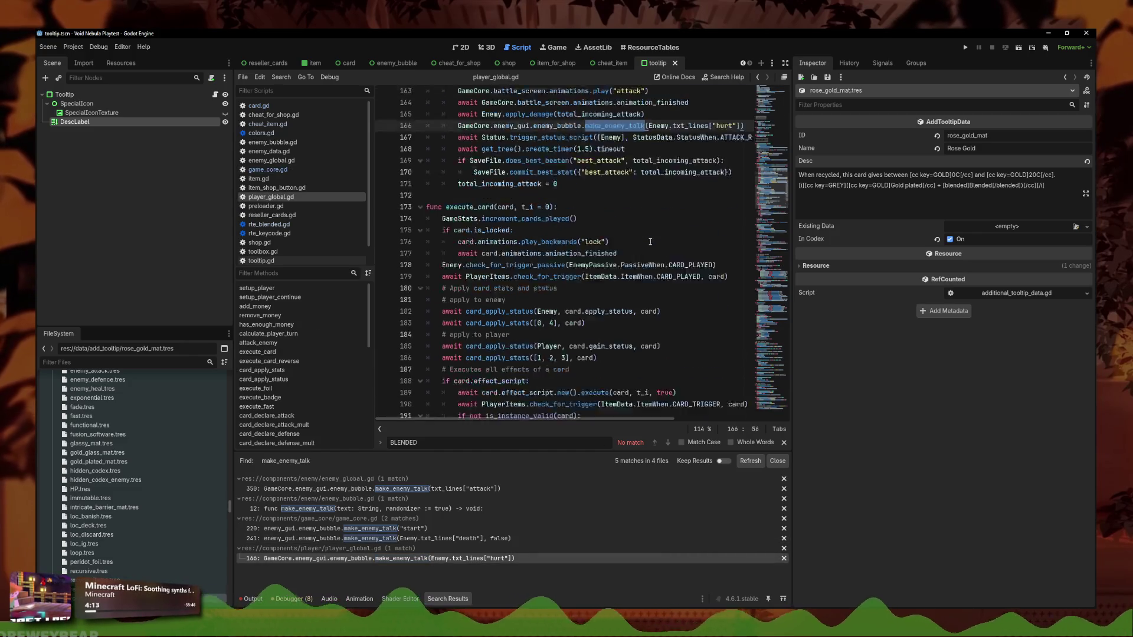
pyautogui.moveTo(744, 199); pyautogui.dragTo(648, 198)
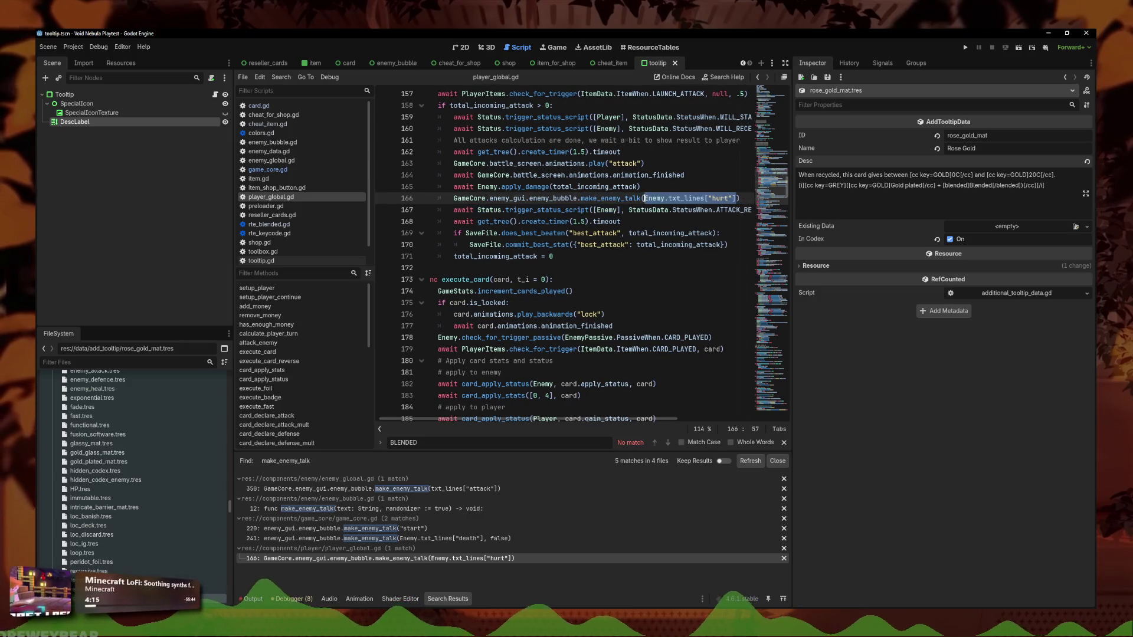
pyautogui.write('"hurt')
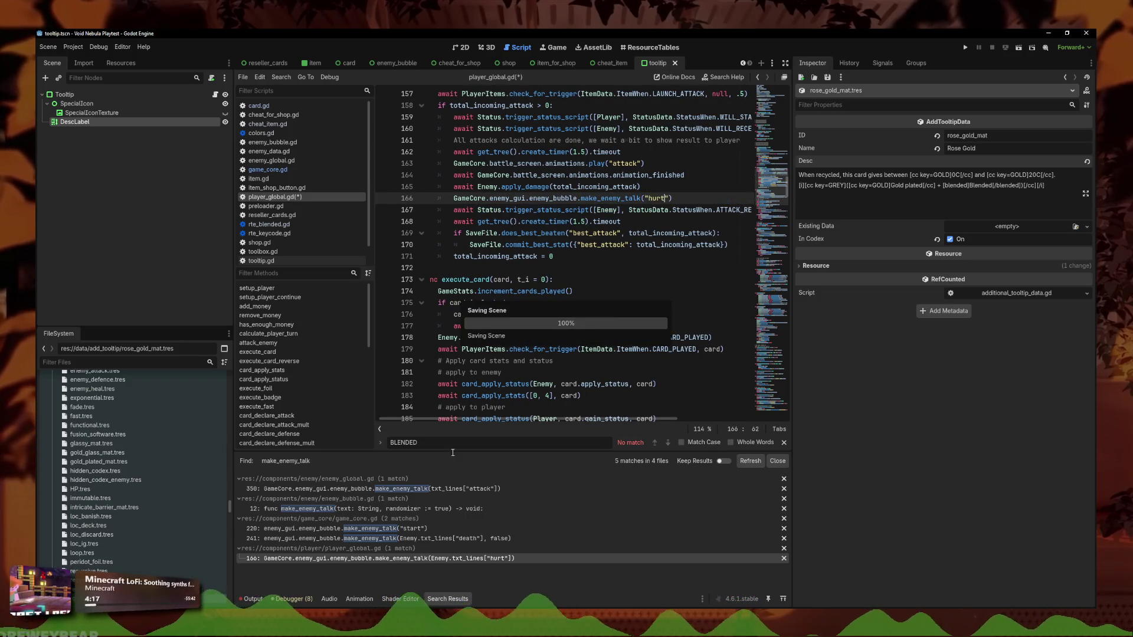
pyautogui.click(412, 489)
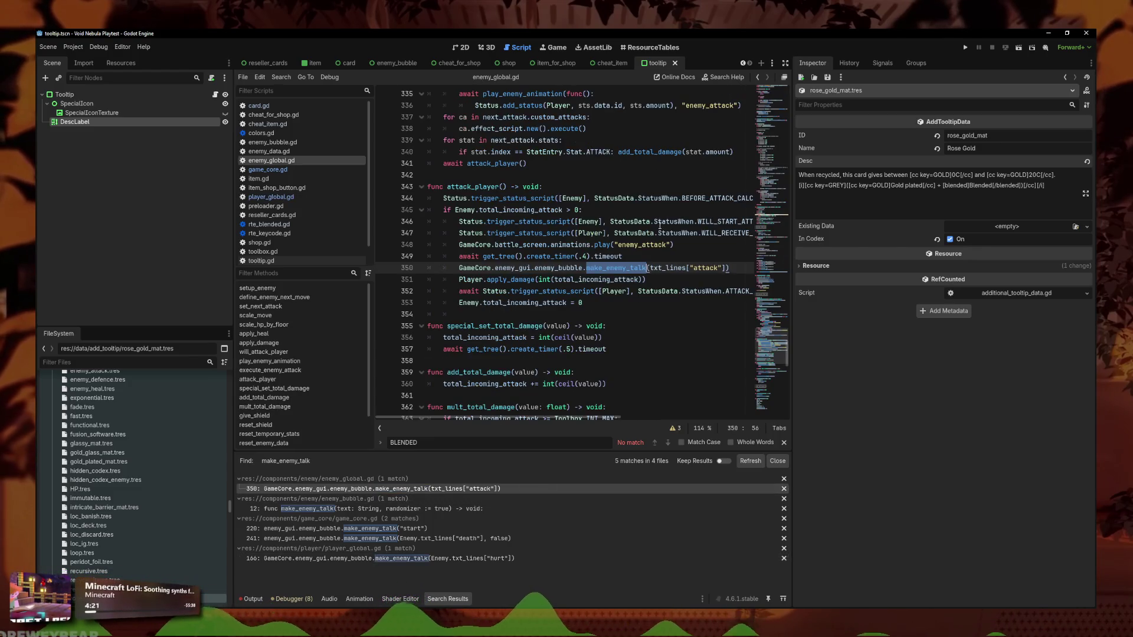
pyautogui.moveTo(726, 270); pyautogui.dragTo(650, 269)
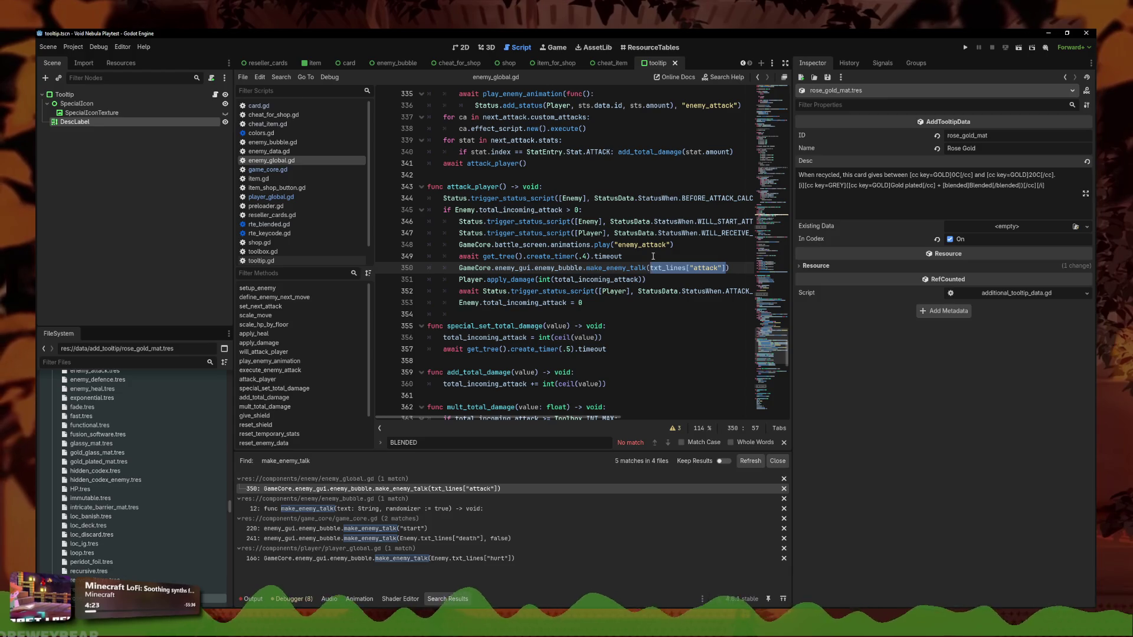
pyautogui.write('"attack')
pyautogui.hotkey('ctrl', 's')
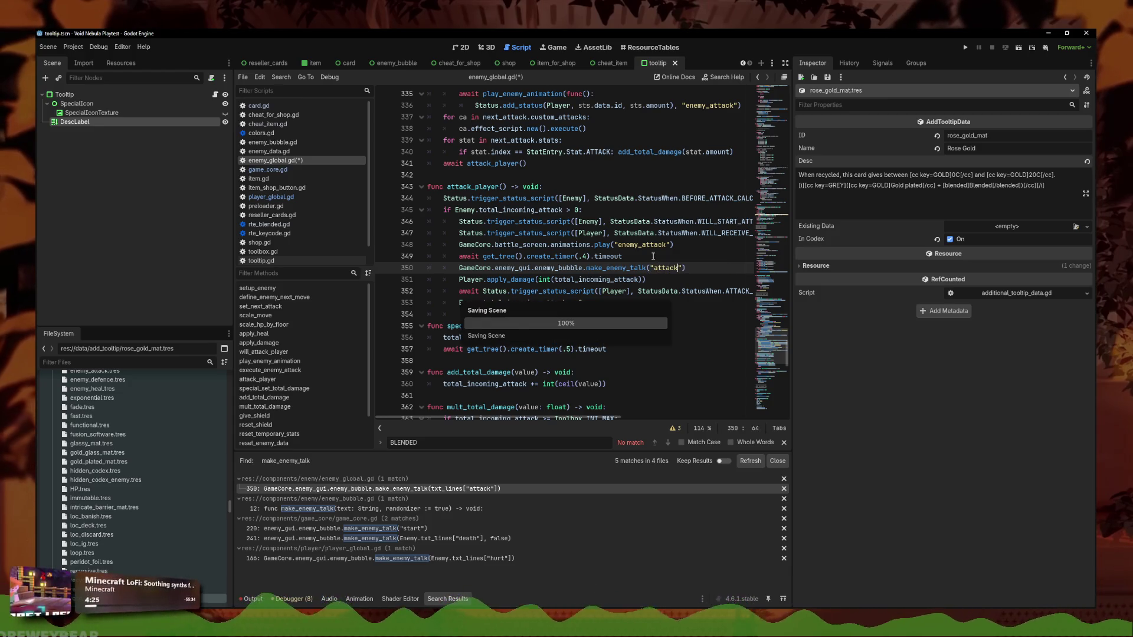
pyautogui.click(331, 509)
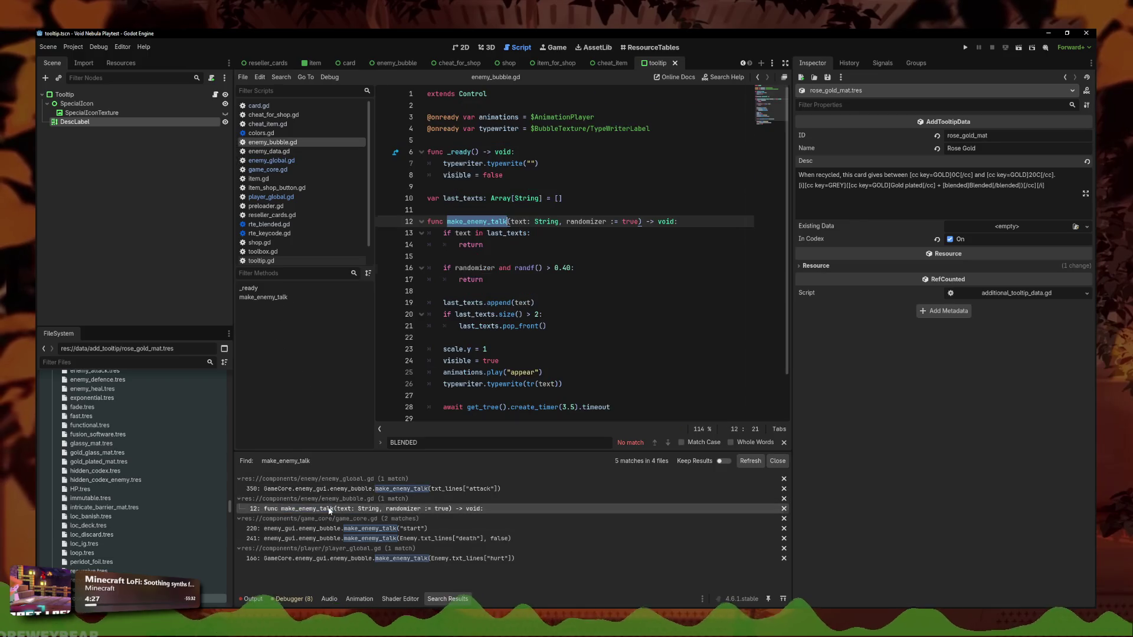
# Rename make_enemy_talk's parameter from text to key on line 12
pyautogui.click(579, 233)
pyautogui.click(569, 175)
pyautogui.click(572, 207)
pyautogui.click(563, 221)
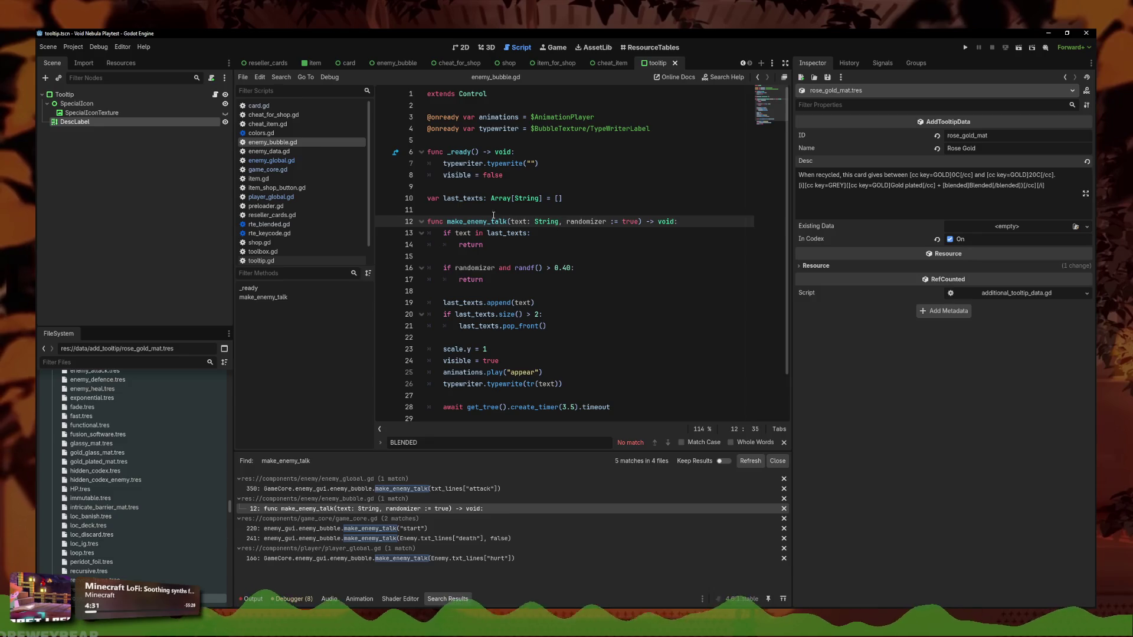
pyautogui.moveTo(527, 221); pyautogui.dragTo(511, 222)
pyautogui.write('key')
# Add a text lookup line reading Enemy.txt_lines[selected]
pyautogui.click(716, 222)
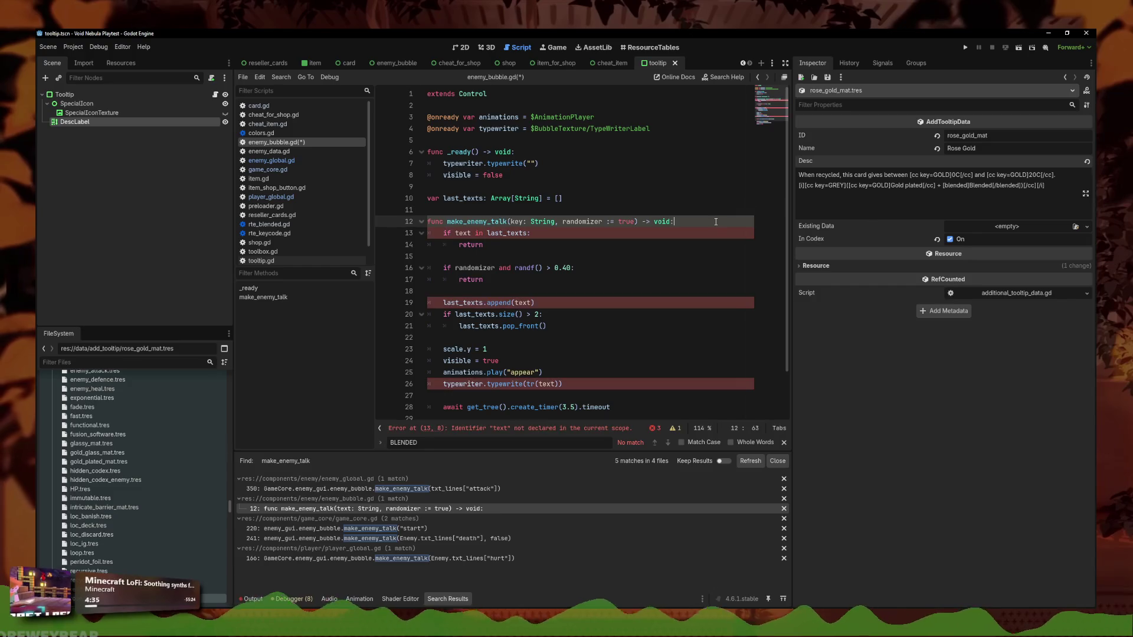
pyautogui.press('Return')
pyautogui.press('Return')
pyautogui.press('Up')
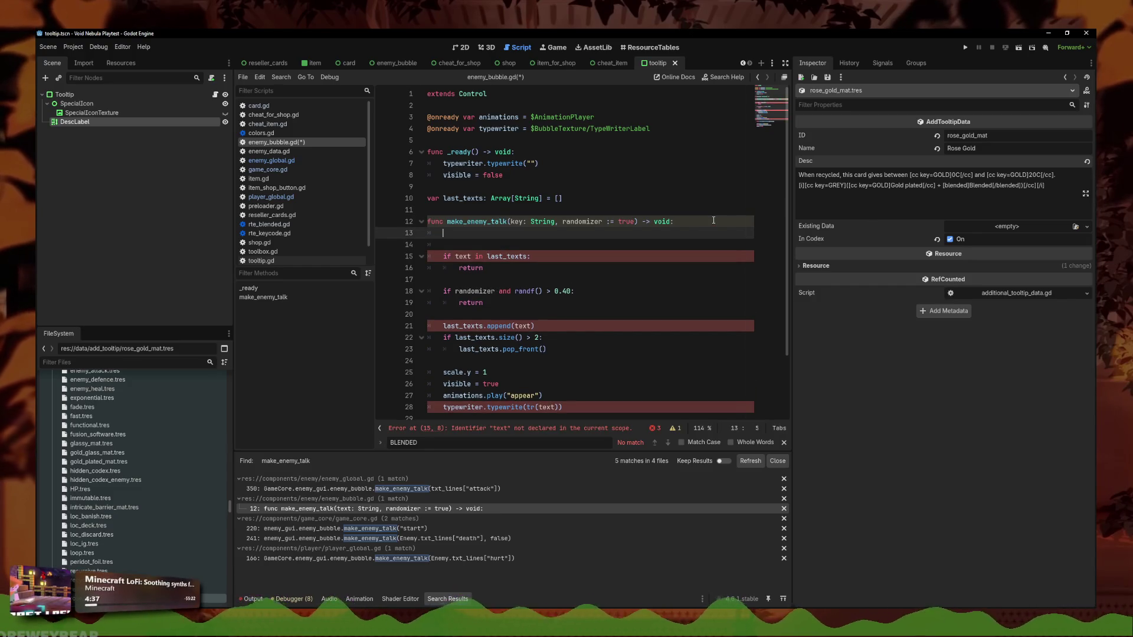
pyautogui.write('Enemy.tal')
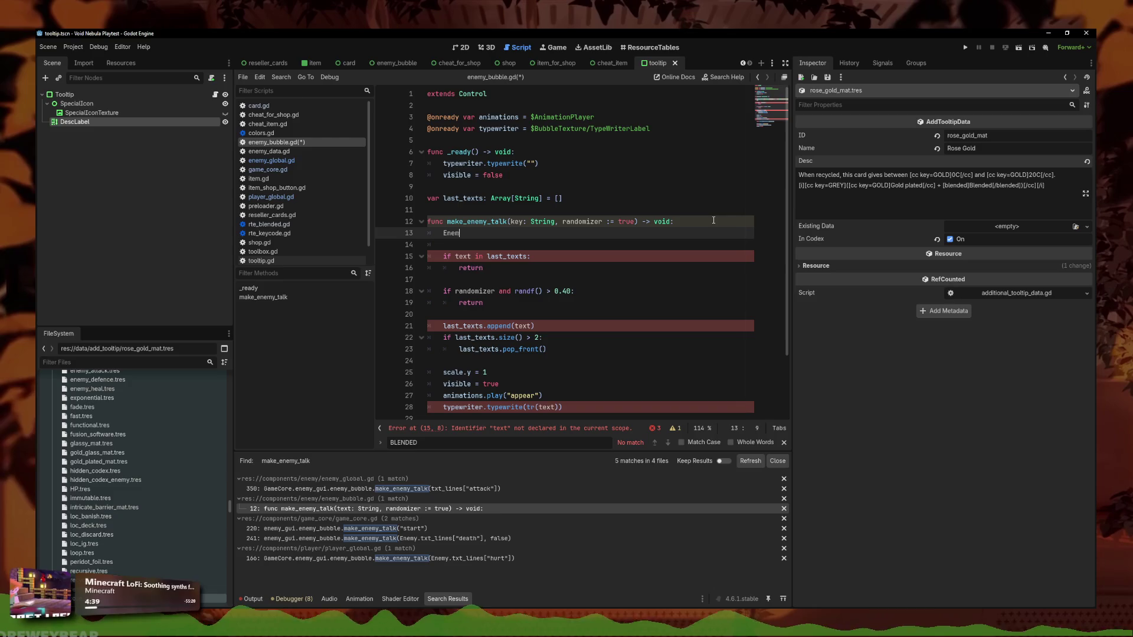
pyautogui.press('BackSpace')
pyautogui.press('BackSpace')
pyautogui.write('xt_lines')
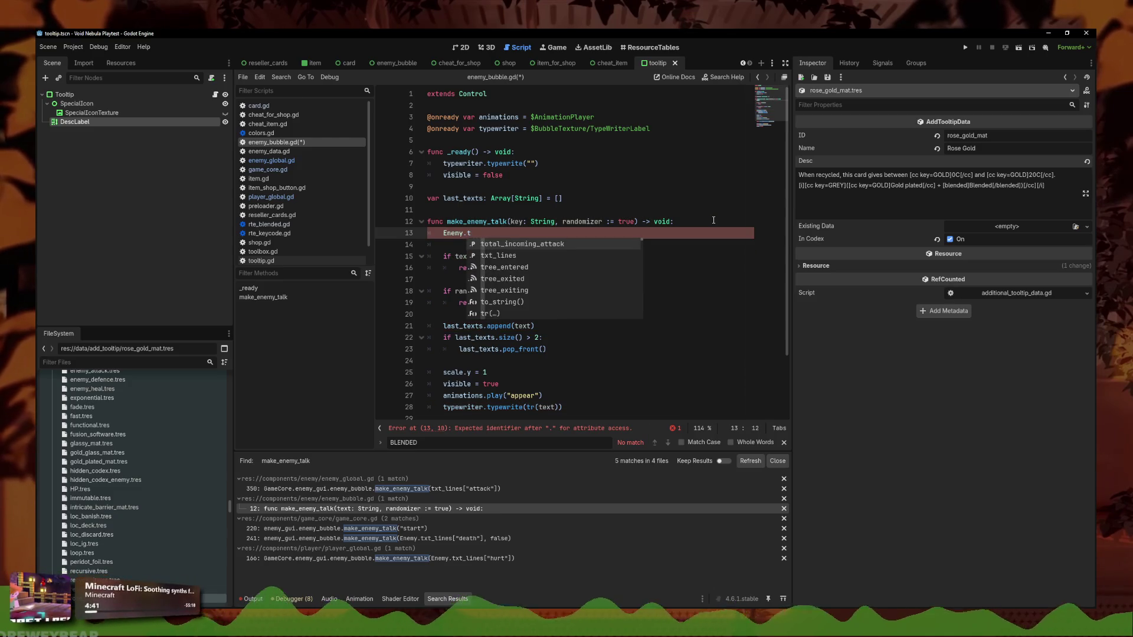
pyautogui.write('[key]')
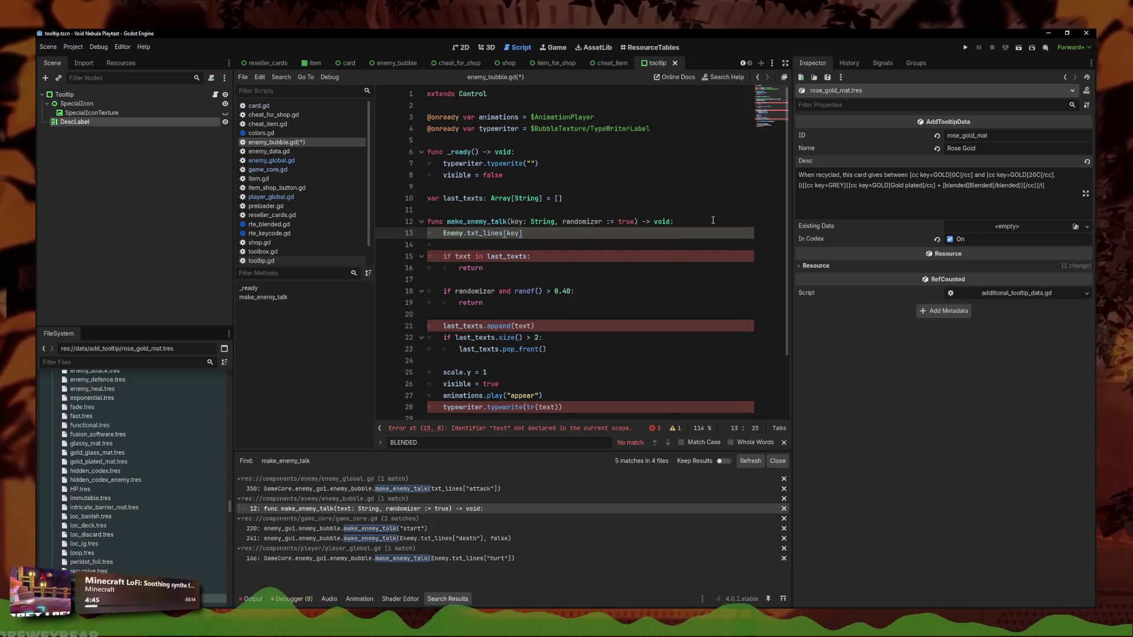
pyautogui.write('text =')
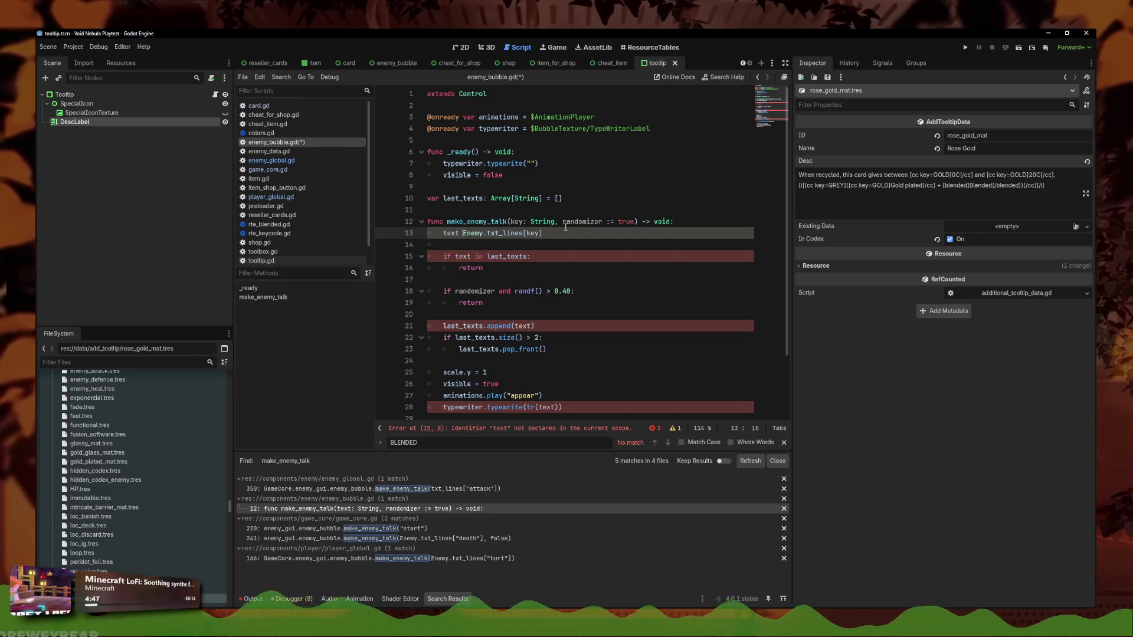
pyautogui.click(571, 233)
pyautogui.press('BackSpace')
pyautogui.press('BackSpace')
pyautogui.press('BackSpace')
pyautogui.write('selected')
# Insert var selected = key above the text lookup and remove the extra blank line
pyautogui.click(714, 223)
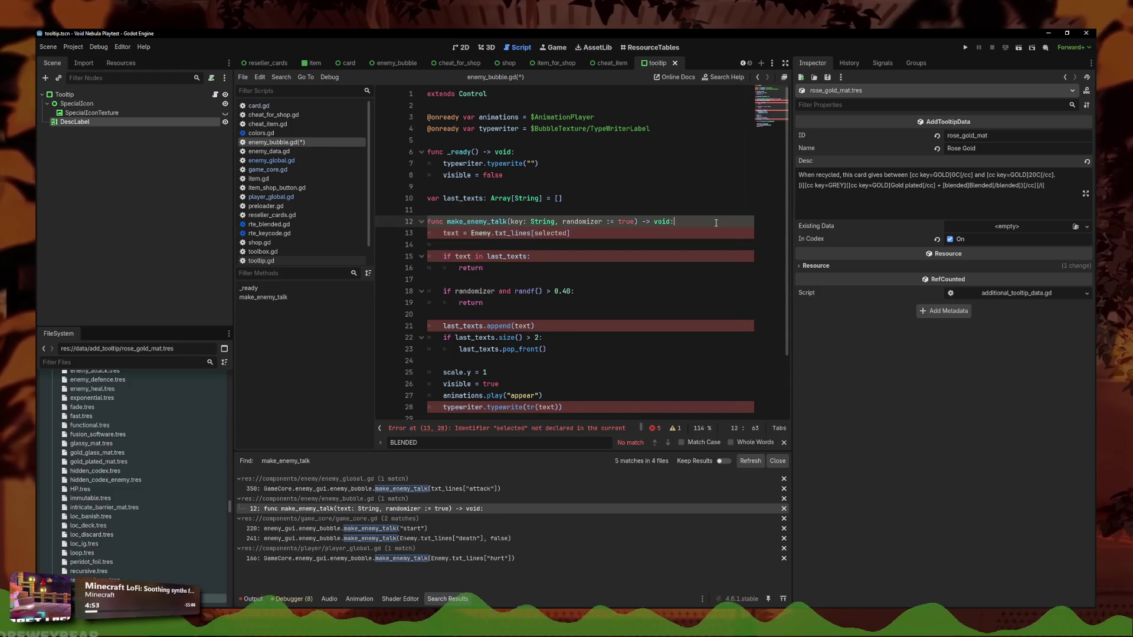
pyautogui.press('Return')
pyautogui.press('Return')
pyautogui.press('Up')
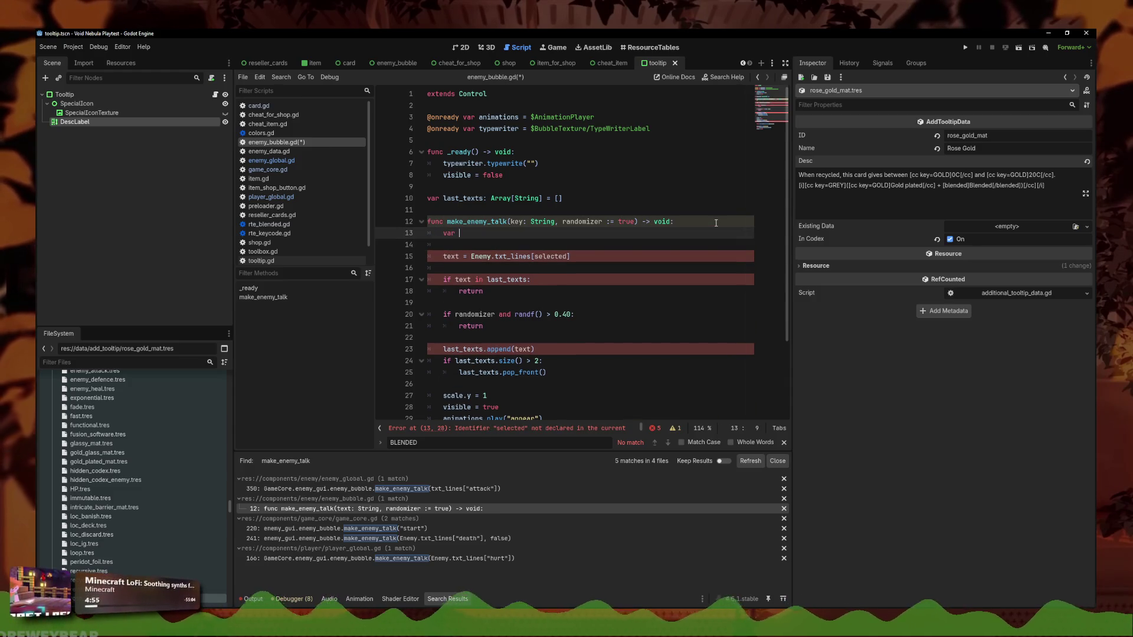
pyautogui.write('var sele e')
pyautogui.press('BackSpace')
pyautogui.press('BackSpace')
pyautogui.write('cted = key')
pyautogui.press('Escape')
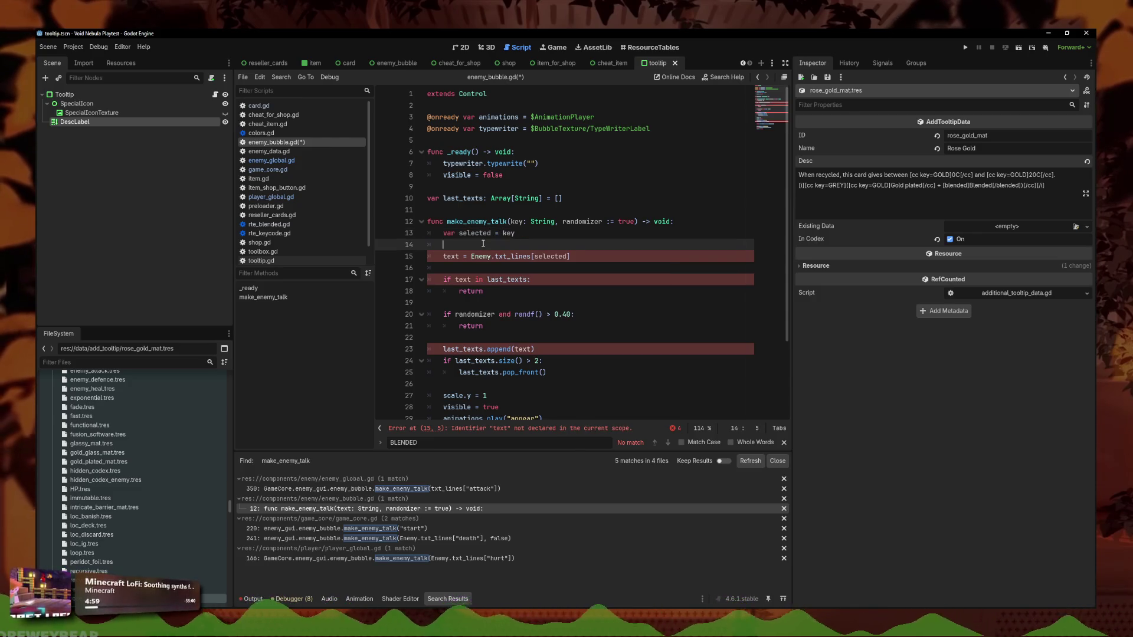
pyautogui.press('Down')
pyautogui.hotkey('ctrl', 'shift', 'k')
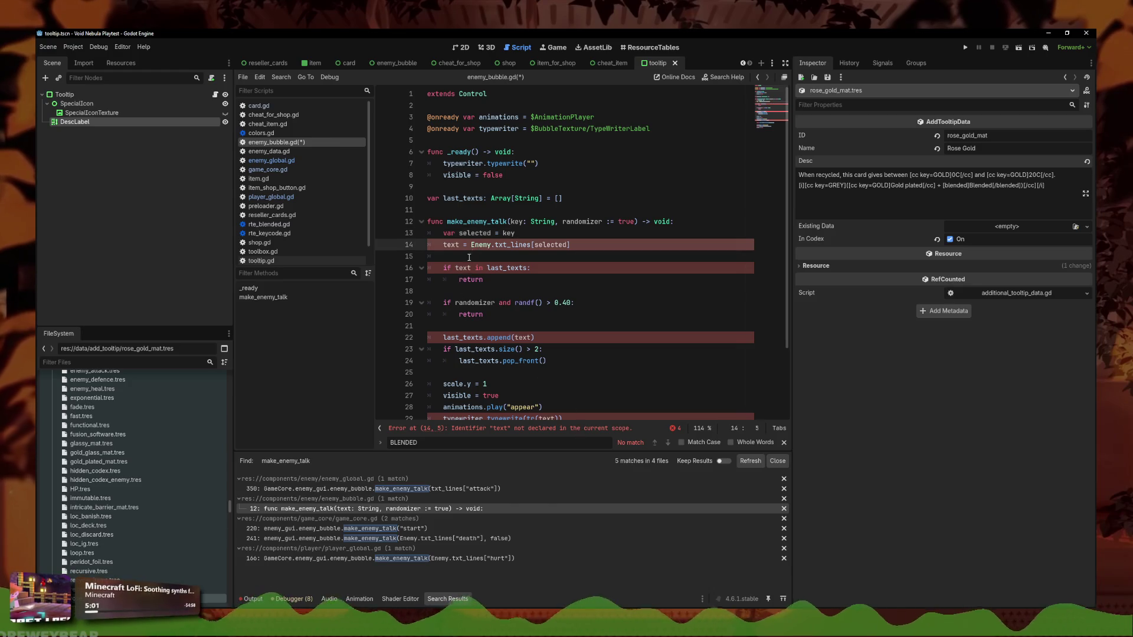
pyautogui.write('var')
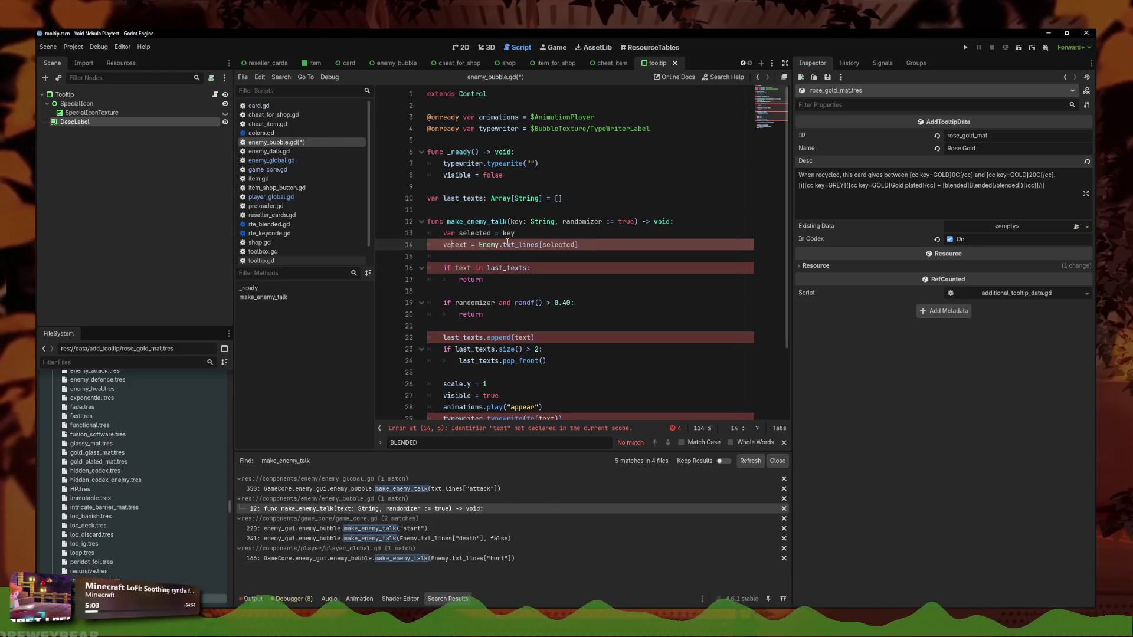
pyautogui.click(540, 238)
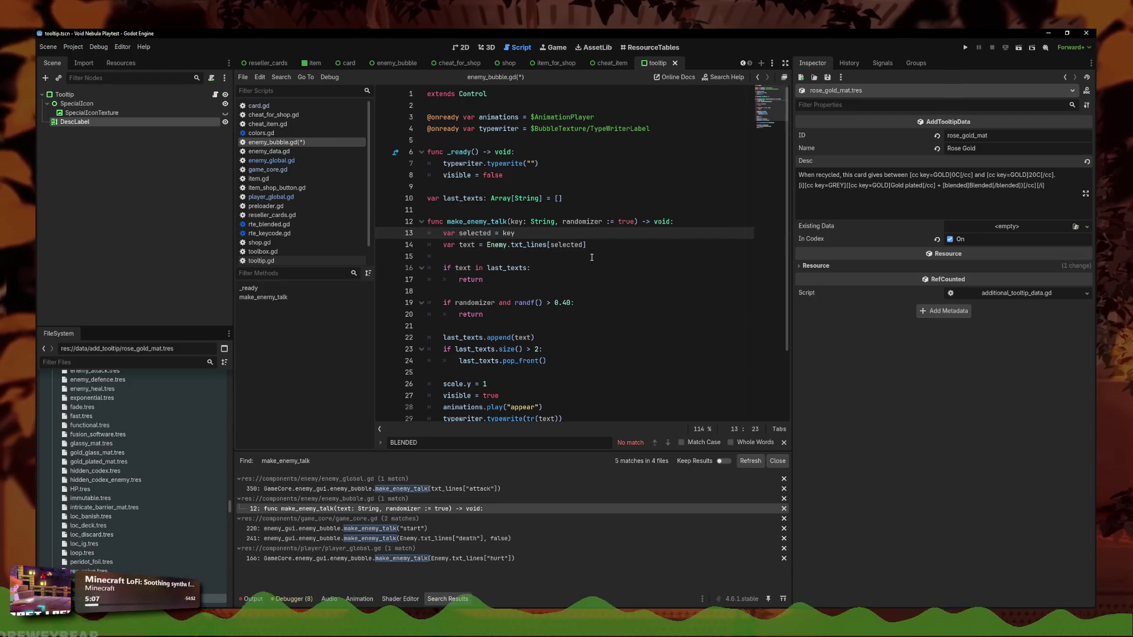
pyautogui.press('Return')
pyautogui.press('Return')
pyautogui.press('Return')
pyautogui.press('Up')
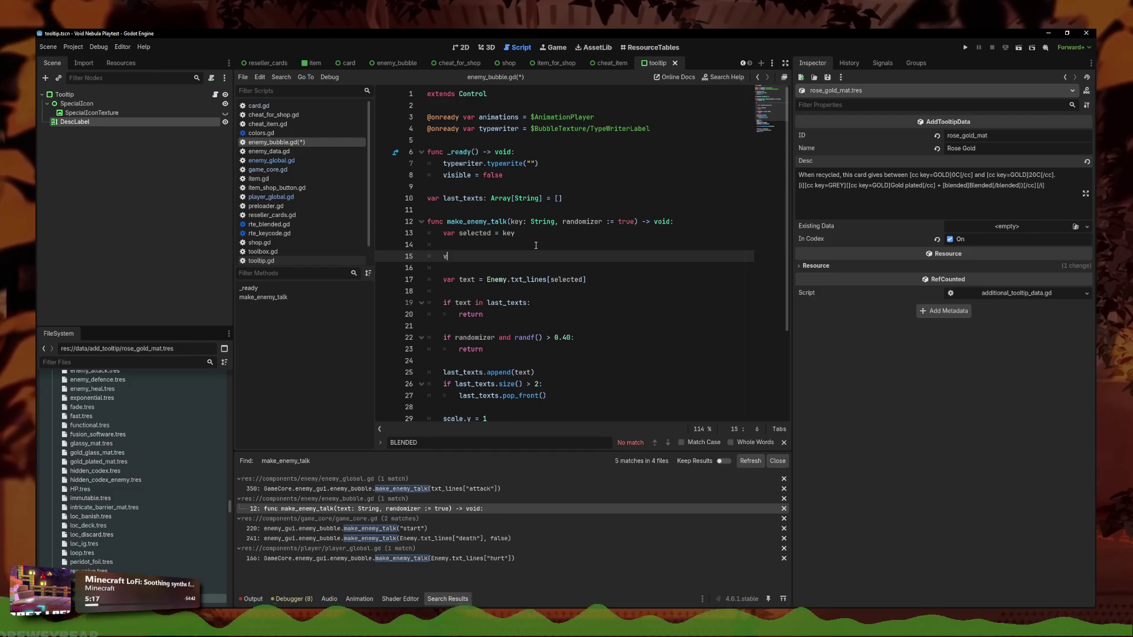
pyautogui.write('ar candidate')
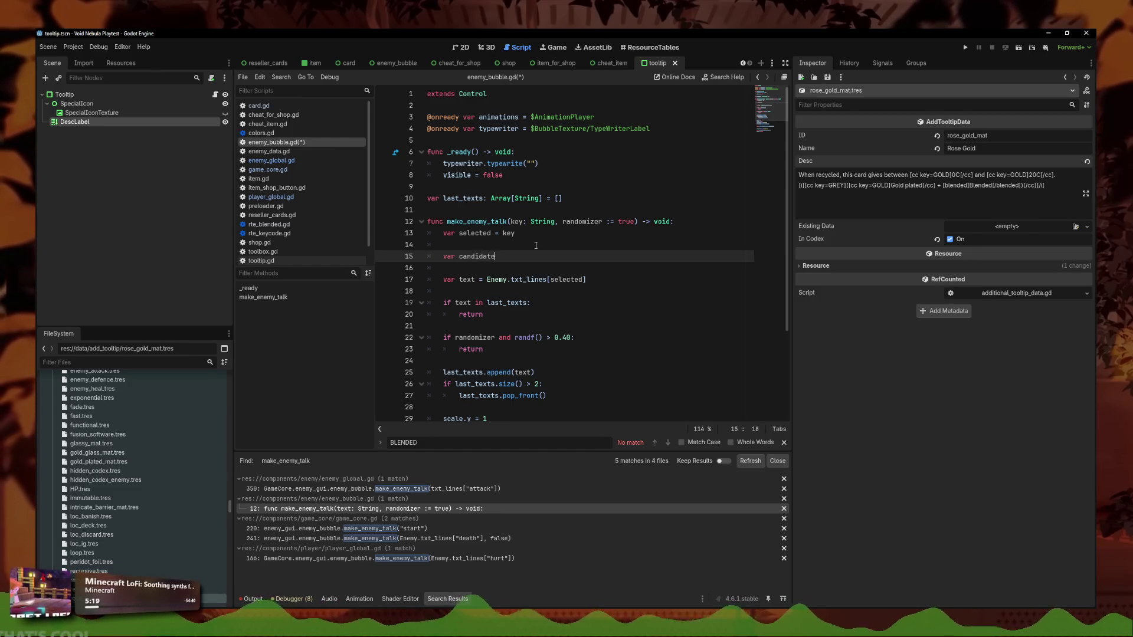
pyautogui.write('s = txt')
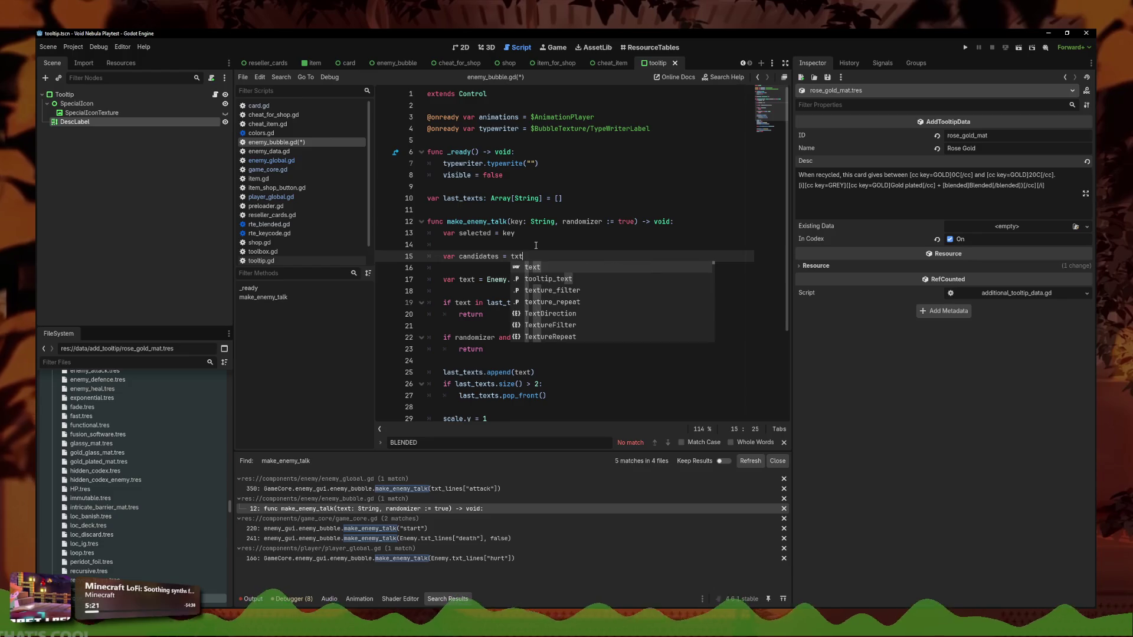
pyautogui.press('BackSpace')
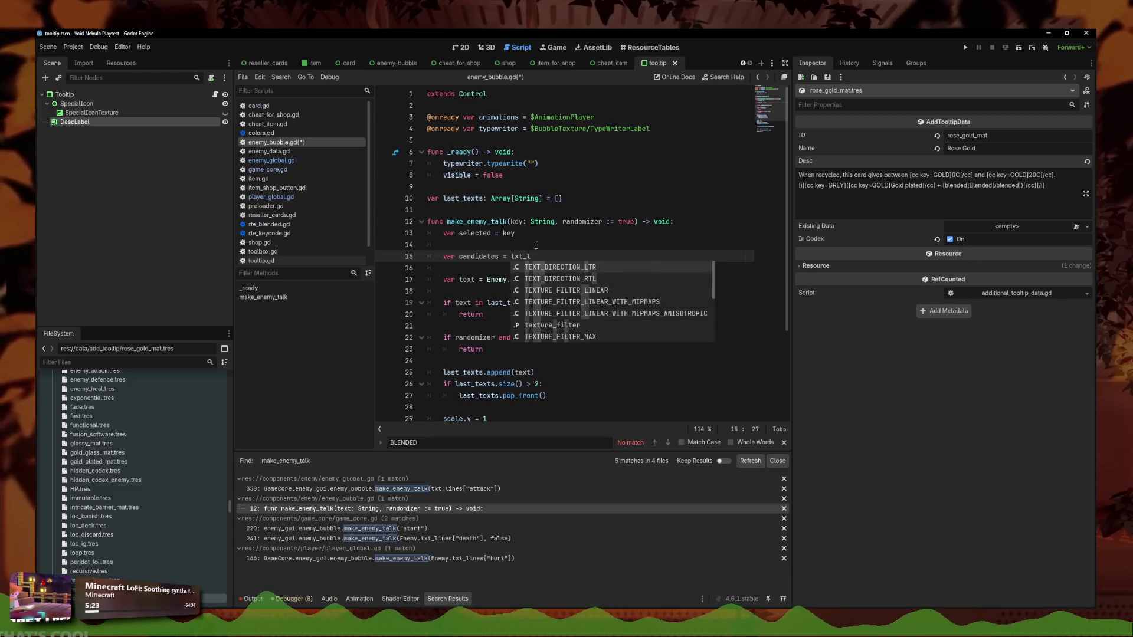
pyautogui.press('BackSpace')
pyautogui.press('BackSpace')
pyautogui.write('Enemy')
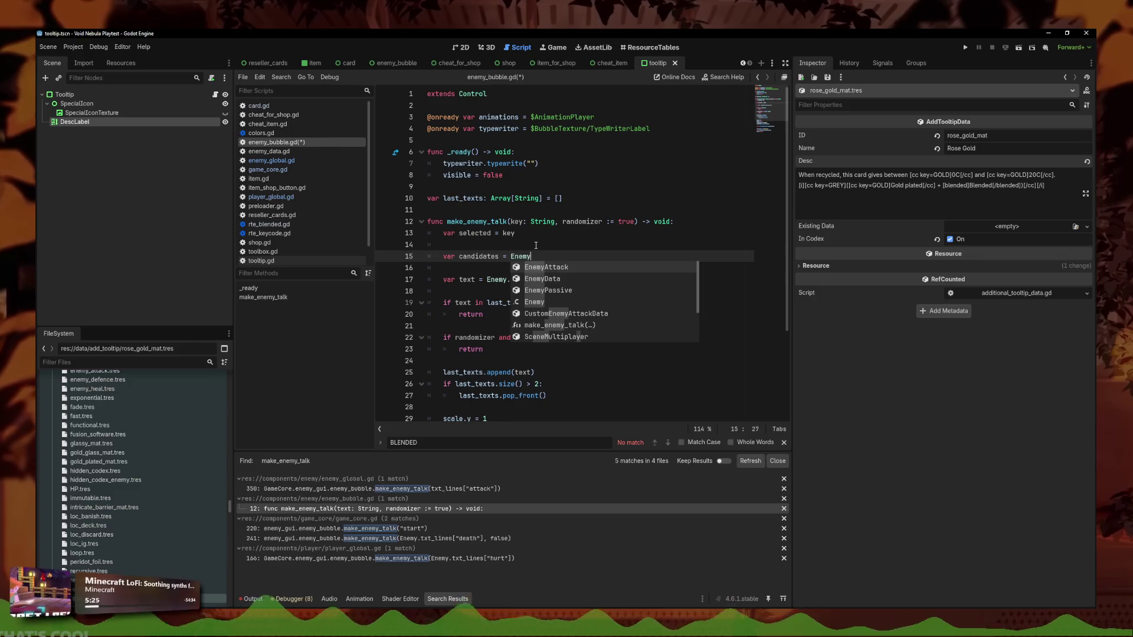
pyautogui.press('Escape')
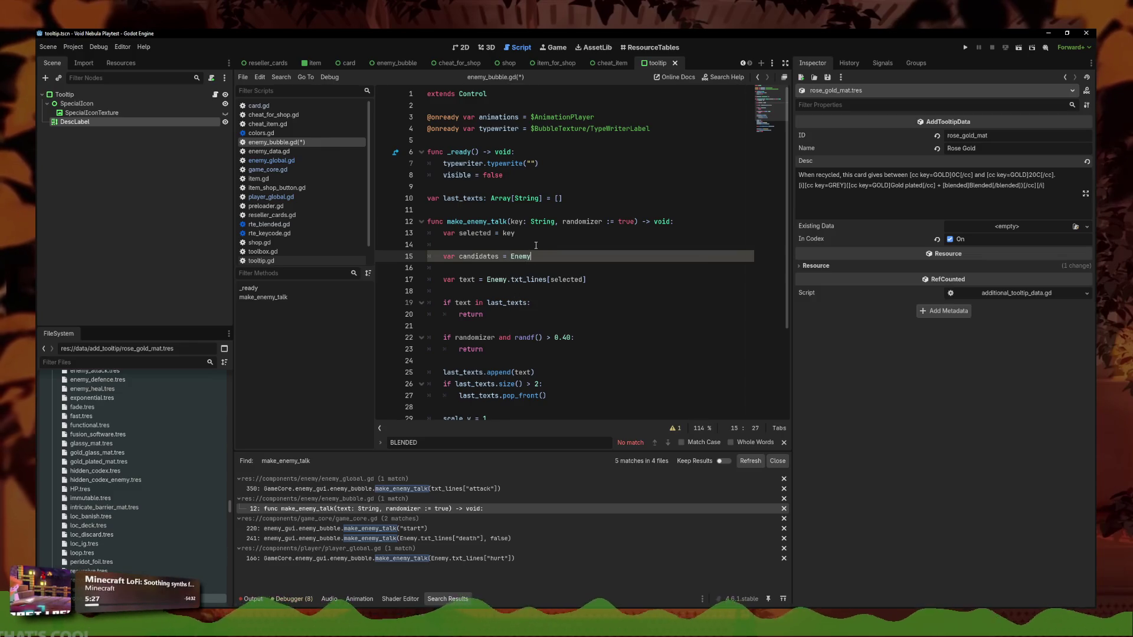
pyautogui.write('.txt_lines[')
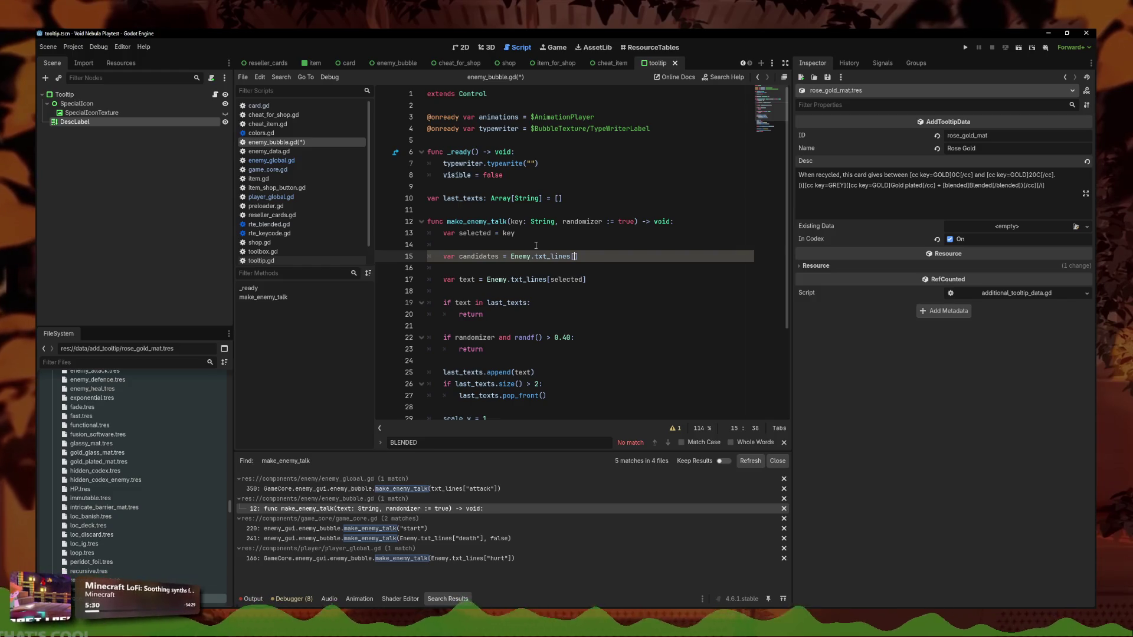
pyautogui.press('BackSpace')
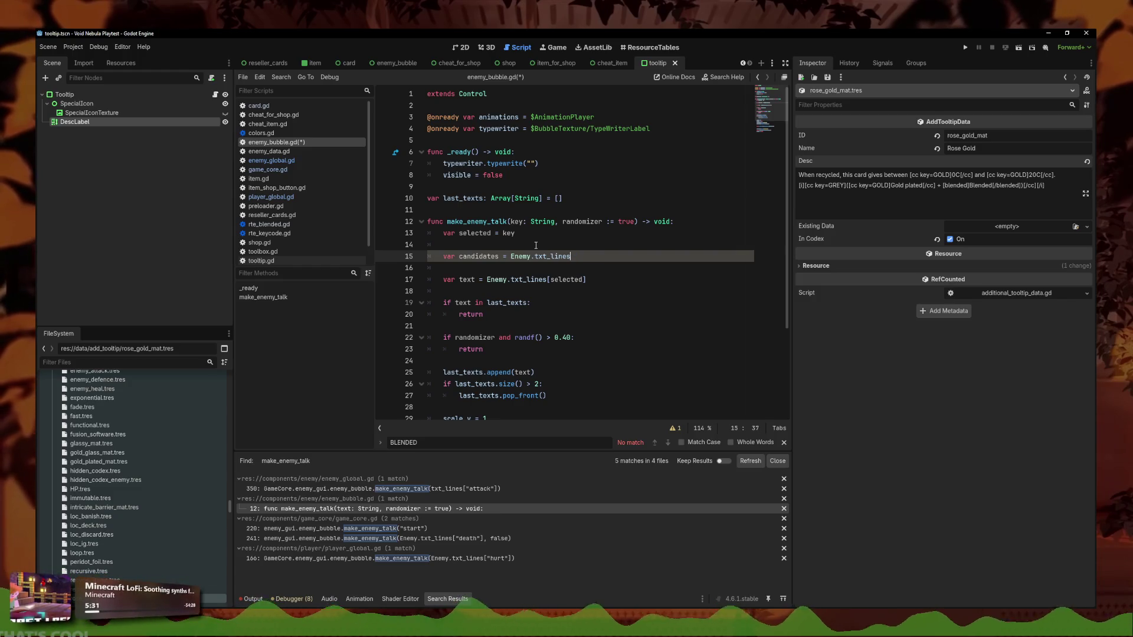
pyautogui.write('.')
pyautogui.press('Down')
pyautogui.press('Down')
pyautogui.press('Down')
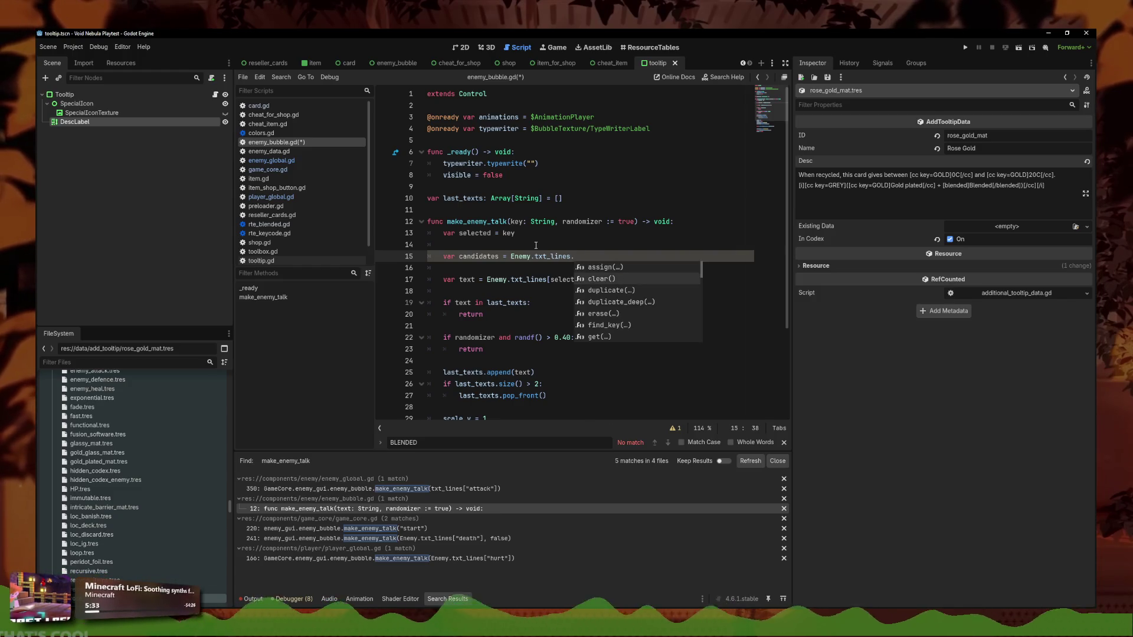
pyautogui.press('Down')
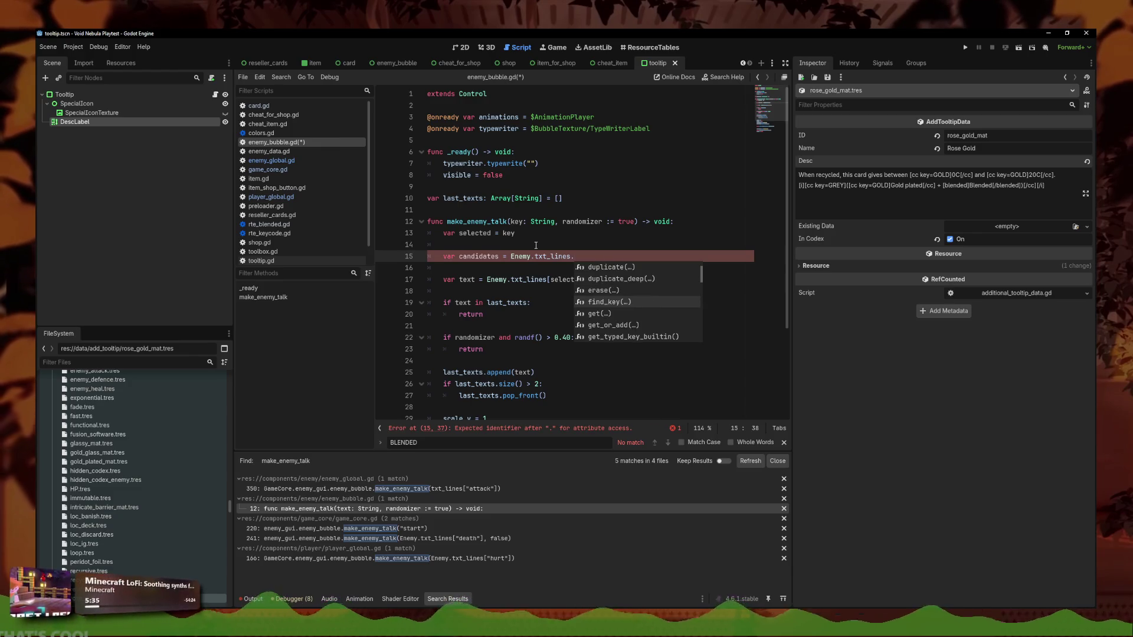
pyautogui.press('Down')
pyautogui.press('Down')
pyautogui.press('Down')
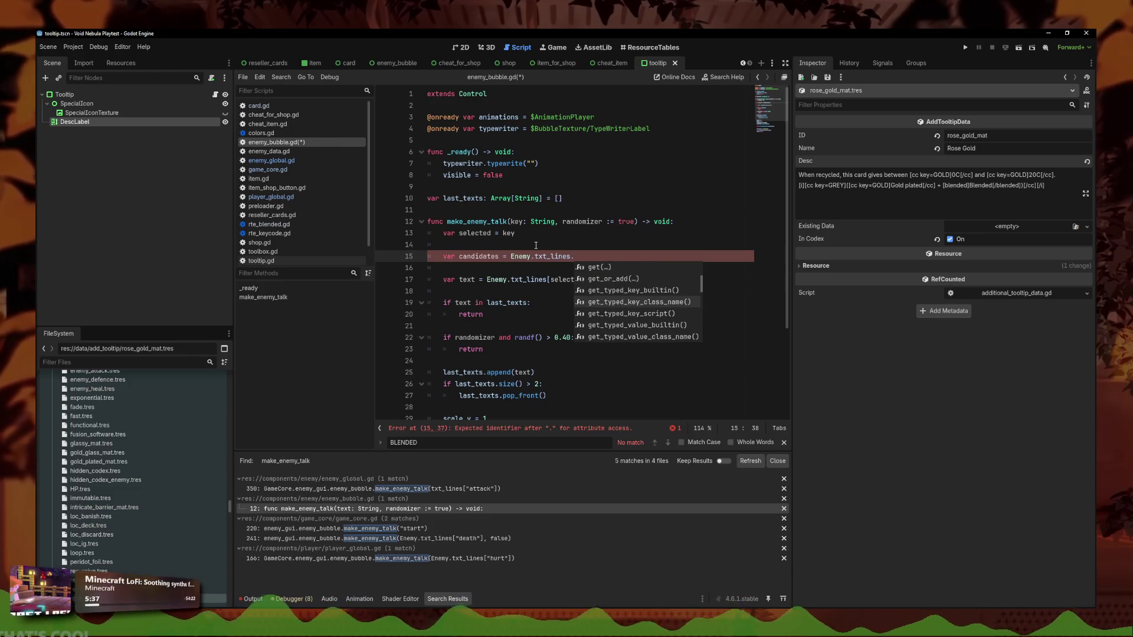
pyautogui.press('Down')
pyautogui.press('Down')
pyautogui.press('Down')
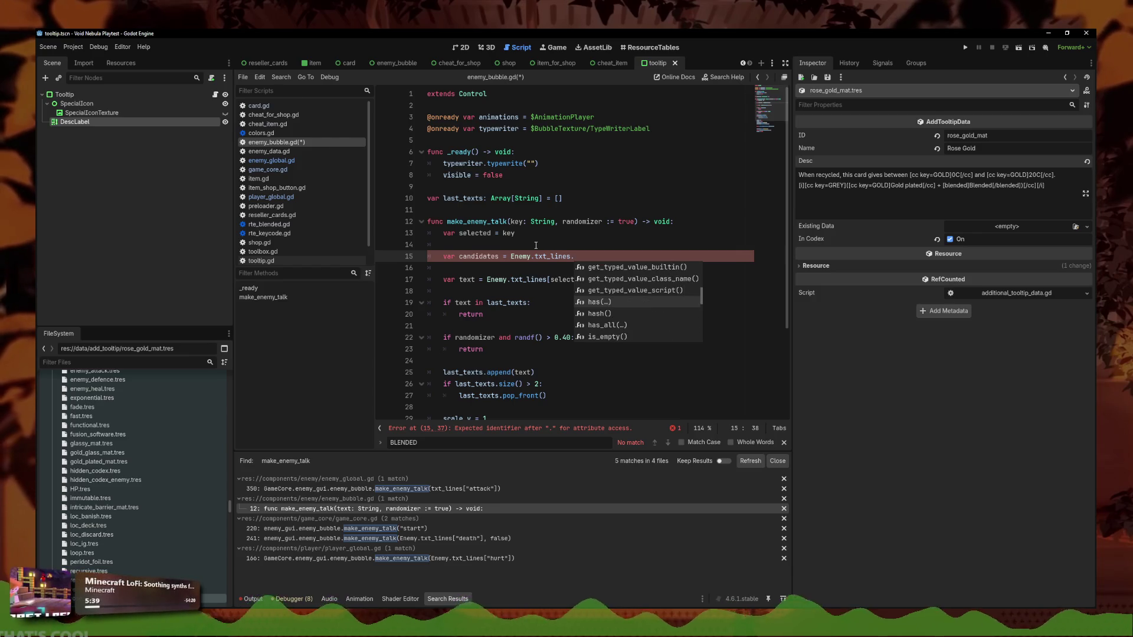
pyautogui.press('Down')
pyautogui.press('Down')
pyautogui.press('Down')
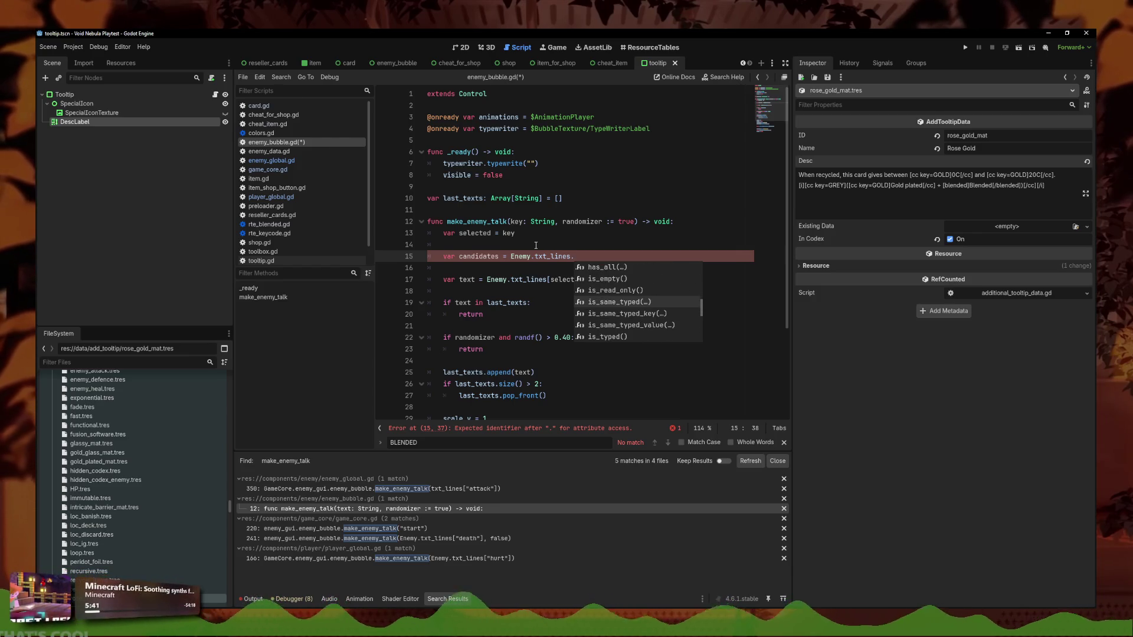
pyautogui.press('Down')
pyautogui.press('Down')
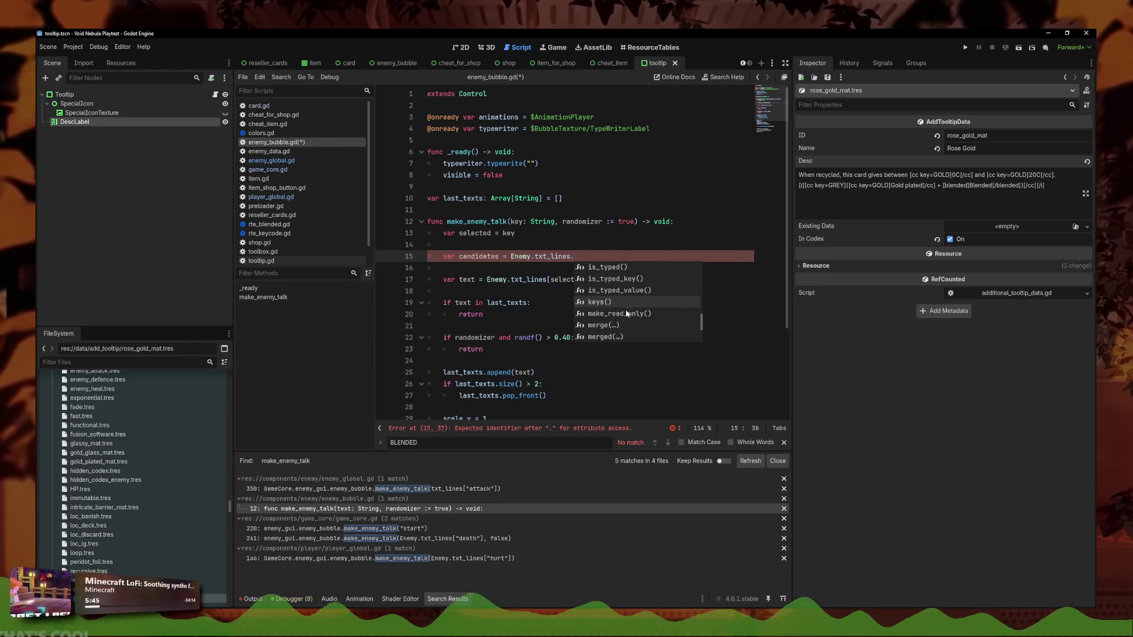
pyautogui.press('Return')
pyautogui.moveTo(603, 255)
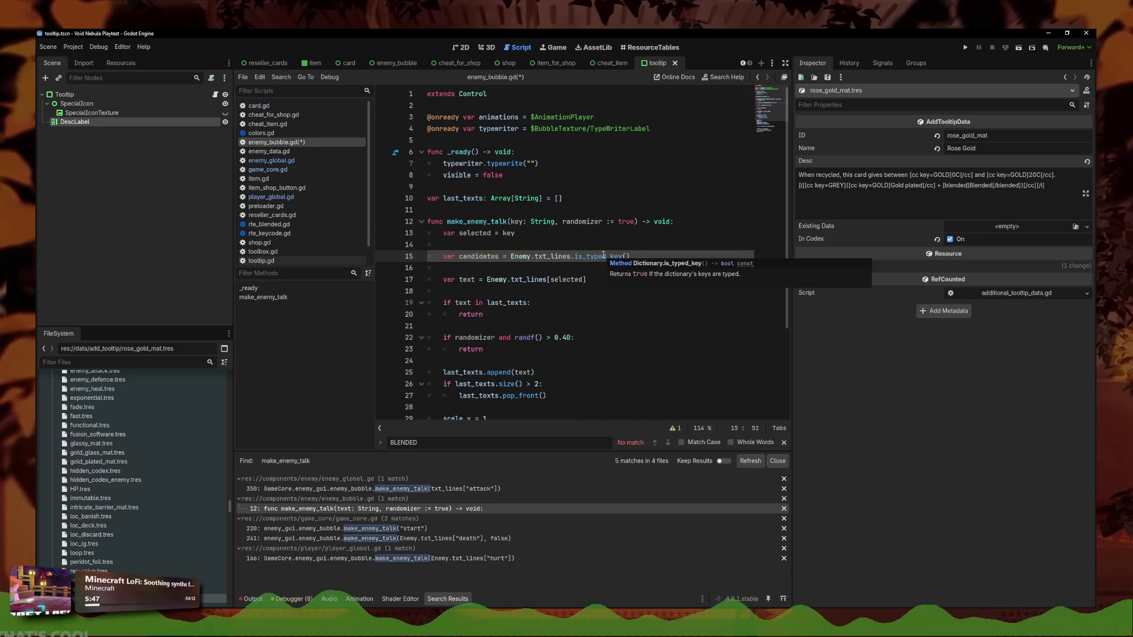
pyautogui.hotkey('ctrl', 'Left')
pyautogui.hotkey('ctrl', 'Left')
pyautogui.hotkey('ctrl', 'Left')
pyautogui.hotkey('ctrl', 'shift', 'Left')
pyautogui.hotkey('ctrl', 'shift', 'Left')
pyautogui.hotkey('ctrl', 'shift', 'Left')
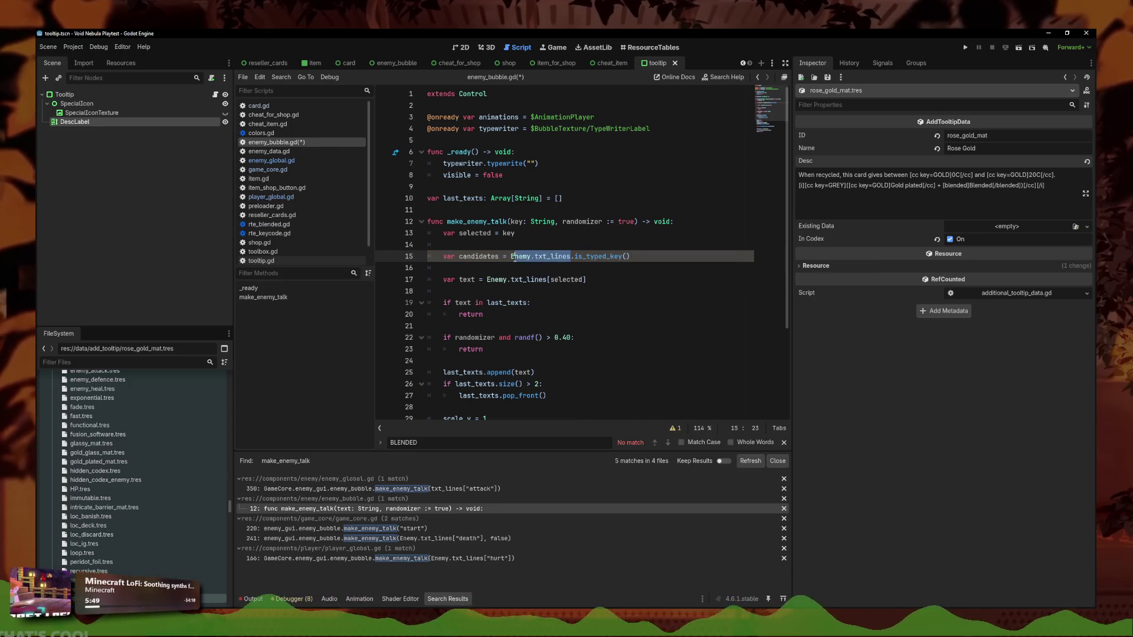
pyautogui.click(597, 267)
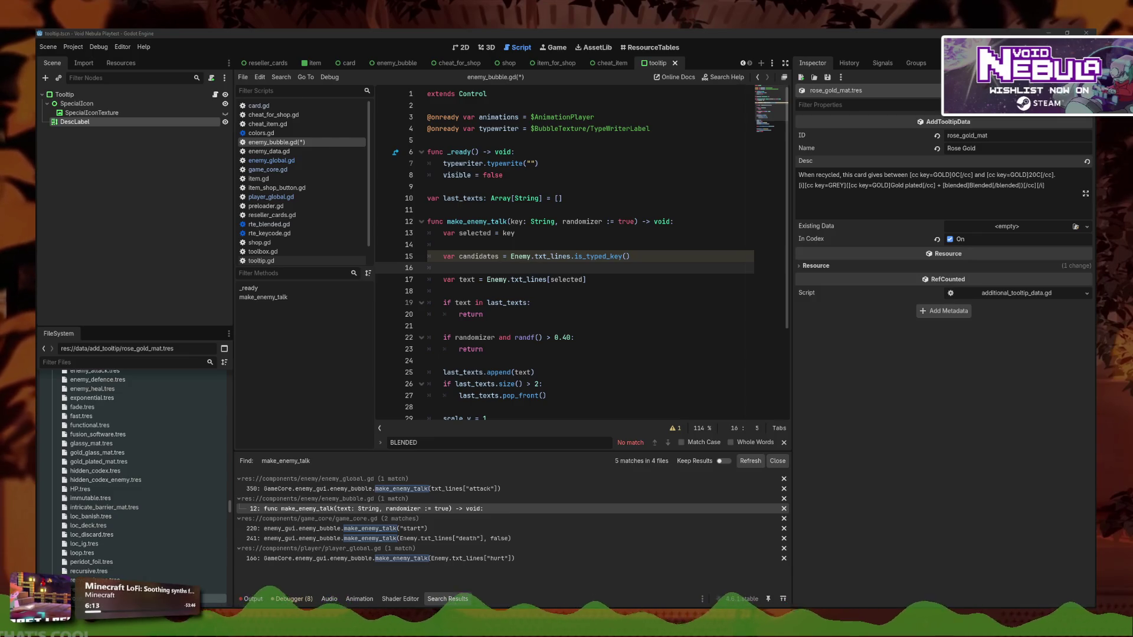
pyautogui.moveTo(635, 257); pyautogui.dragTo(593, 248)
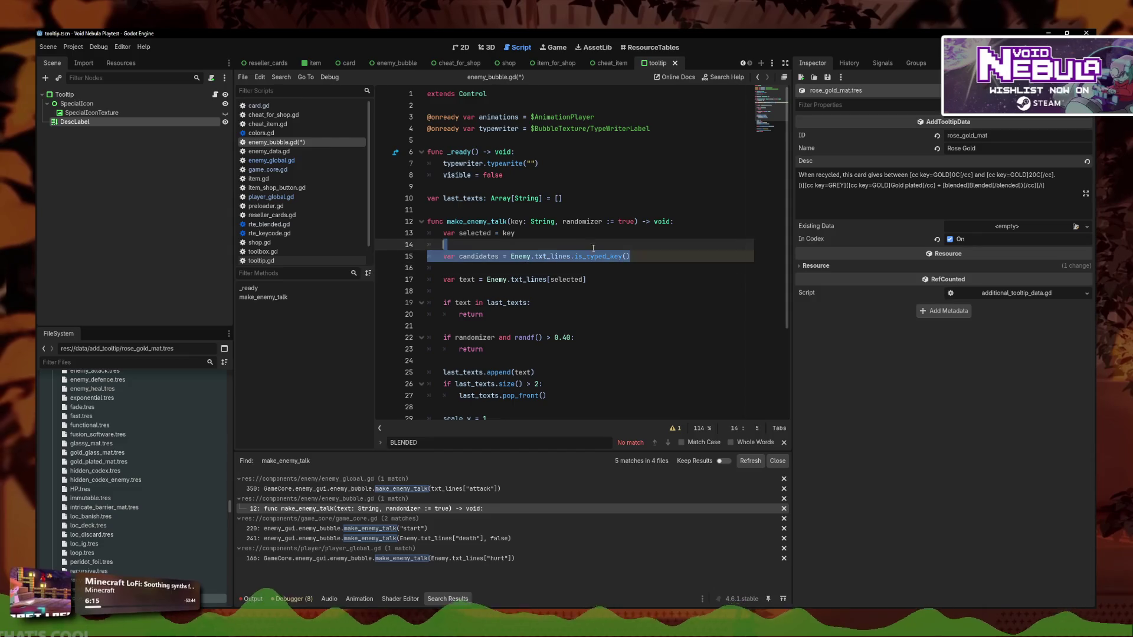
pyautogui.click(561, 233)
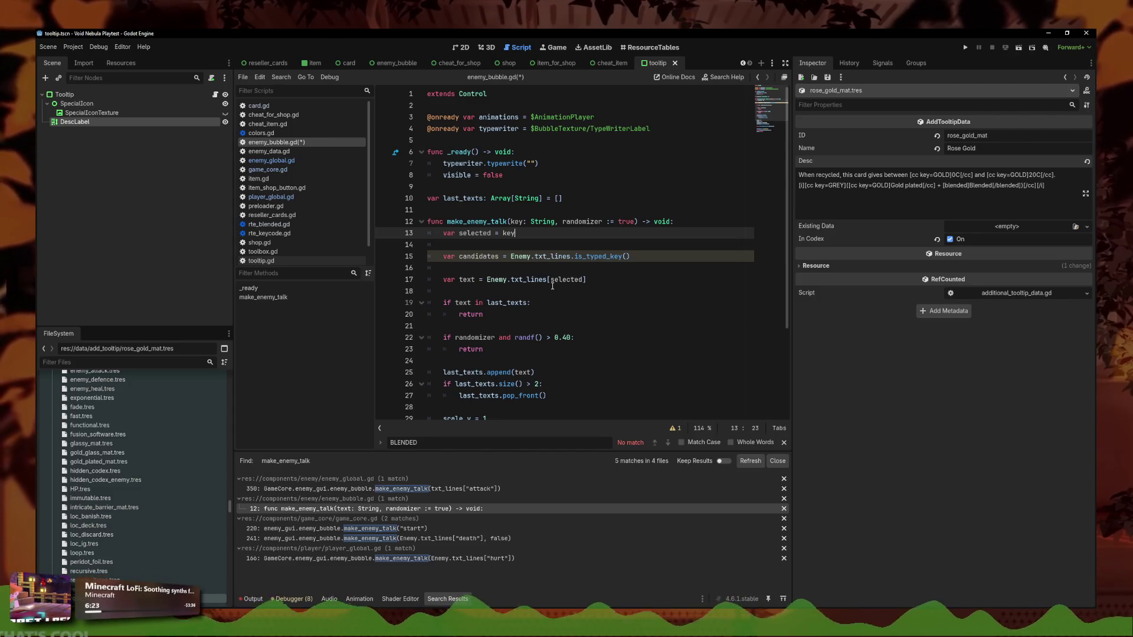
pyautogui.click(650, 255)
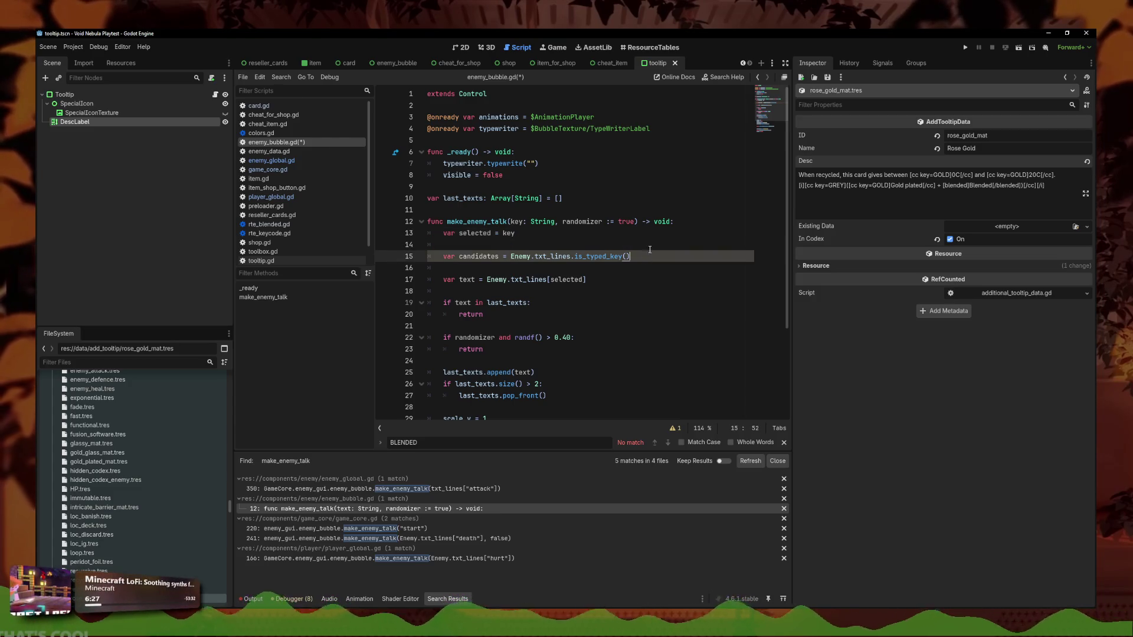
pyautogui.click(654, 236)
pyautogui.click(663, 257)
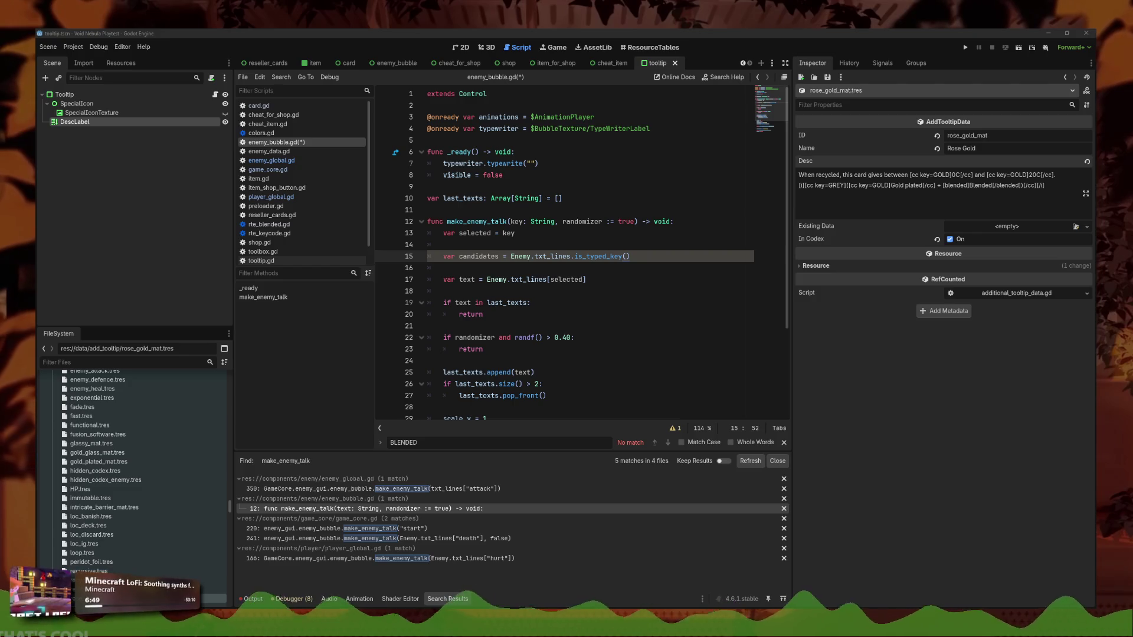
pyautogui.click(659, 261)
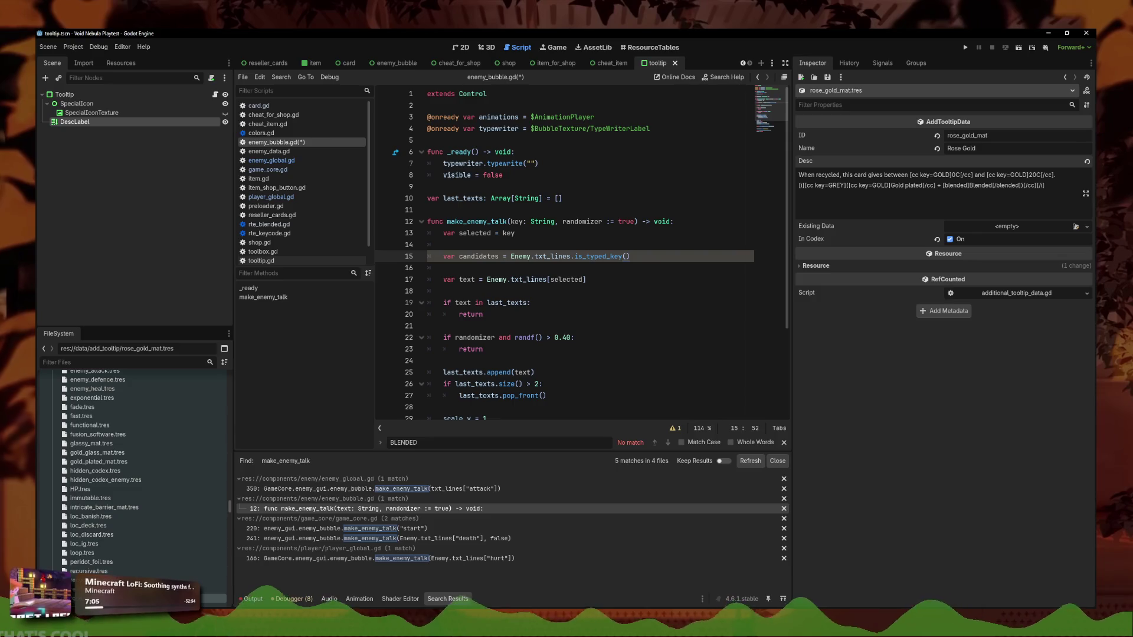
# Replace is_typed_key() on line 15 with keys().filter(func(key): return tag in key)
pyautogui.moveTo(630, 256); pyautogui.dragTo(511, 257)
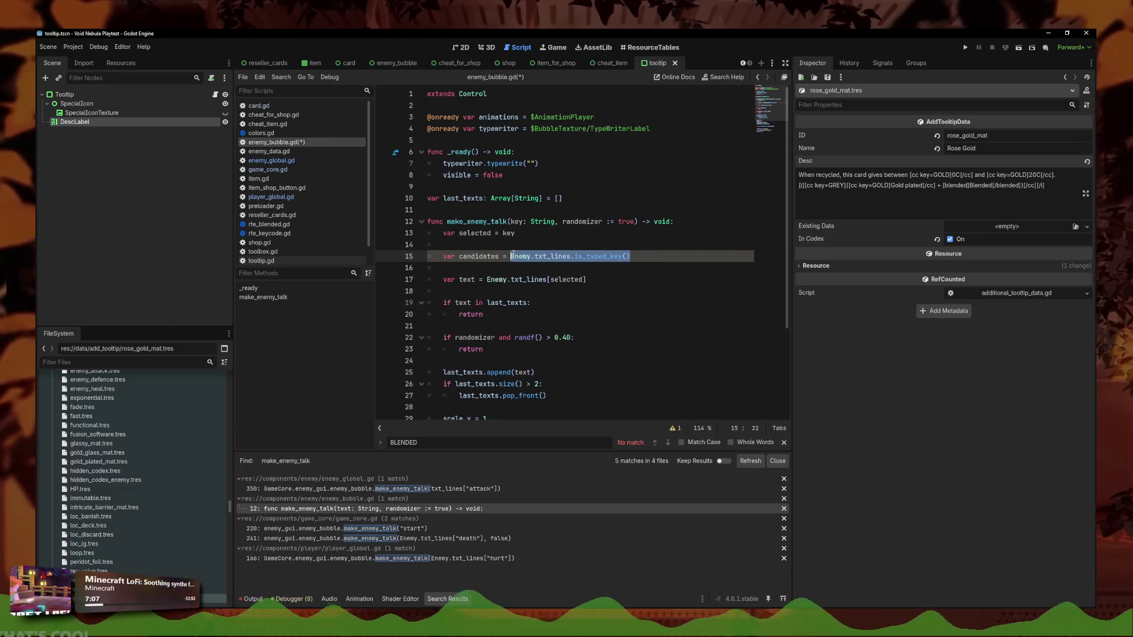
pyautogui.moveTo(642, 257); pyautogui.dragTo(575, 256)
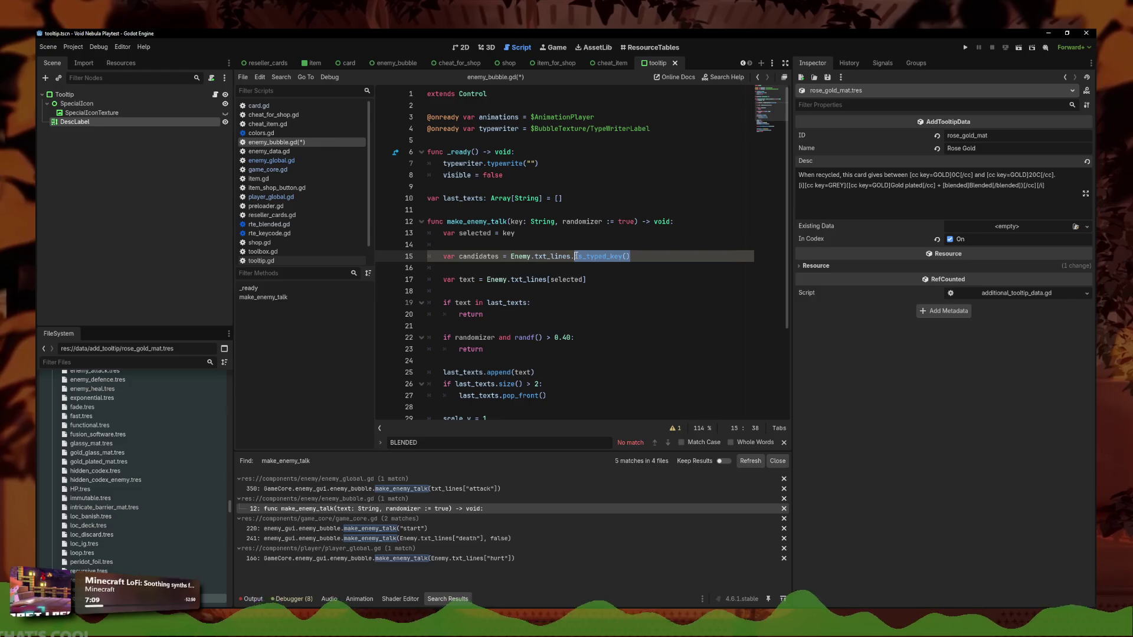
pyautogui.press('BackSpace')
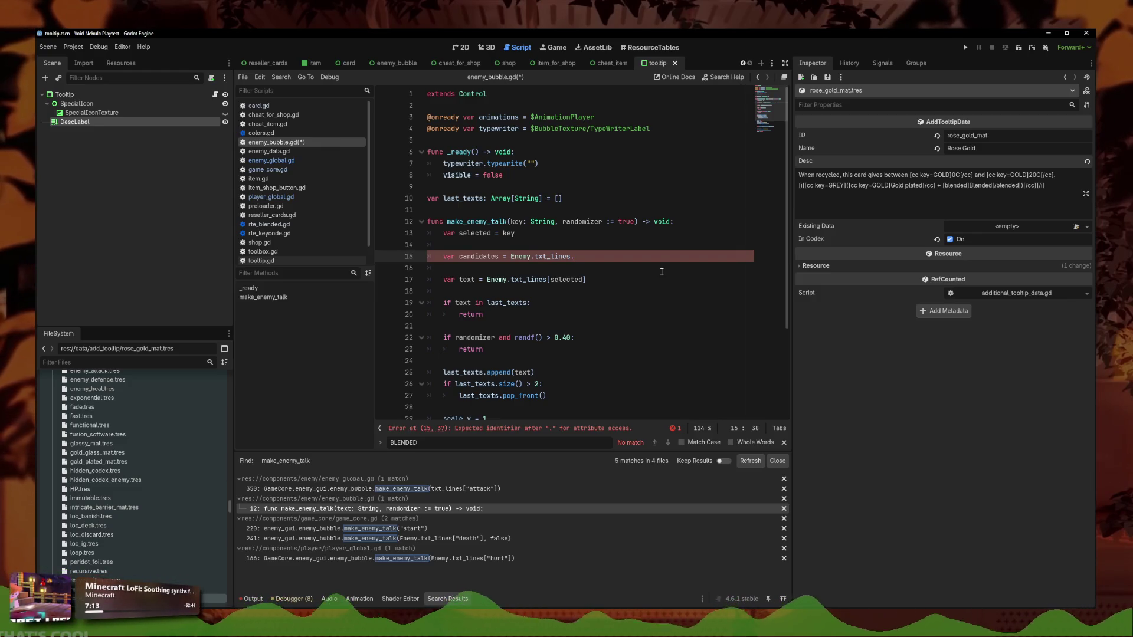
pyautogui.write('ke')
pyautogui.press('Return')
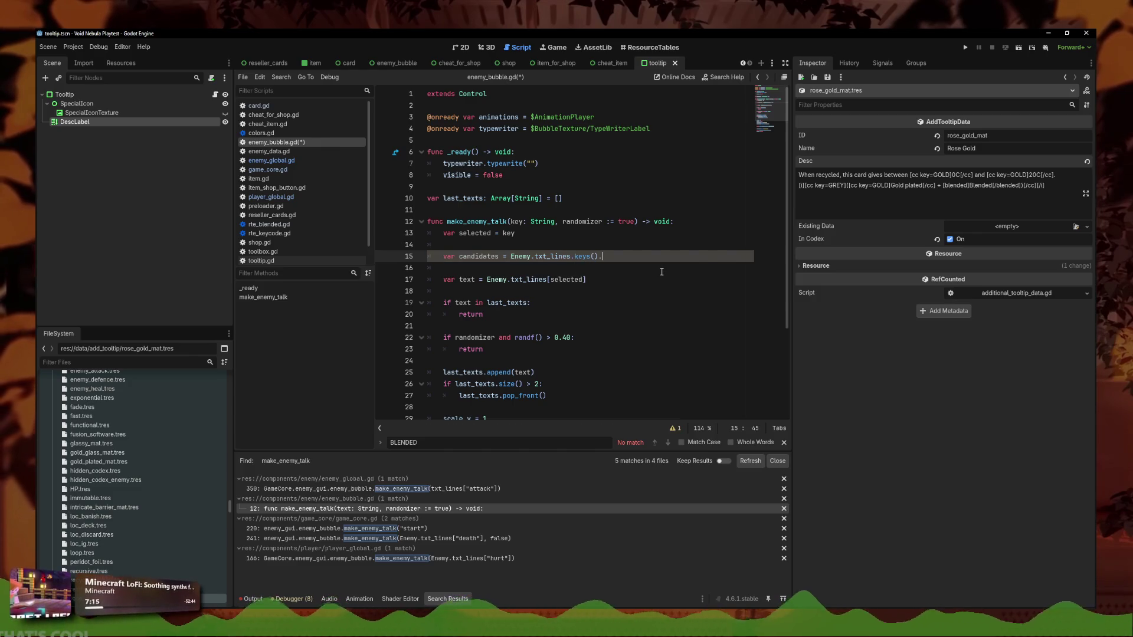
pyautogui.write('filter')
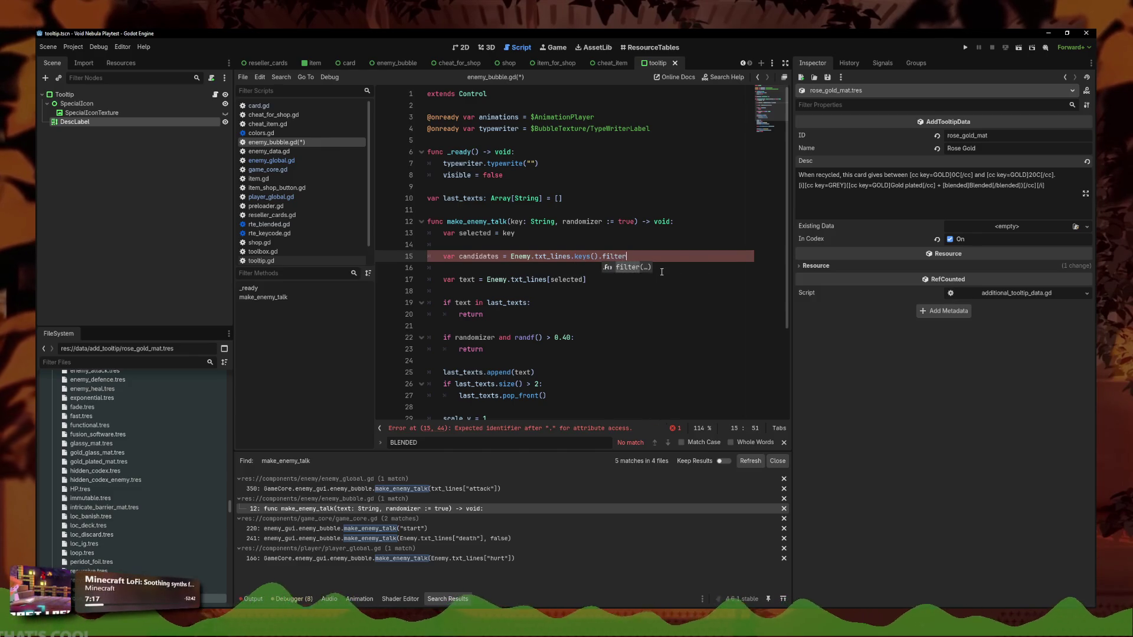
pyautogui.press('Return')
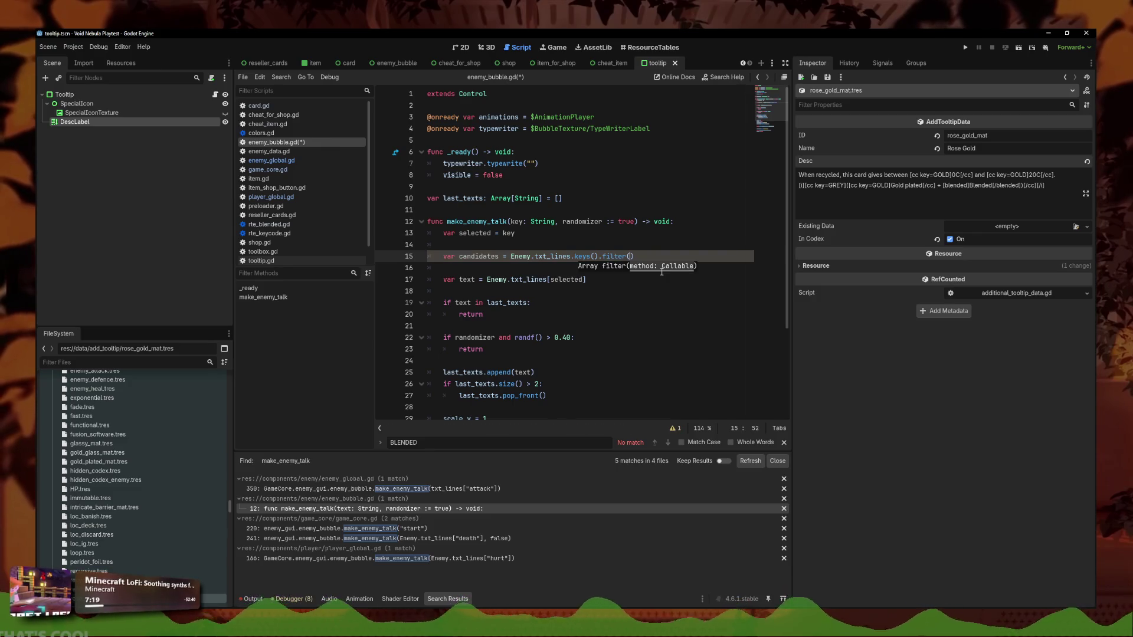
pyautogui.write('func(key)')
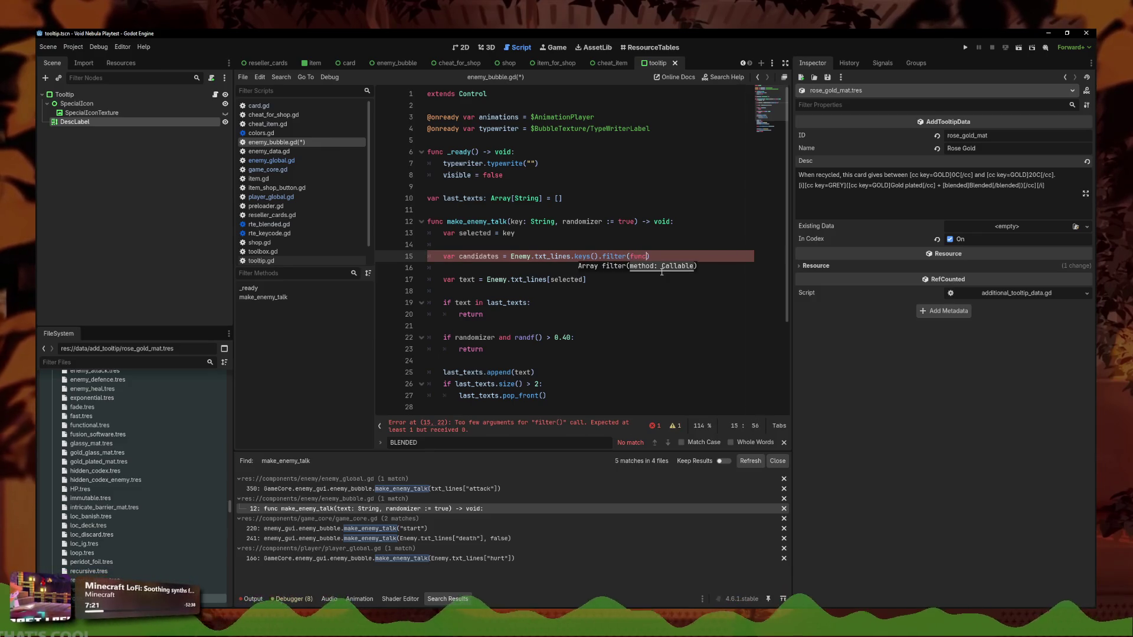
pyautogui.write(': return w')
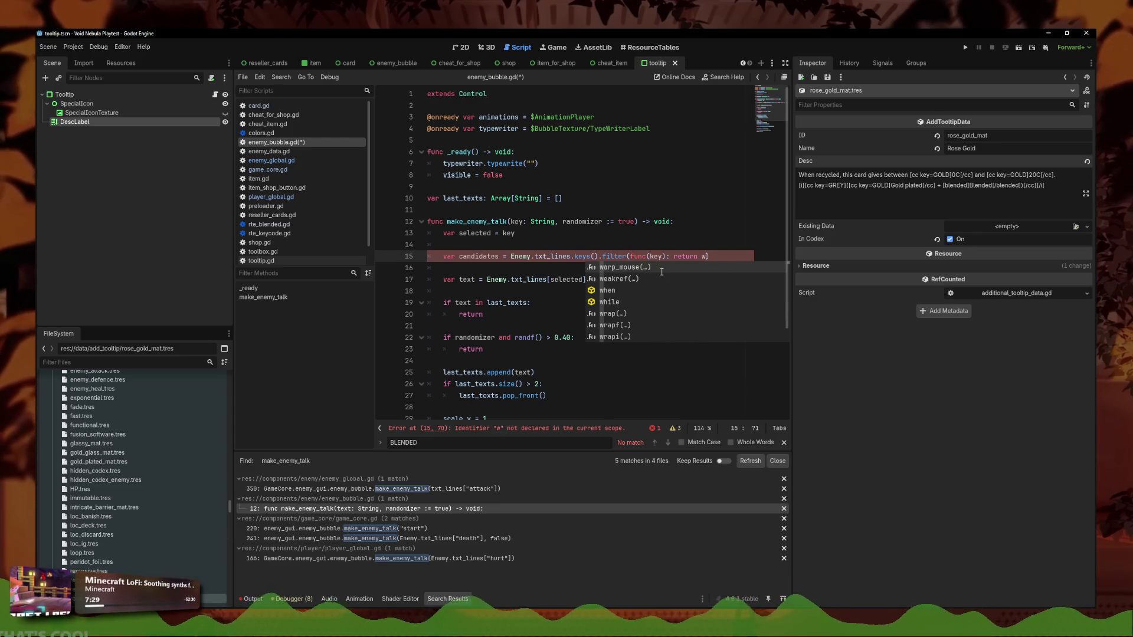
pyautogui.press('BackSpace')
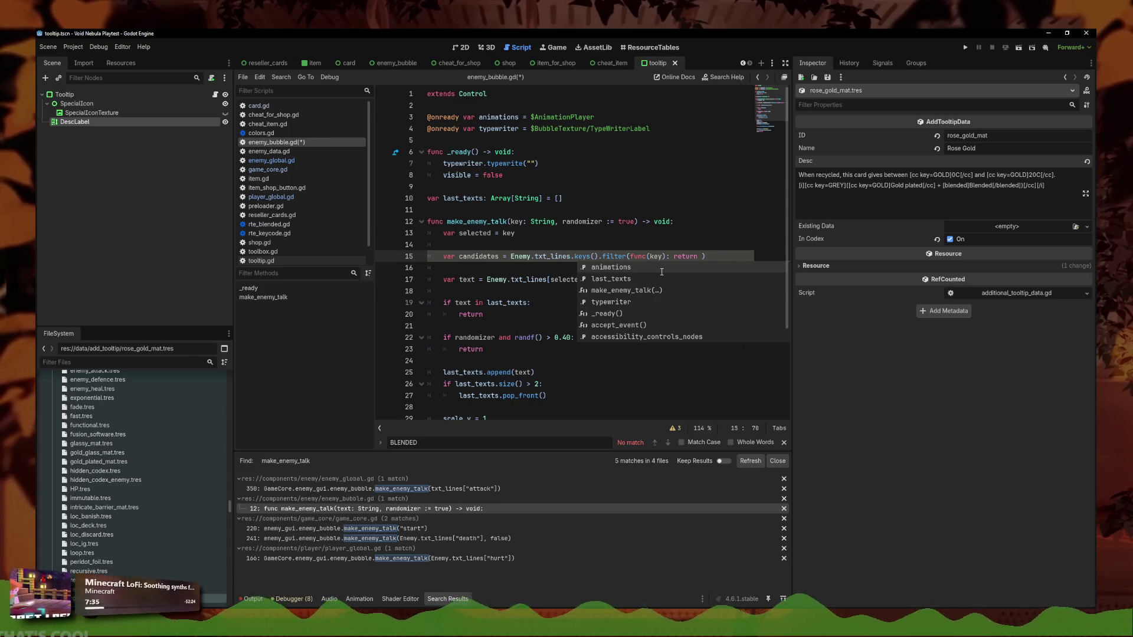
pyautogui.write('tag')
pyautogui.write(' in key')
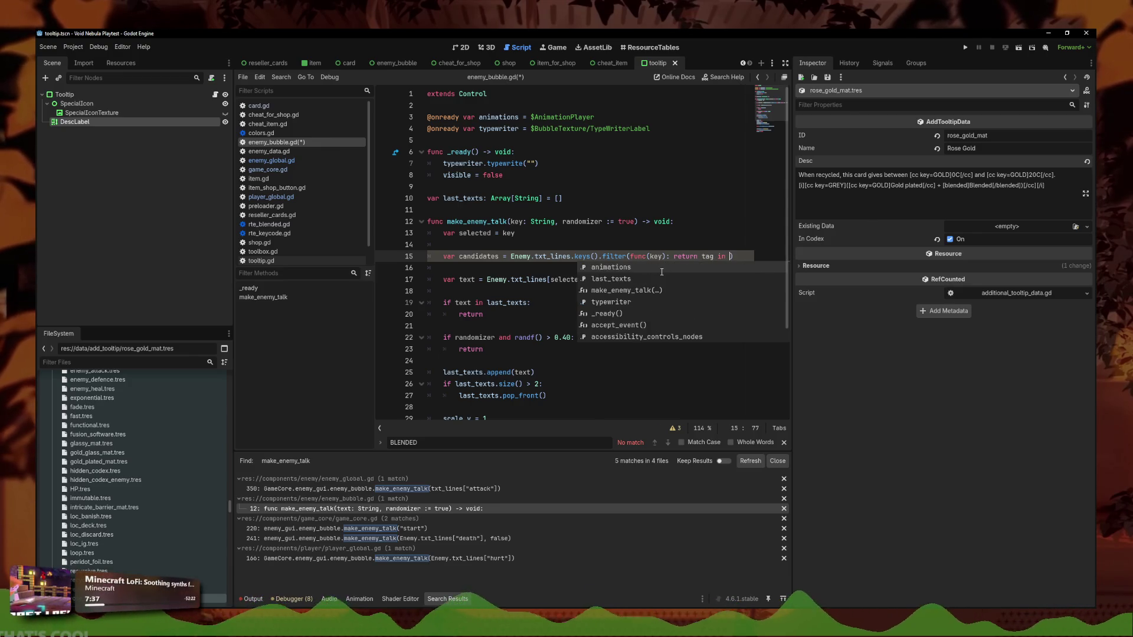
# Rename the key parameter and its use on line 13 to tag
pyautogui.doubleClick(519, 221)
pyautogui.write('tag')
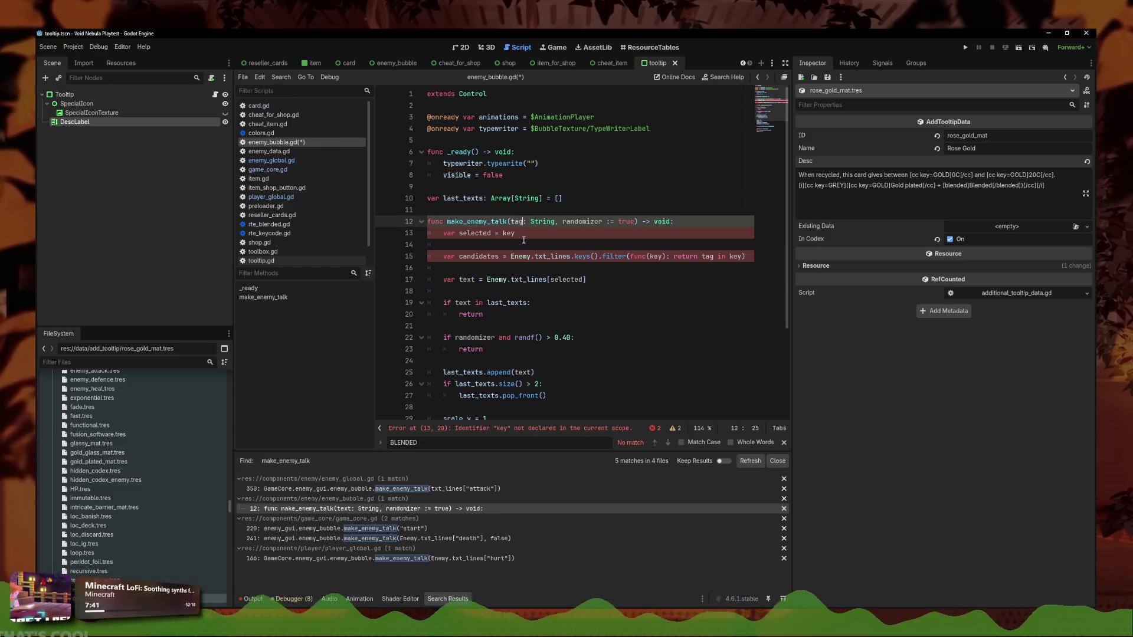
pyautogui.click(512, 233)
pyautogui.doubleClick(513, 233)
pyautogui.write('tag')
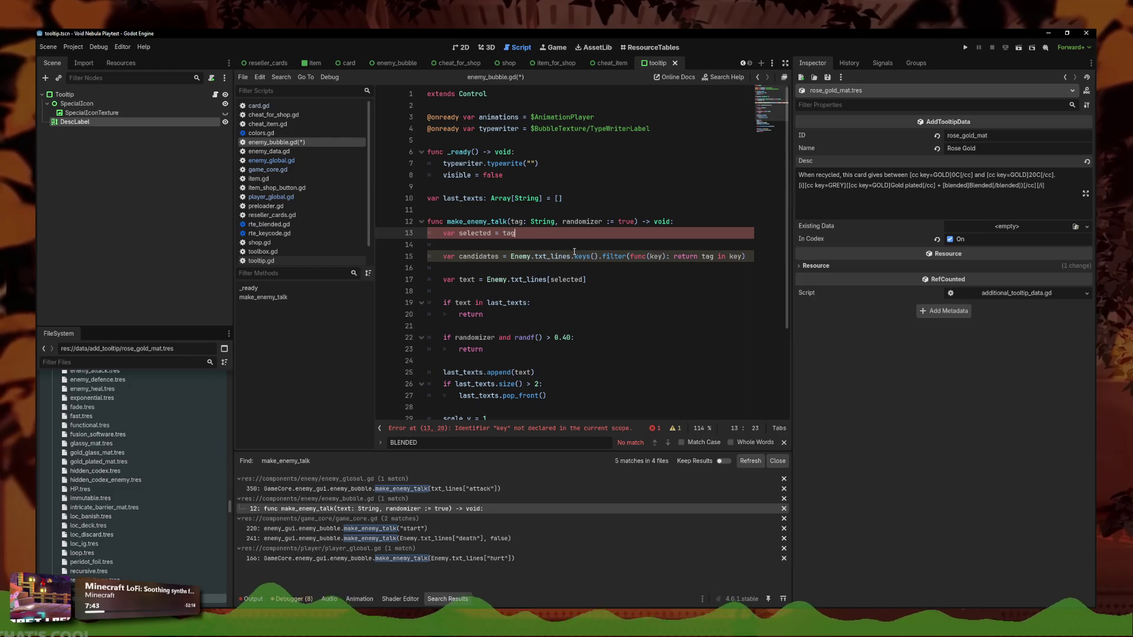
pyautogui.press('Escape')
pyautogui.click(581, 246)
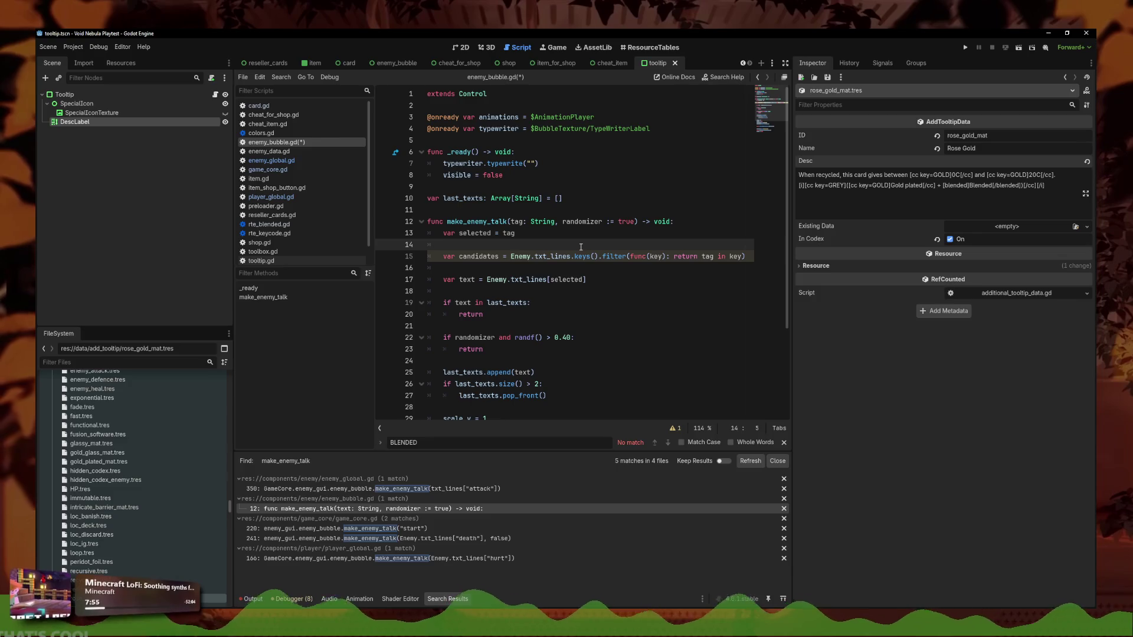
pyautogui.doubleClick(478, 198)
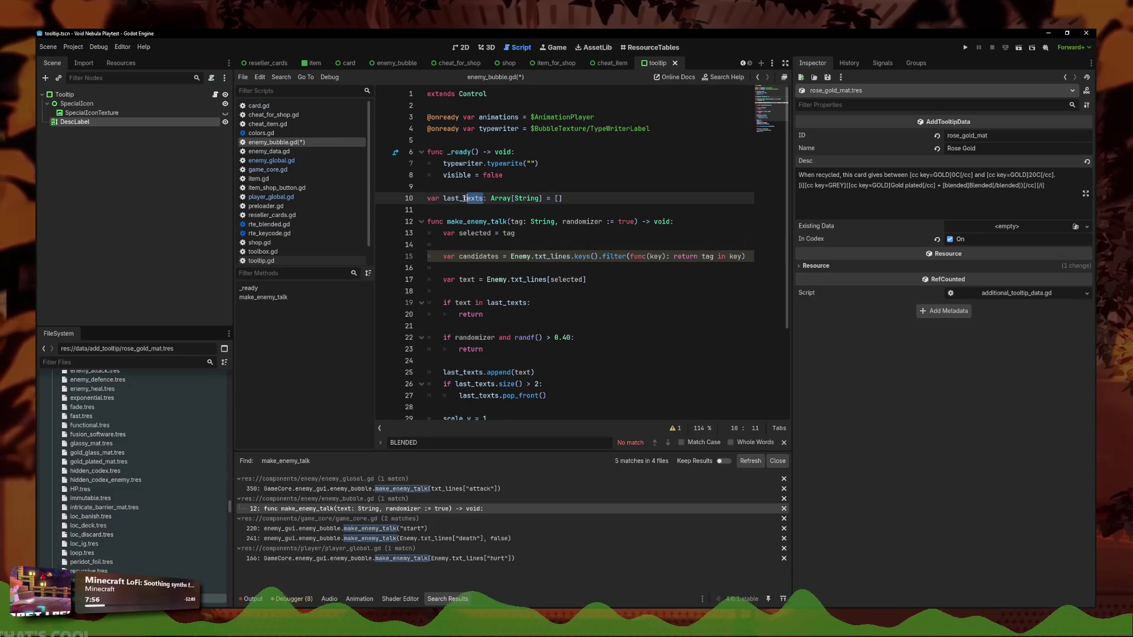
# Clear Enemy.txt_lines[selected] from the var text line and tidy the surrounding lines
pyautogui.click(761, 260)
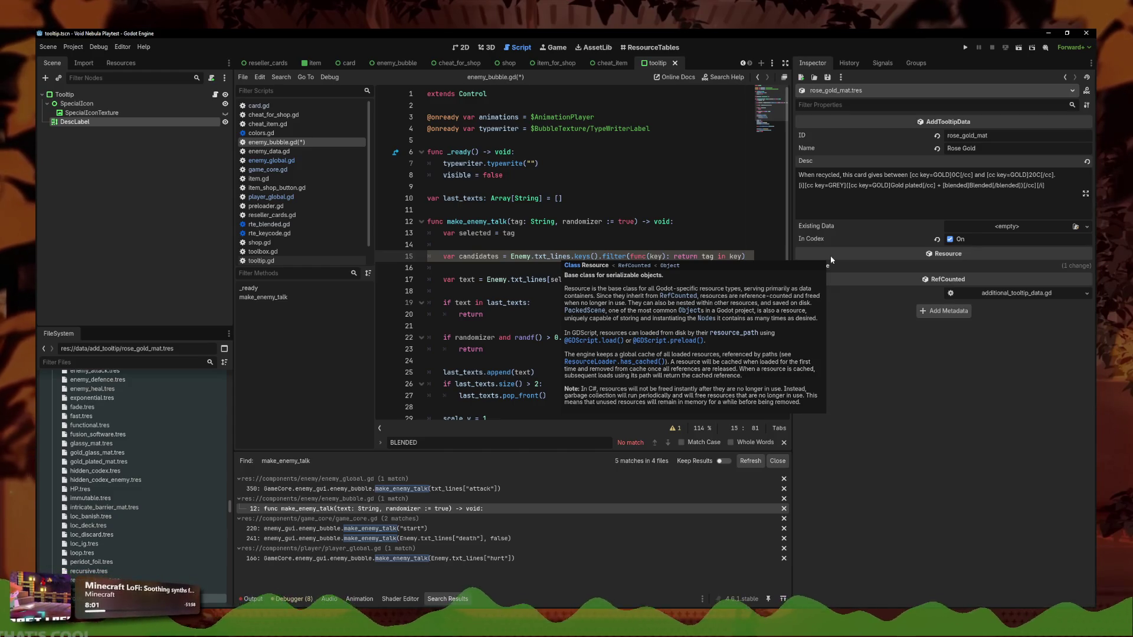
pyautogui.click(534, 246)
pyautogui.hotkey('ctrl', 'shift', 'k')
pyautogui.hotkey('ctrl', 'shift', 'k')
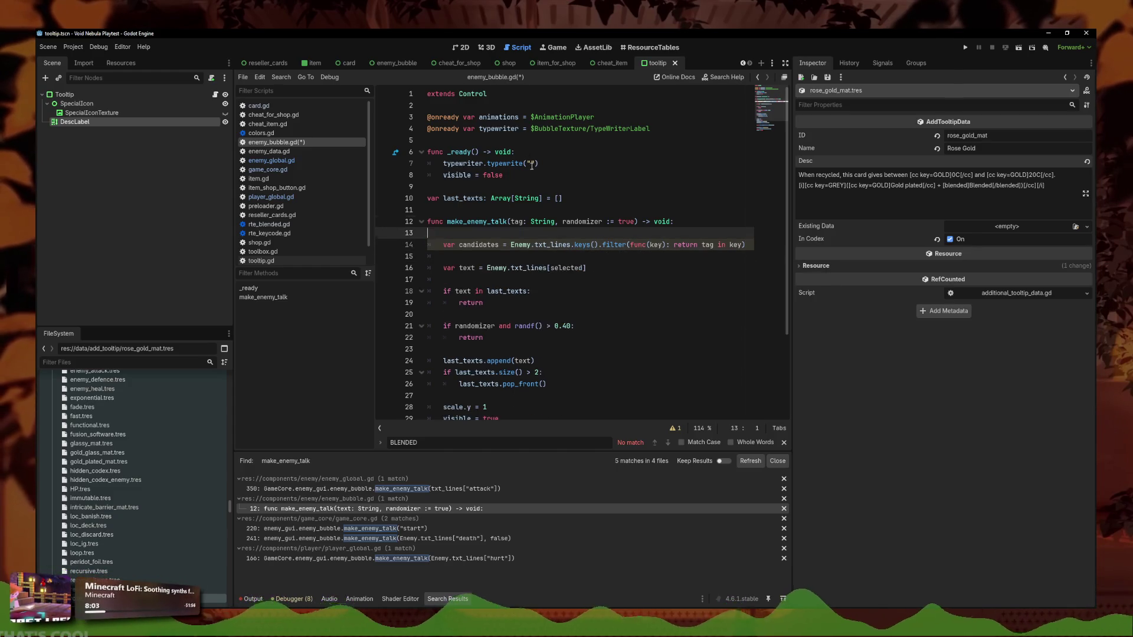
pyautogui.click(592, 256)
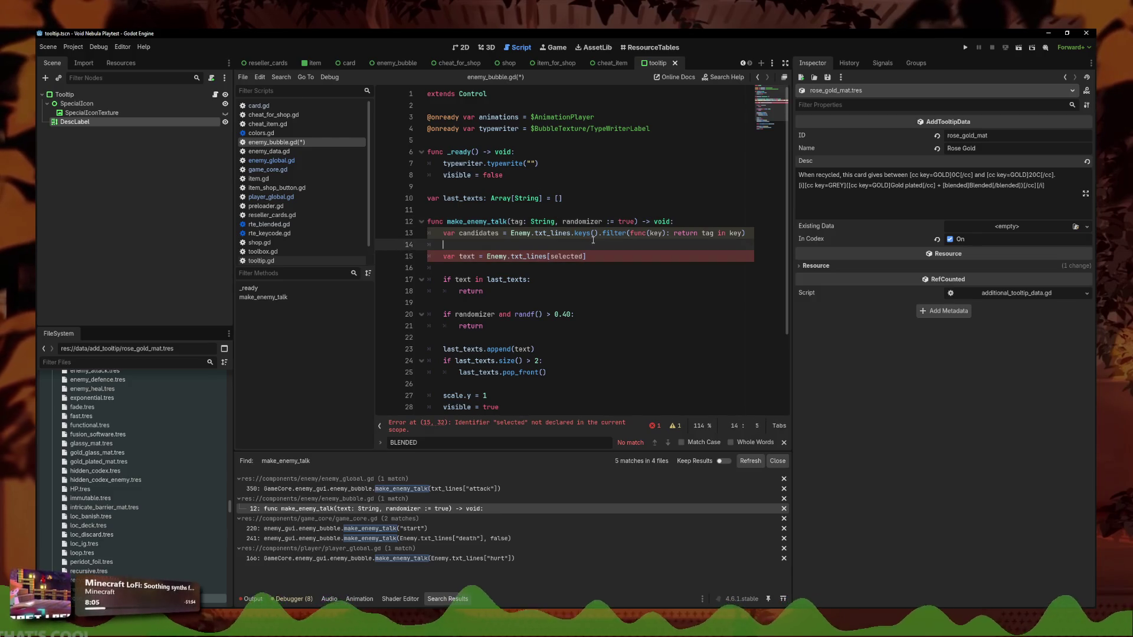
pyautogui.hotkey('ctrl', 'z')
pyautogui.hotkey('ctrl', 'z')
pyautogui.hotkey('ctrl', 'z')
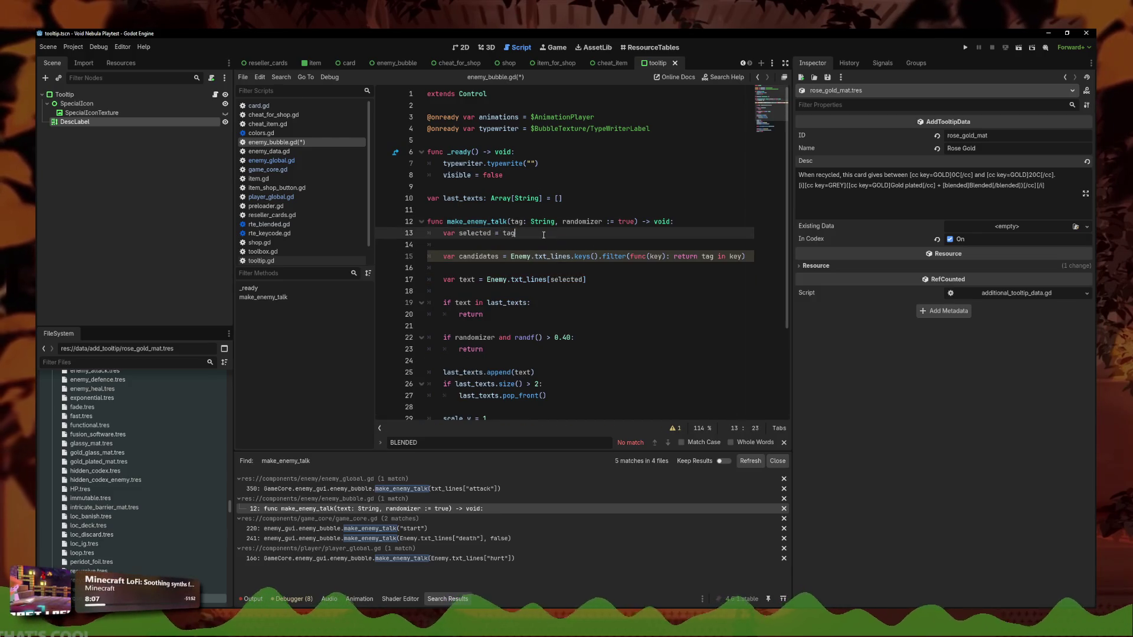
pyautogui.press('Down')
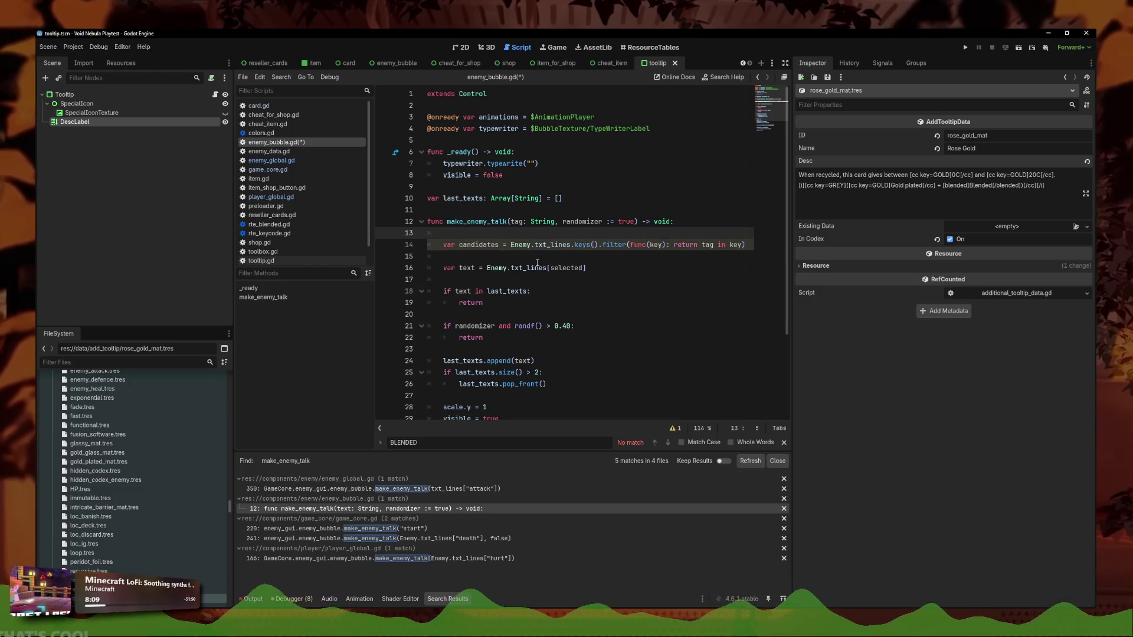
pyautogui.hotkey('ctrl', 'z')
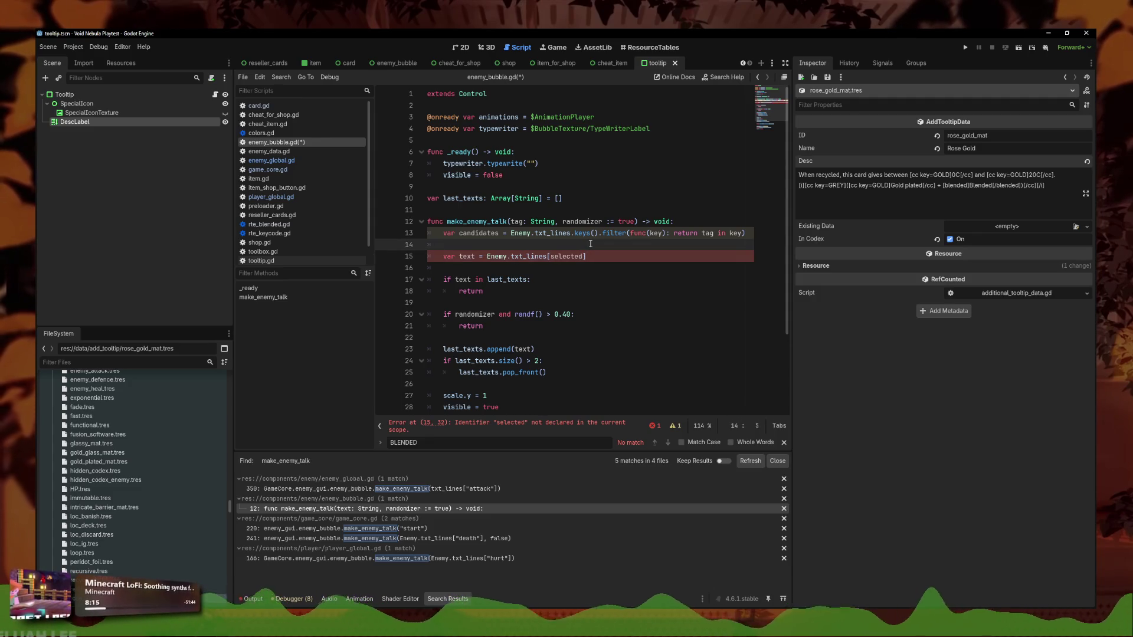
pyautogui.click(590, 255)
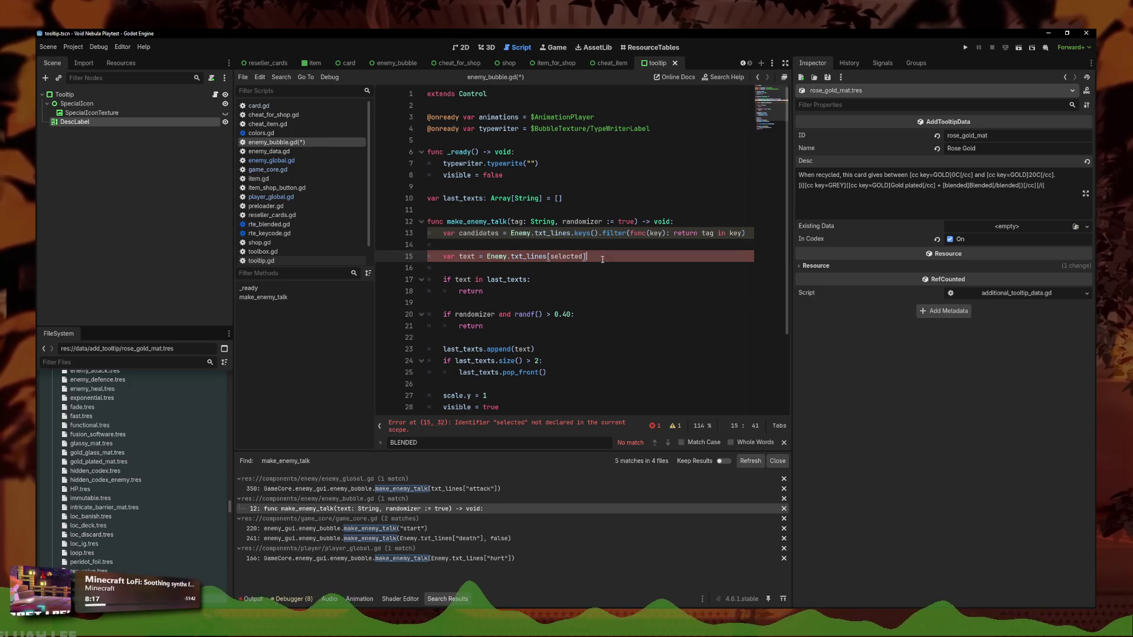
pyautogui.press('BackSpace')
pyautogui.press('BackSpace')
pyautogui.press('BackSpace')
pyautogui.write('Ecan')
pyautogui.press('BackSpace')
pyautogui.press('BackSpace')
pyautogui.press('BackSpace')
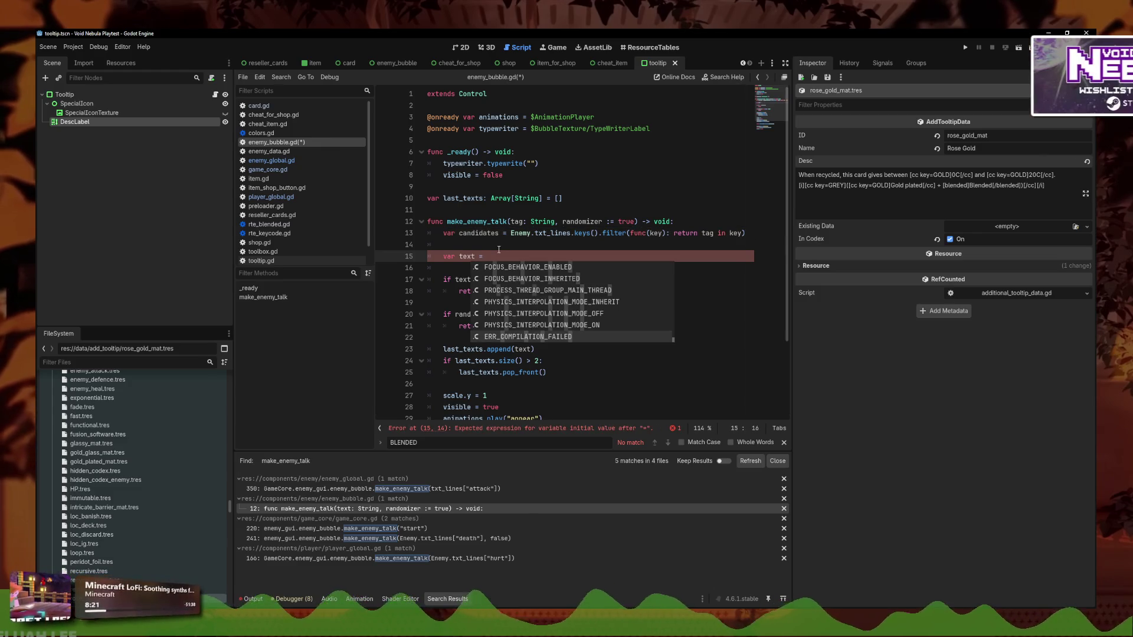
# Add var selected = candidates.pick_random() under the candidates line
pyautogui.click(499, 249)
pyautogui.press('Return')
pyautogui.click(502, 250)
pyautogui.write('var ')
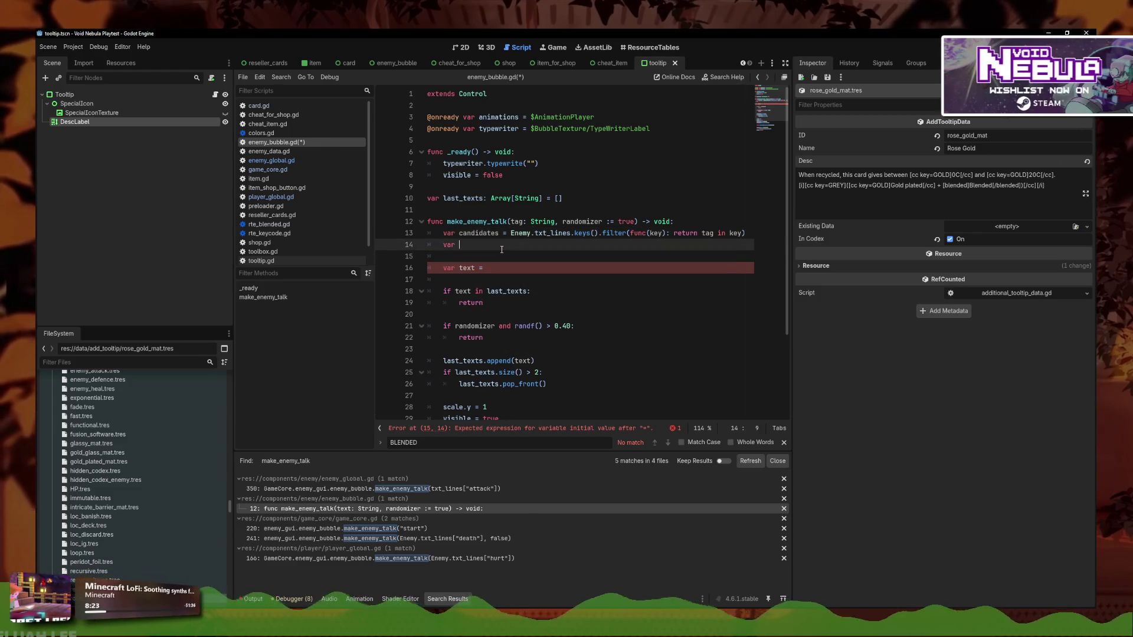
pyautogui.write('selected')
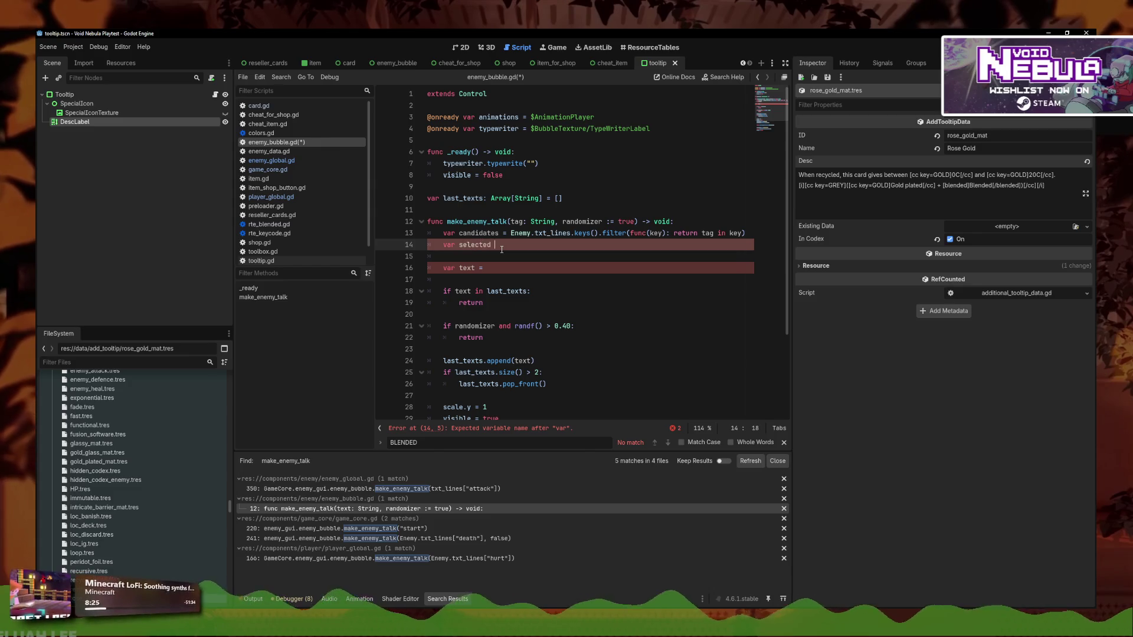
pyautogui.hotkey('ctrl', 'z')
pyautogui.hotkey('ctrl', 'z')
pyautogui.hotkey('ctrl', 'z')
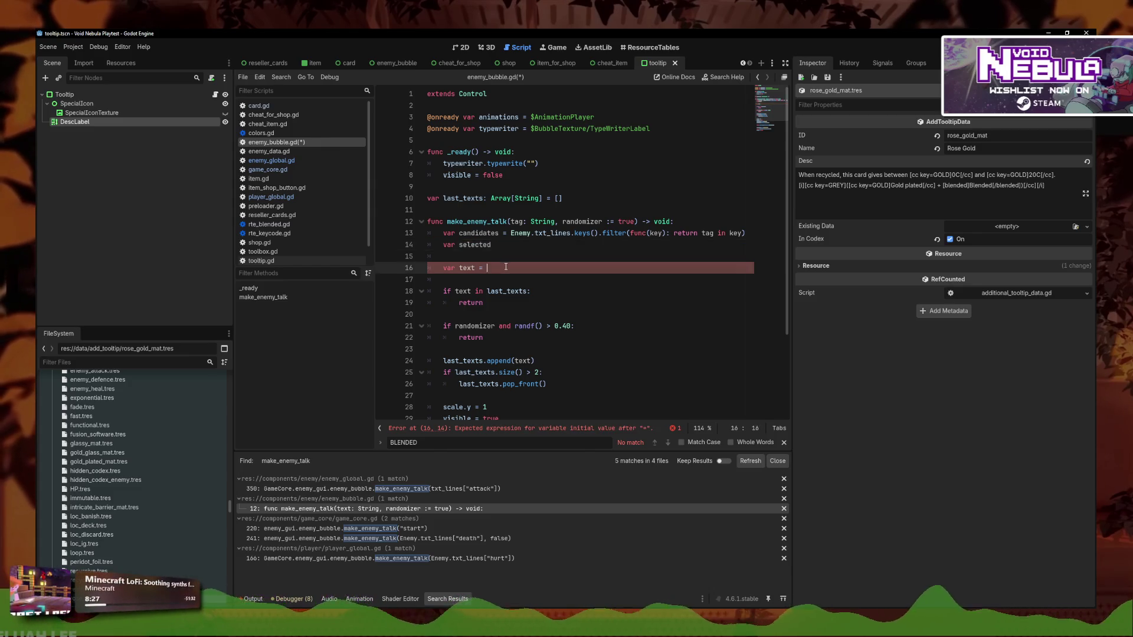
pyautogui.hotkey('ctrl', 'y')
pyautogui.hotkey('ctrl', 'y')
pyautogui.hotkey('ctrl', 'y')
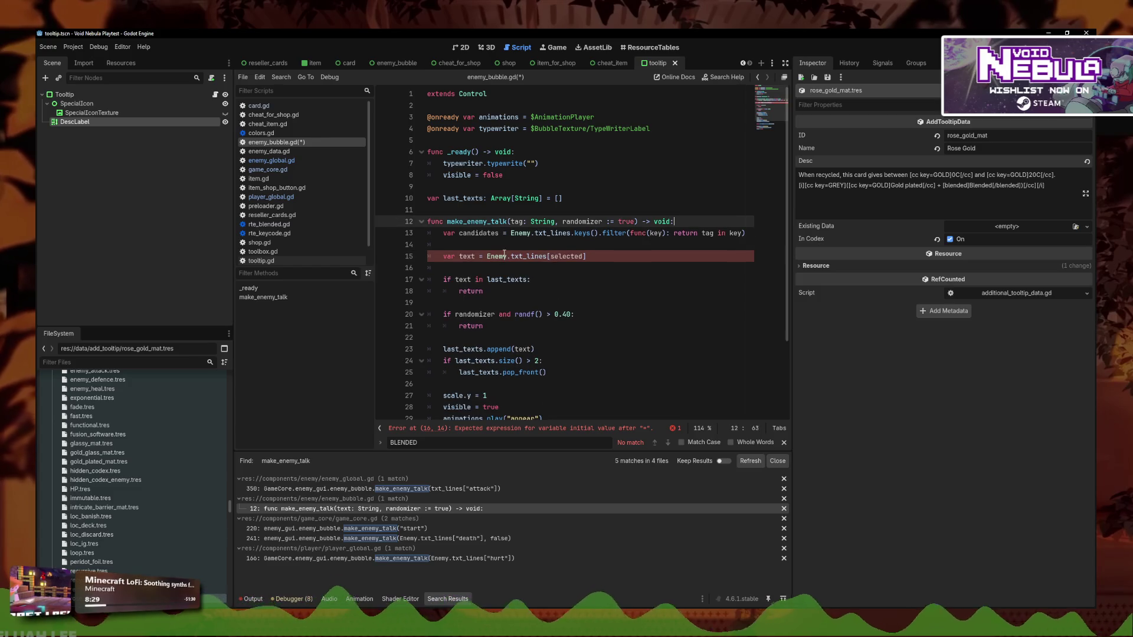
pyautogui.write('selected = ')
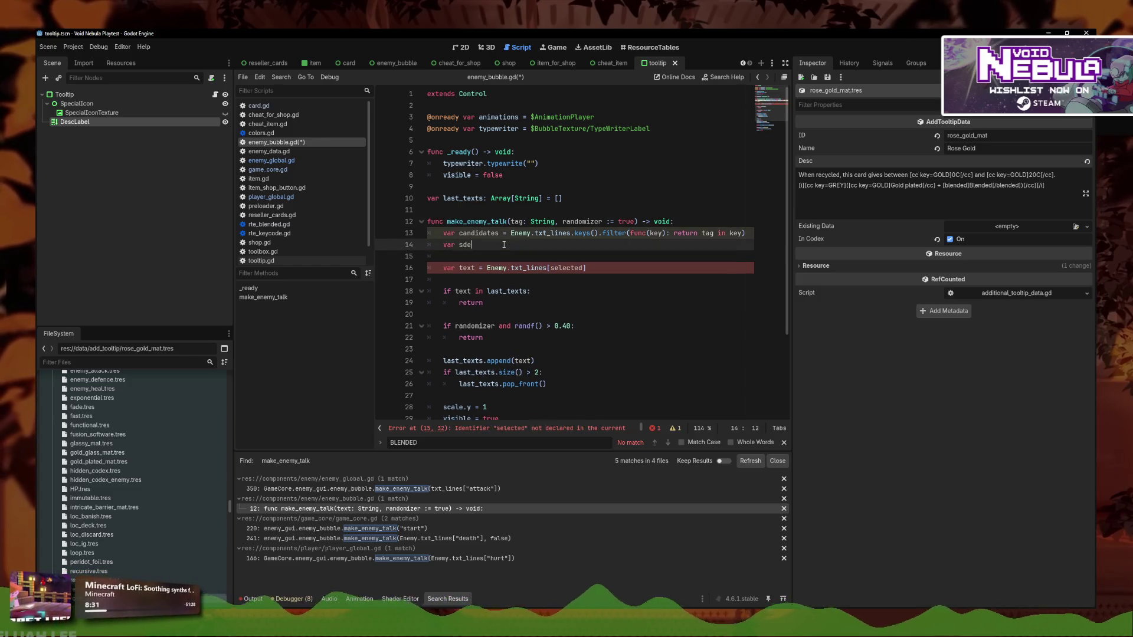
pyautogui.write('Enemy.')
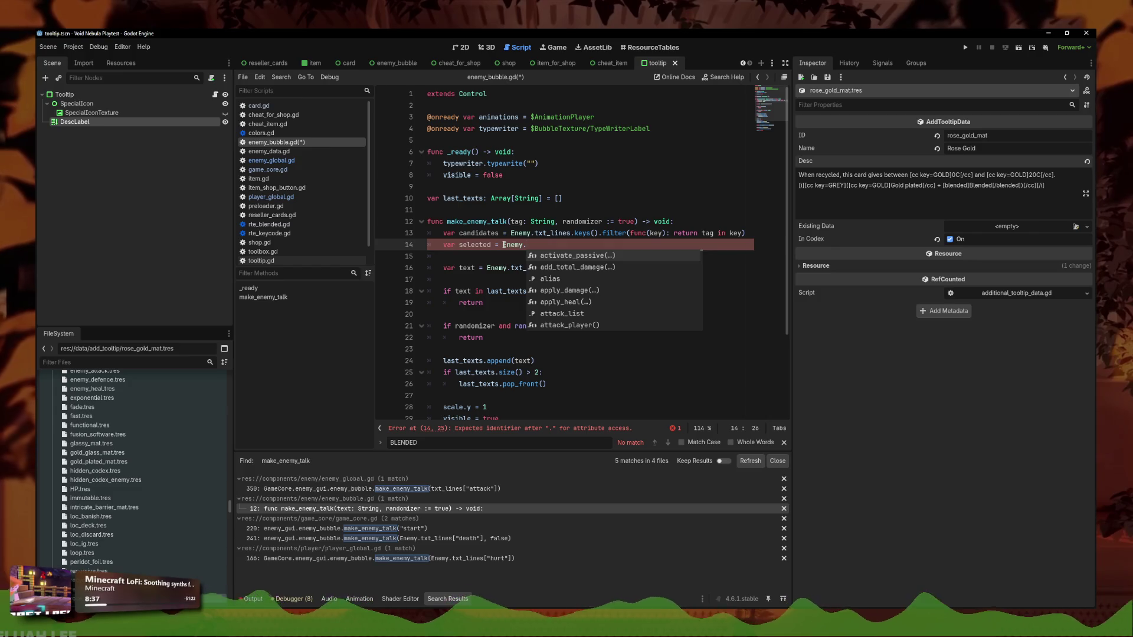
pyautogui.press('BackSpace')
pyautogui.press('BackSpace')
pyautogui.press('BackSpace')
pyautogui.write('candi')
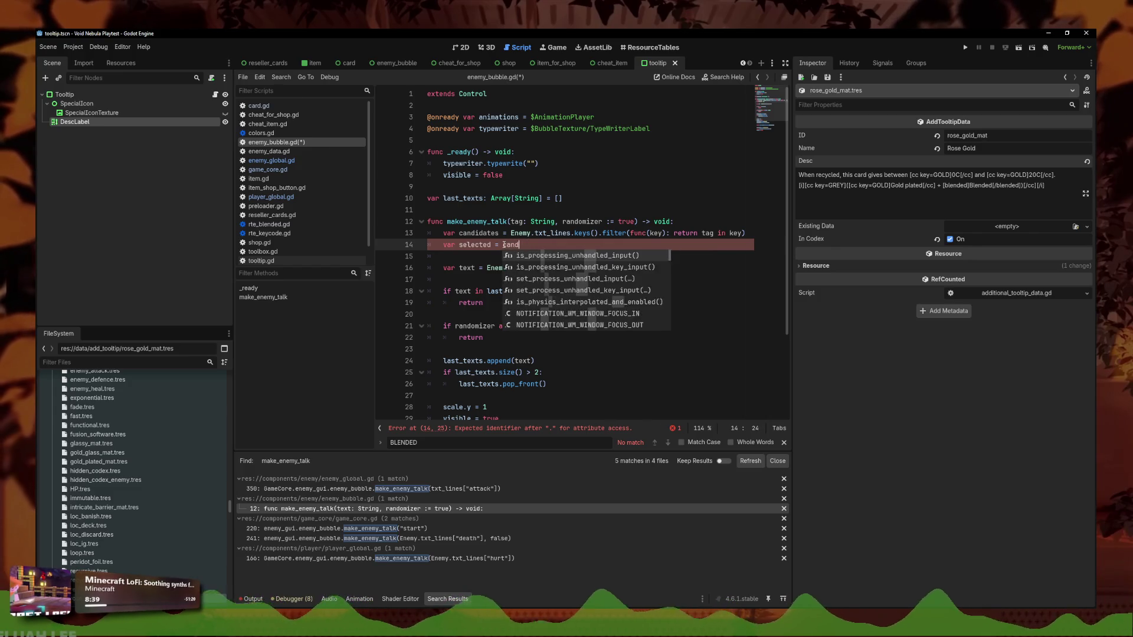
pyautogui.press('Return')
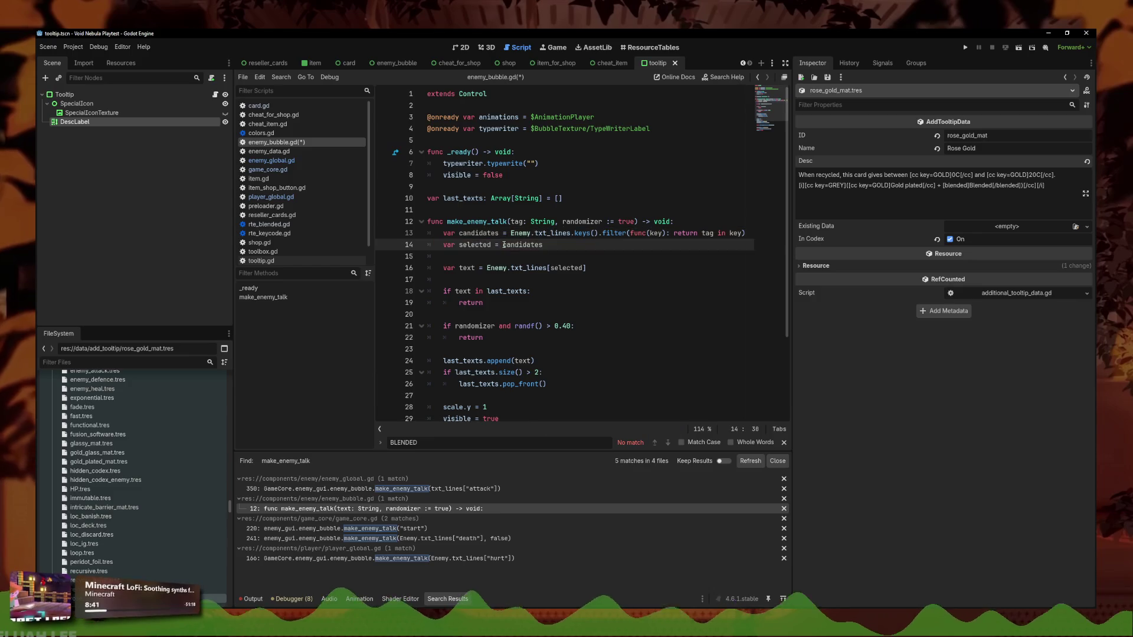
pyautogui.write('.p')
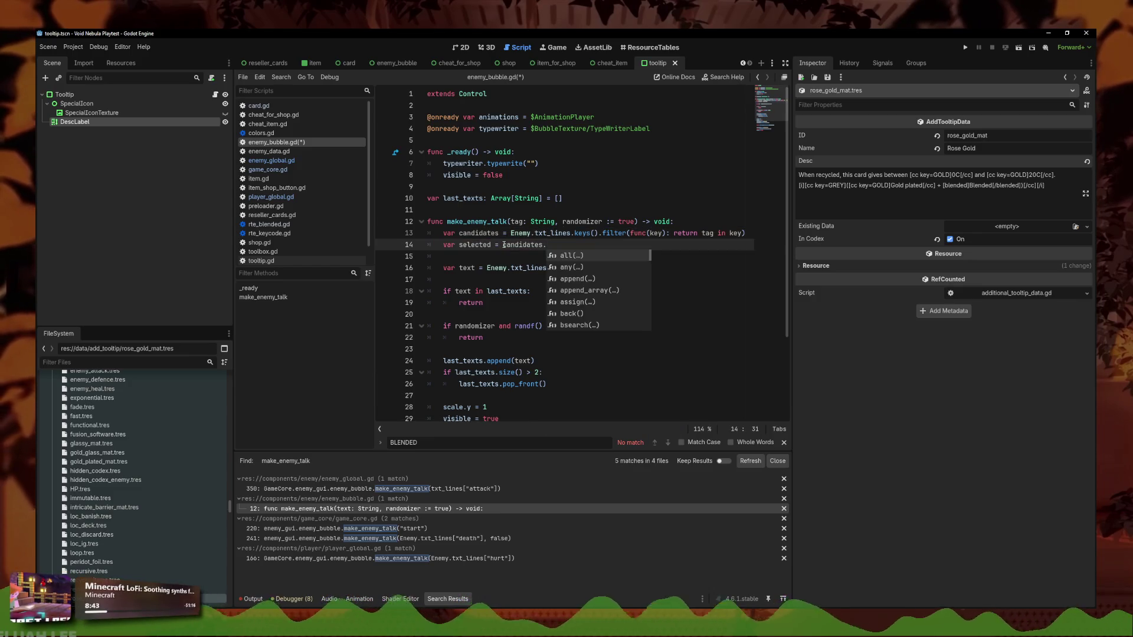
pyautogui.press('Return')
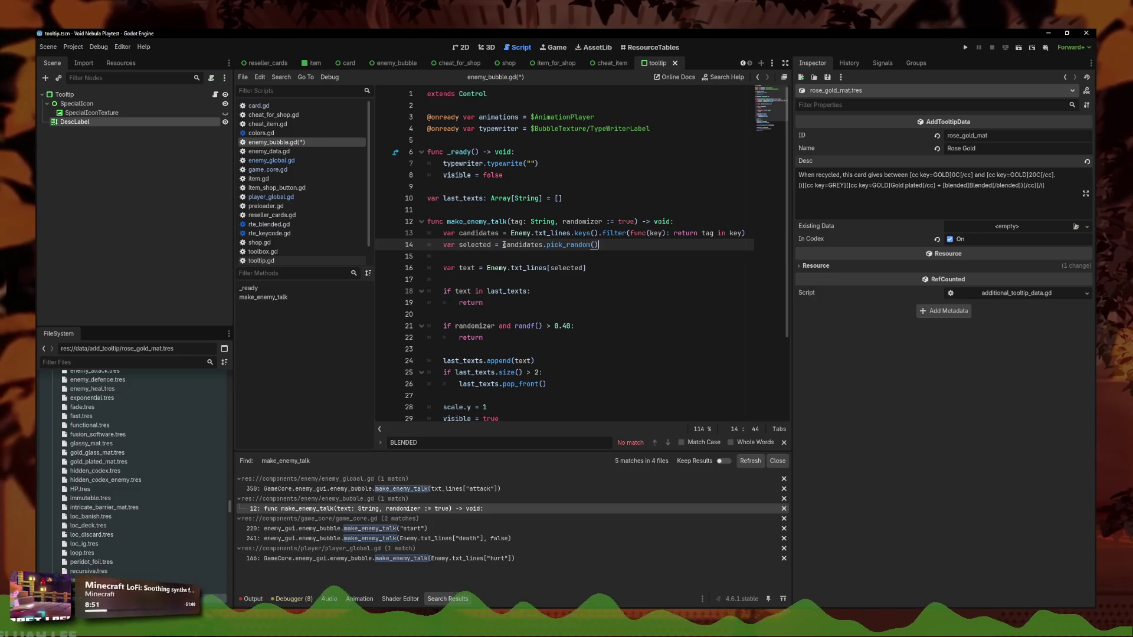
pyautogui.press('Down')
pyautogui.press('Down')
pyautogui.press('Down')
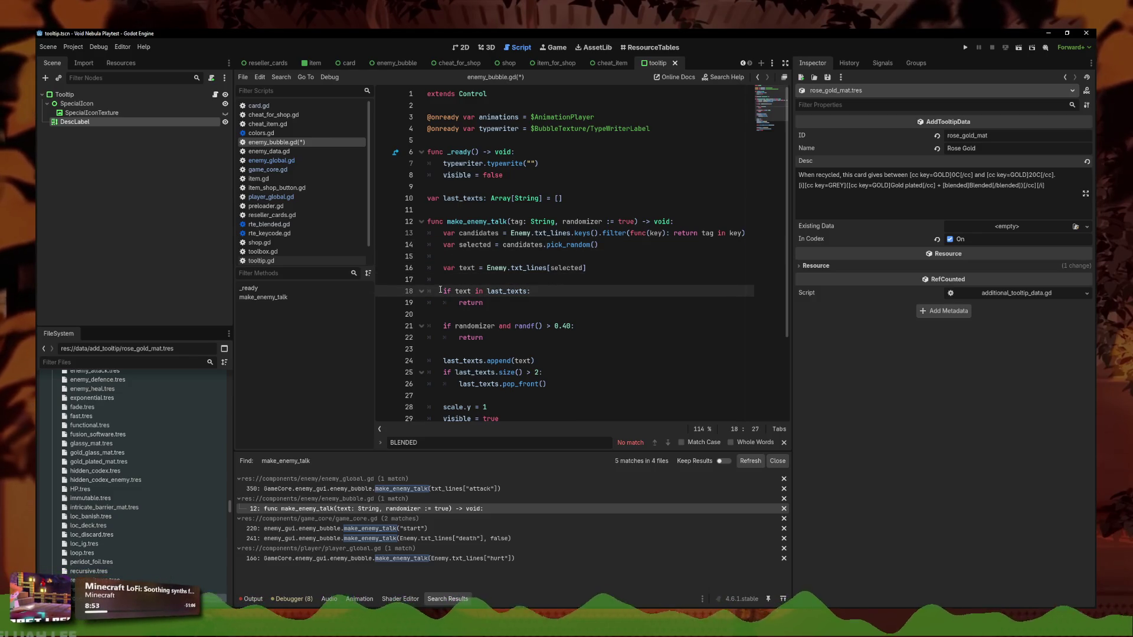
# Replace lines 14–19 with a pasted while text in last_texts loop that re-picks selected and text
pyautogui.hotkey('ctrl', 'shift', 'Left')
pyautogui.hotkey('ctrl', 'shift', 'Left')
pyautogui.hotkey('ctrl', 'shift', 'Left')
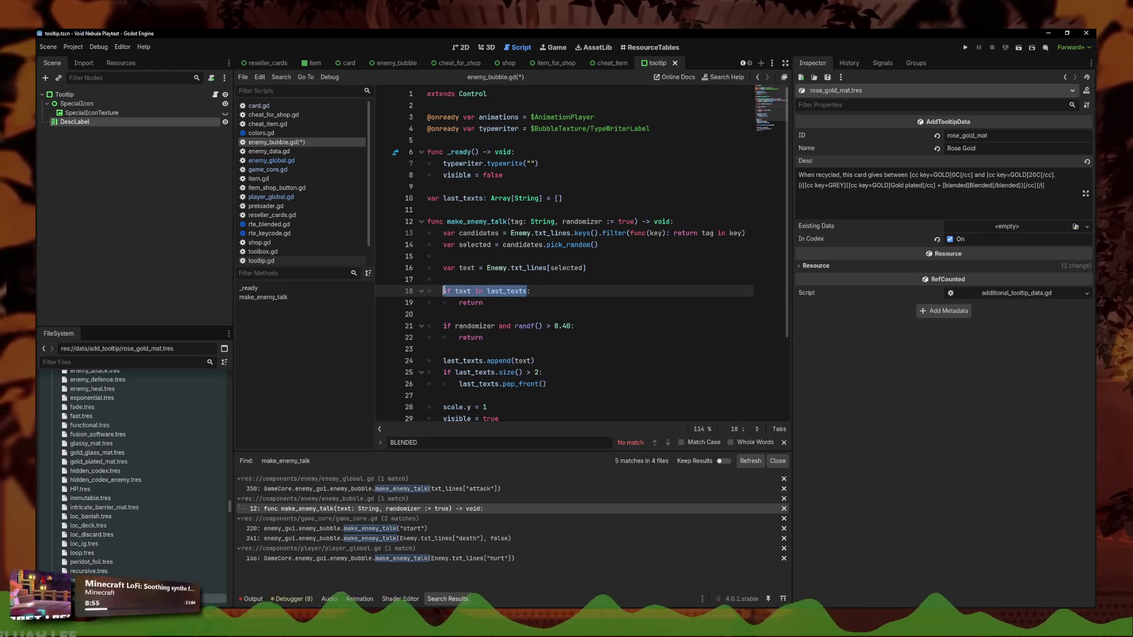
pyautogui.click(559, 289)
pyautogui.moveTo(484, 303)
pyautogui.mouseDown()
pyautogui.moveTo(373, 238)
pyautogui.moveTo(377, 249)
pyautogui.mouseUp()
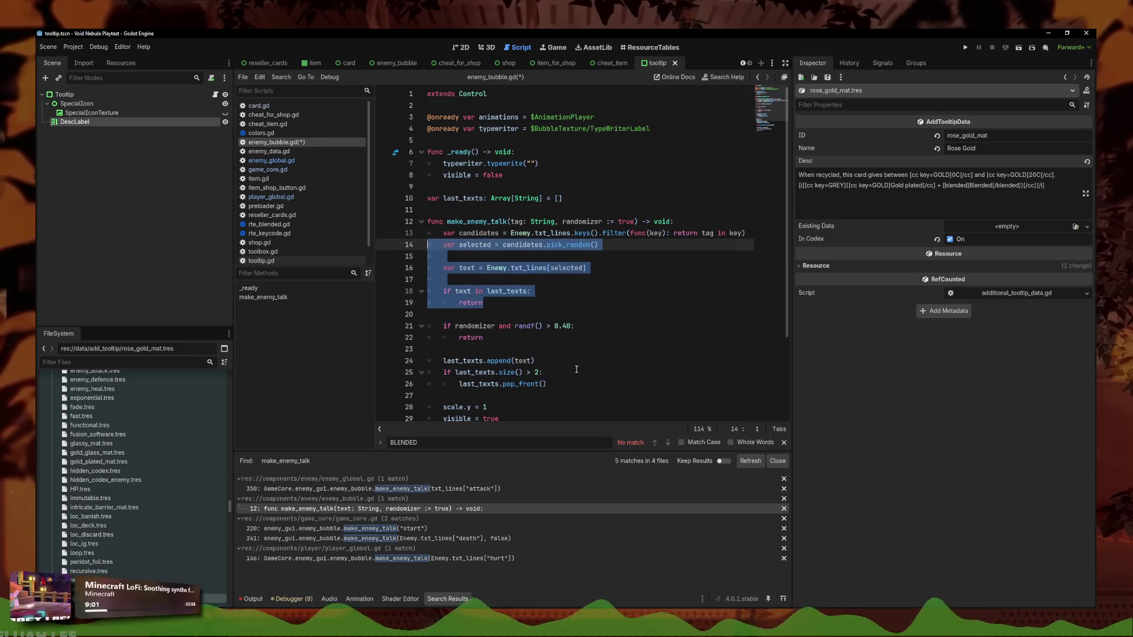
pyautogui.click(490, 303)
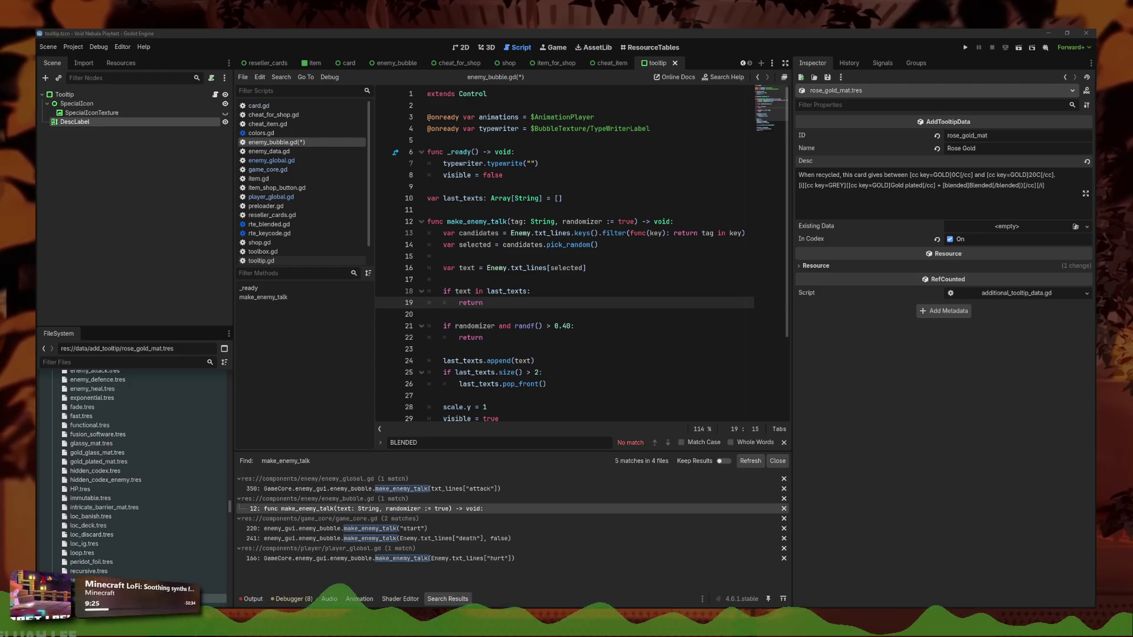
pyautogui.moveTo(487, 303); pyautogui.dragTo(364, 248)
pyautogui.write('var selected = candidates.pick_random() var text = Enemy.txt_lines[selected]  while text in last_texts: \tselected = candidates.pick_random() \ttext = Enemy.txt_lines[selected]')
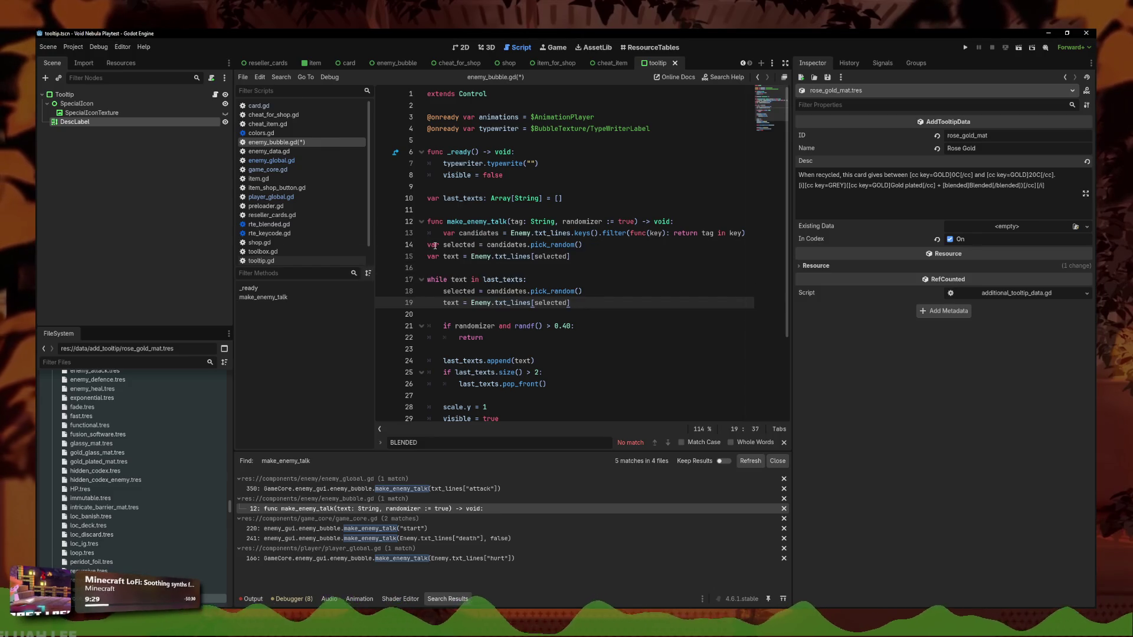
# Indent the pasted loop one level and redo lines 18–19's indentation with tabs
pyautogui.moveTo(595, 300); pyautogui.dragTo(427, 244)
pyautogui.press('Tab')
pyautogui.click(488, 291)
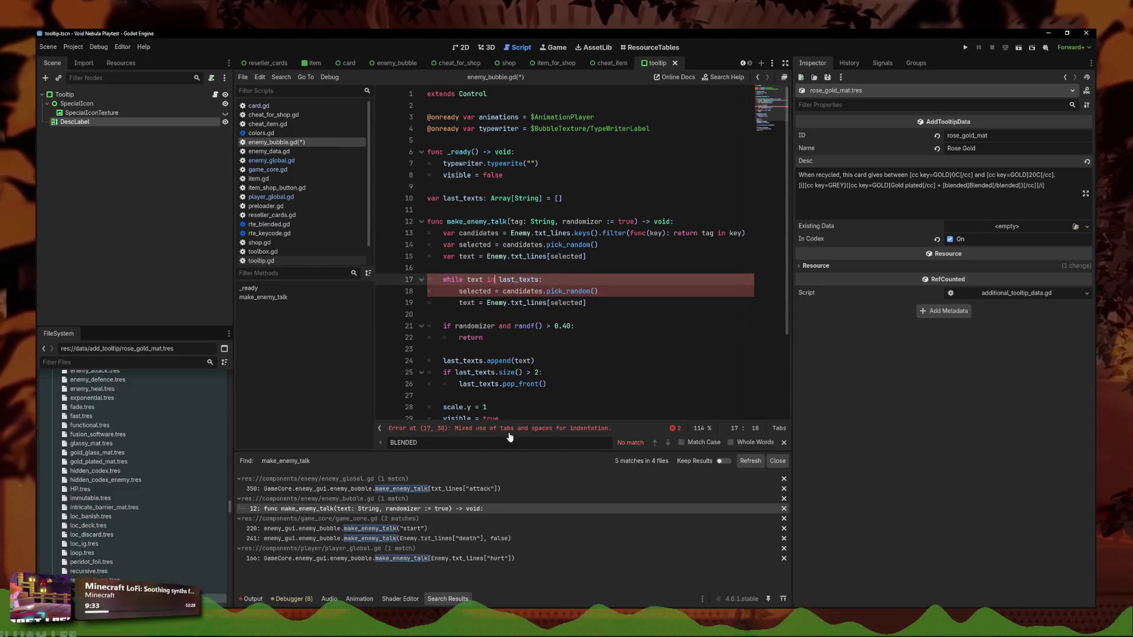
pyautogui.scroll(-1, 529, 262)
pyautogui.click(528, 258)
pyautogui.click(459, 268)
pyautogui.press('BackSpace')
pyautogui.press('Tab')
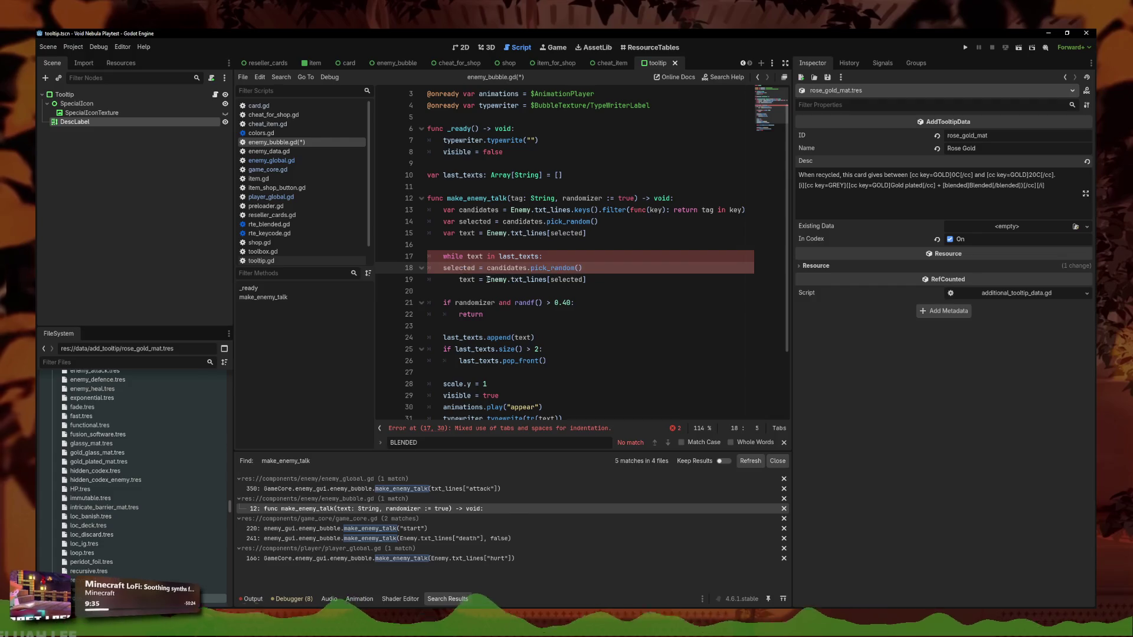
pyautogui.click(460, 280)
pyautogui.press('BackSpace')
pyautogui.press('Tab')
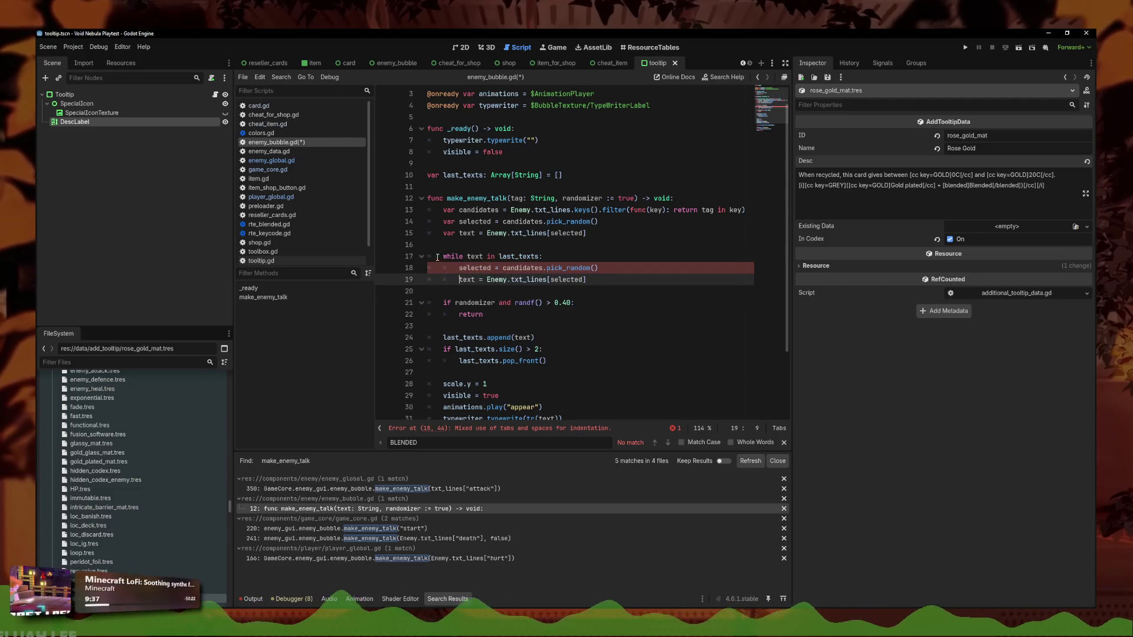
# Insert a blank line above the candidates line on line 14
pyautogui.moveTo(443, 256); pyautogui.dragTo(416, 257)
pyautogui.click(584, 258)
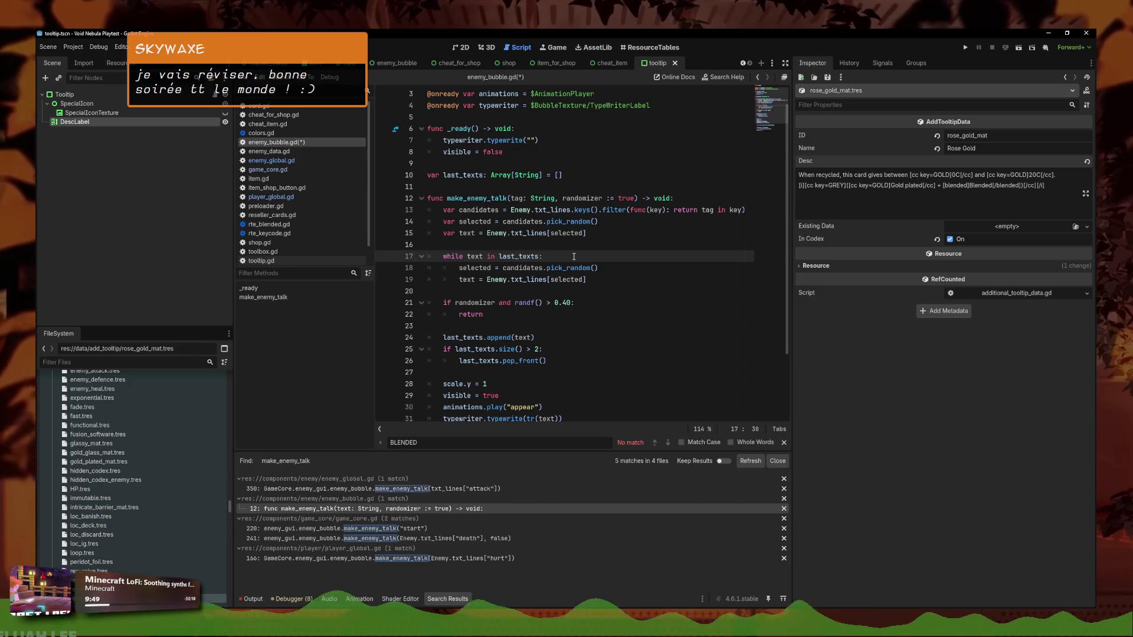
pyautogui.click(601, 222)
pyautogui.click(608, 237)
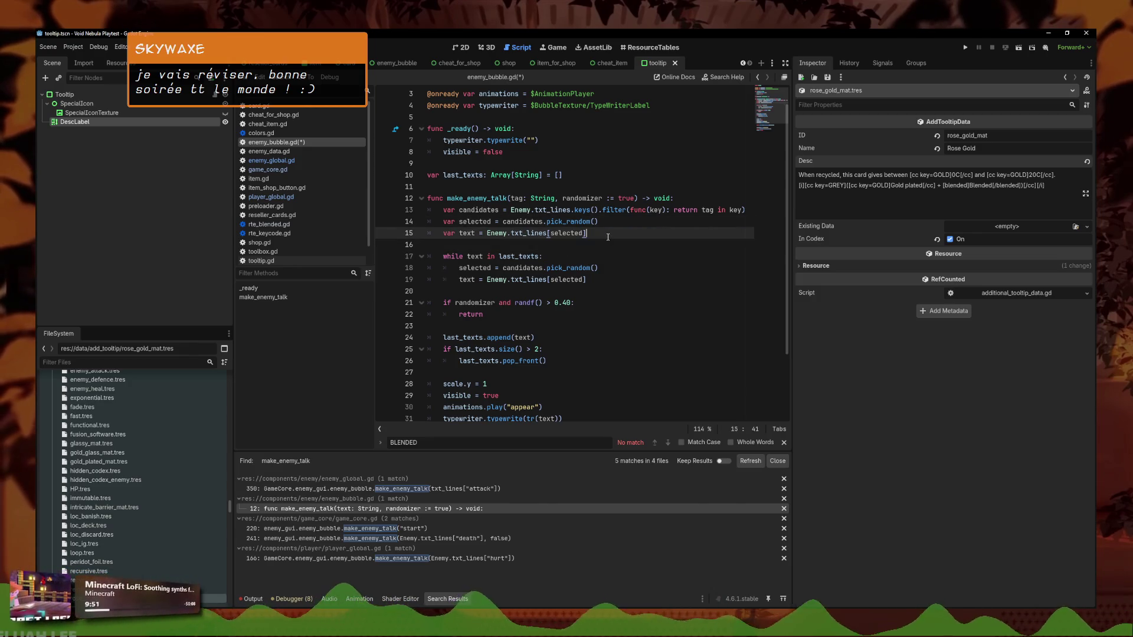
pyautogui.click(446, 220)
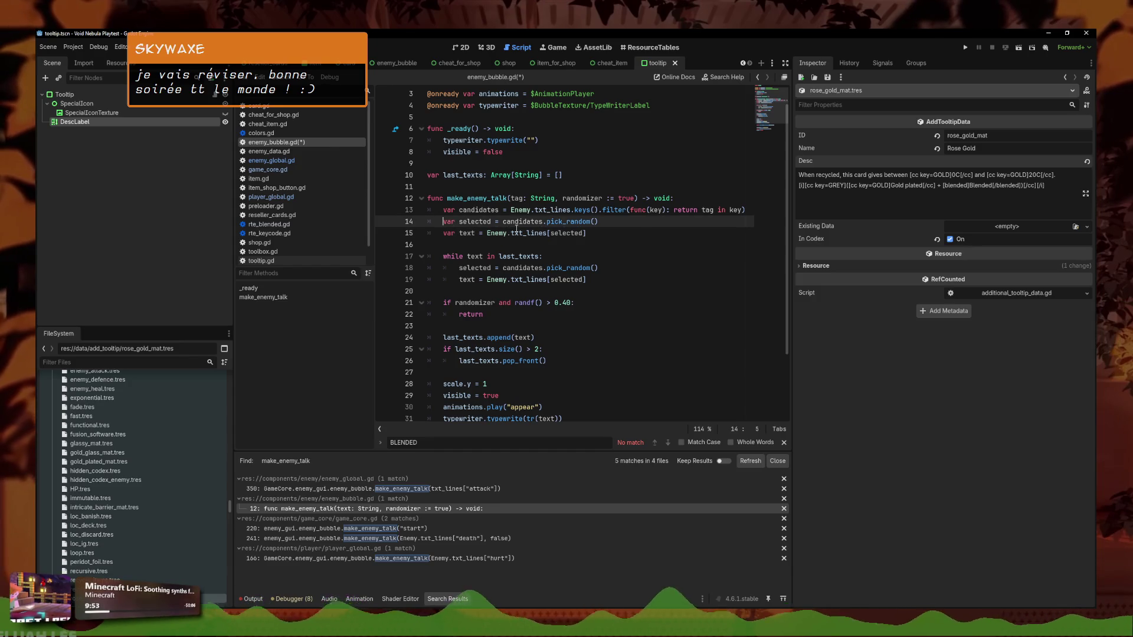
pyautogui.click(444, 216)
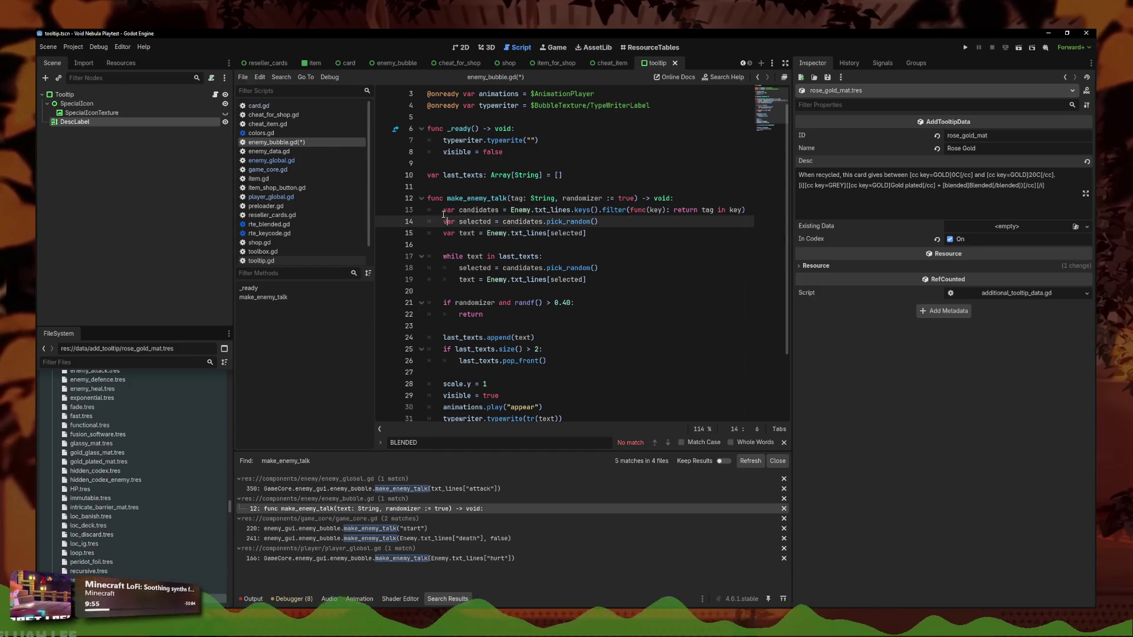
pyautogui.click(443, 214)
pyautogui.press('Return')
pyautogui.press('Return')
# Undo and redo edits back to the tag-filtered version with a blank line after the loop
pyautogui.moveTo(587, 304); pyautogui.dragTo(415, 253)
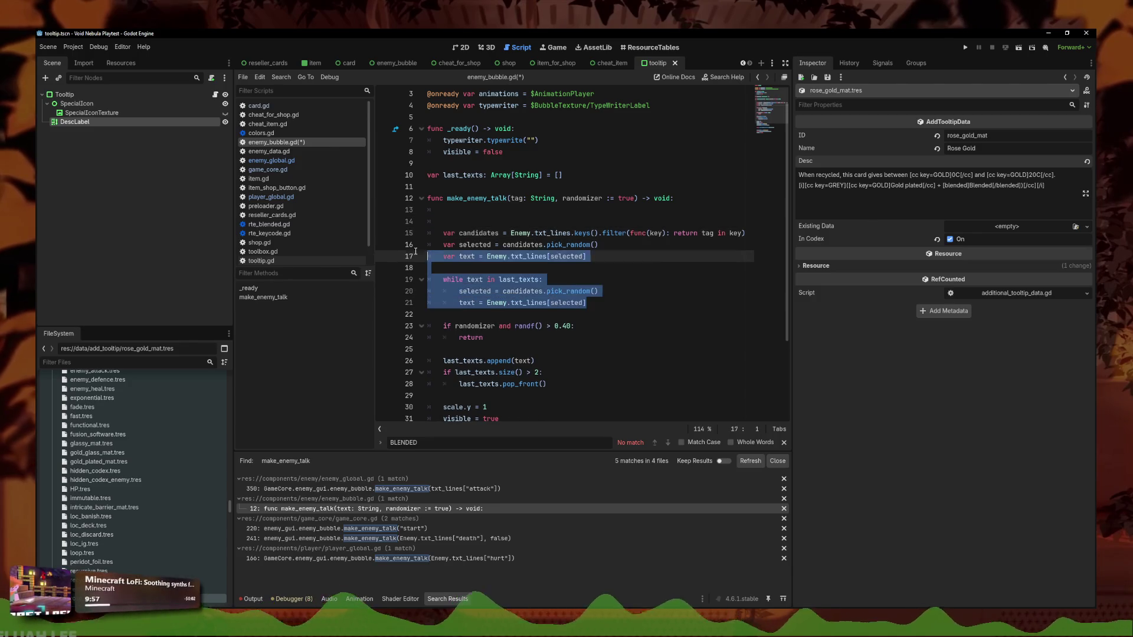
pyautogui.hotkey('shift', 'Up')
pyautogui.hotkey('shift', 'Up')
pyautogui.hotkey('ctrl', 'x')
pyautogui.hotkey('ctrl', 'z')
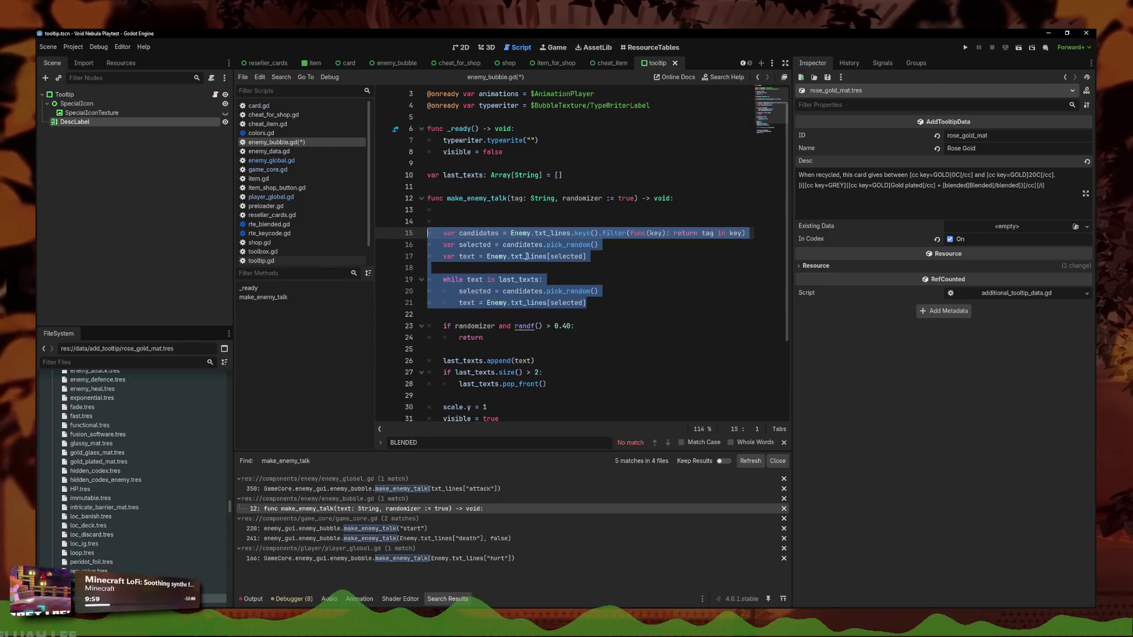
pyautogui.hotkey('ctrl', 'z')
pyautogui.hotkey('ctrl', 'z')
pyautogui.hotkey('ctrl', 'z')
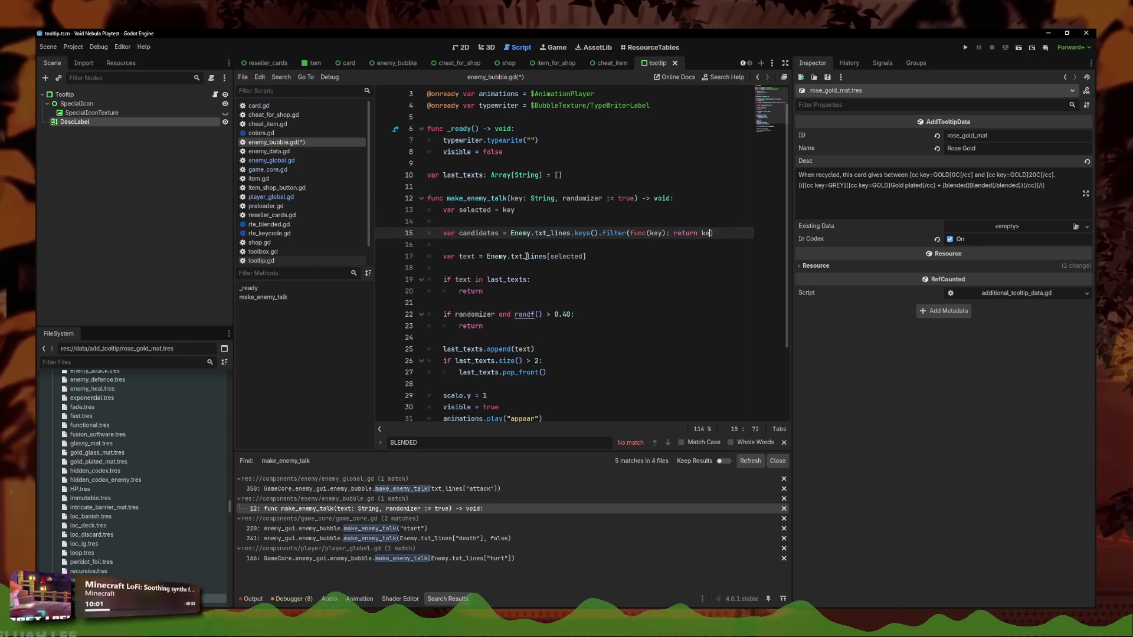
pyautogui.hotkey('ctrl', 'shift', 'z')
pyautogui.hotkey('ctrl', 'shift', 'z')
pyautogui.hotkey('ctrl', 'shift', 'z')
pyautogui.hotkey('ctrl', 'shift', 'z')
pyautogui.hotkey('ctrl', 'shift', 'z')
pyautogui.hotkey('ctrl', 'shift', 'z')
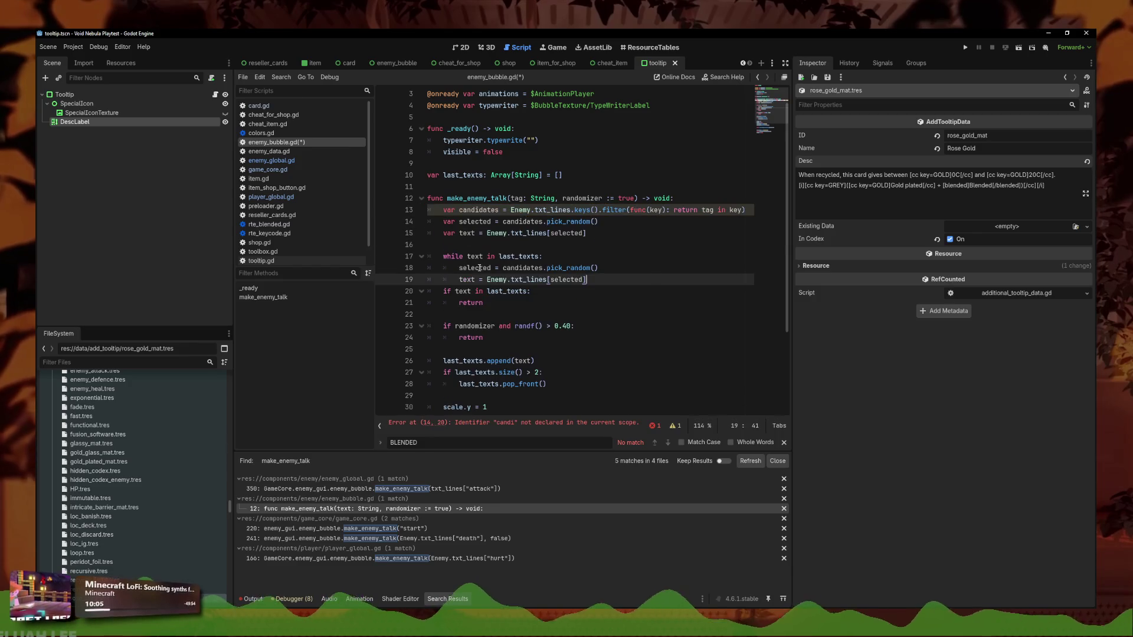
pyautogui.hotkey('ctrl', 'shift', 'z')
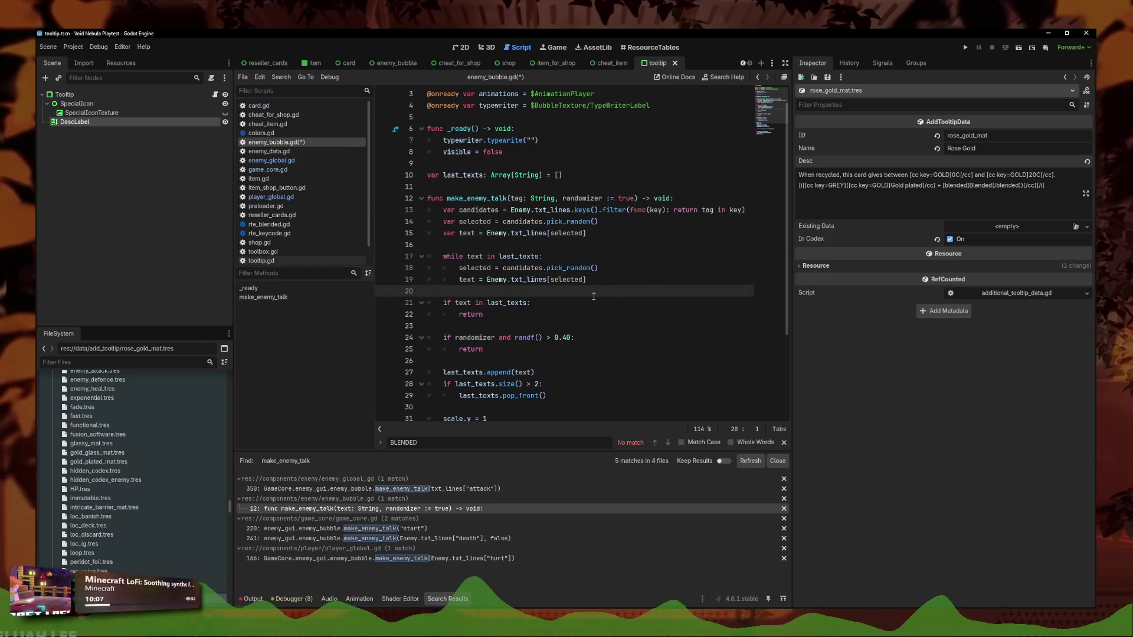
# Indent lines 14–19 one level and declare var text = " after the function header
pyautogui.moveTo(594, 297); pyautogui.dragTo(442, 226)
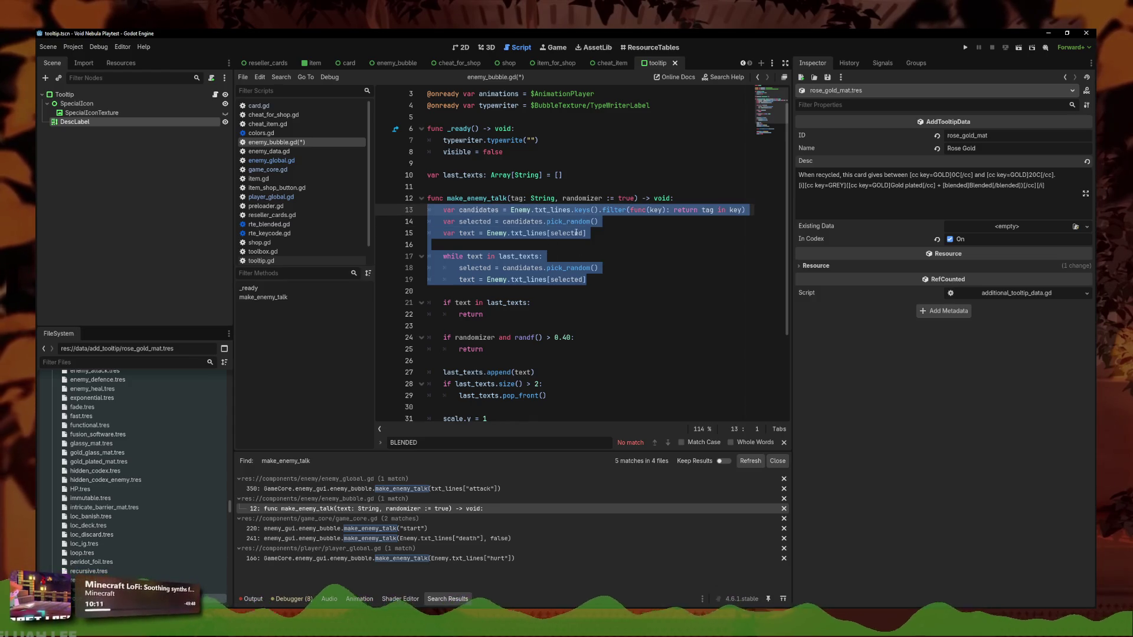
pyautogui.moveTo(444, 221)
pyautogui.mouseDown()
pyautogui.moveTo(590, 268)
pyautogui.moveTo(587, 280)
pyautogui.mouseUp()
pyautogui.press('Tab')
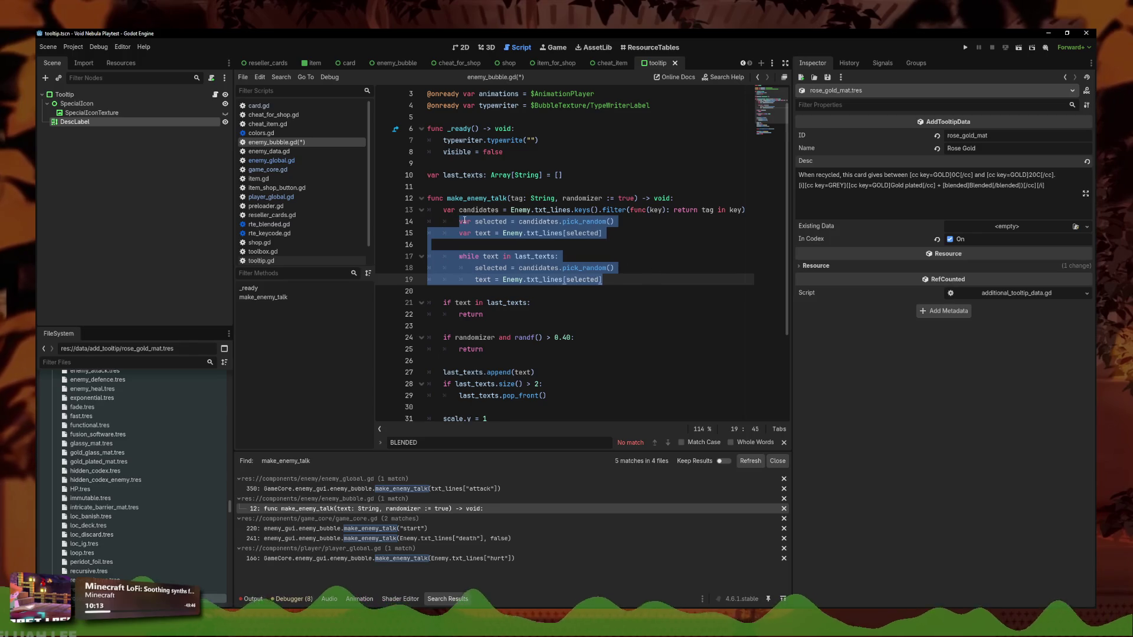
pyautogui.click(464, 221)
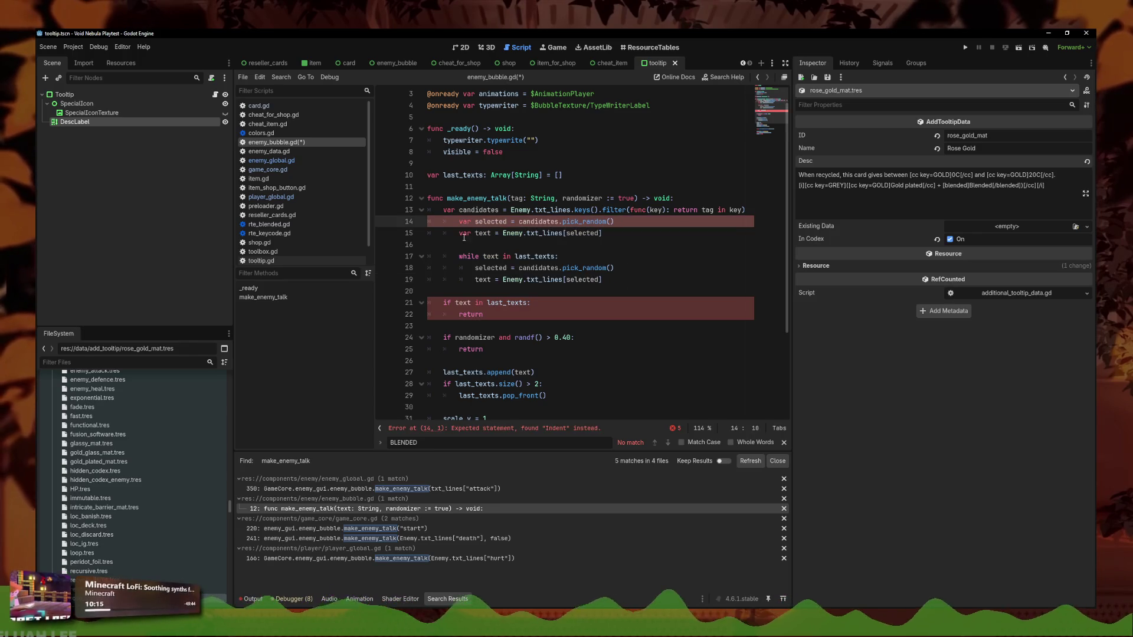
pyautogui.click(688, 199)
pyautogui.press('Return')
pyautogui.write('var text = "')
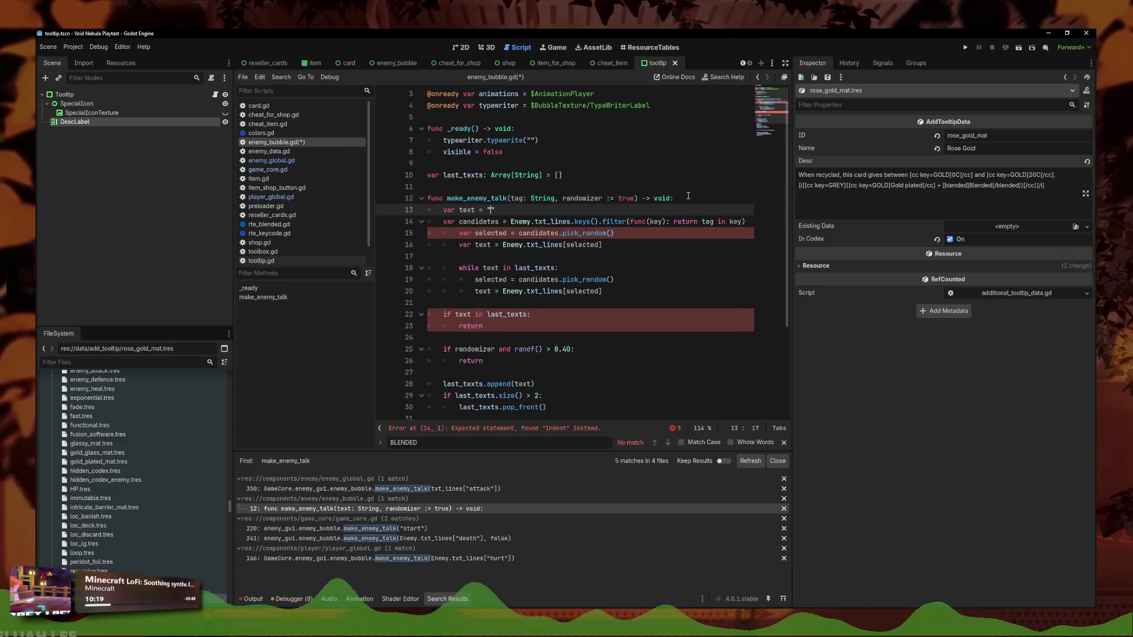
# Drop var from the text assignment on line 16 and open blank lines above var selected
pyautogui.doubleClick(465, 244)
pyautogui.press('Delete')
pyautogui.press('Delete')
pyautogui.press('Up')
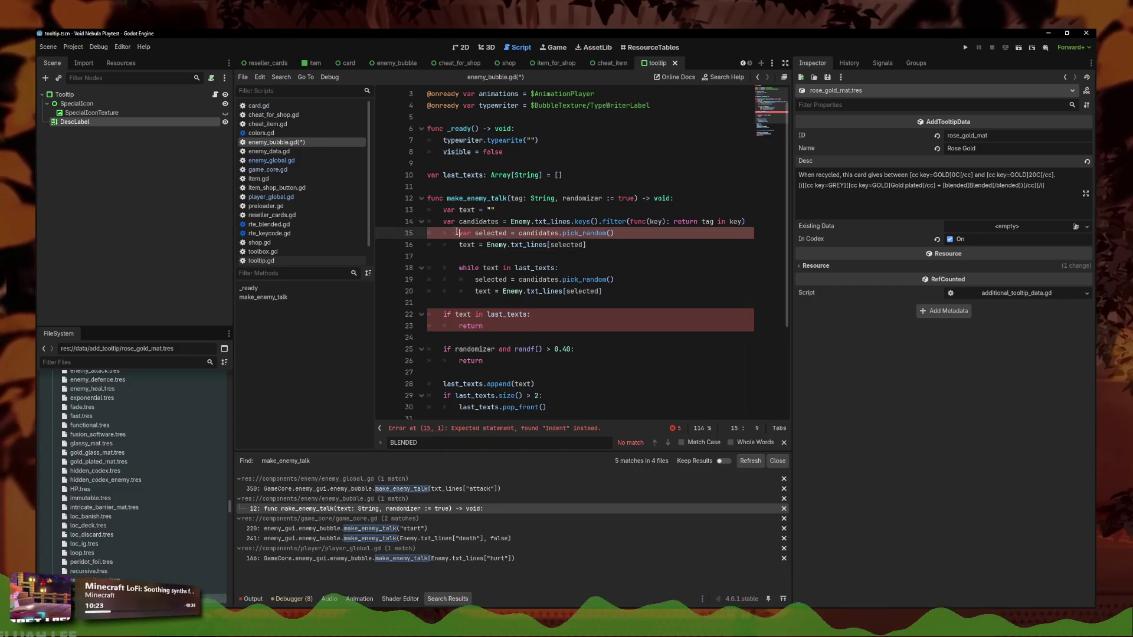
pyautogui.press('Return')
pyautogui.press('Up')
# Write the guard if candidates.size() > 1: above the random pick
pyautogui.press('Return')
pyautogui.write('if cand')
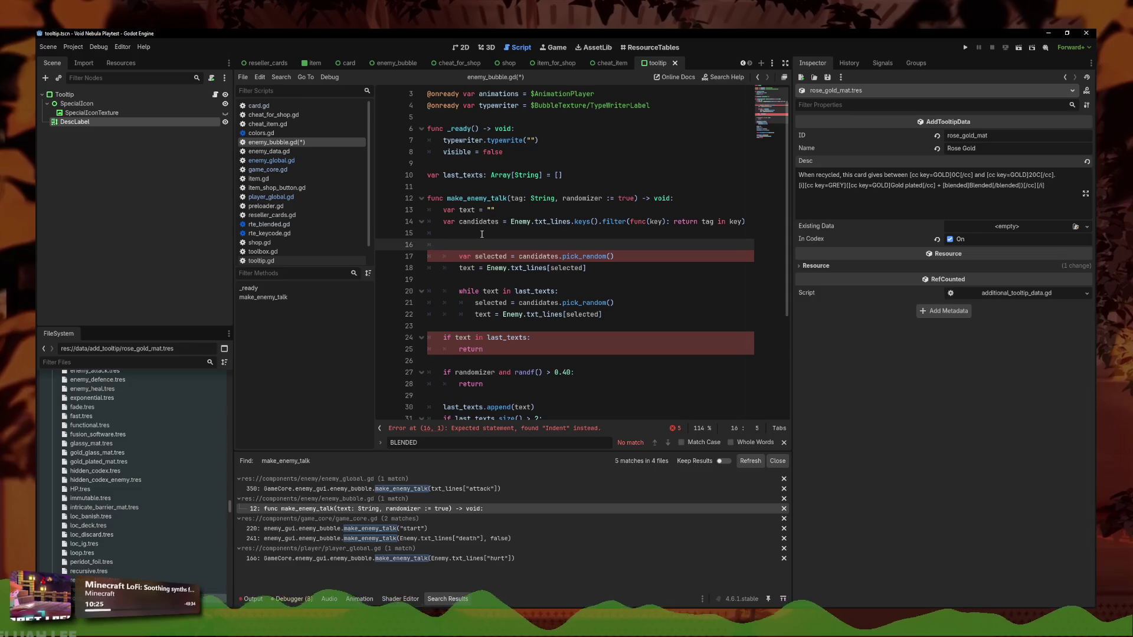
pyautogui.press('Return')
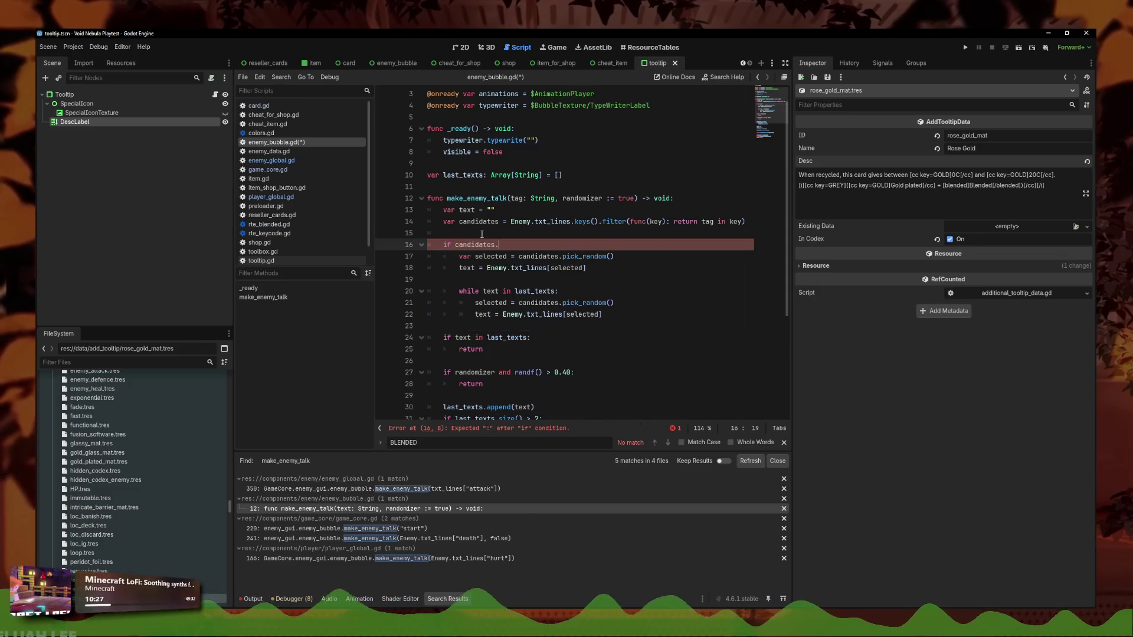
pyautogui.write('.si')
pyautogui.press('Return')
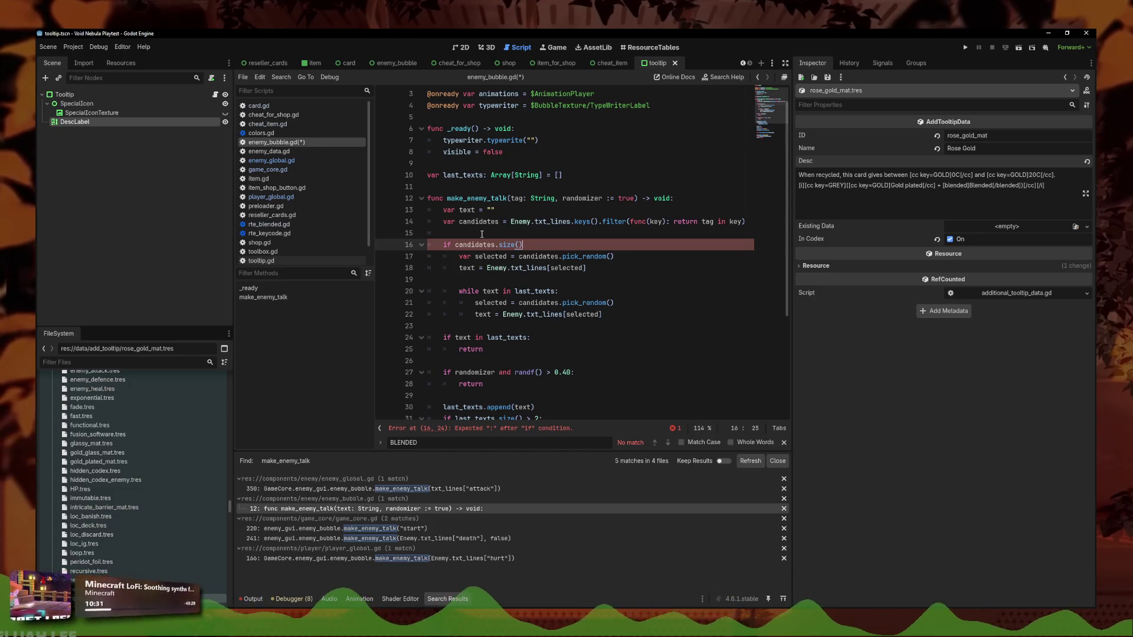
pyautogui.press('Right')
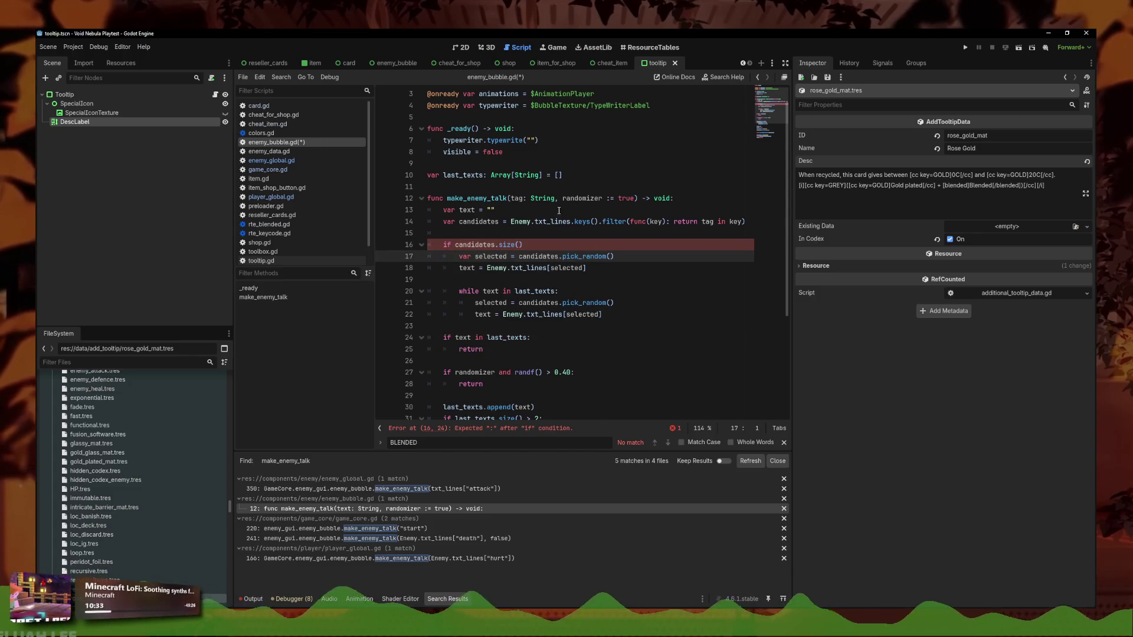
pyautogui.moveTo(504, 247)
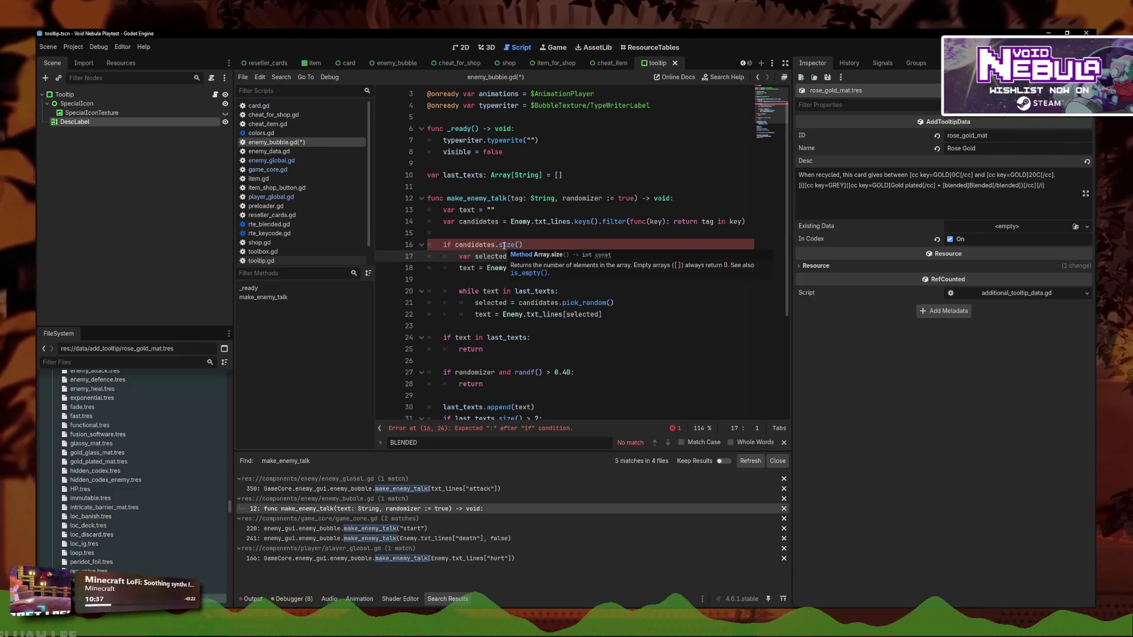
pyautogui.click(533, 248)
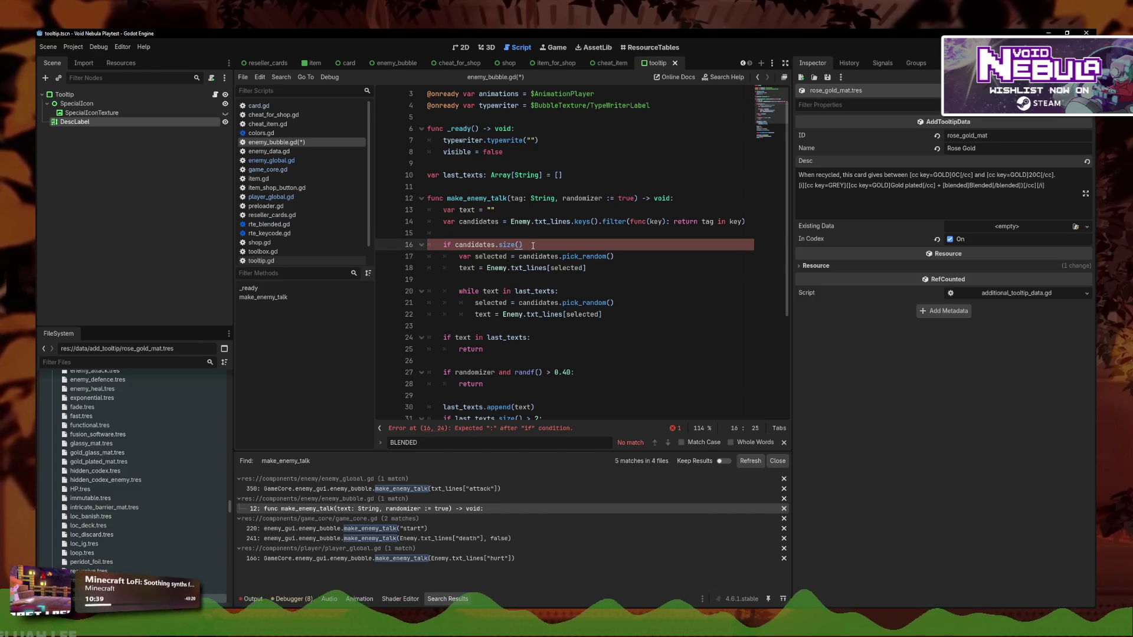
pyautogui.write('>')
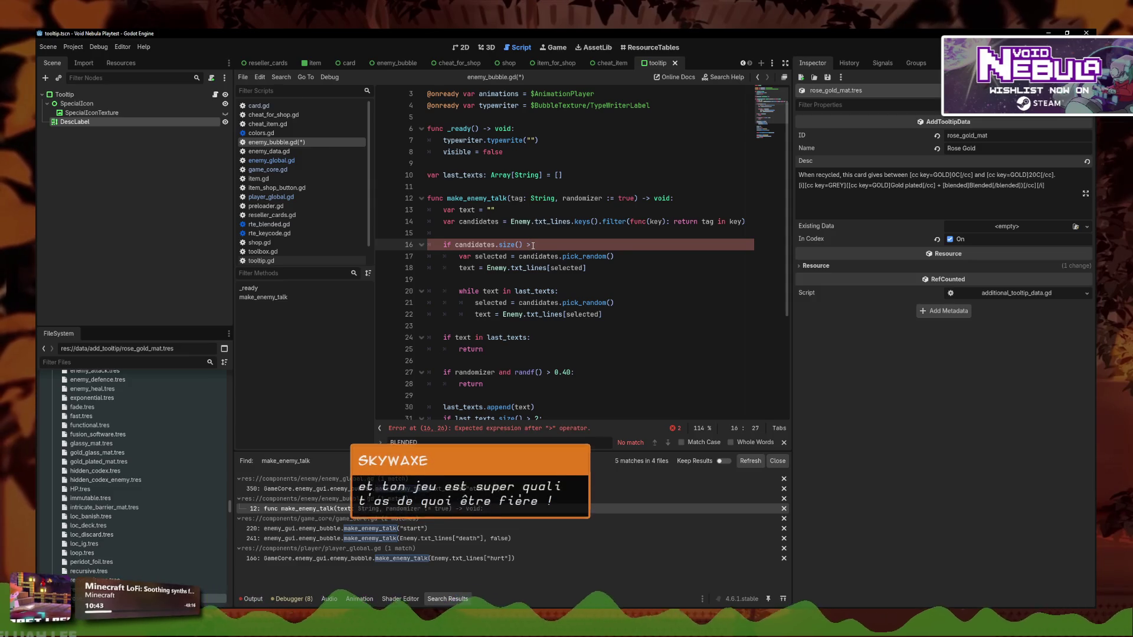
pyautogui.write(' 1')
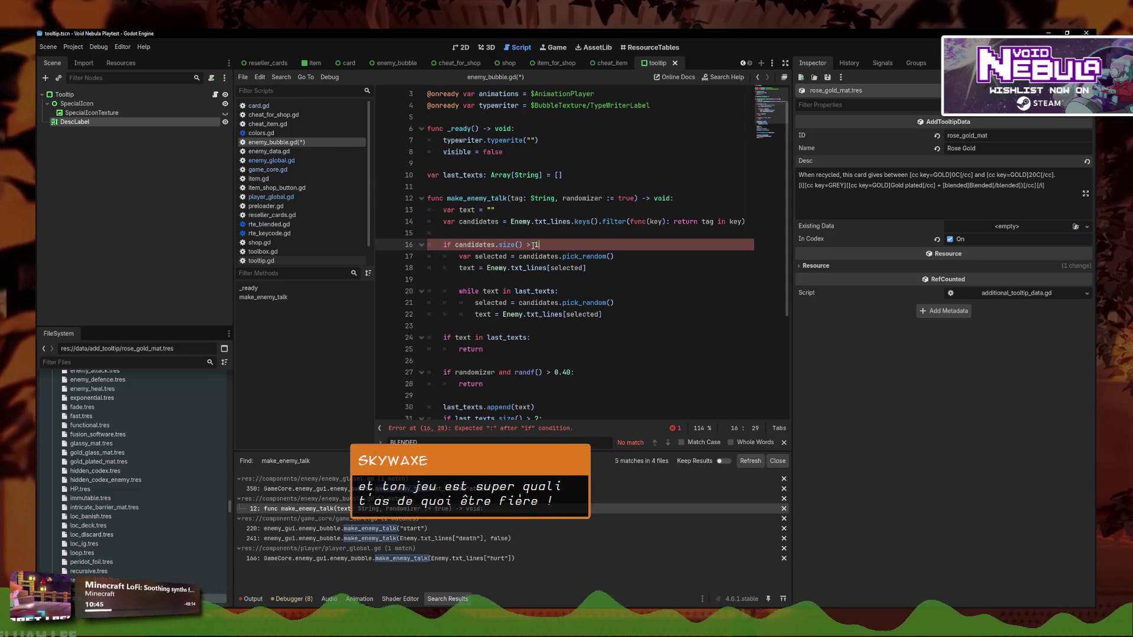
pyautogui.write(':')
pyautogui.click(544, 338)
pyautogui.click(622, 317)
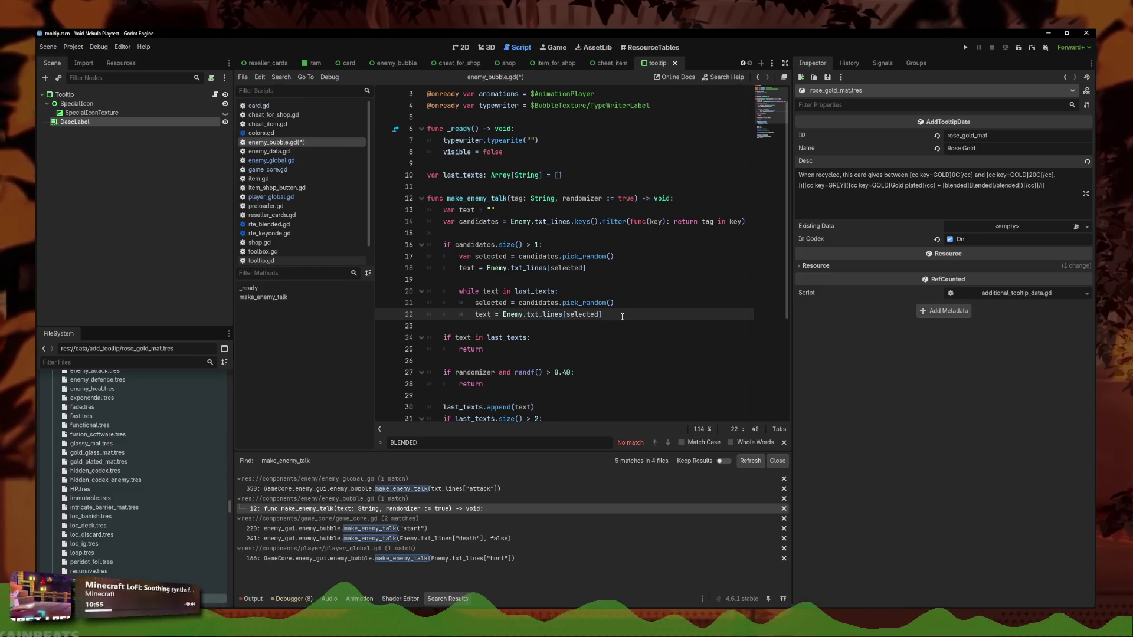
pyautogui.click(507, 279)
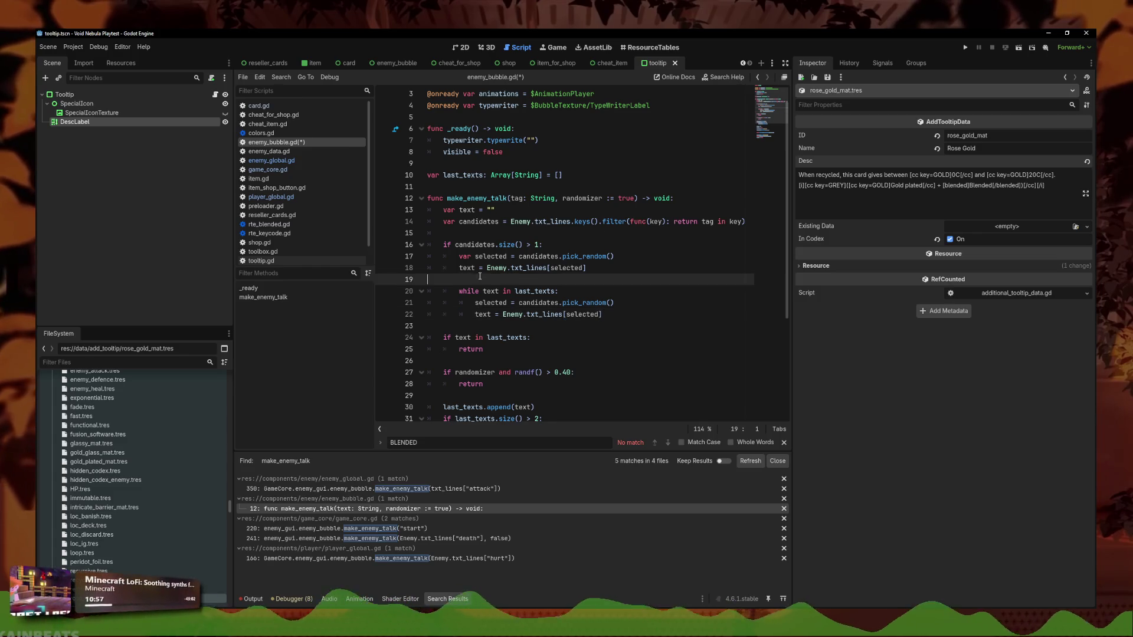
pyautogui.click(593, 320)
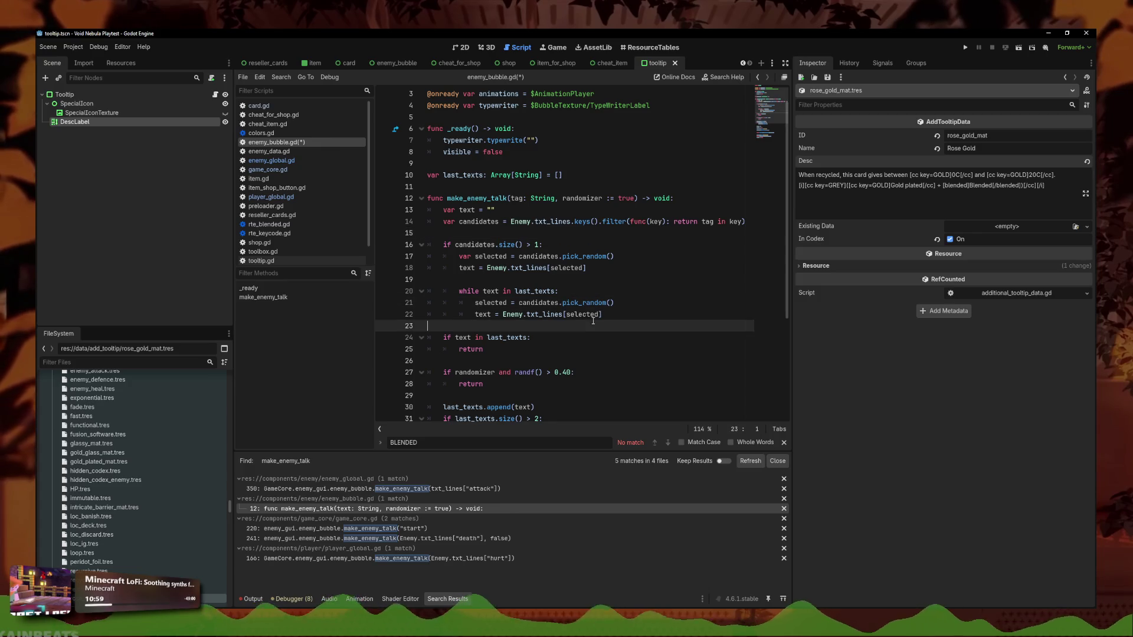
pyautogui.click(534, 384)
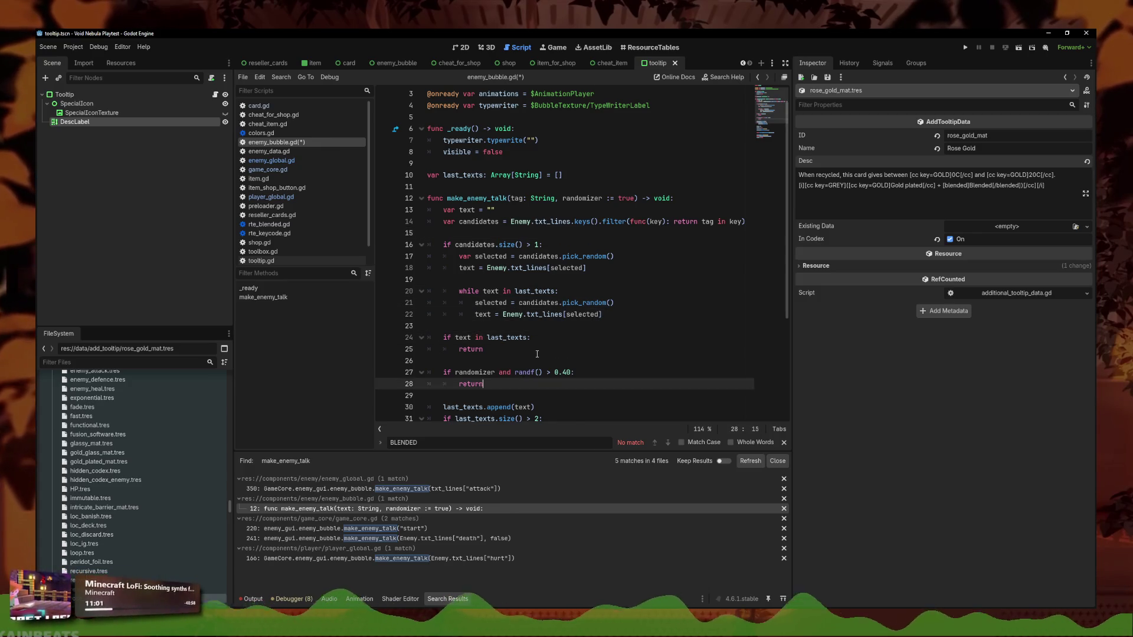
pyautogui.click(538, 353)
pyautogui.click(550, 362)
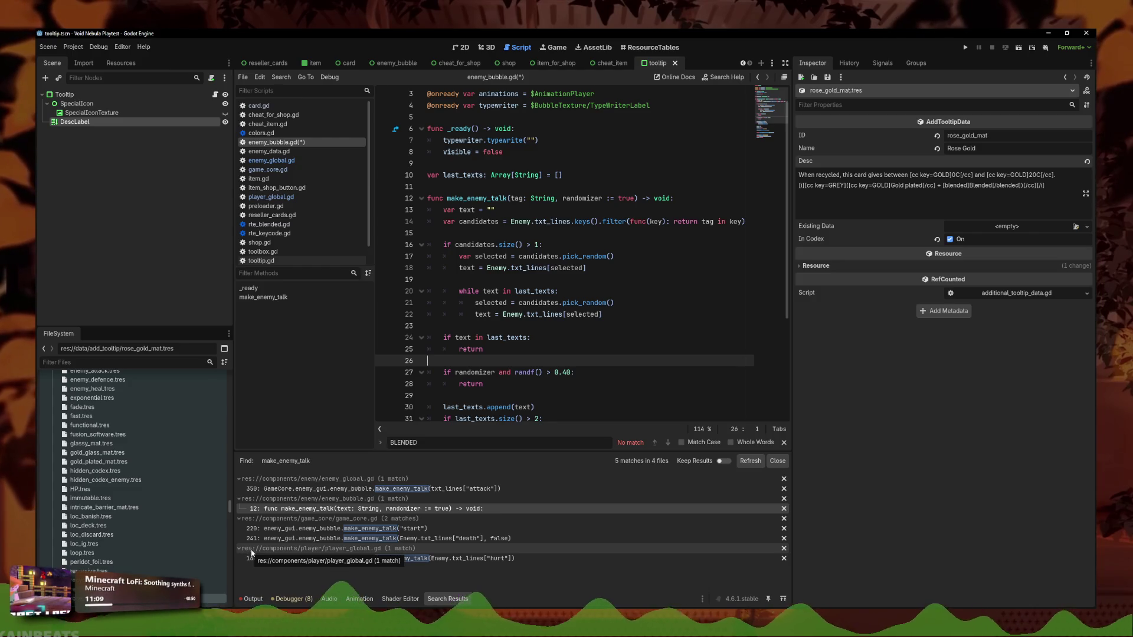
pyautogui.click(516, 330)
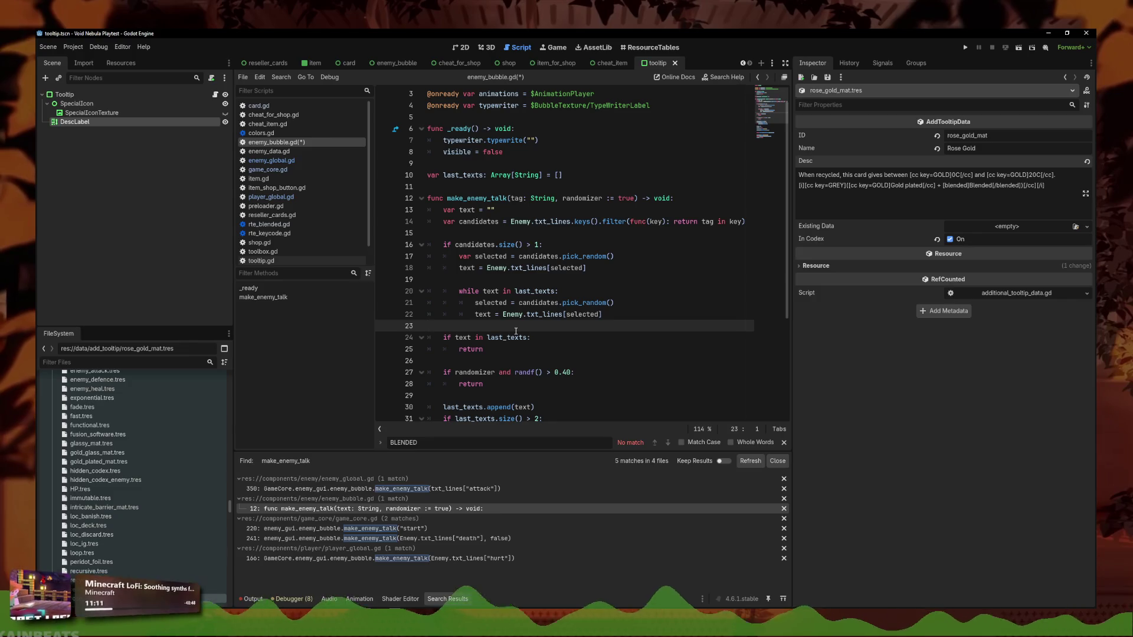
pyautogui.click(584, 279)
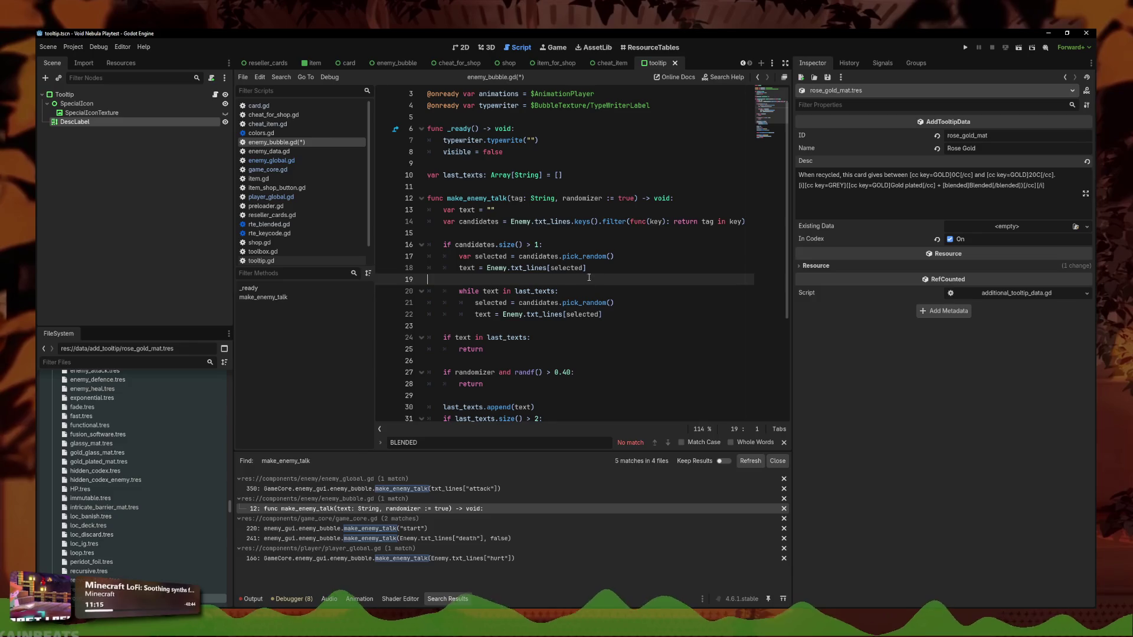
pyautogui.click(630, 257)
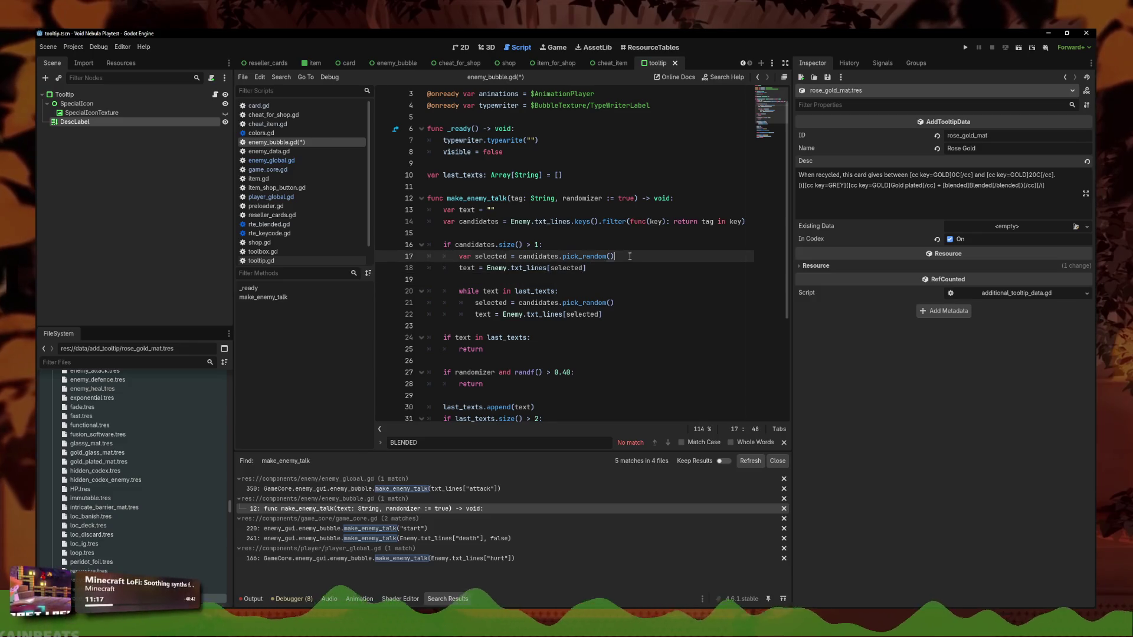
pyautogui.click(603, 235)
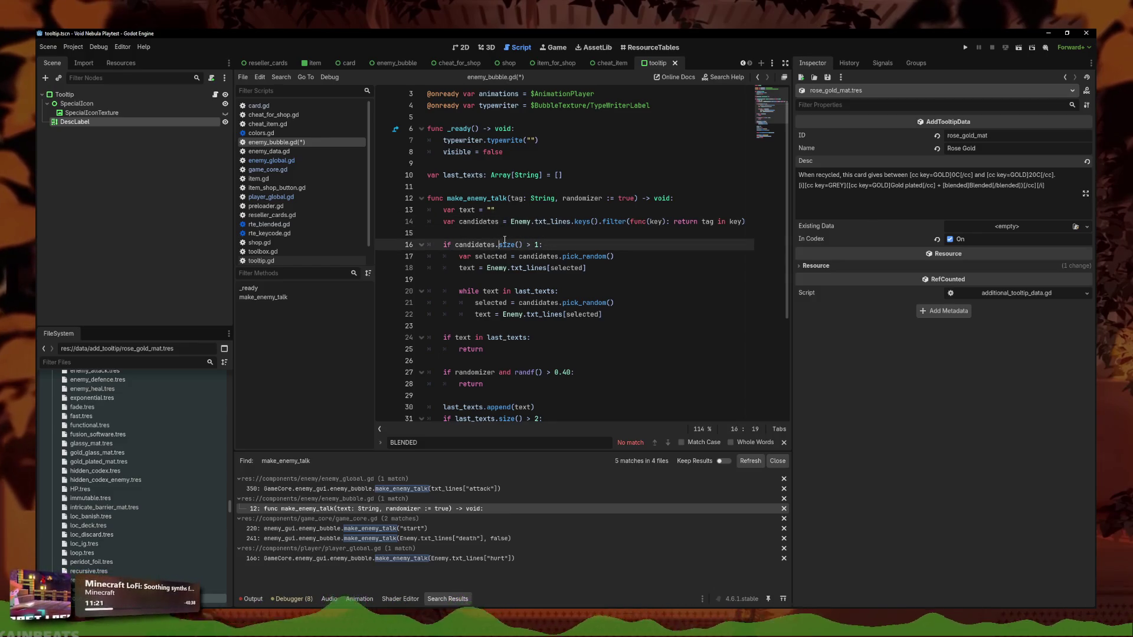
pyautogui.click(552, 246)
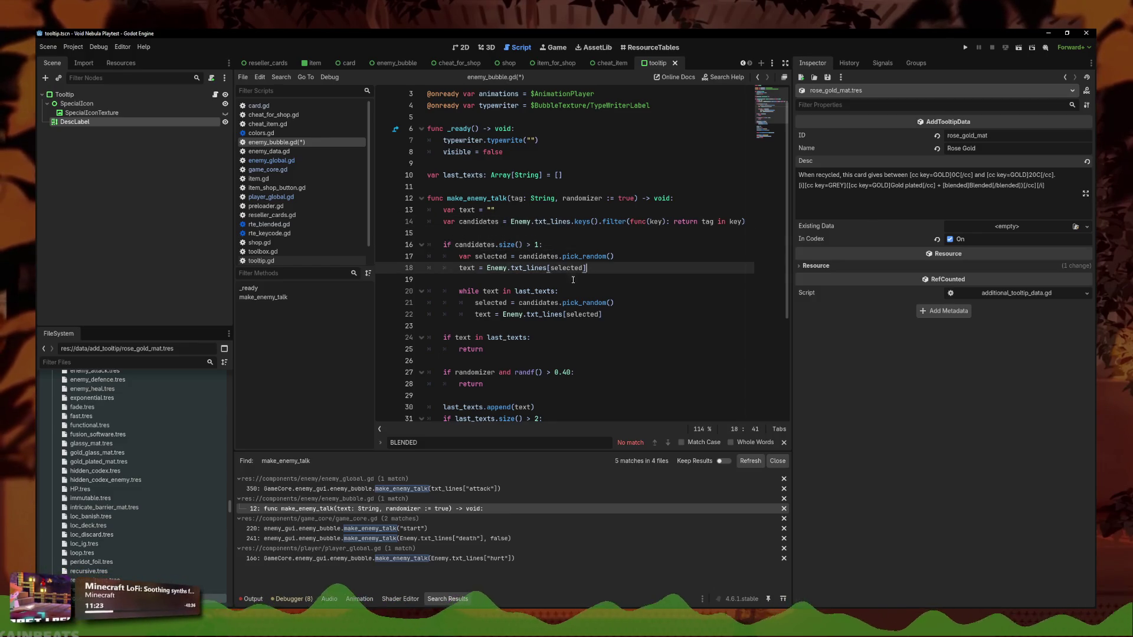
pyautogui.click(634, 314)
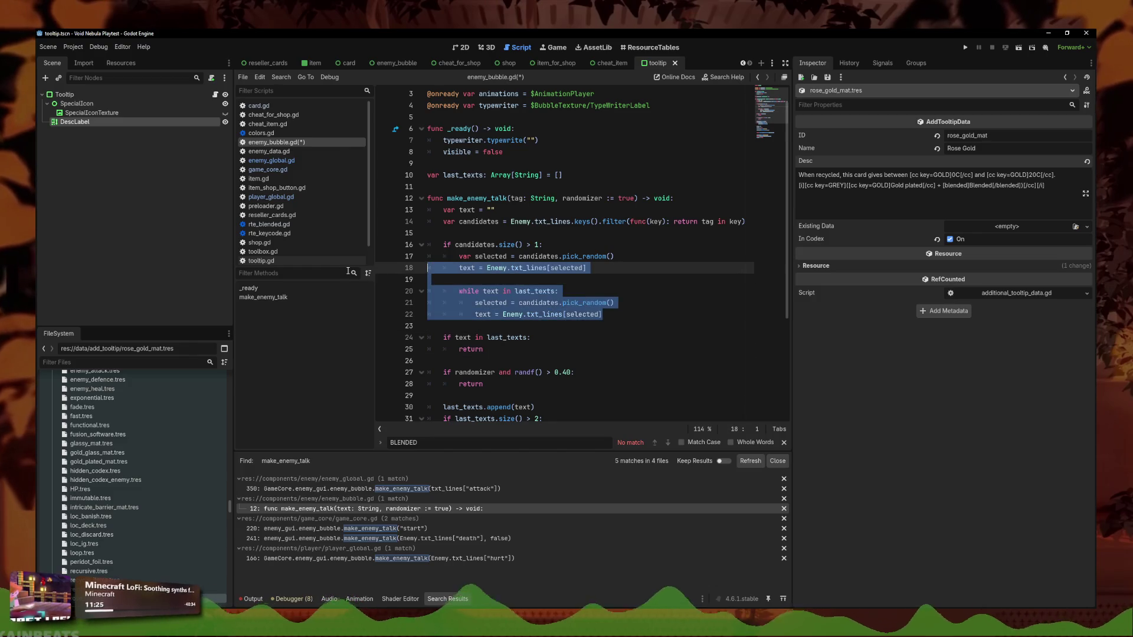
pyautogui.click(504, 279)
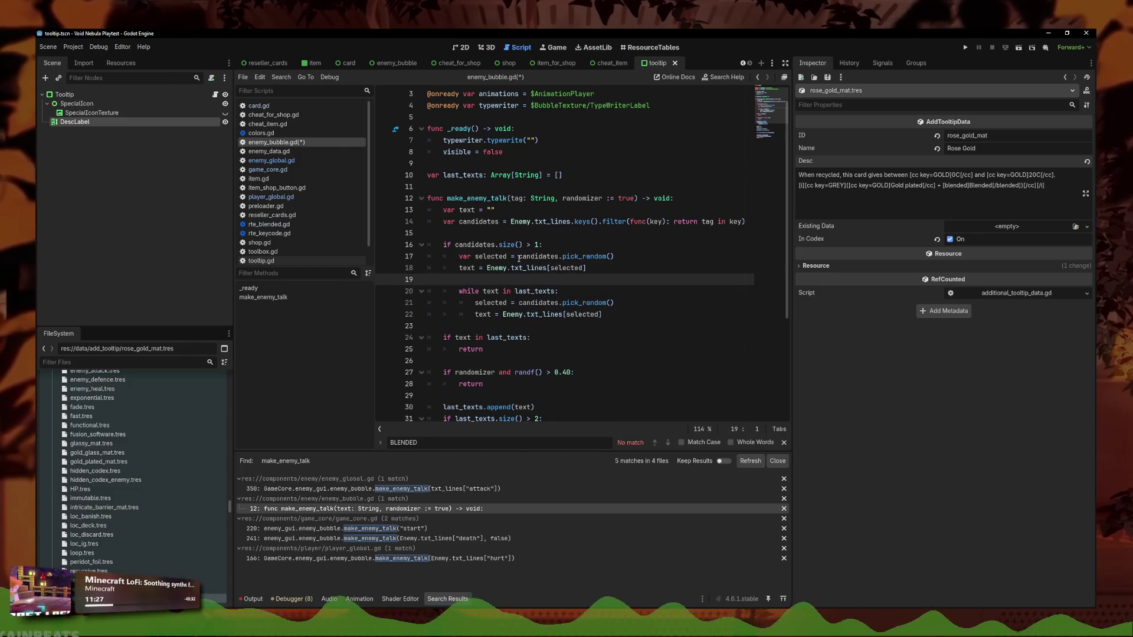
pyautogui.moveTo(519, 258); pyautogui.dragTo(631, 260)
pyautogui.click(637, 289)
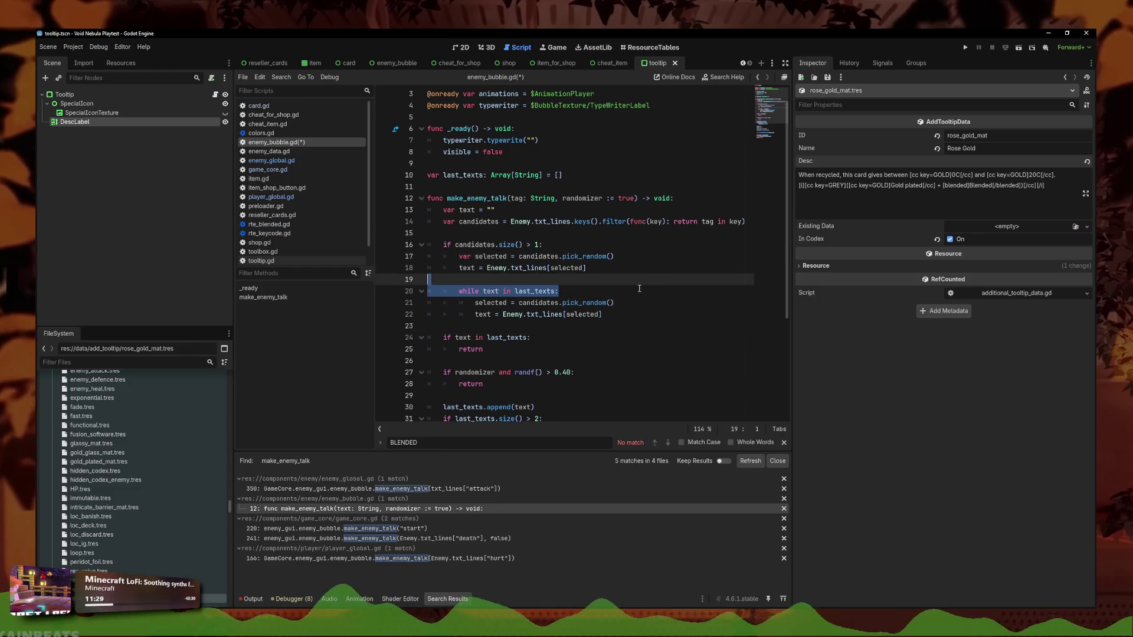
pyautogui.click(625, 306)
pyautogui.click(633, 313)
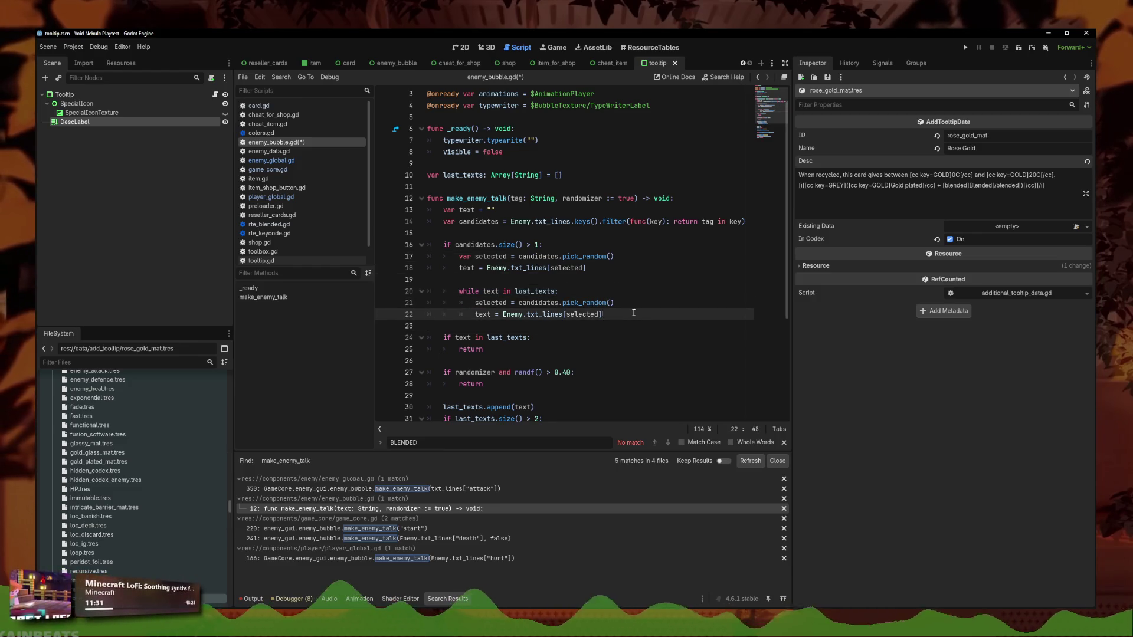
pyautogui.click(618, 342)
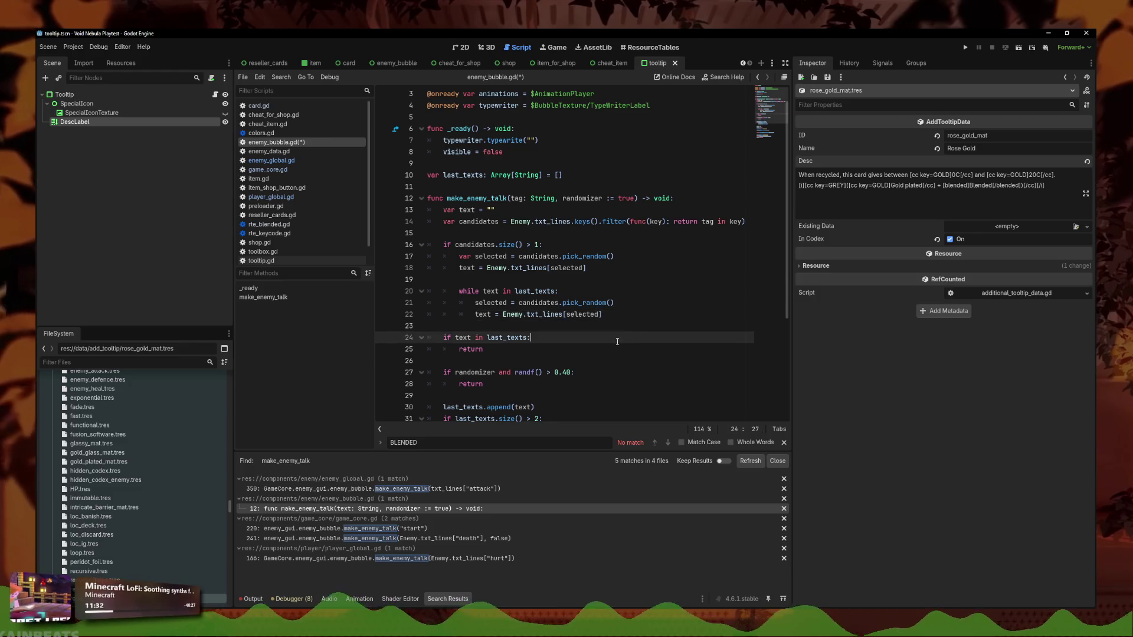
pyautogui.click(558, 349)
pyautogui.scroll(-3, 524, 237)
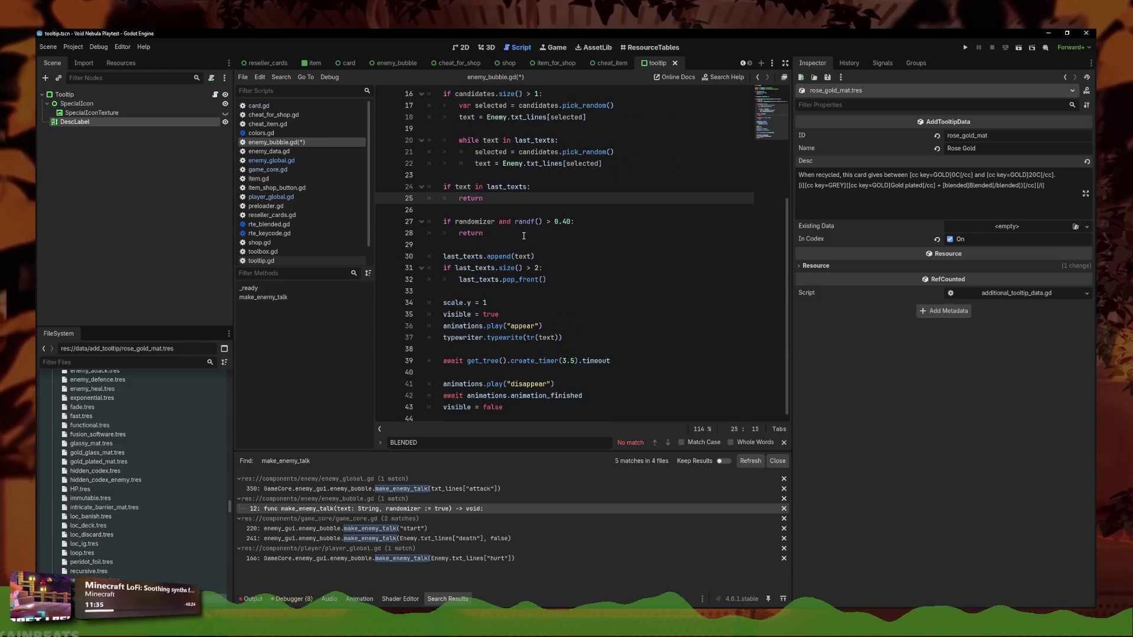
pyautogui.scroll(5, 518, 361)
pyautogui.click(606, 302)
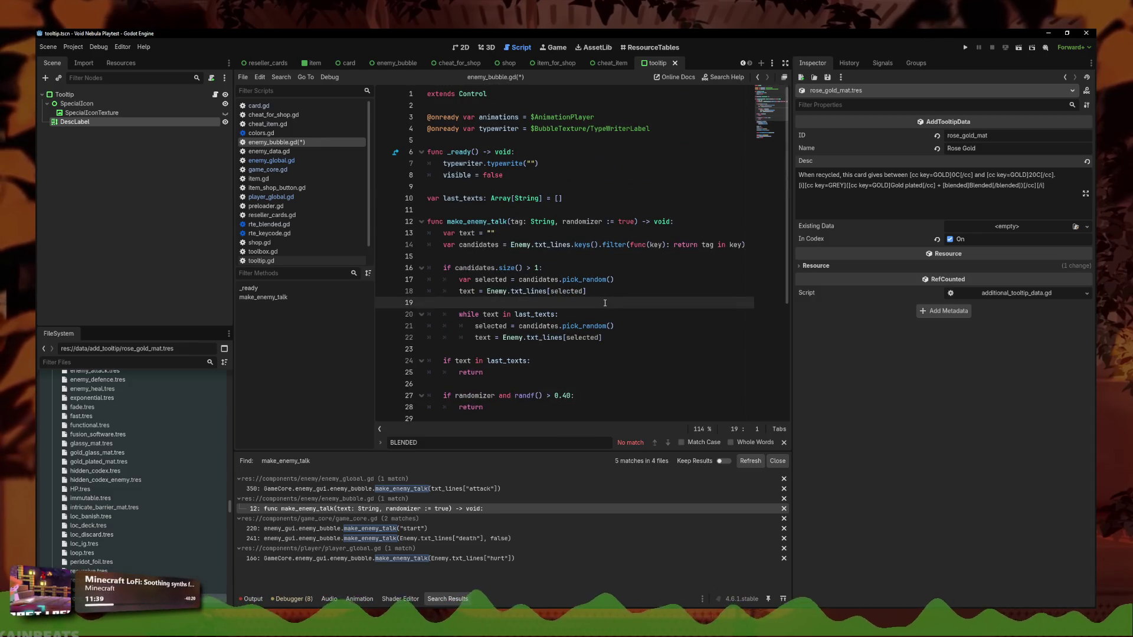
pyautogui.click(615, 293)
pyautogui.scroll(-5, 599, 312)
pyautogui.moveTo(508, 401)
pyautogui.mouseDown()
pyautogui.moveTo(426, 330)
pyautogui.moveTo(424, 223)
pyautogui.mouseUp()
pyautogui.click(558, 314)
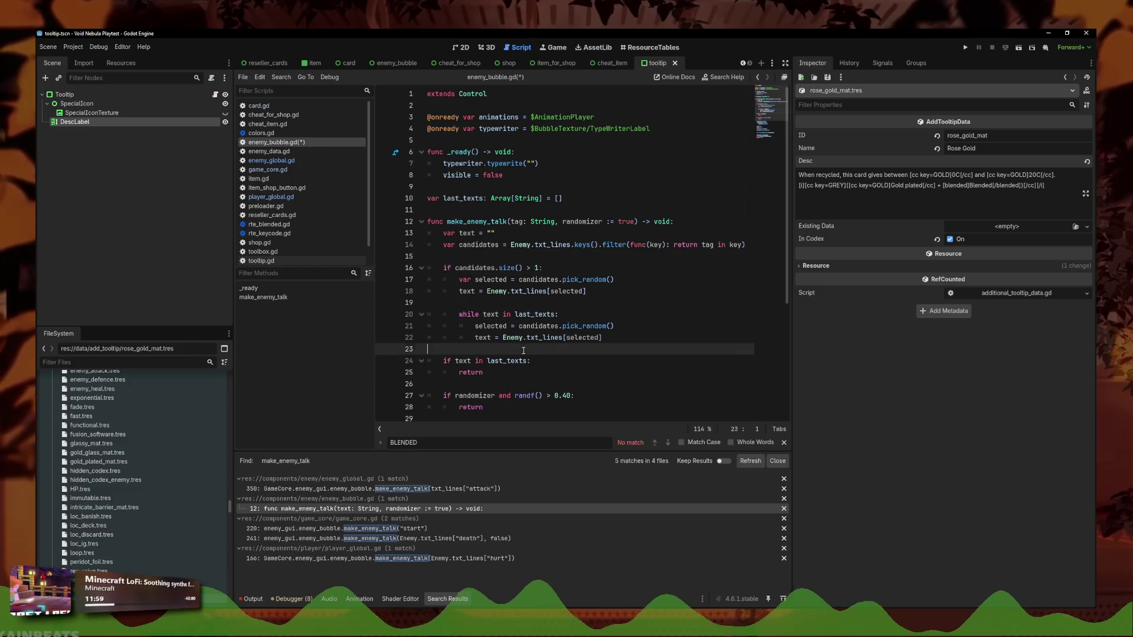
pyautogui.click(522, 290)
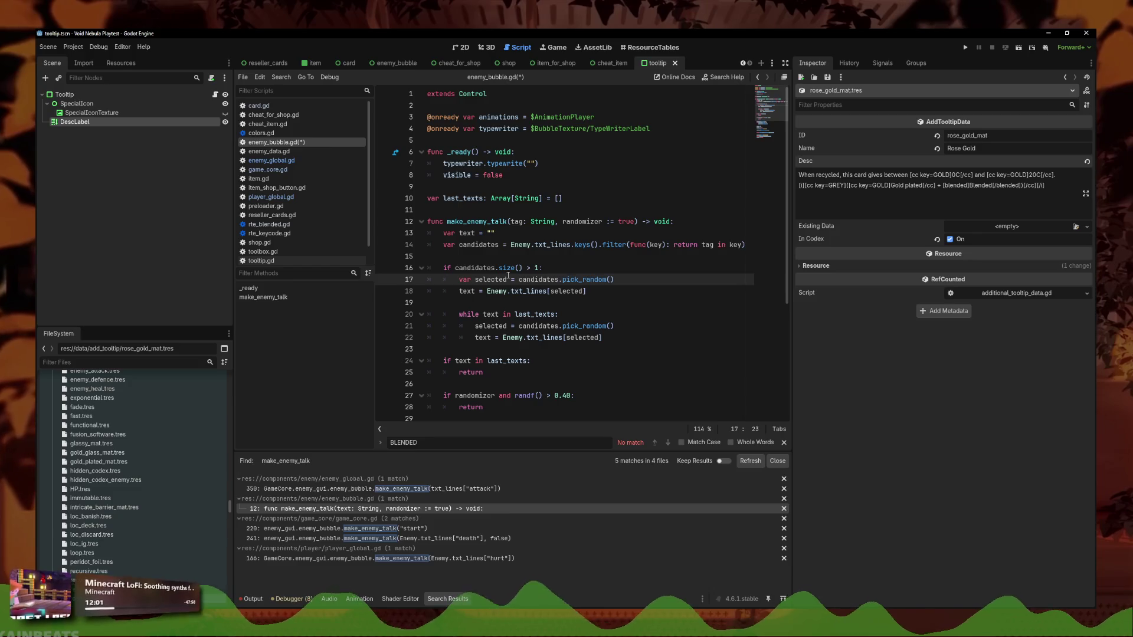
pyautogui.click(478, 268)
pyautogui.click(533, 348)
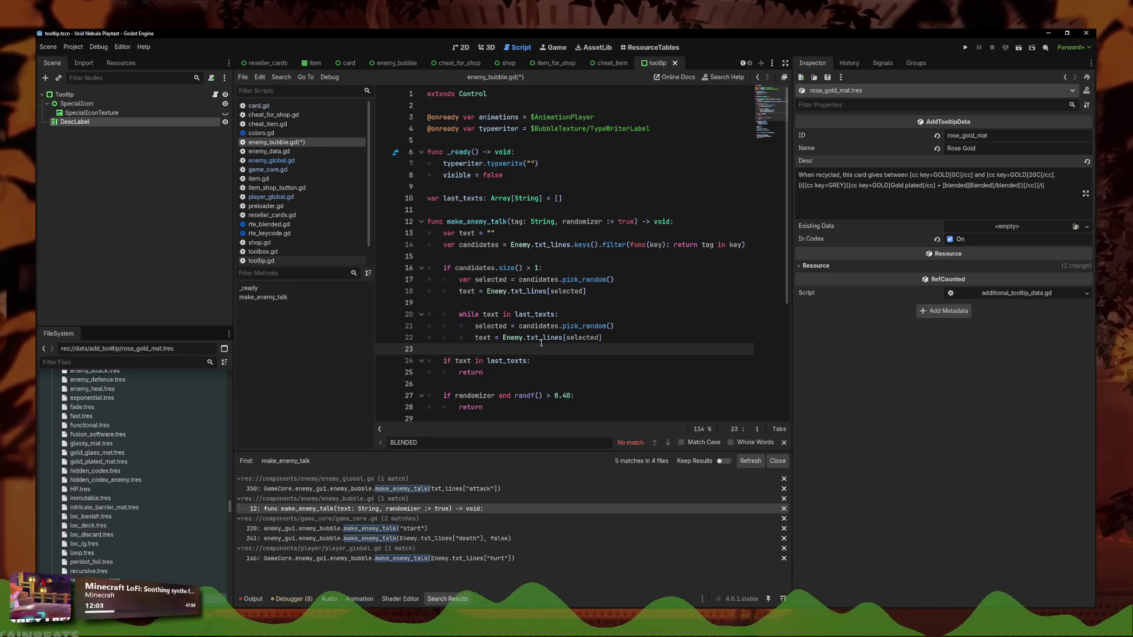
pyautogui.write('d')
# Add an else branch that uses Enemy.txt_lines[candidates[0]] for a single matching line
pyautogui.press('Tab')
pyautogui.write('else:')
pyautogui.press('Return')
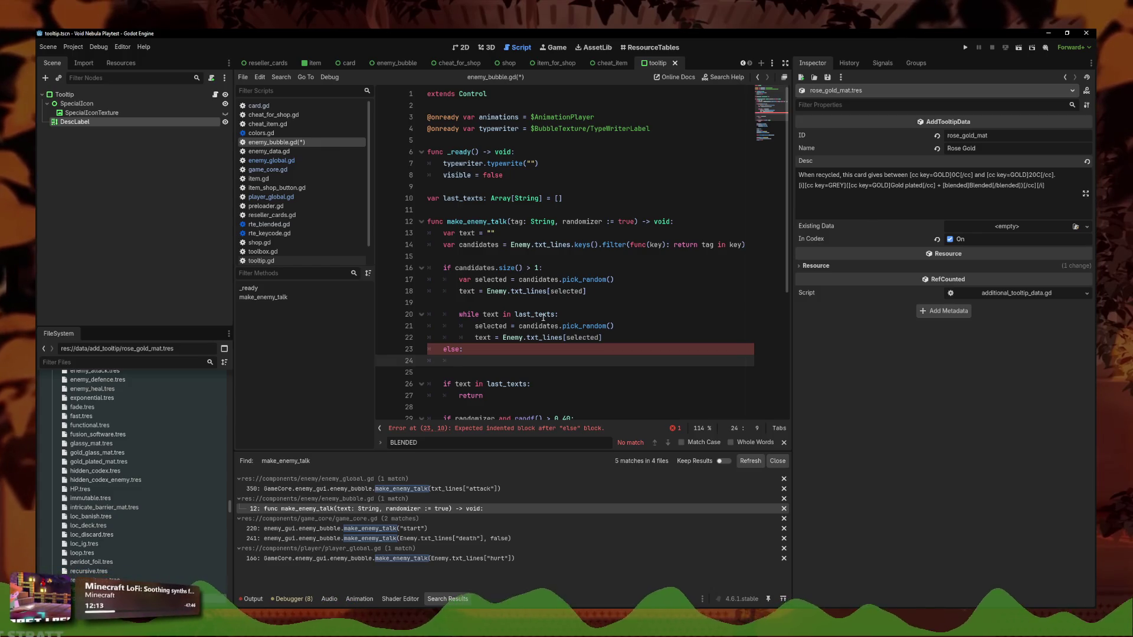
pyautogui.moveTo(602, 338); pyautogui.dragTo(503, 337)
pyautogui.hotkey('ctrl', 'c')
pyautogui.click(487, 360)
pyautogui.hotkey('ctrl', 'v')
pyautogui.click(522, 360)
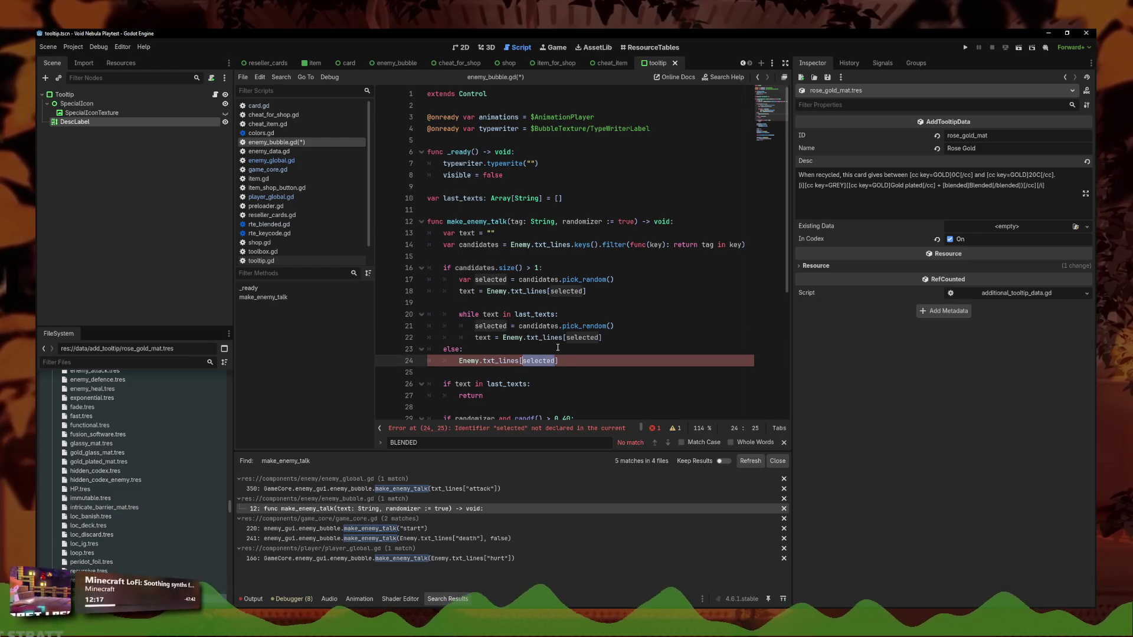
pyautogui.write('candidates[')
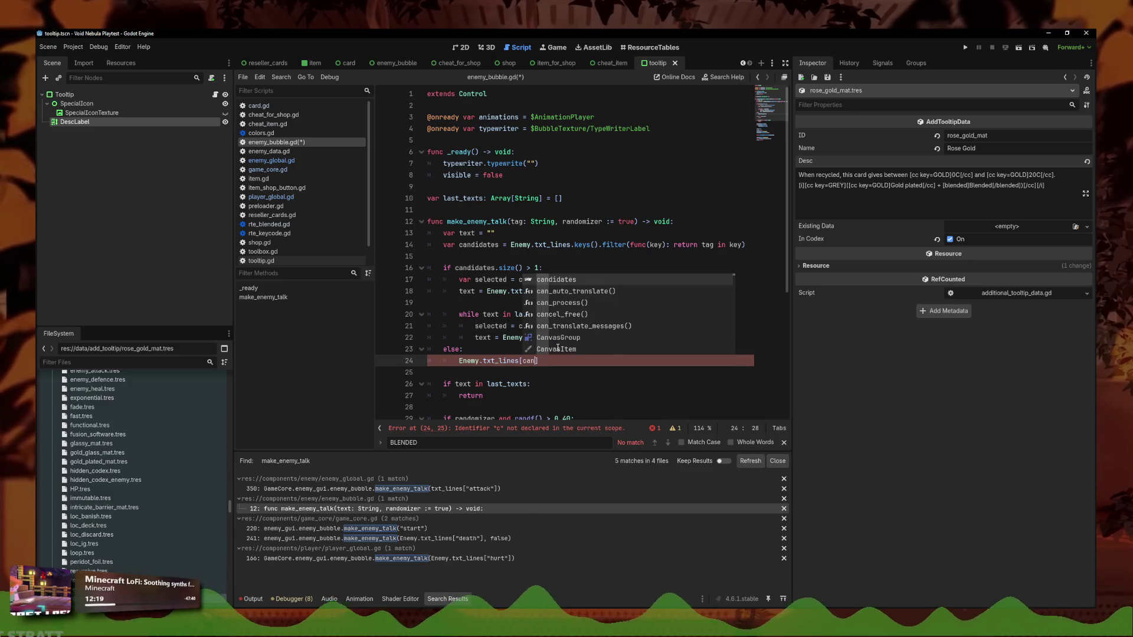
pyautogui.write('0]')
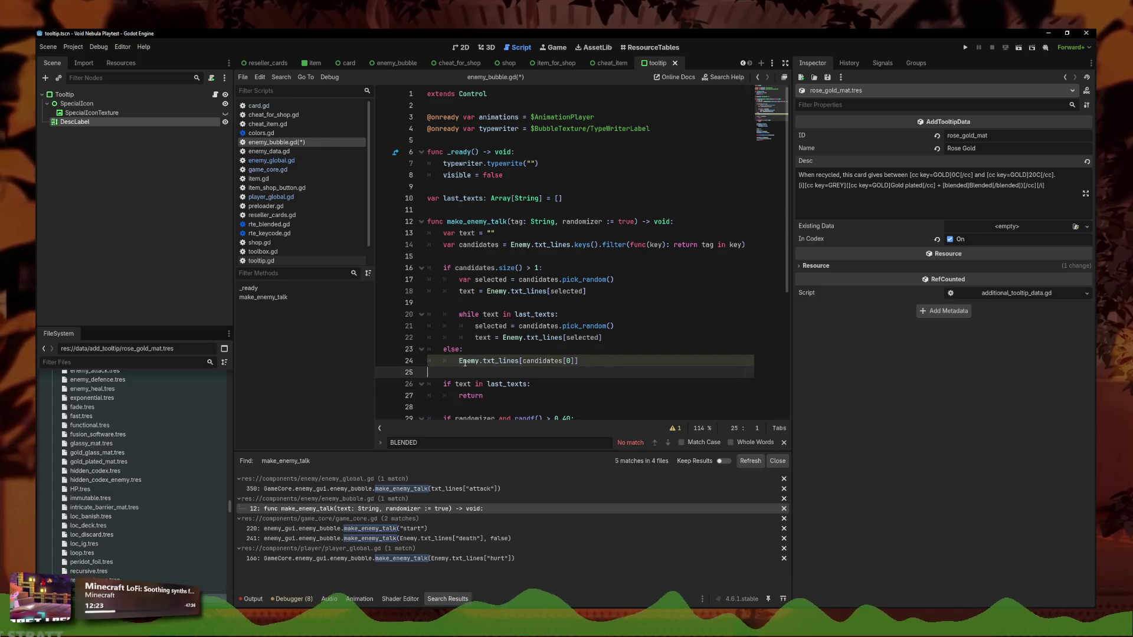
# Edit the start of the else-branch assignment on line 24 and check the if/else block
pyautogui.press('Home')
pyautogui.write('se')
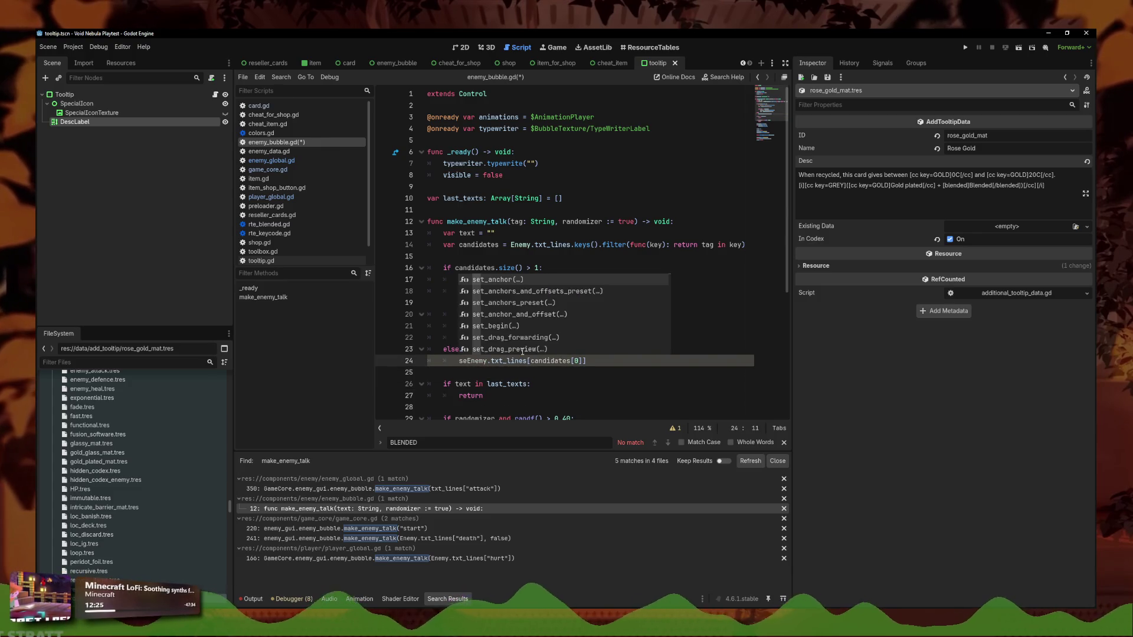
pyautogui.press('BackSpace')
pyautogui.press('BackSpace')
pyautogui.write('text')
pyautogui.write('=')
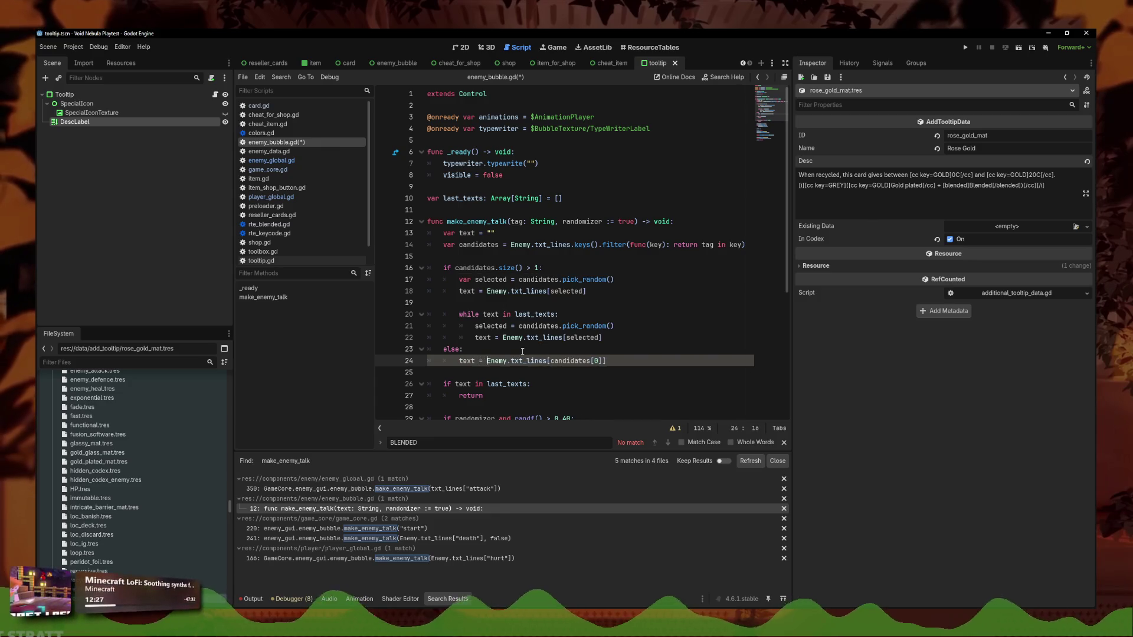
pyautogui.moveTo(607, 361); pyautogui.dragTo(386, 268)
pyautogui.click(591, 361)
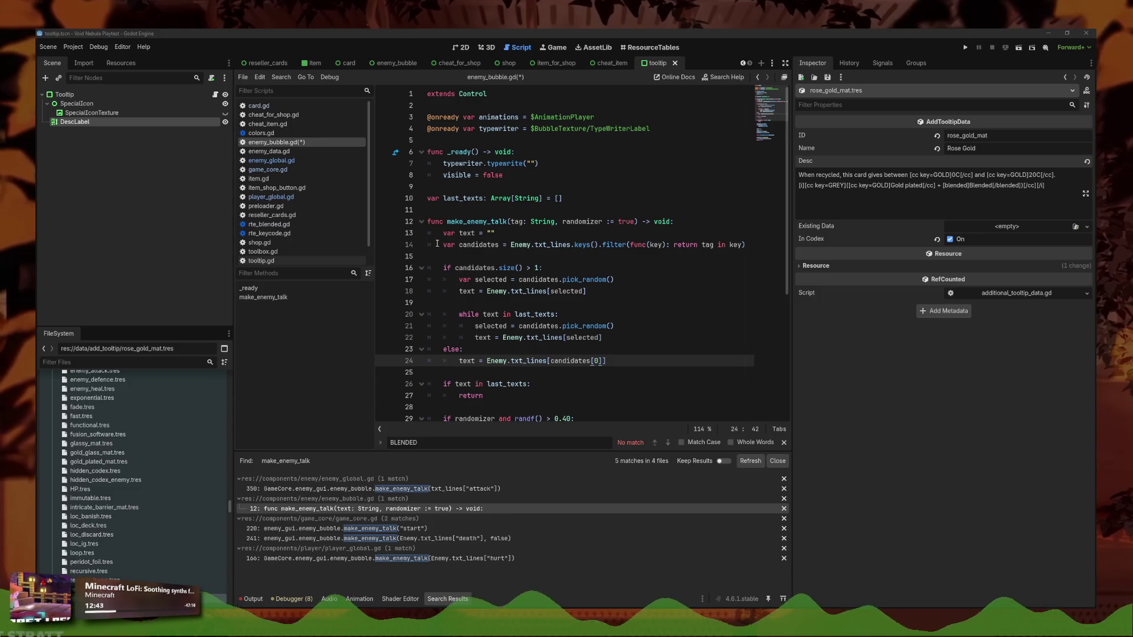
# Insert an indented 'if candidates.is_empty(): return' guard with a blank line above, and save
pyautogui.click(502, 256)
pyautogui.write('if candidates.is_empty(): \treturn')
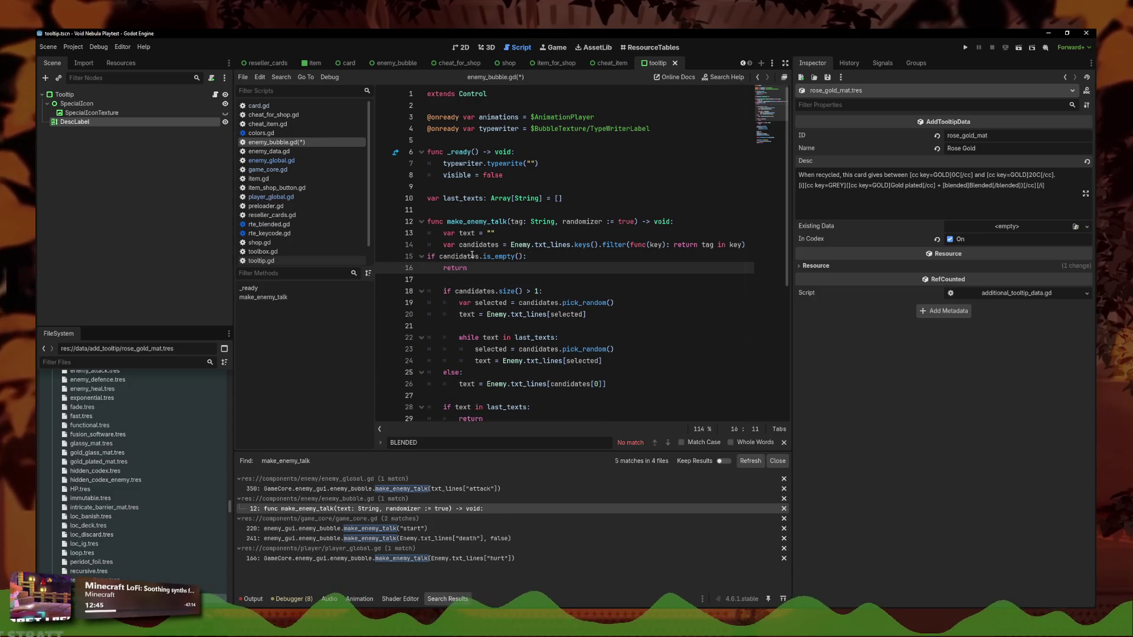
pyautogui.hotkey('shift', 'Up')
pyautogui.hotkey('shift', 'Home')
pyautogui.press('Tab')
pyautogui.click(443, 256)
pyautogui.press('Return')
pyautogui.hotkey('ctrl', 's')
# Scroll down to review the rest of make_enemy_talk
pyautogui.click(473, 290)
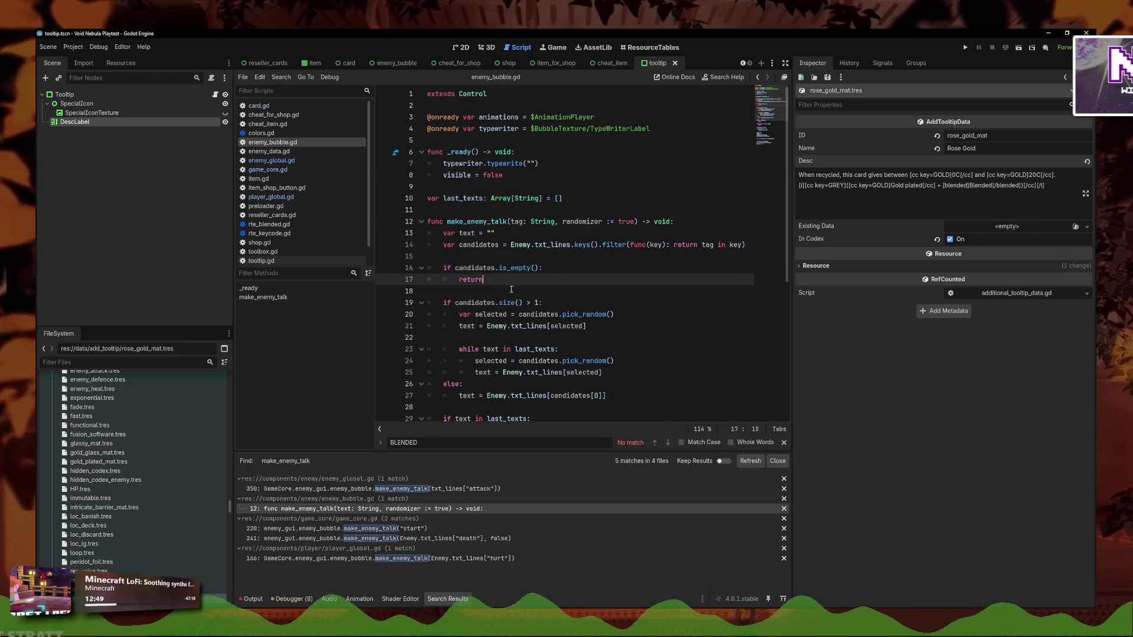
pyautogui.scroll(-1, 599, 285)
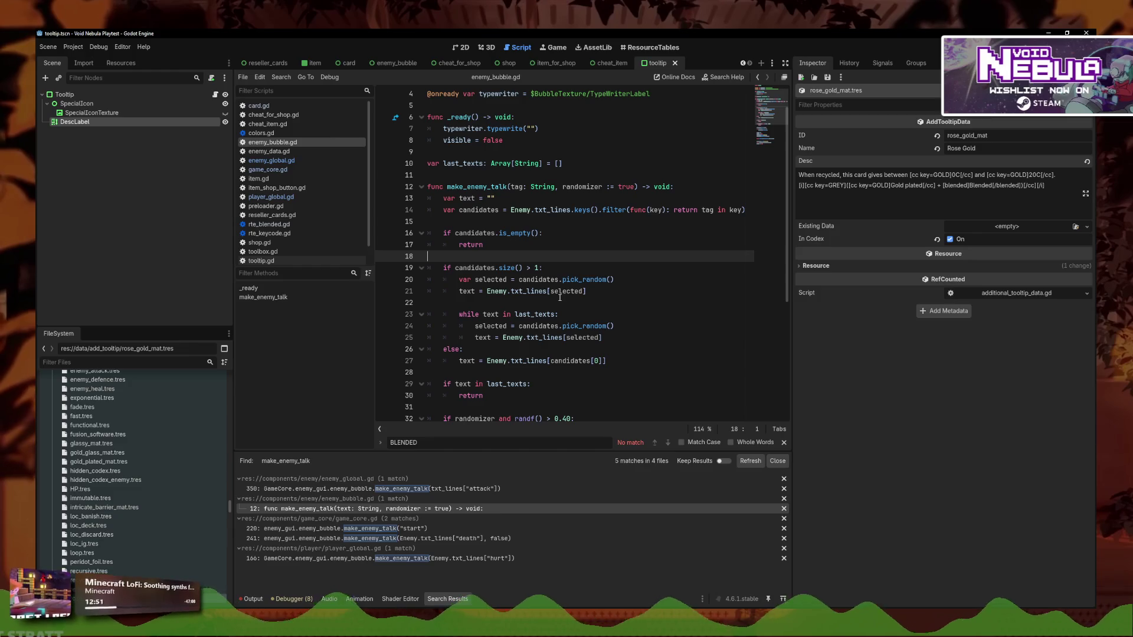
pyautogui.scroll(-2, 549, 295)
pyautogui.click(603, 289)
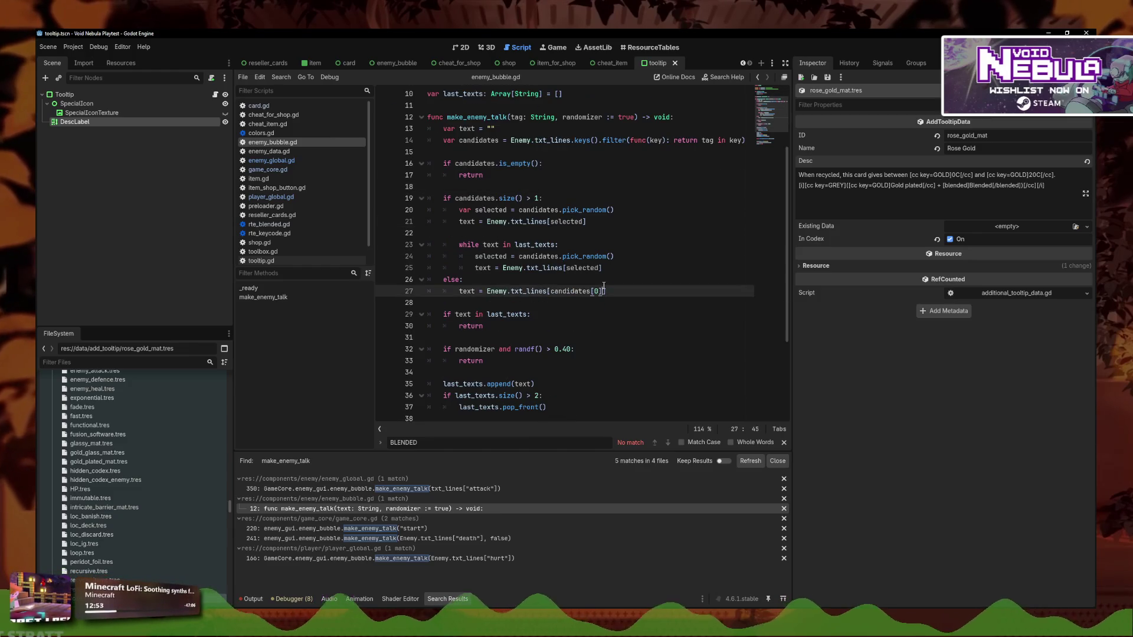
pyautogui.click(112, 362)
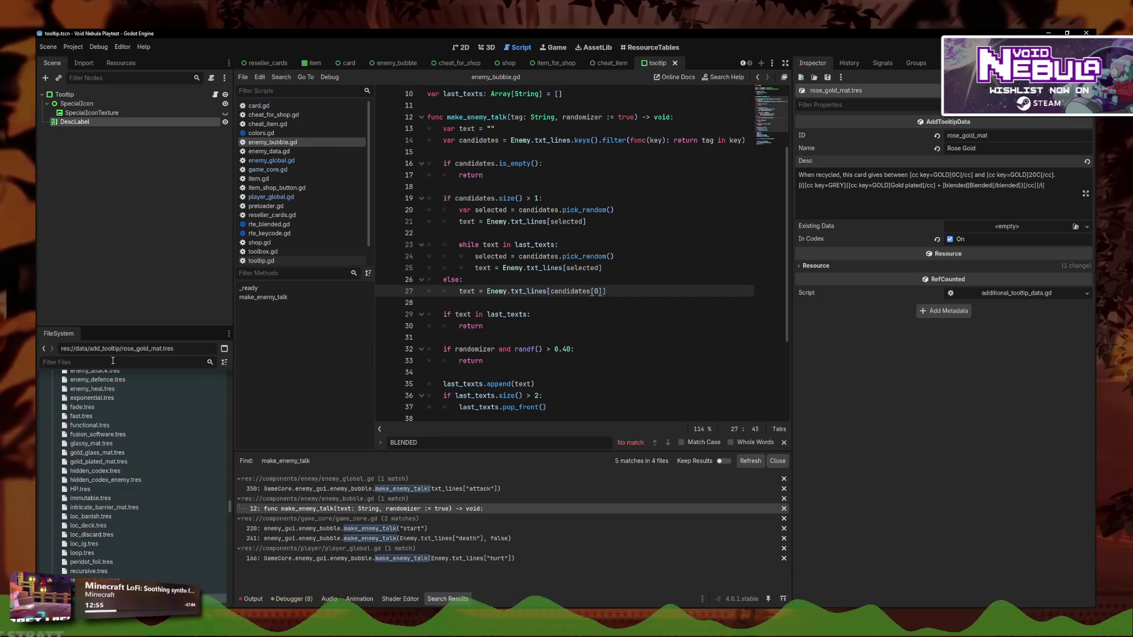
# Open 0X_test.tres and add a String Txt Lines entry start2 = "Hello!"
pyautogui.write('text')
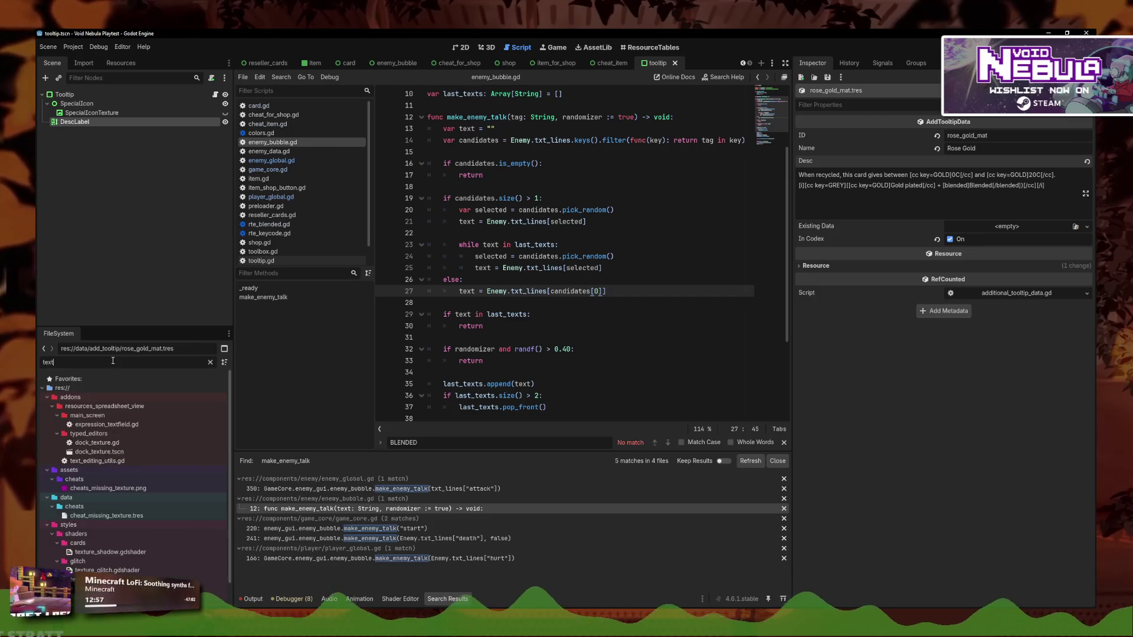
pyautogui.write('est')
pyautogui.click(135, 435)
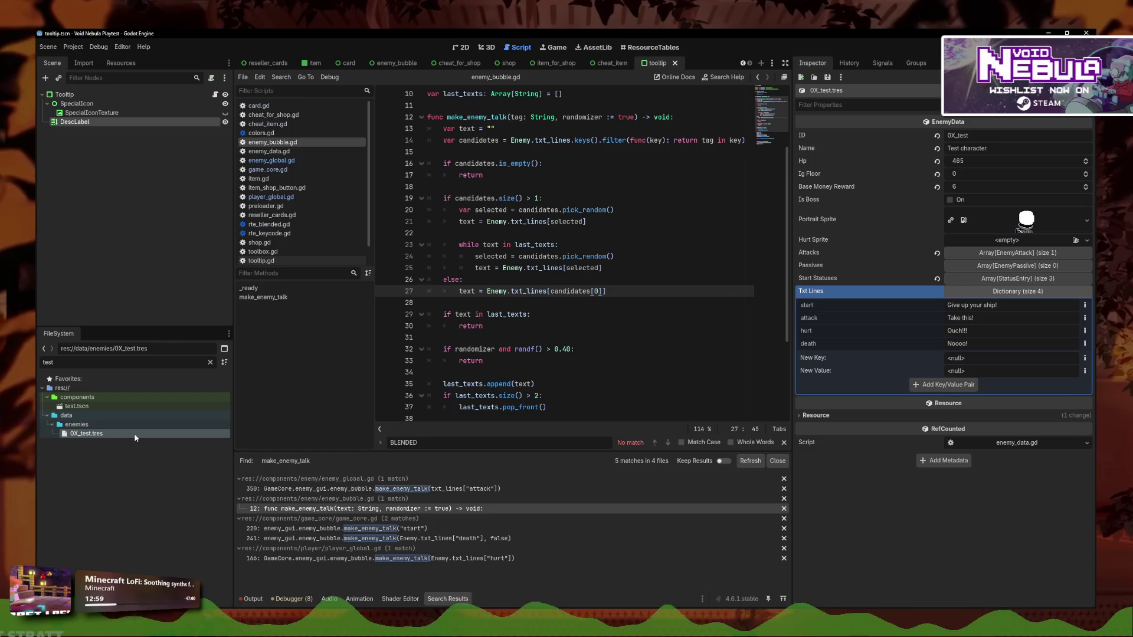
pyautogui.press('Tab')
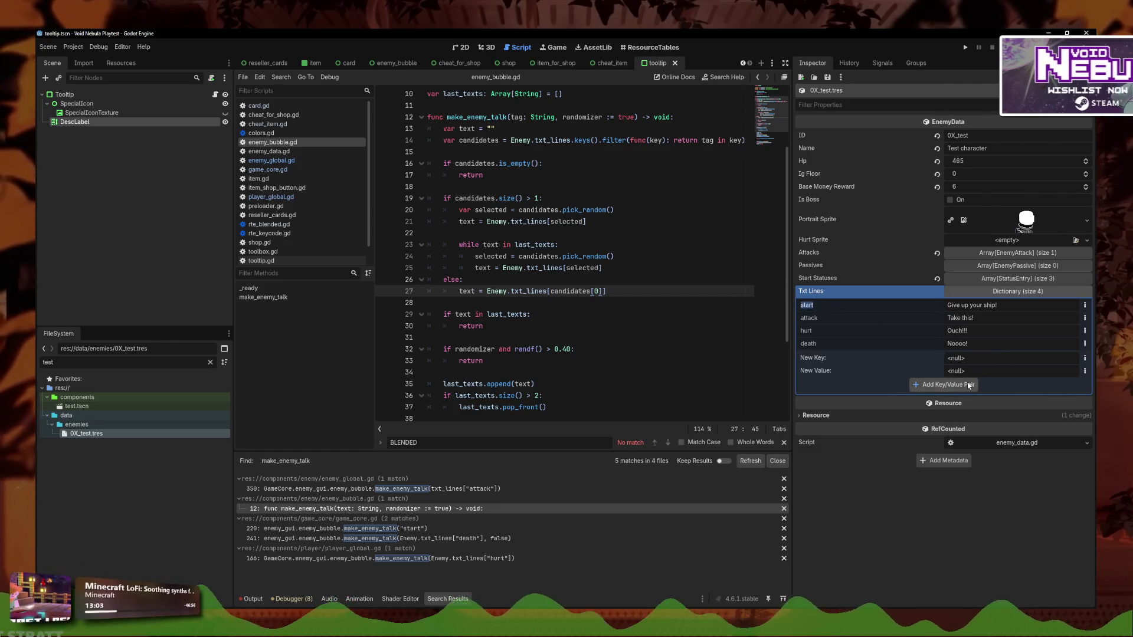
pyautogui.click(1085, 358)
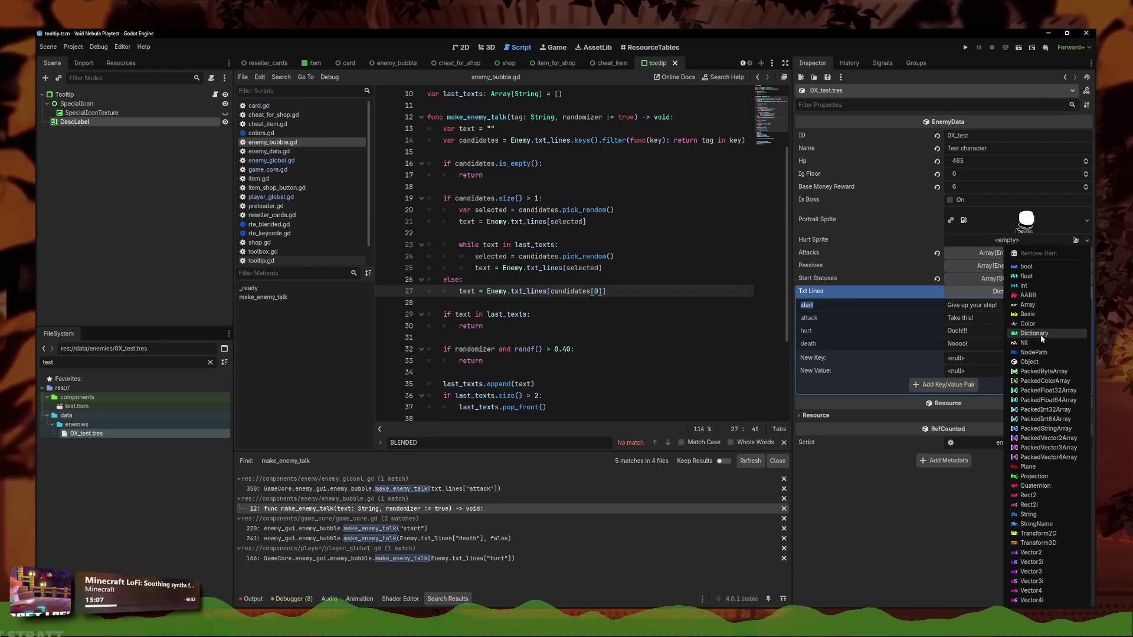
pyautogui.click(1042, 514)
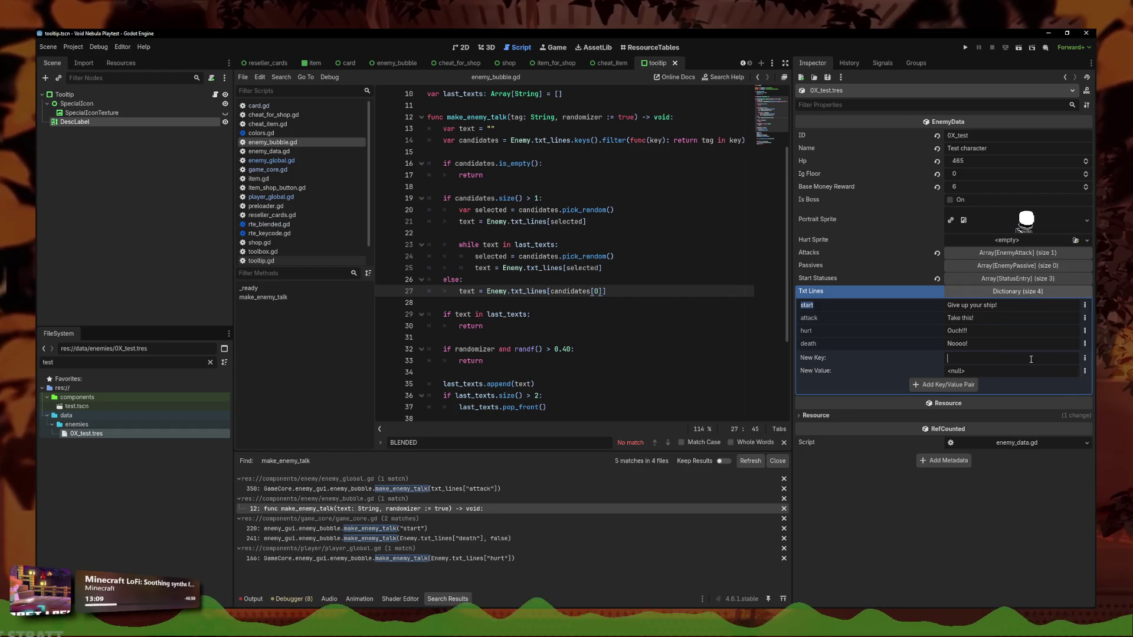
pyautogui.write('start2')
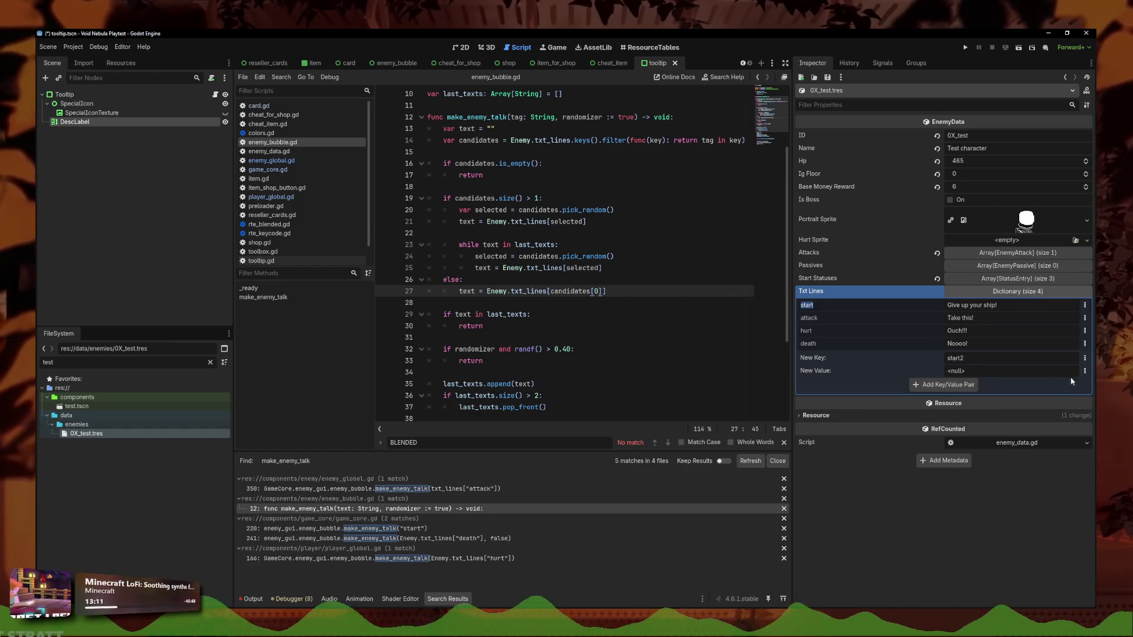
pyautogui.click(1084, 371)
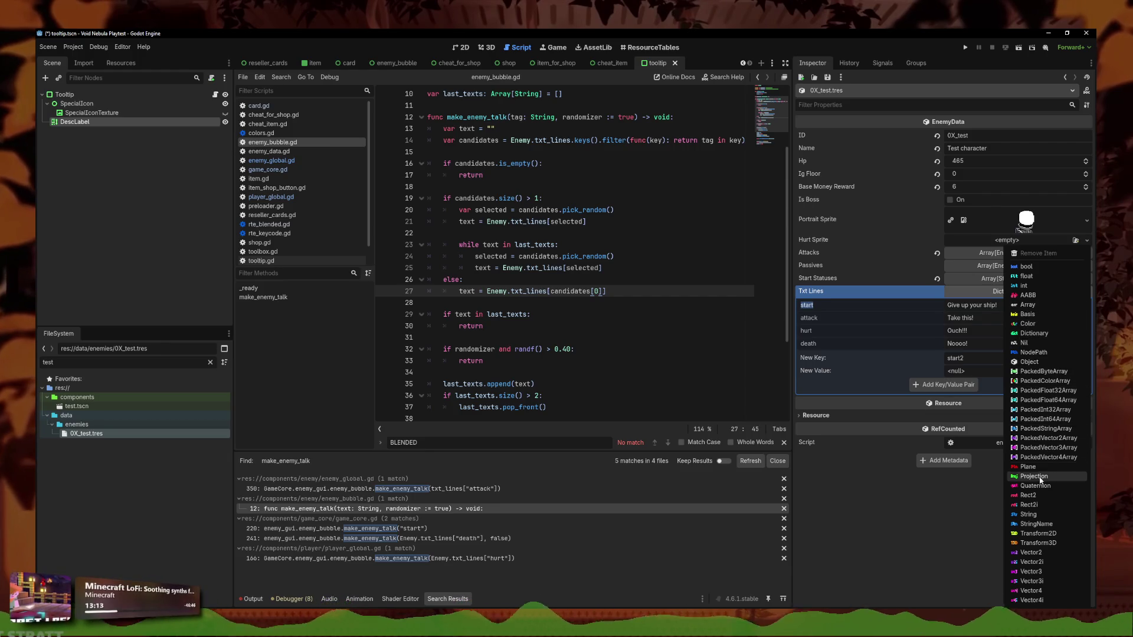
pyautogui.click(1030, 515)
pyautogui.click(994, 371)
pyautogui.write('Hello!')
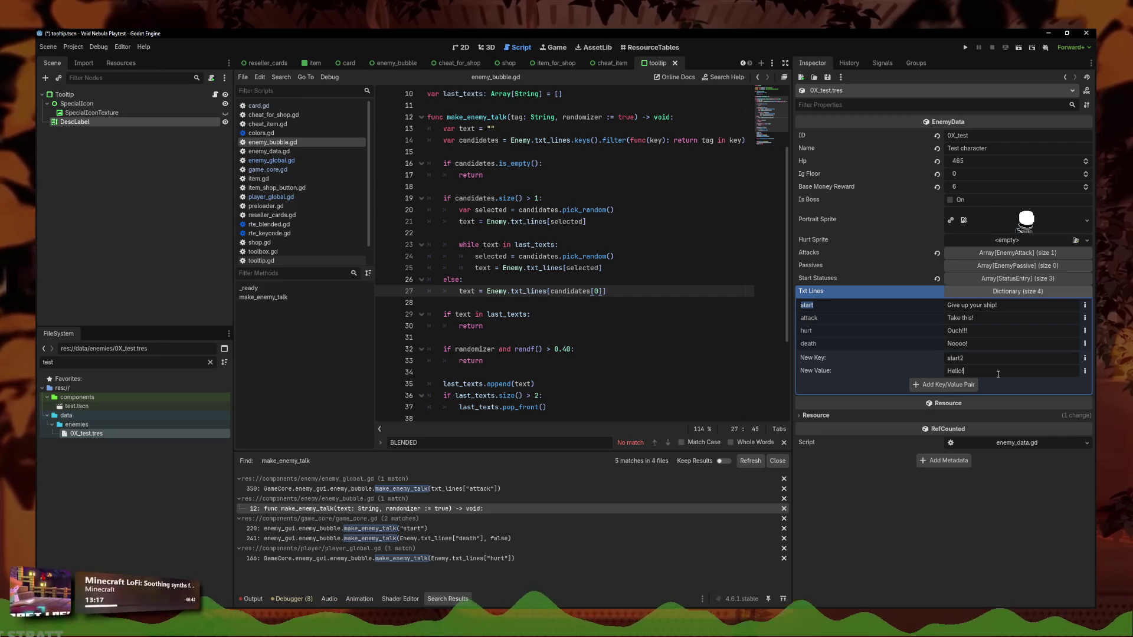
pyautogui.click(964, 387)
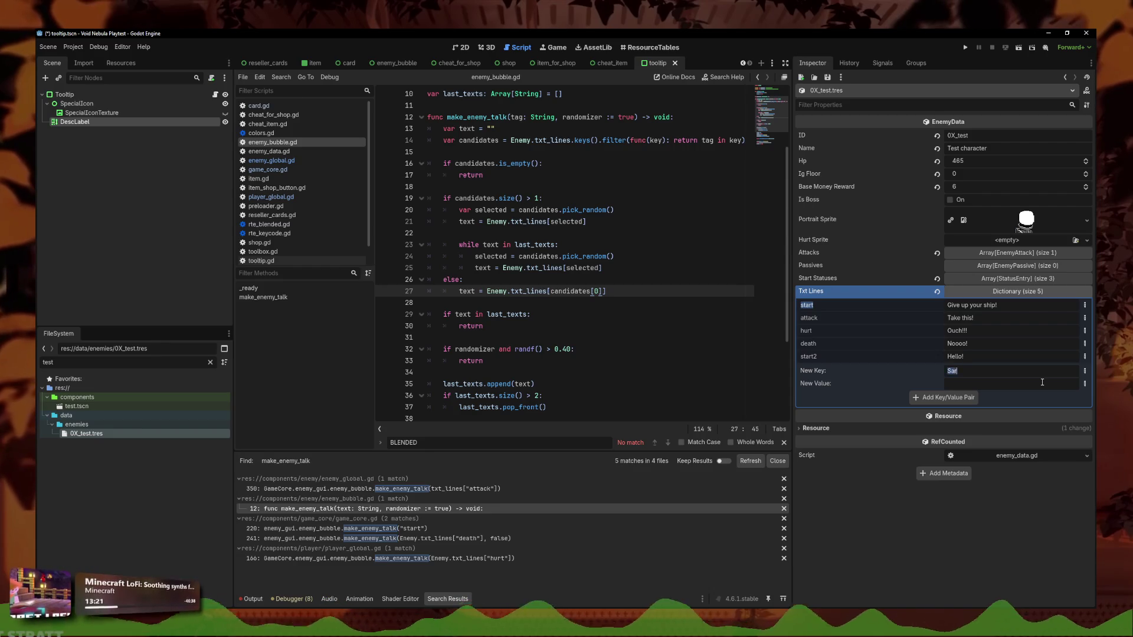
# Add start3 = "Bonjour!" to Txt Lines and save the resource
pyautogui.write('t3')
pyautogui.click(1021, 380)
pyautogui.write('Bonjour!')
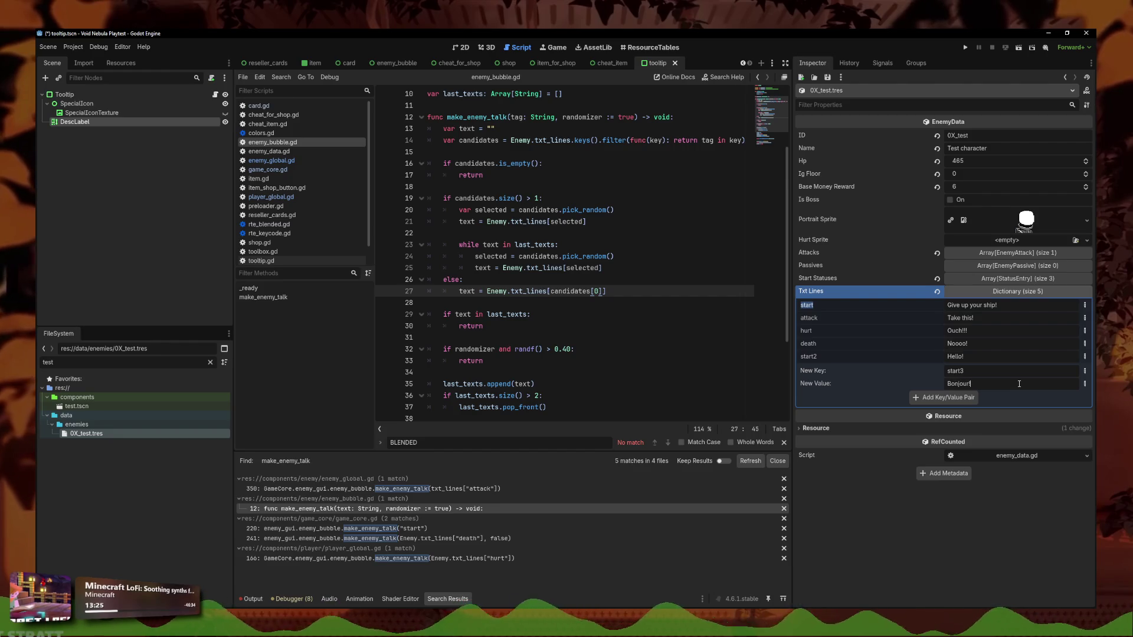
pyautogui.click(967, 396)
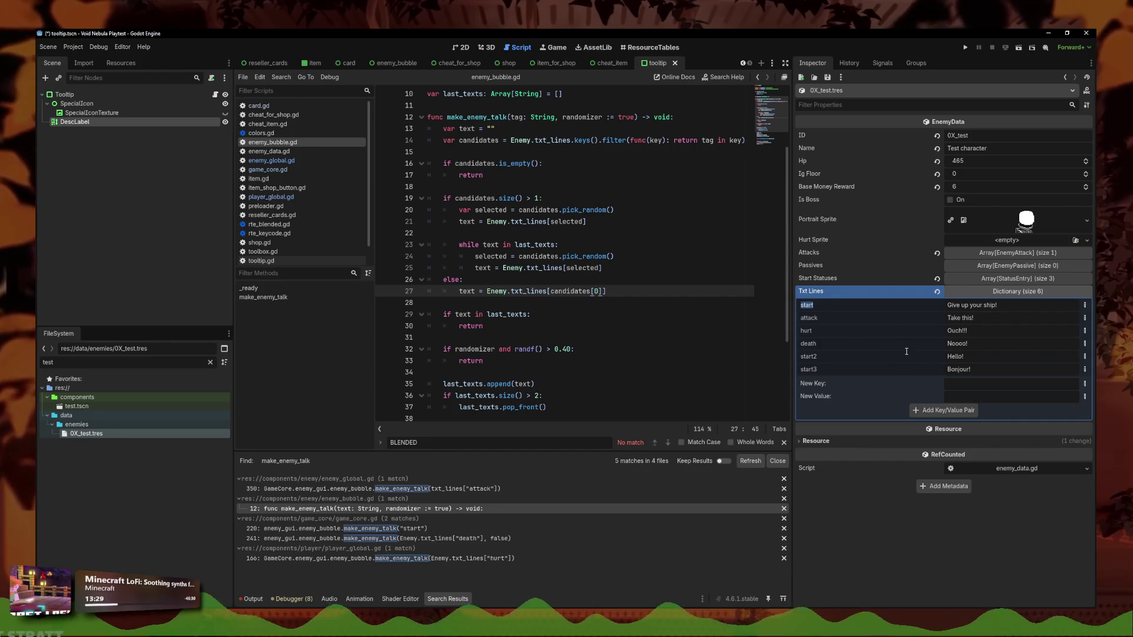
pyautogui.press('Tab')
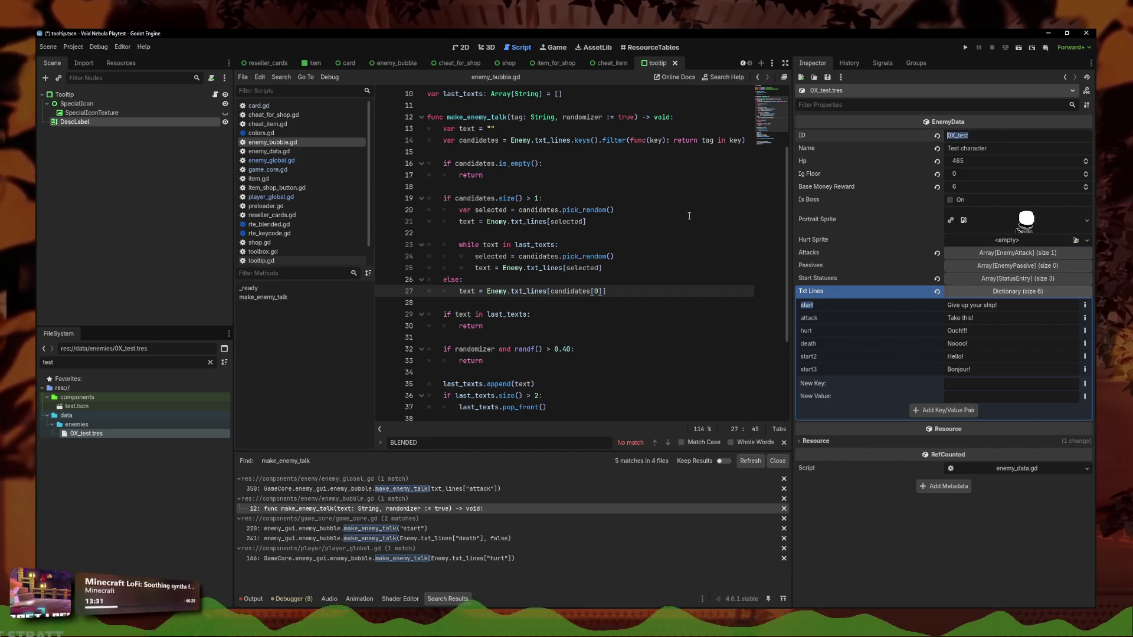
pyautogui.hotkey('ctrl', 's')
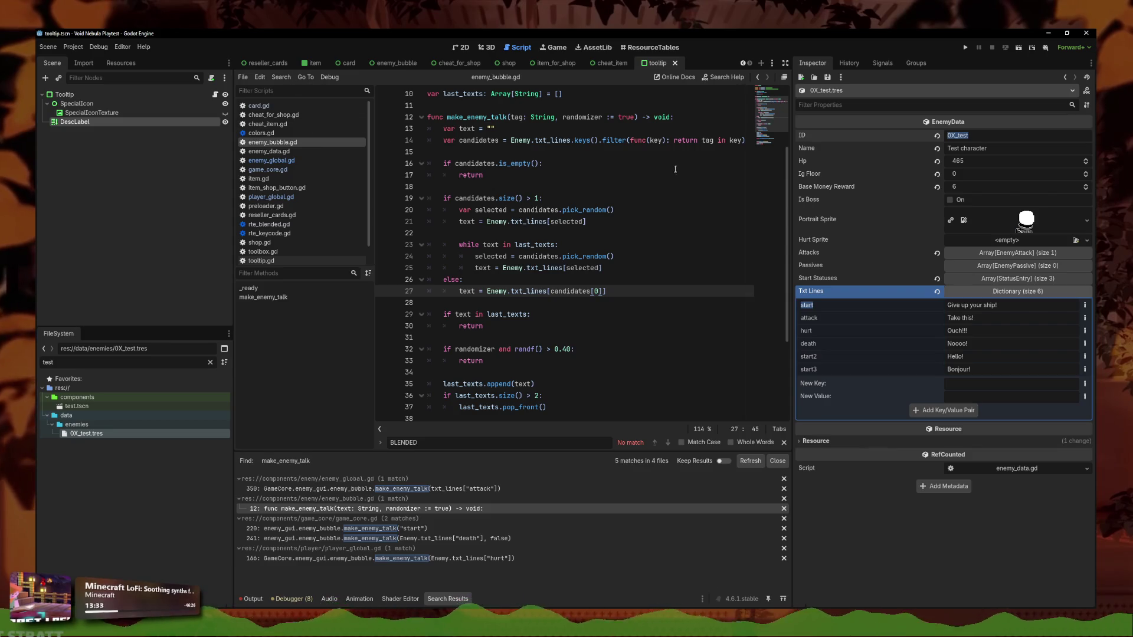
# Open game_core.gd and find the commented debug enemy setup in start_battle
pyautogui.click(260, 169)
pyautogui.scroll(-2, 601, 281)
pyautogui.scroll(-3, 600, 281)
pyautogui.click(618, 210)
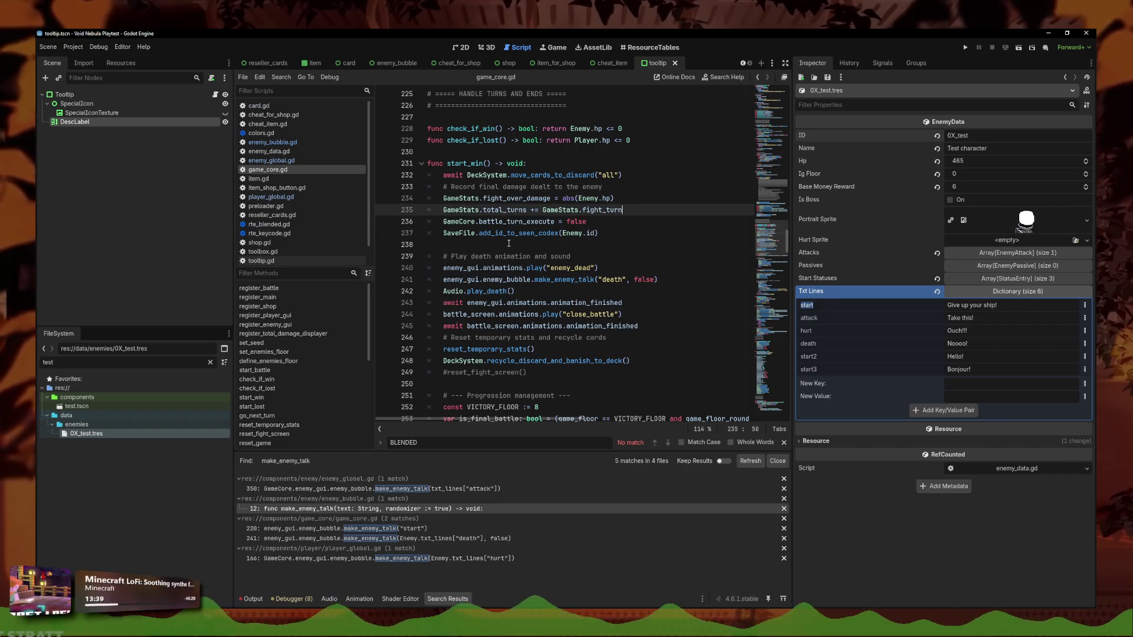
pyautogui.scroll(15, 508, 243)
pyautogui.click(548, 292)
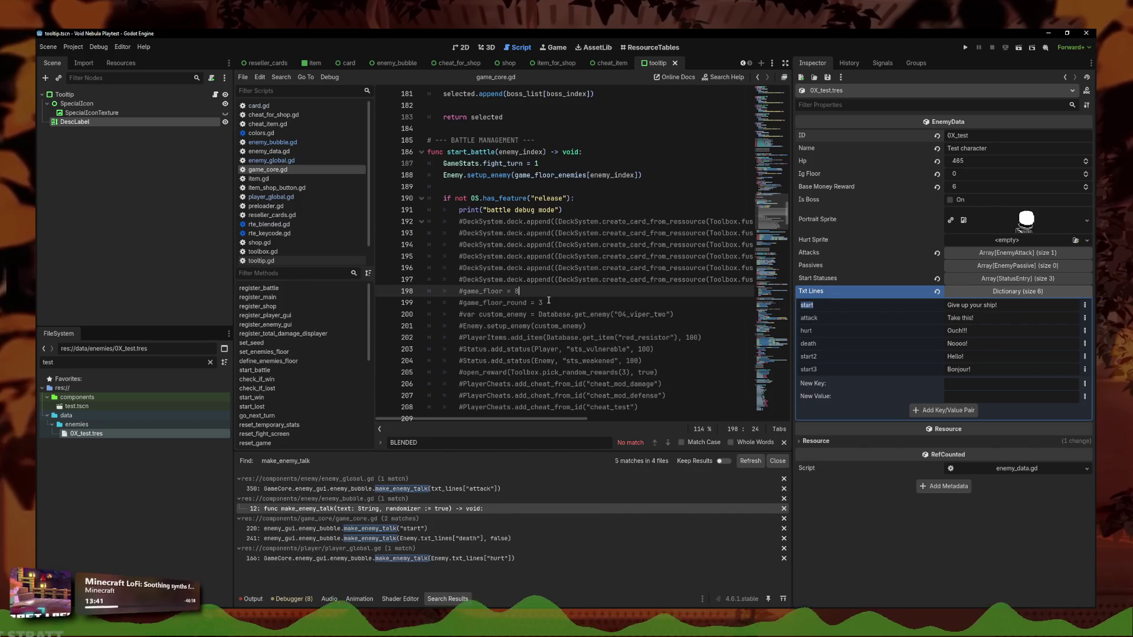
# Uncomment the custom_enemy and setup_enemy lines, replace 04_viper_two with 0X_test, and run
pyautogui.click(661, 316)
pyautogui.hotkey('ctrl', 'k')
pyautogui.press('Down')
pyautogui.hotkey('ctrl', 'k')
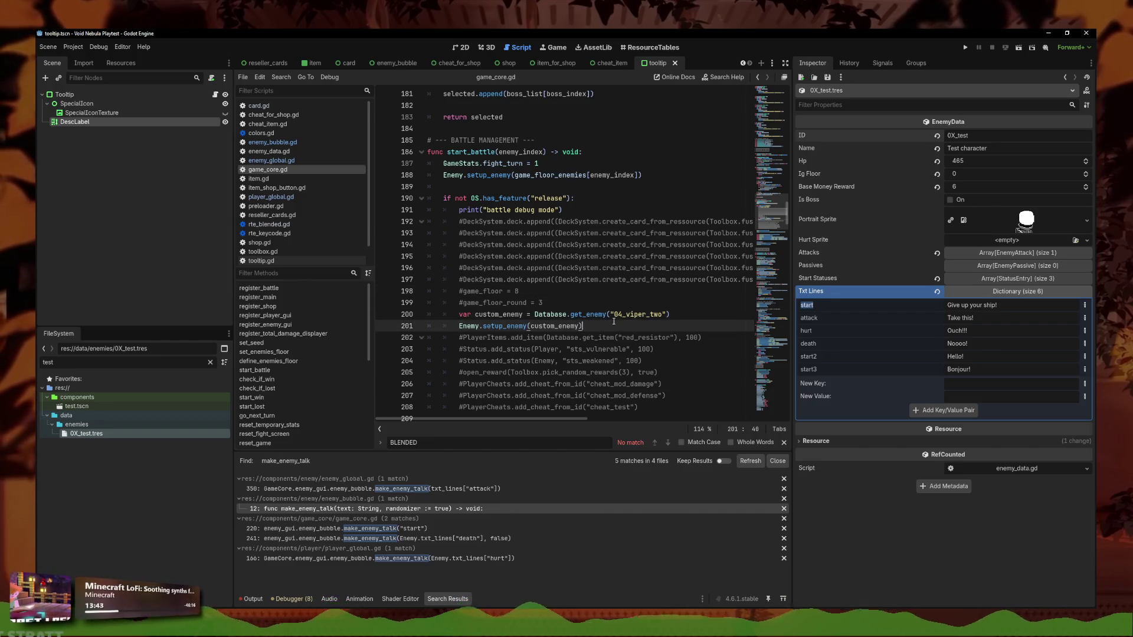
pyautogui.moveTo(661, 316); pyautogui.dragTo(615, 318)
pyautogui.write('0X_test')
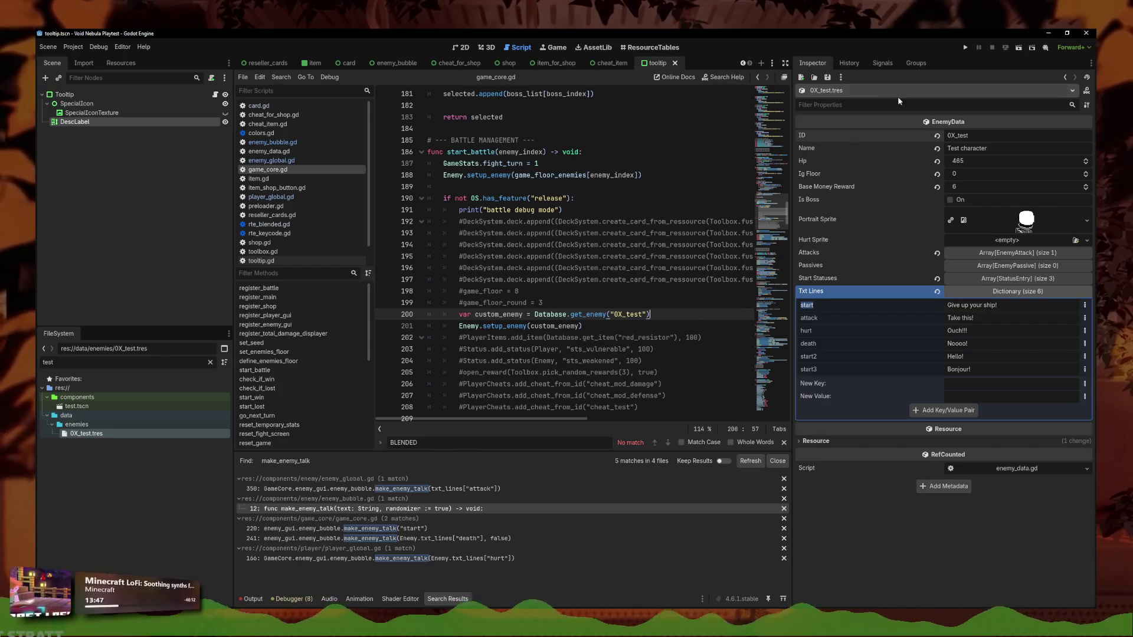
pyautogui.click(965, 48)
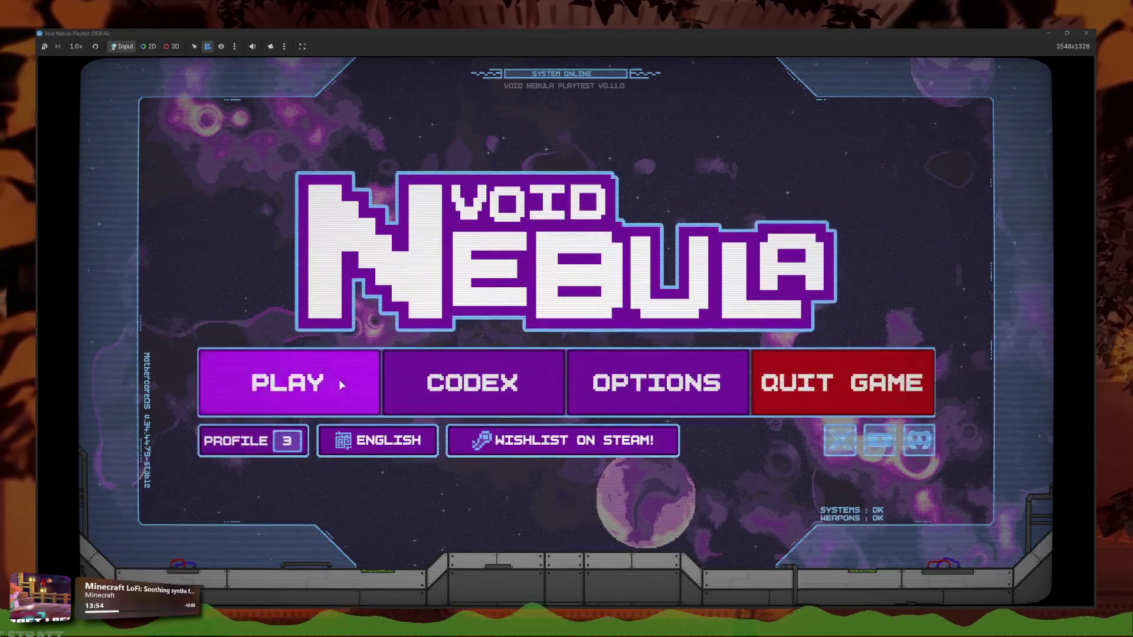
# Start a new run with the Faceless character
pyautogui.click(374, 382)
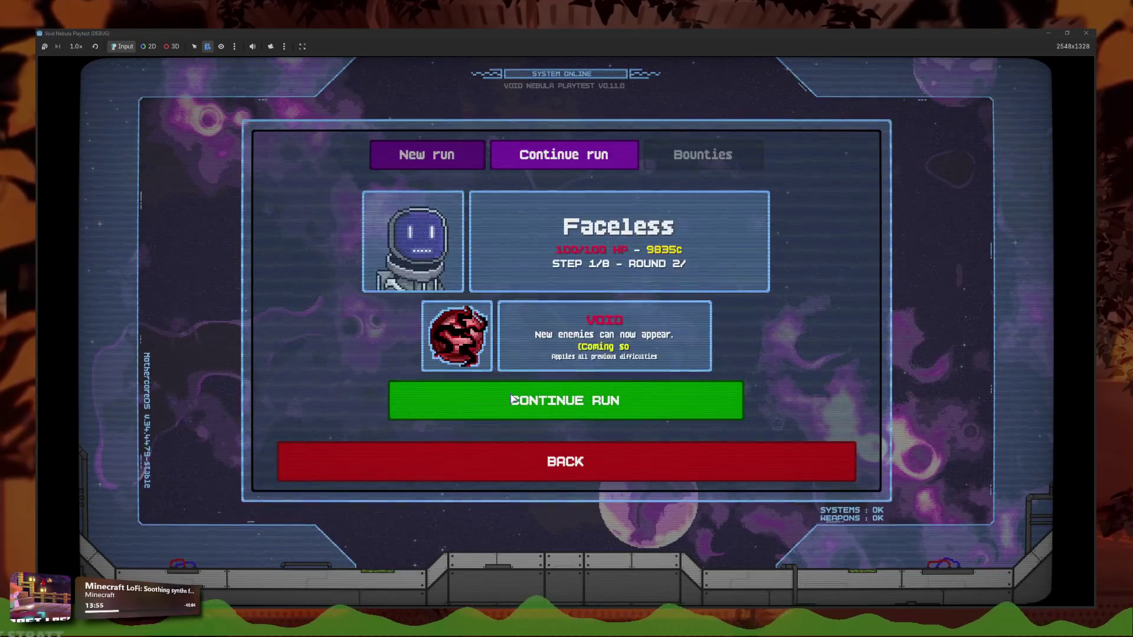
pyautogui.click(467, 163)
pyautogui.click(841, 228)
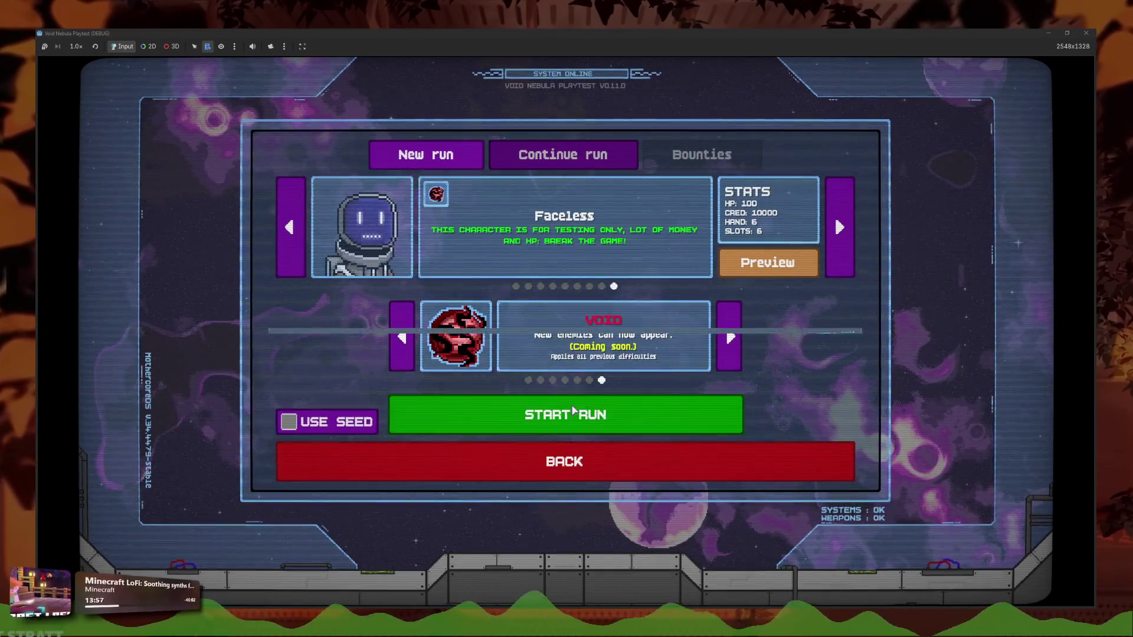
pyautogui.click(573, 413)
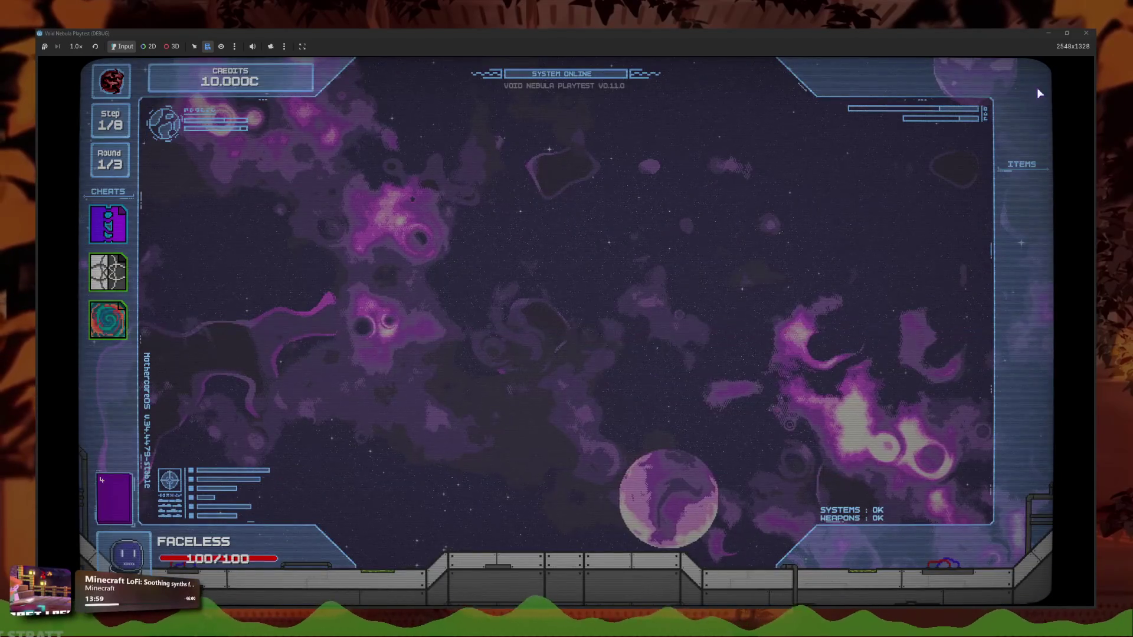
# Browse the Settings from the pause menu, resume the battle, then close the game window
pyautogui.click(1023, 79)
pyautogui.click(564, 289)
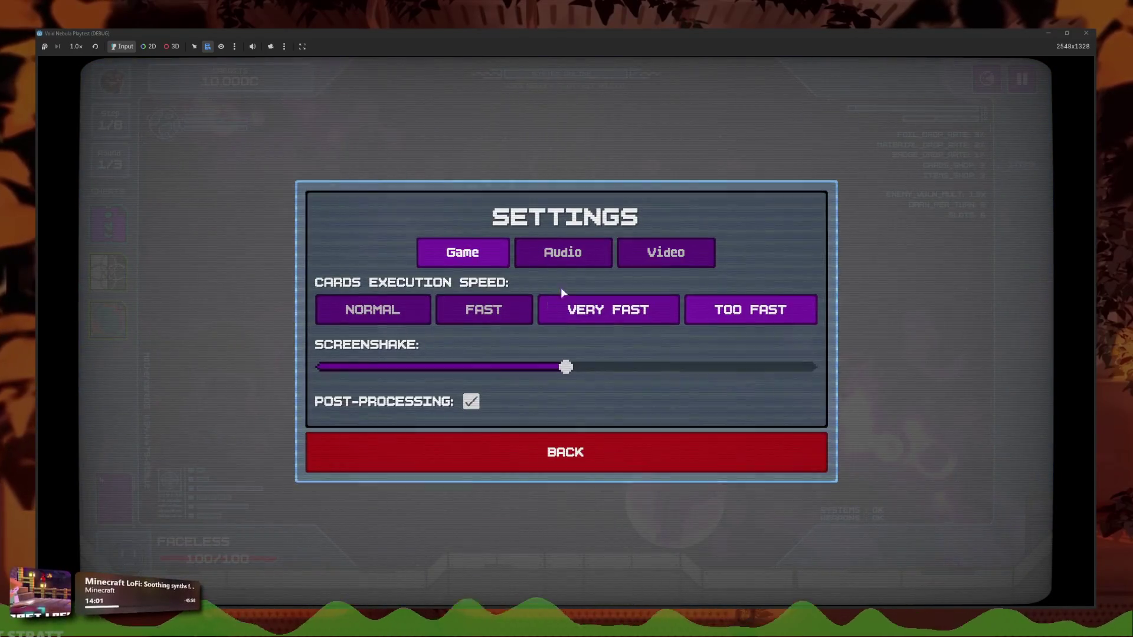
pyautogui.press('Left')
pyautogui.press('Right')
pyautogui.press('Right')
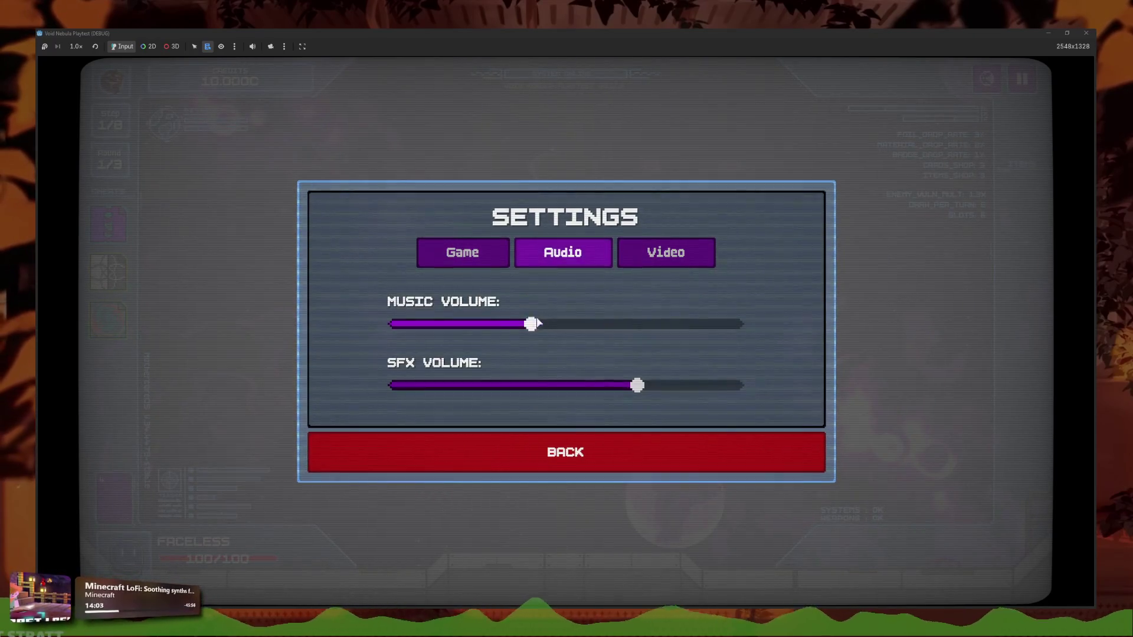
pyautogui.click(494, 453)
pyautogui.click(472, 428)
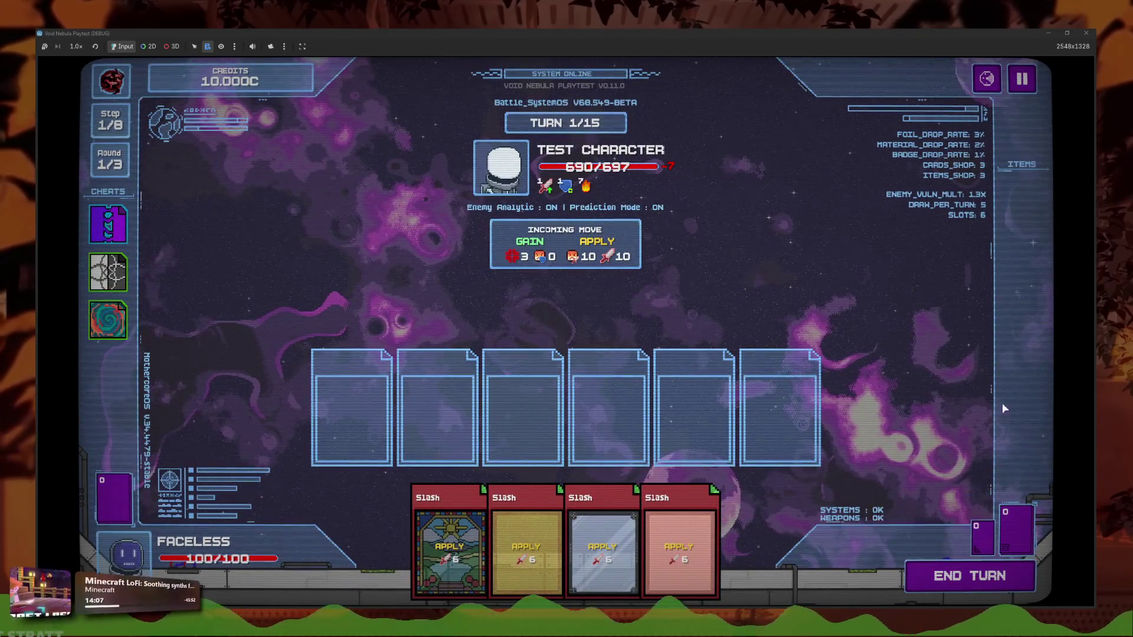
pyautogui.click(1086, 32)
pyautogui.scroll(3, 561, 265)
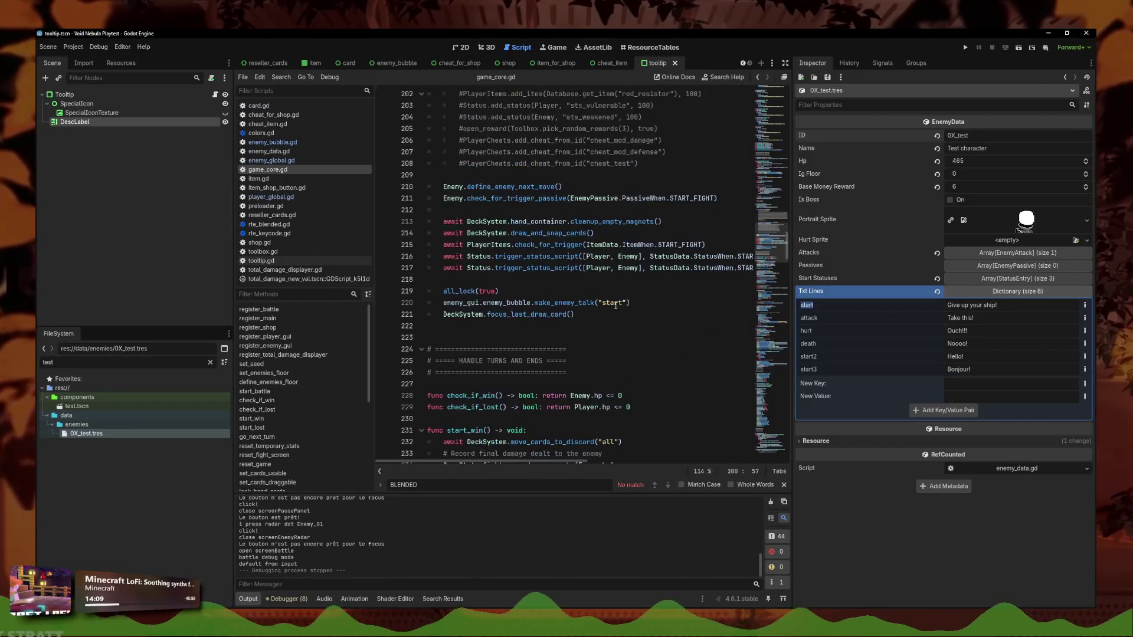
# Change the randf() skip threshold in enemy_bubble.gd from 0.40 to 0.00 and save
pyautogui.click(272, 142)
pyautogui.scroll(-3, 521, 363)
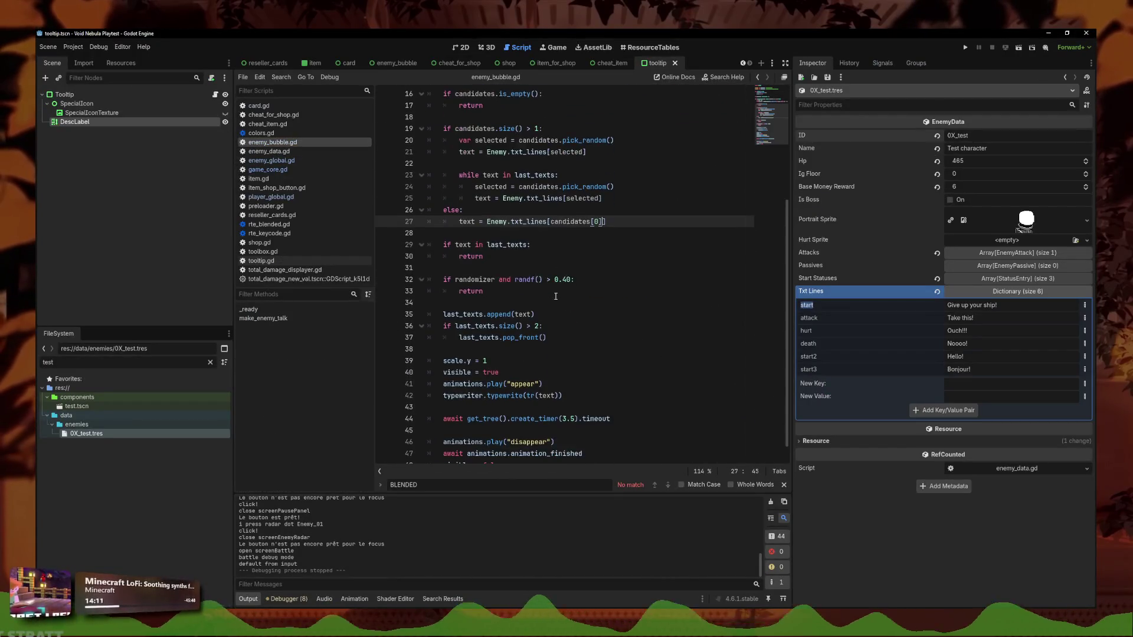
pyautogui.click(567, 260)
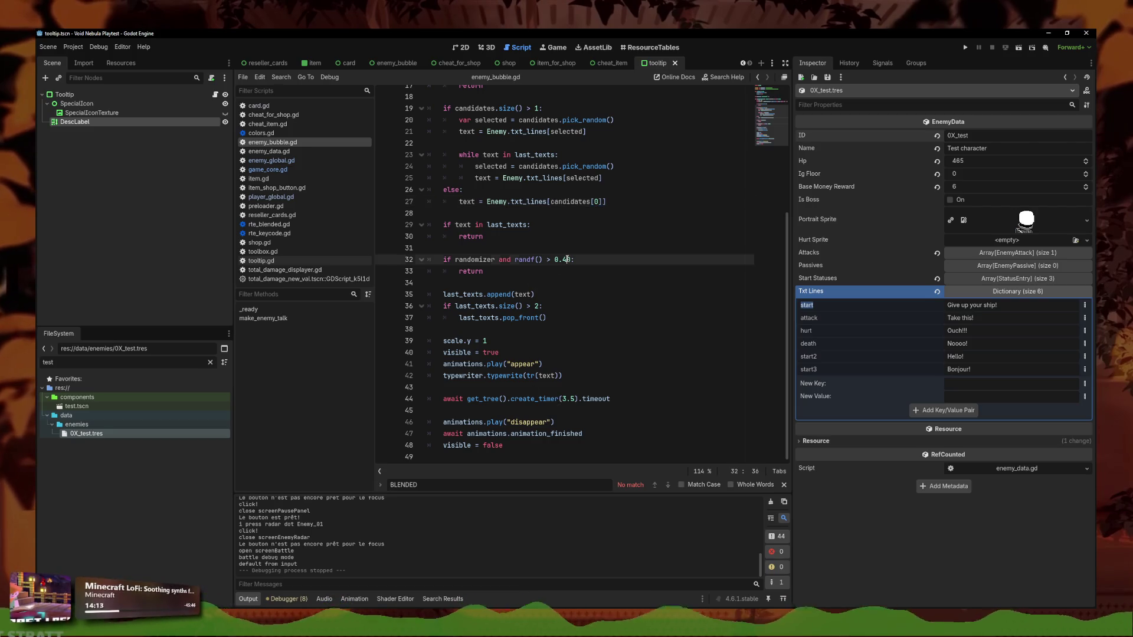
pyautogui.write('0')
pyautogui.hotkey('ctrl', 's')
pyautogui.click(681, 278)
pyautogui.click(658, 263)
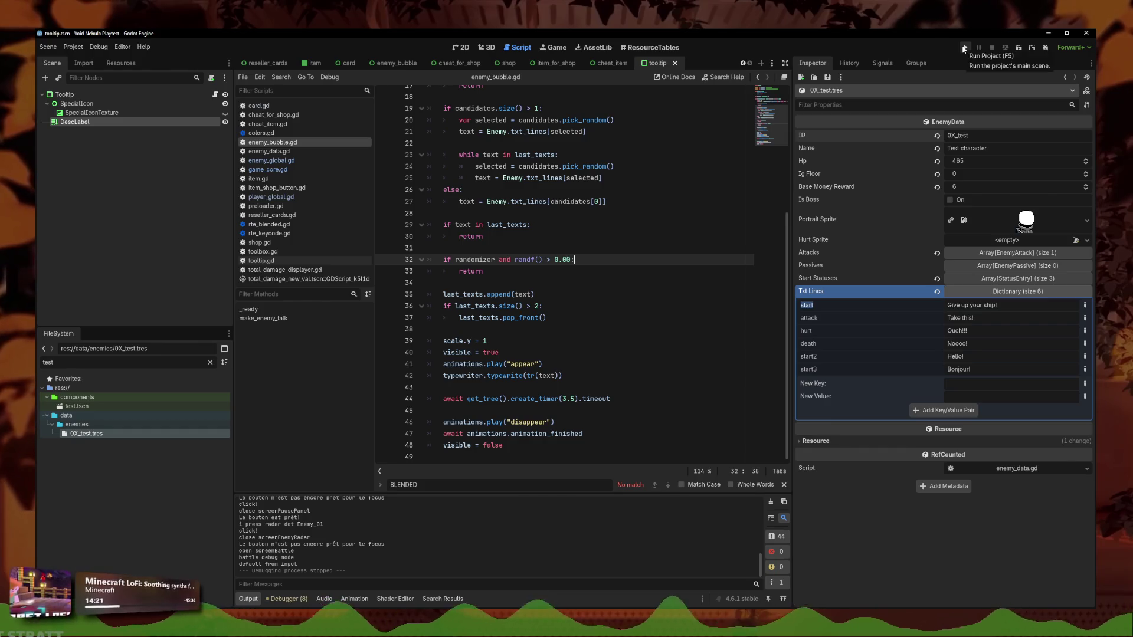
# Run the project, continue the saved run into the Test Character battle, and stop with F8
pyautogui.click(965, 47)
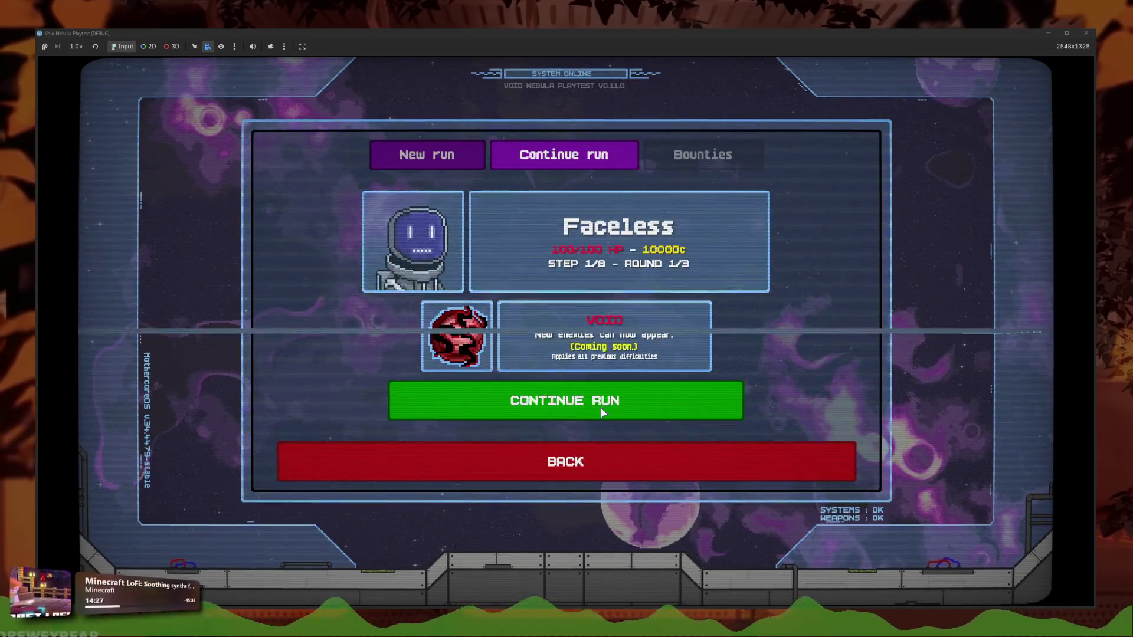
pyautogui.click(601, 410)
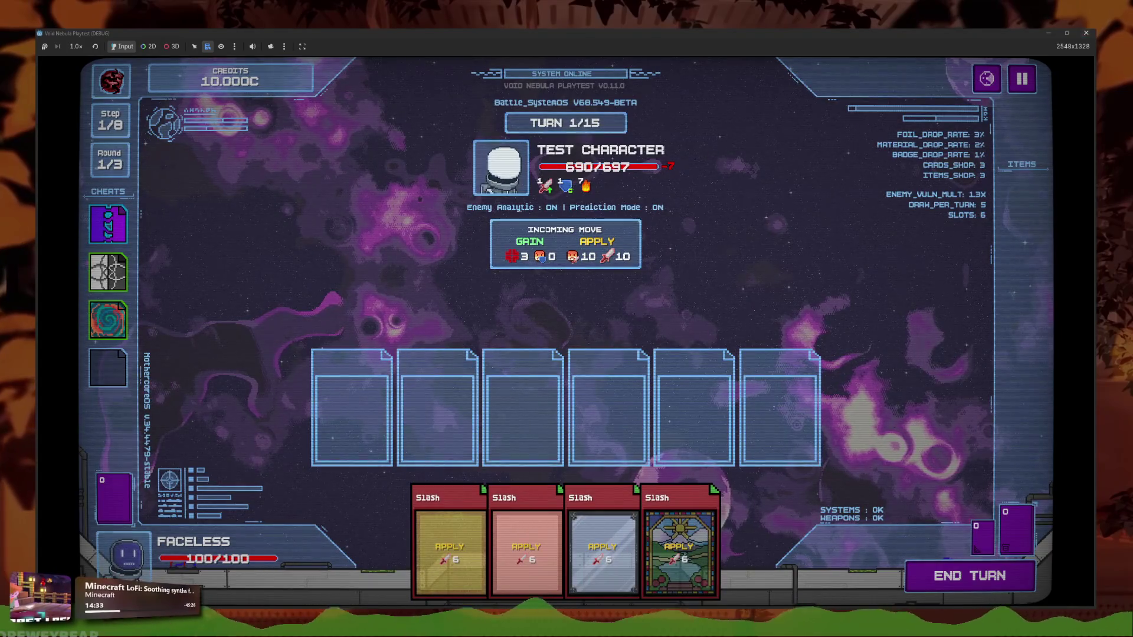
pyautogui.press('F8')
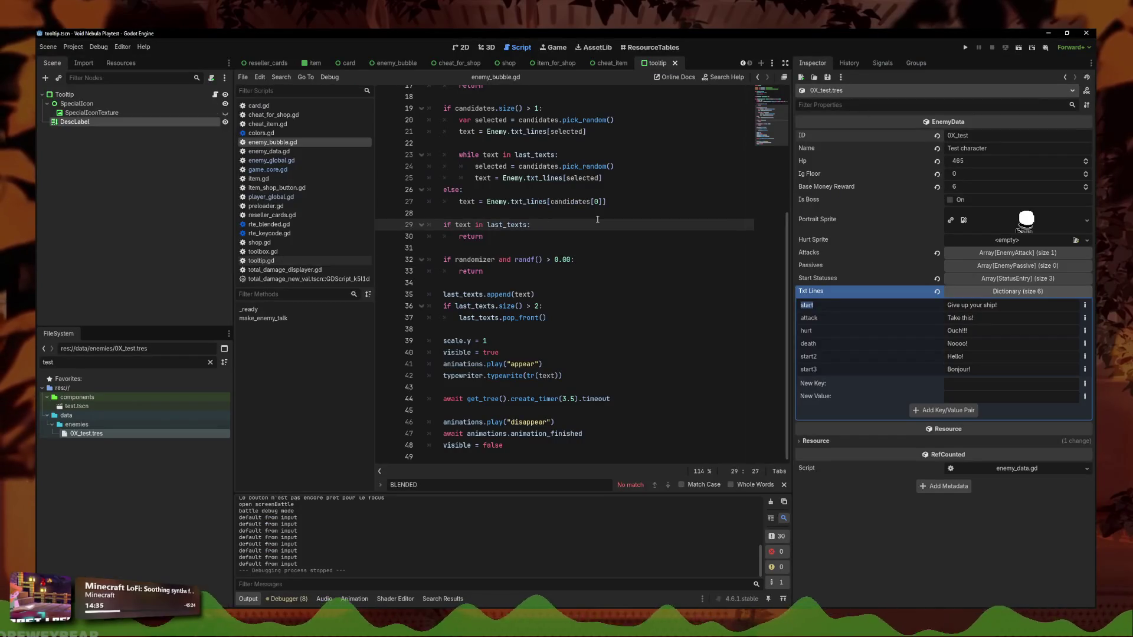
# Search game_core.gd for "start" to find the make_enemy_talk("start") call on line 220
pyautogui.click(613, 243)
pyautogui.scroll(5, 566, 266)
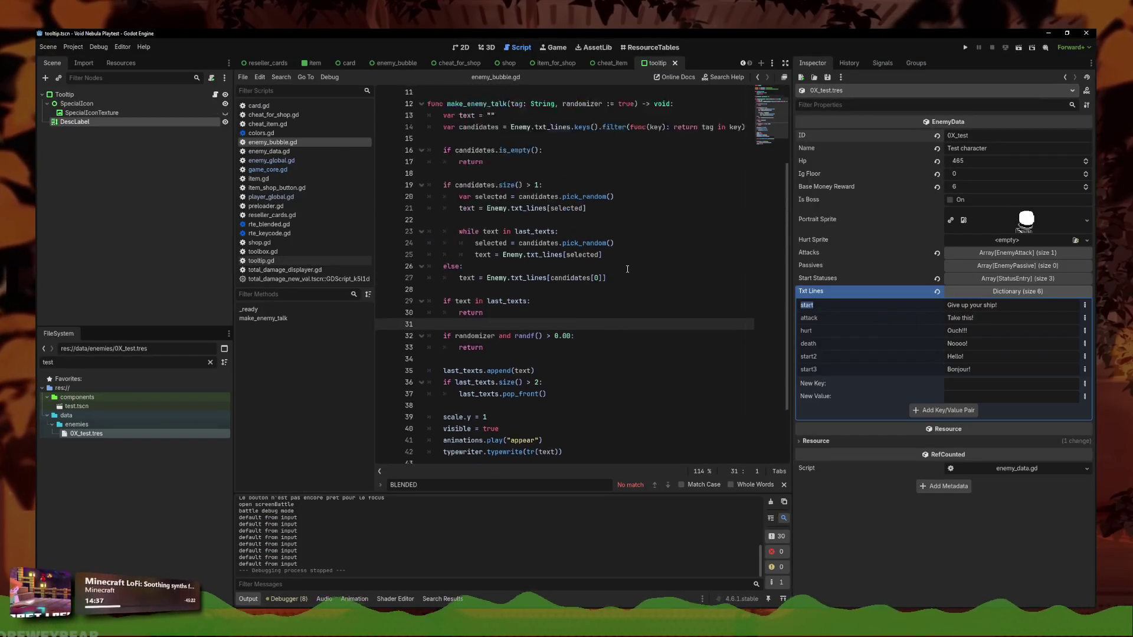
pyautogui.click(298, 163)
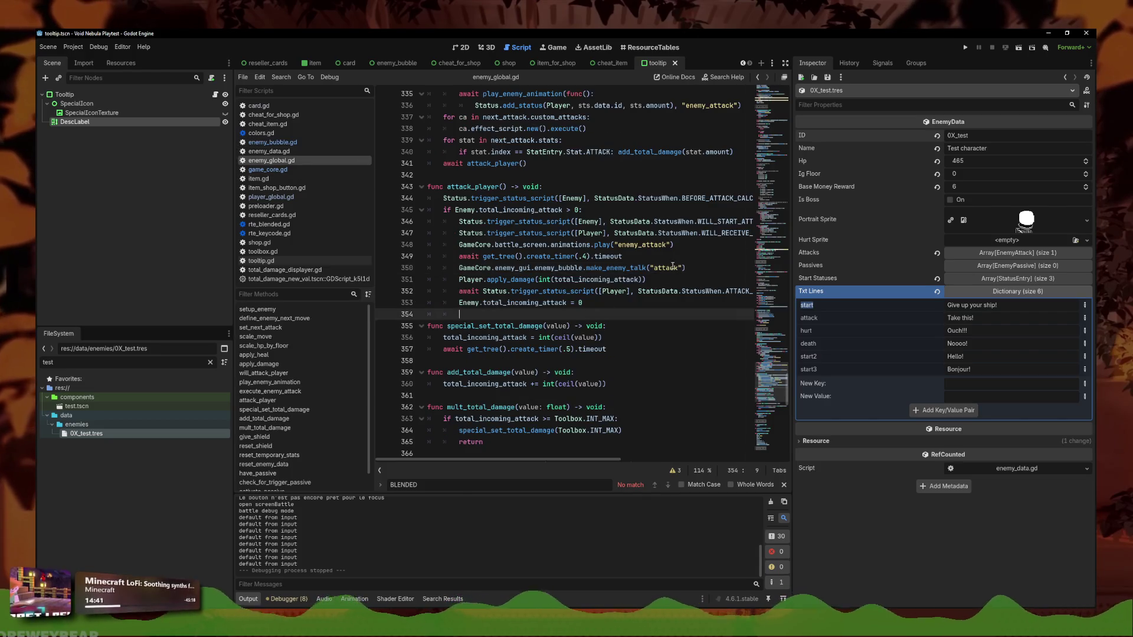
pyautogui.click(268, 169)
pyautogui.hotkey('ctrl', 'f')
pyautogui.write('star')
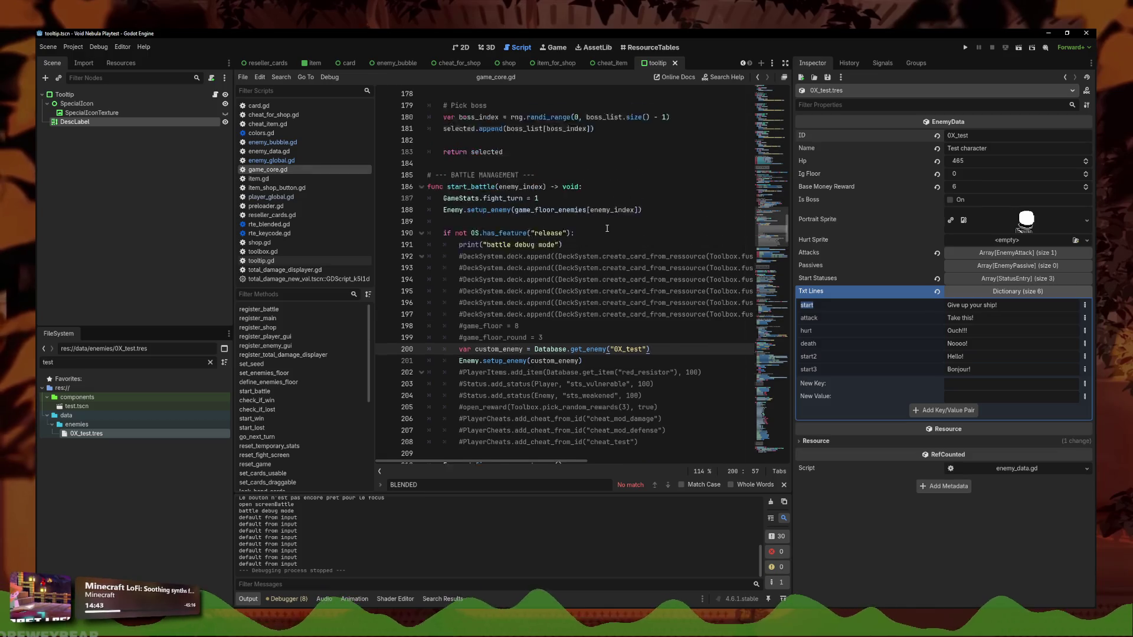
pyautogui.write('t')
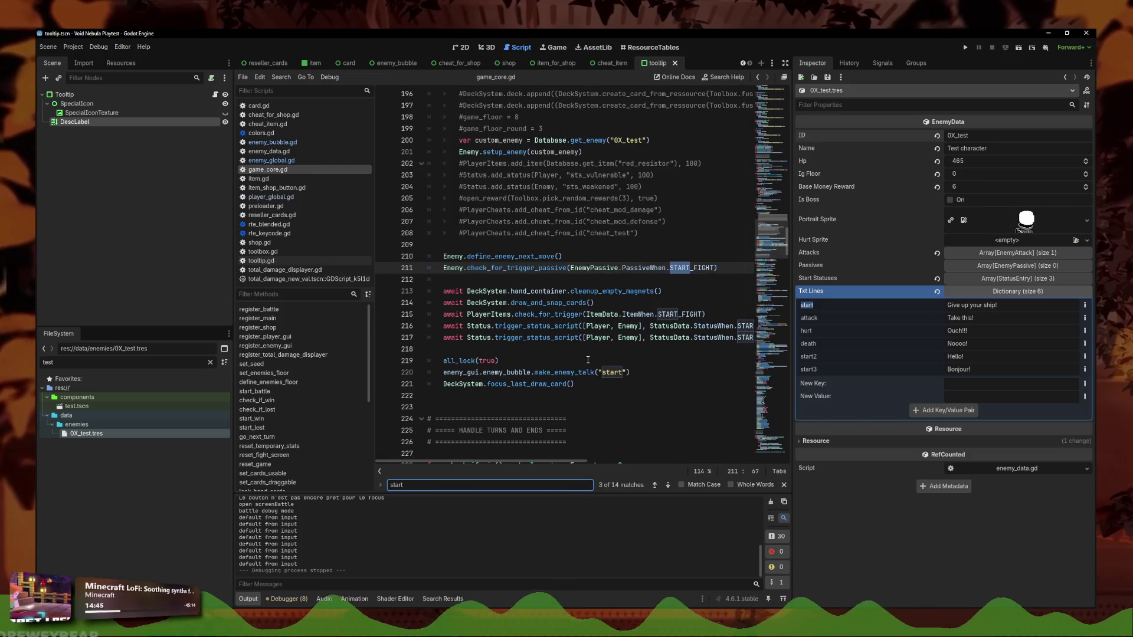
pyautogui.doubleClick(611, 371)
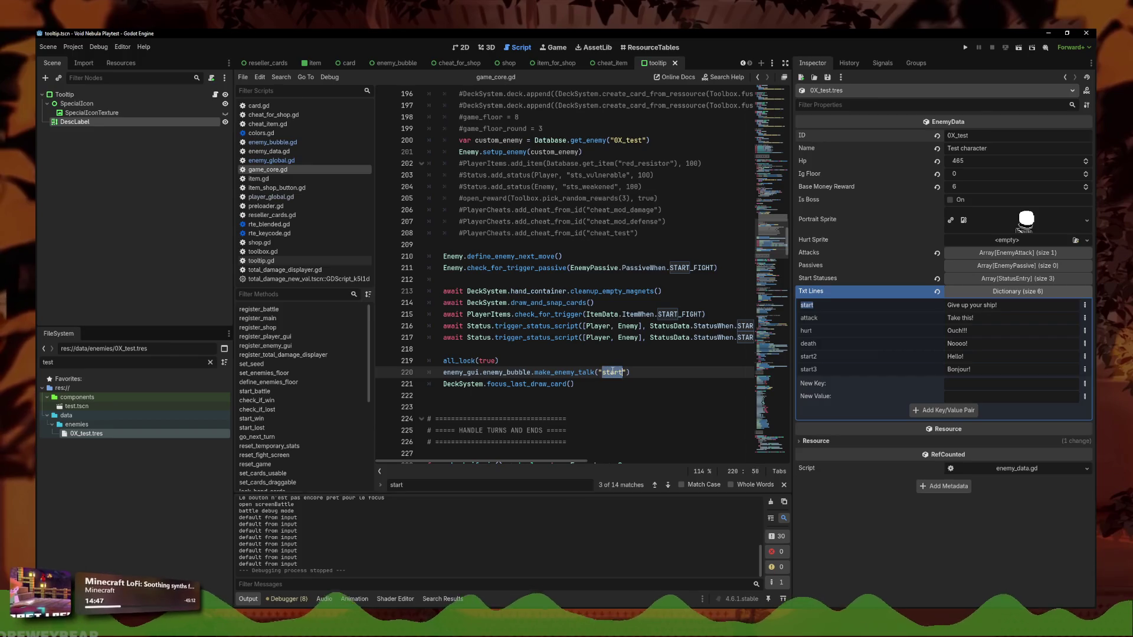
pyautogui.moveTo(630, 372); pyautogui.dragTo(450, 376)
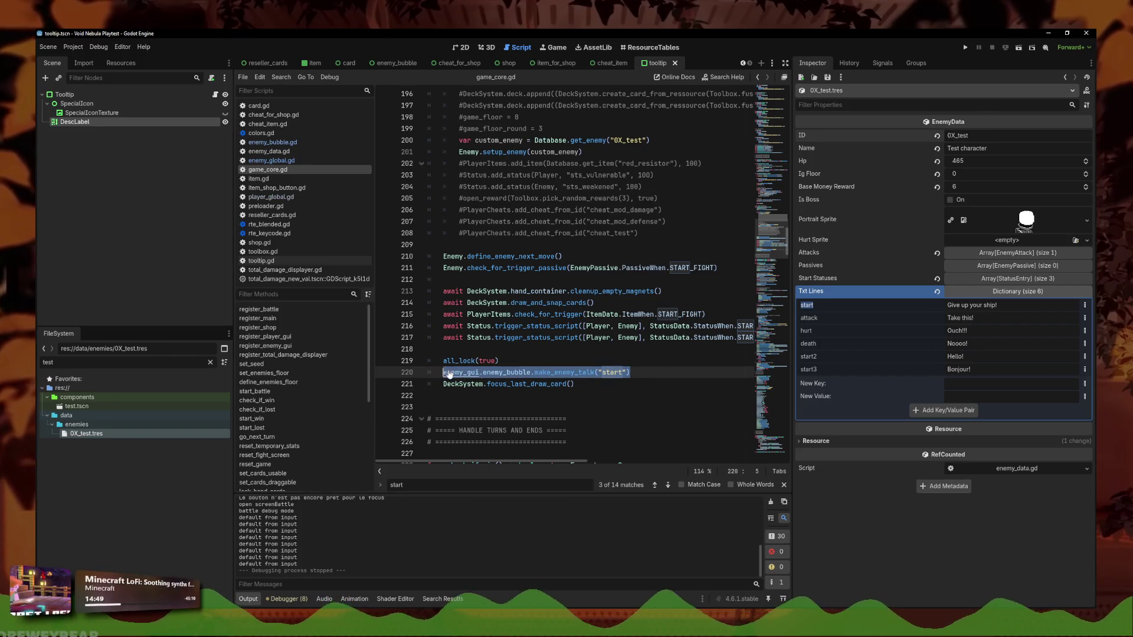
pyautogui.click(570, 372)
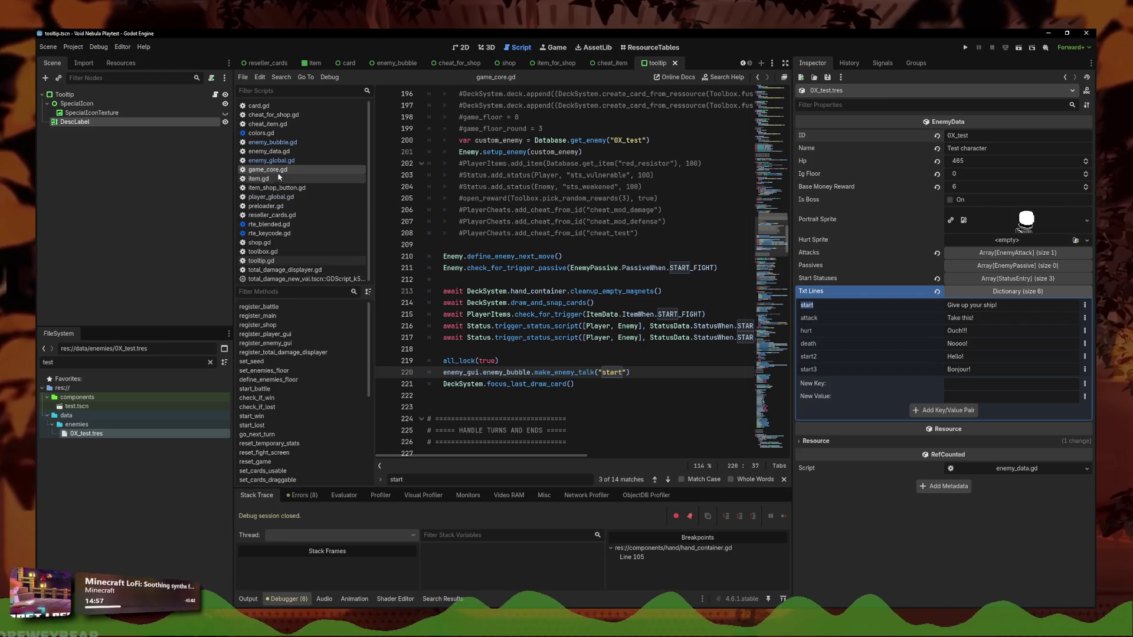
# Add print(tag) and print(candidates) debug lines to make_enemy_talk, save, and run the game
pyautogui.click(273, 142)
pyautogui.click(725, 222)
pyautogui.press('Return')
pyautogui.write('print(a')
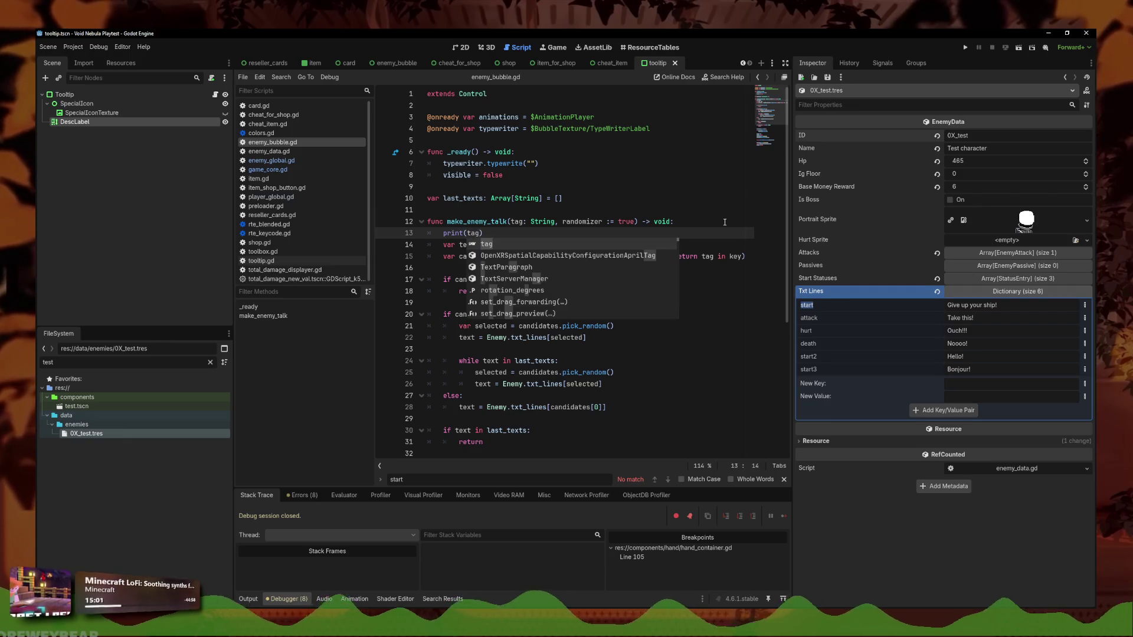
pyautogui.click(652, 269)
pyautogui.press('Return')
pyautogui.press('Up')
pyautogui.write('pr')
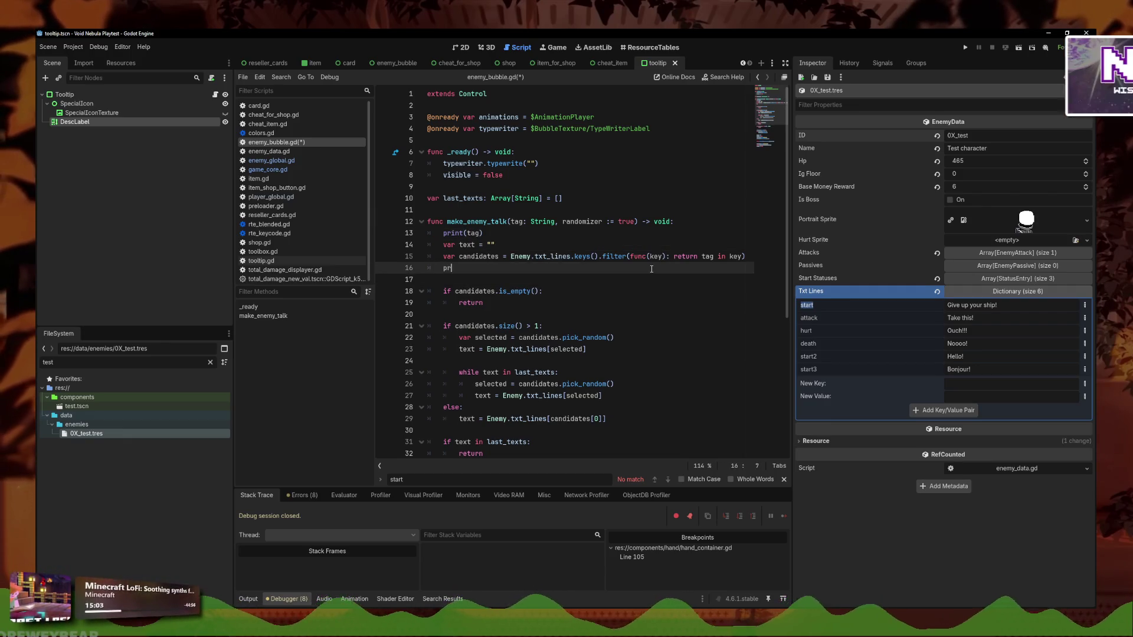
pyautogui.write('int(candidates')
pyautogui.hotkey('ctrl', 's')
pyautogui.press('F5')
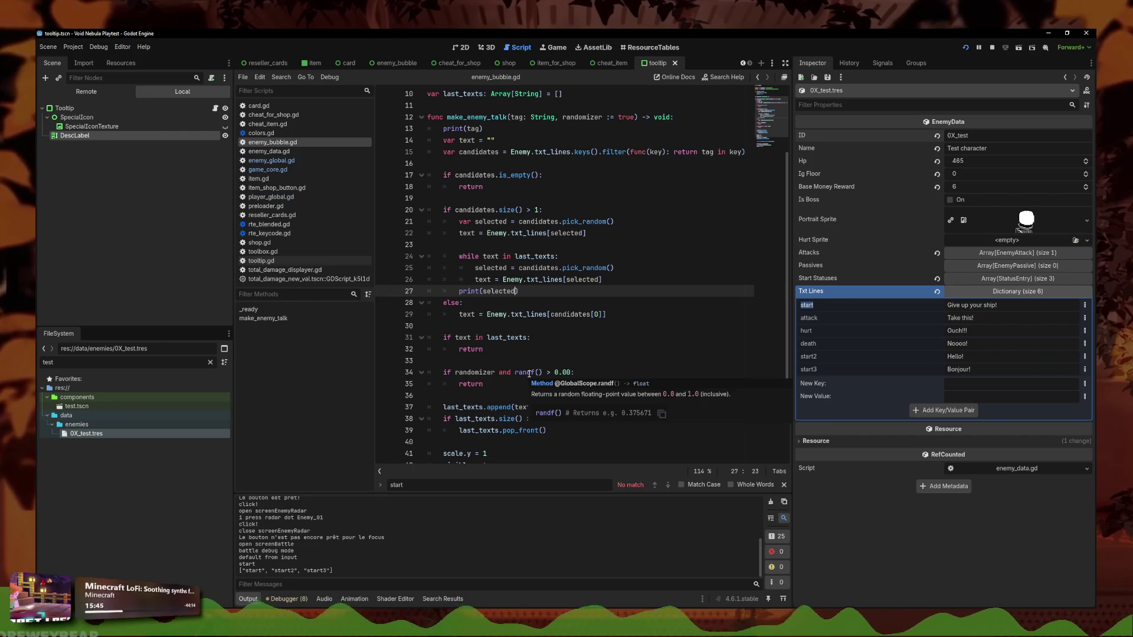
# Set the randf() skip threshold back to 0.40 and rerun the game
pyautogui.hotkey('ctrl', 'z')
pyautogui.hotkey('ctrl', 'shift', 'z')
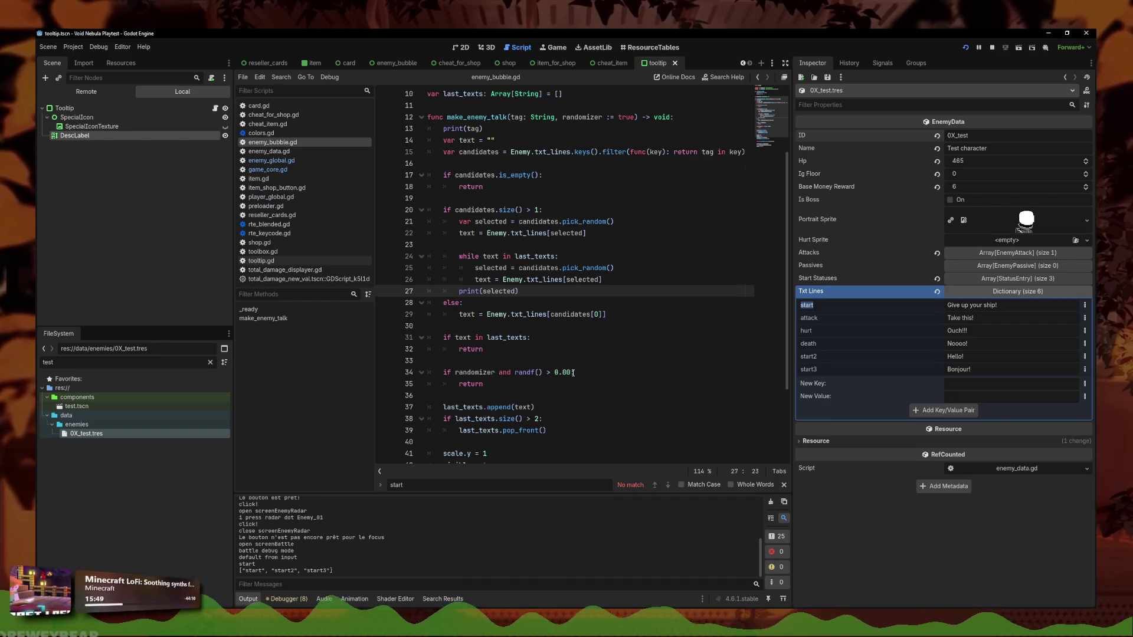
pyautogui.click(573, 373)
pyautogui.press('Down')
pyautogui.hotkey('ctrl', 'shift', 'Left')
pyautogui.hotkey('shift', 'Up')
pyautogui.hotkey('shift', 'Home')
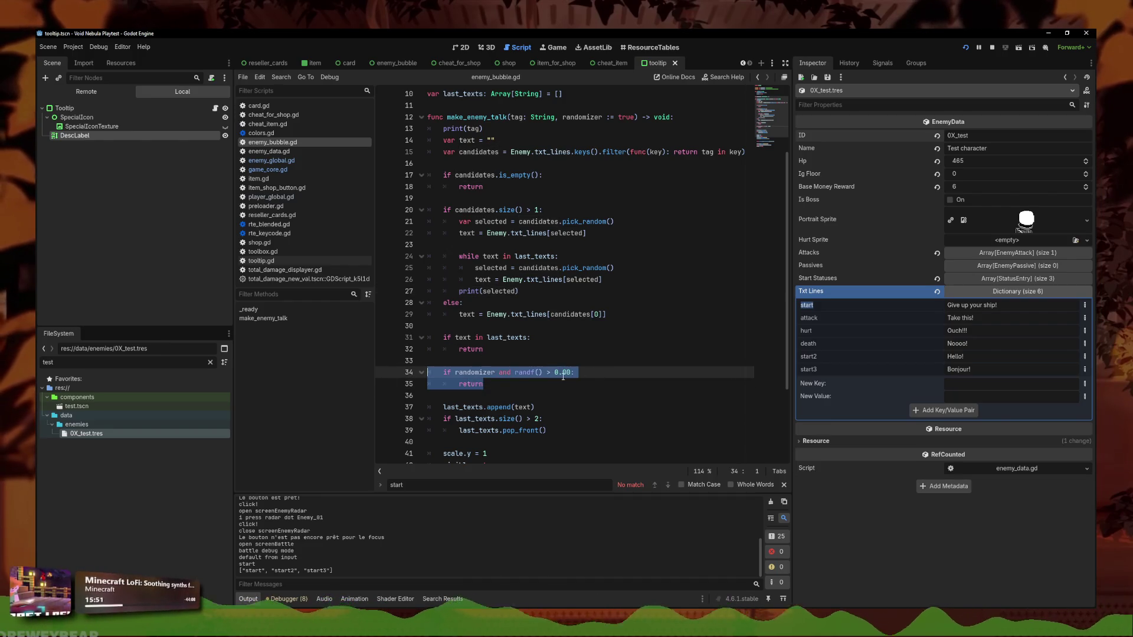
pyautogui.hotkey('ctrl', 'z')
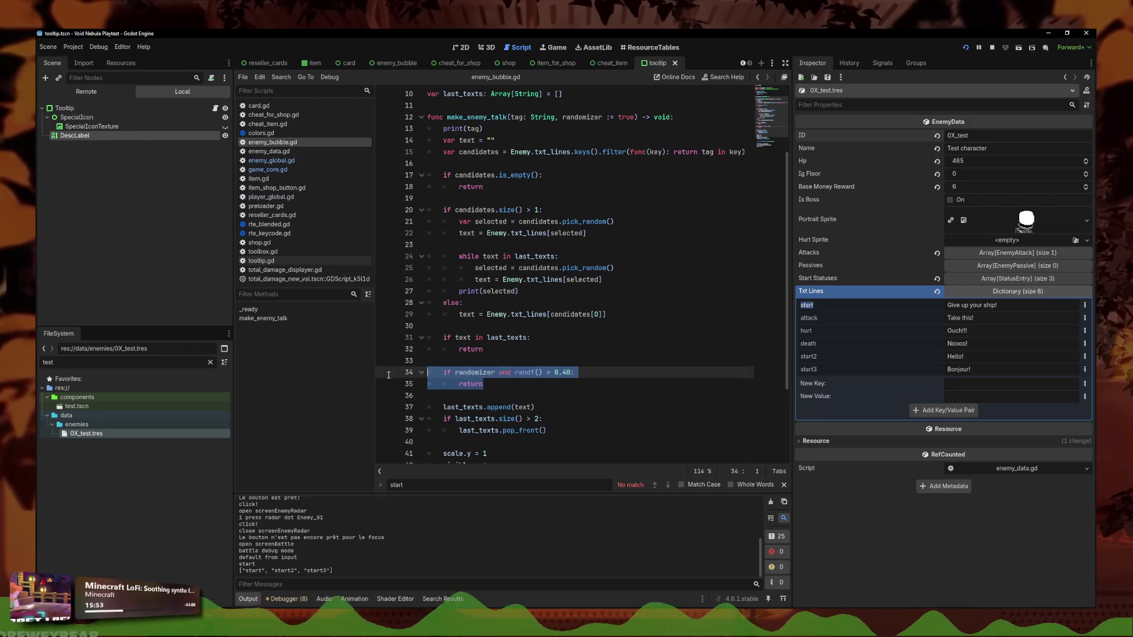
pyautogui.press('F5')
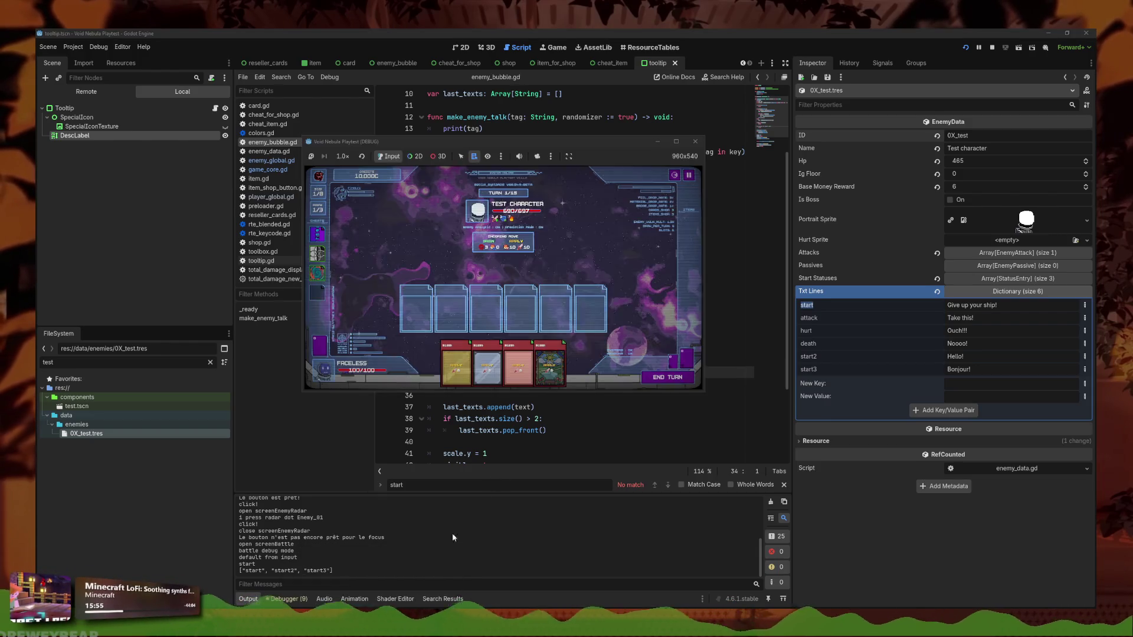
# Return to the main menu, continue the saved run, and start the radar enemy battle
pyautogui.press('Escape')
pyautogui.click(495, 289)
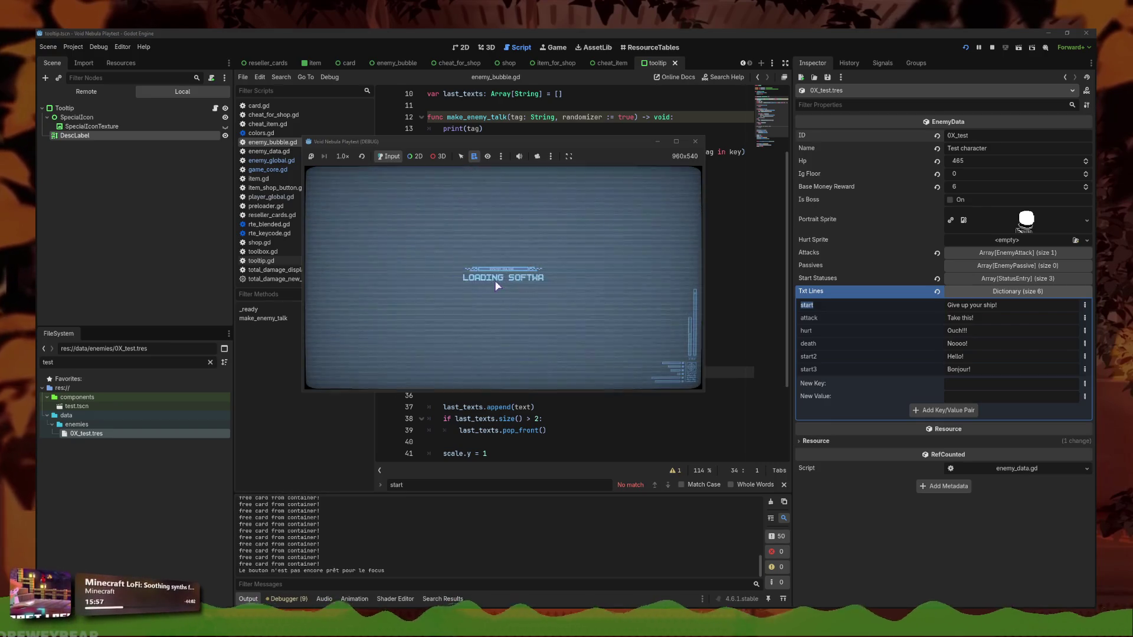
pyautogui.click(427, 296)
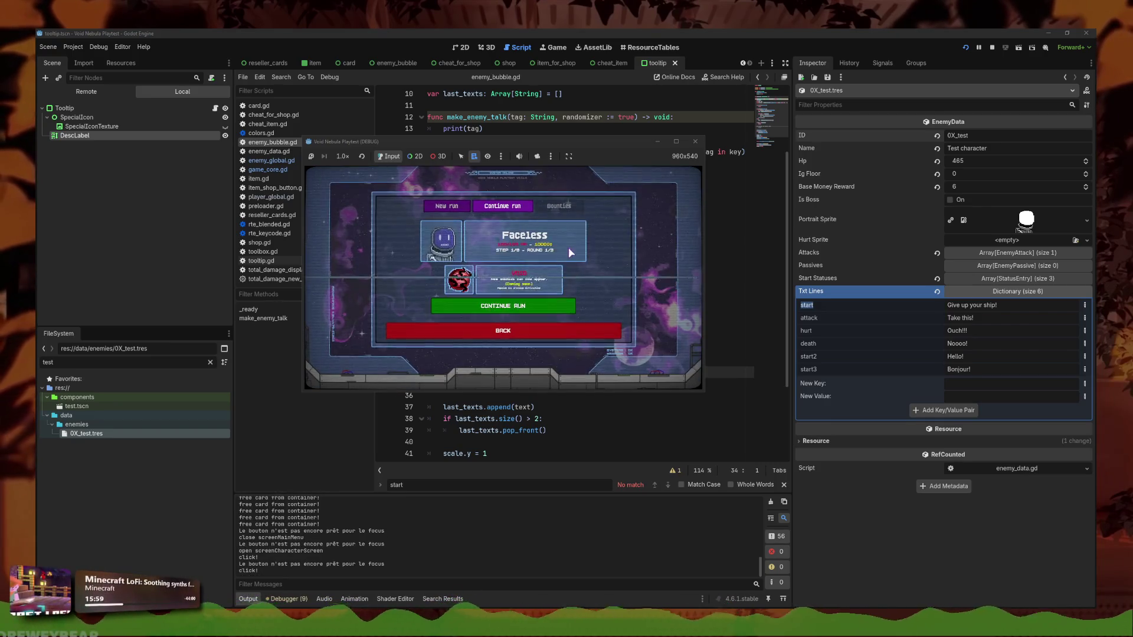
pyautogui.click(573, 305)
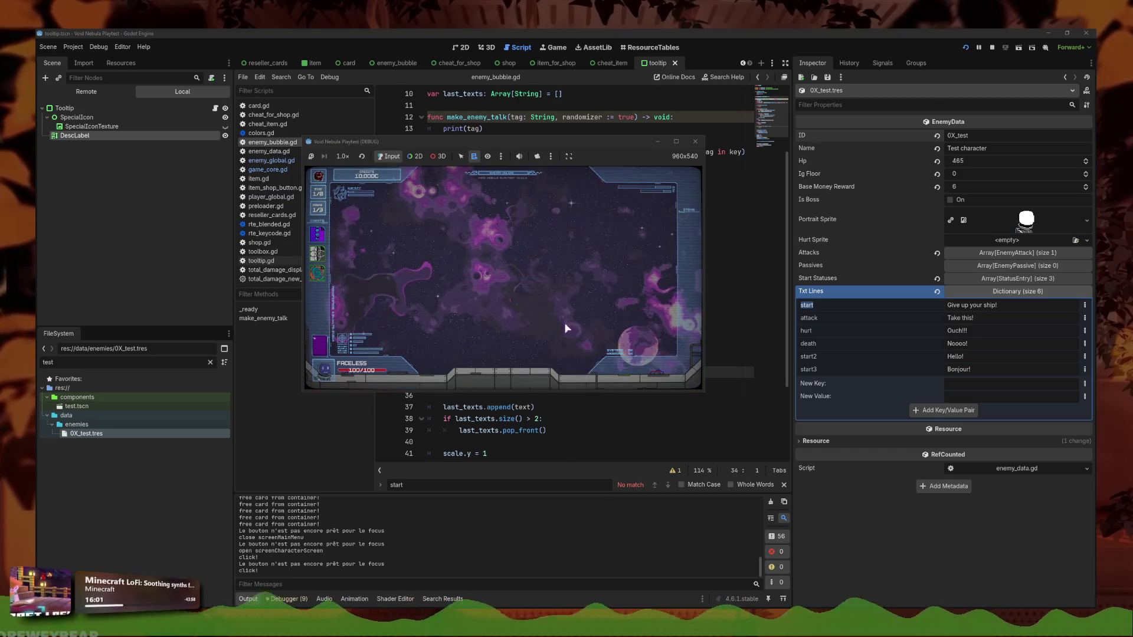
pyautogui.click(541, 329)
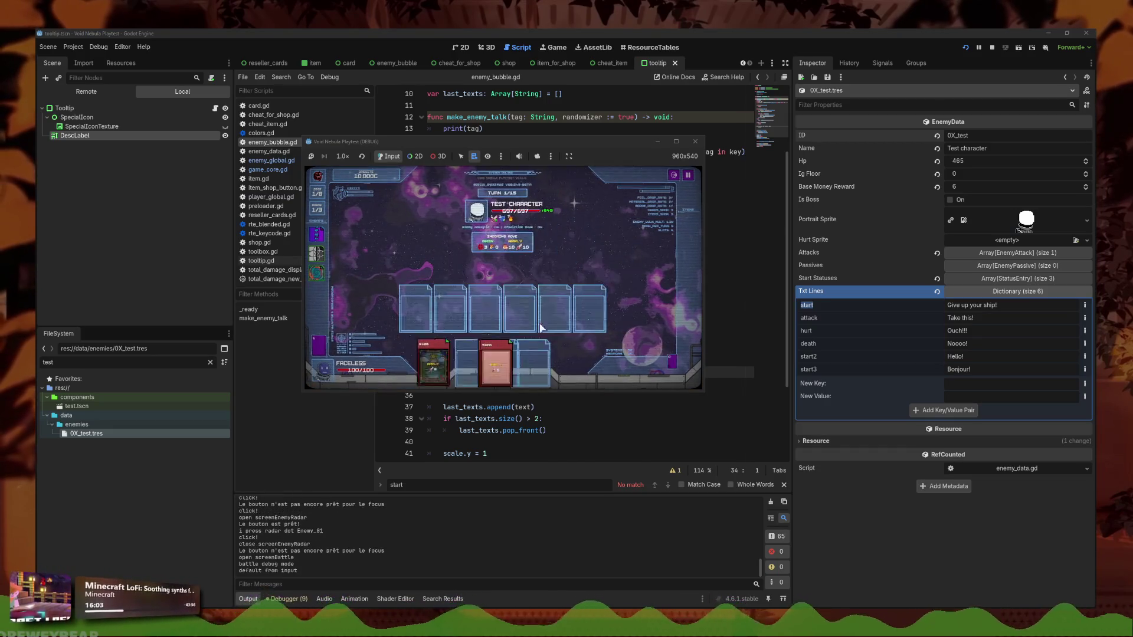
# Delete the print(selected) debug line from make_enemy_talk and save
pyautogui.click(721, 370)
pyautogui.click(565, 384)
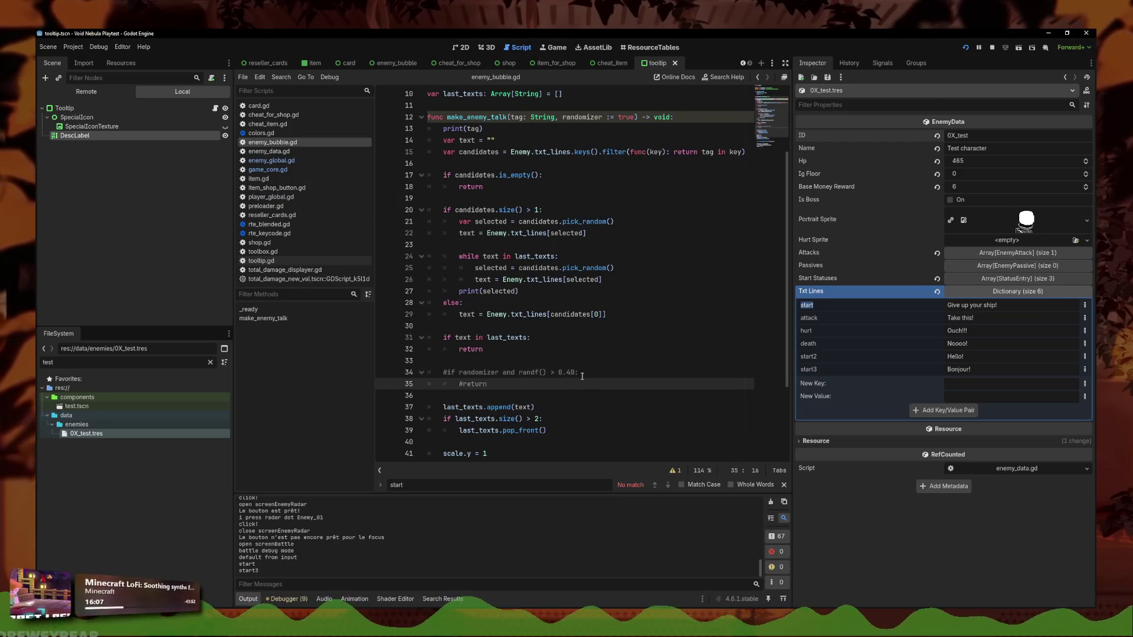
pyautogui.tripleClick(520, 291)
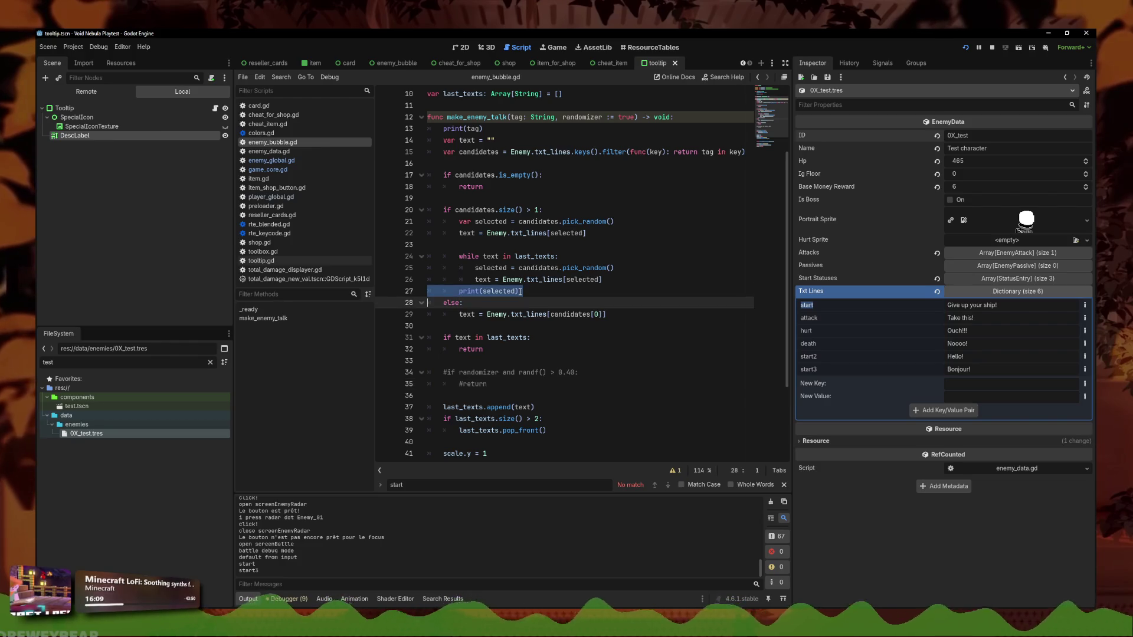
pyautogui.press('BackSpace')
pyautogui.hotkey('ctrl', 's')
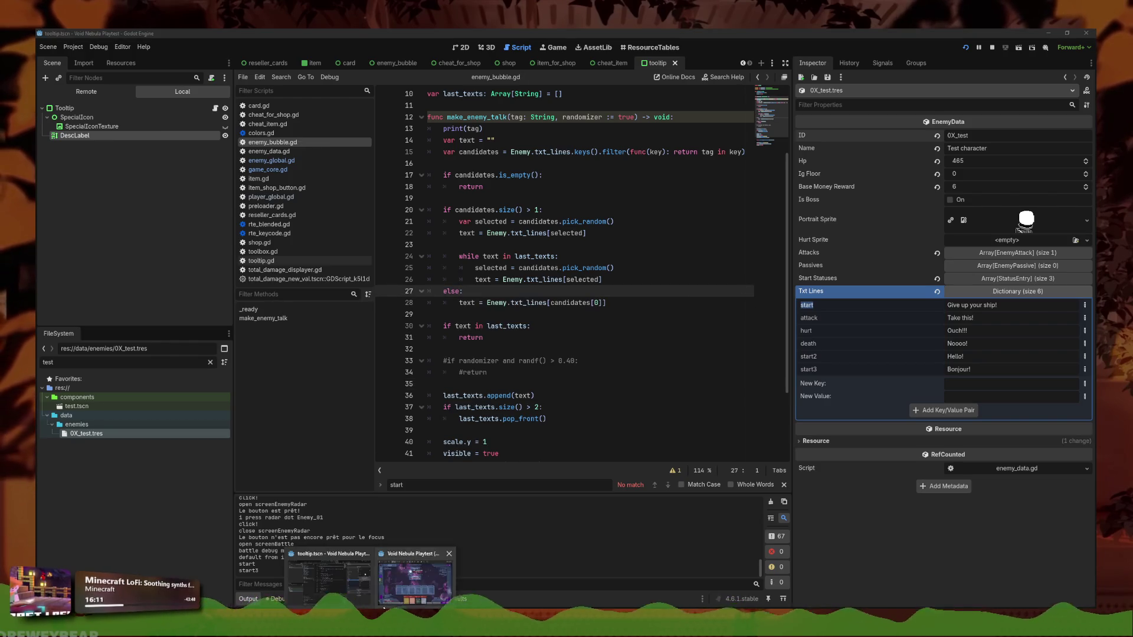
# Replay the continued run into the radar enemy battle twice to check the start lines
pyautogui.press('Escape')
pyautogui.click(532, 298)
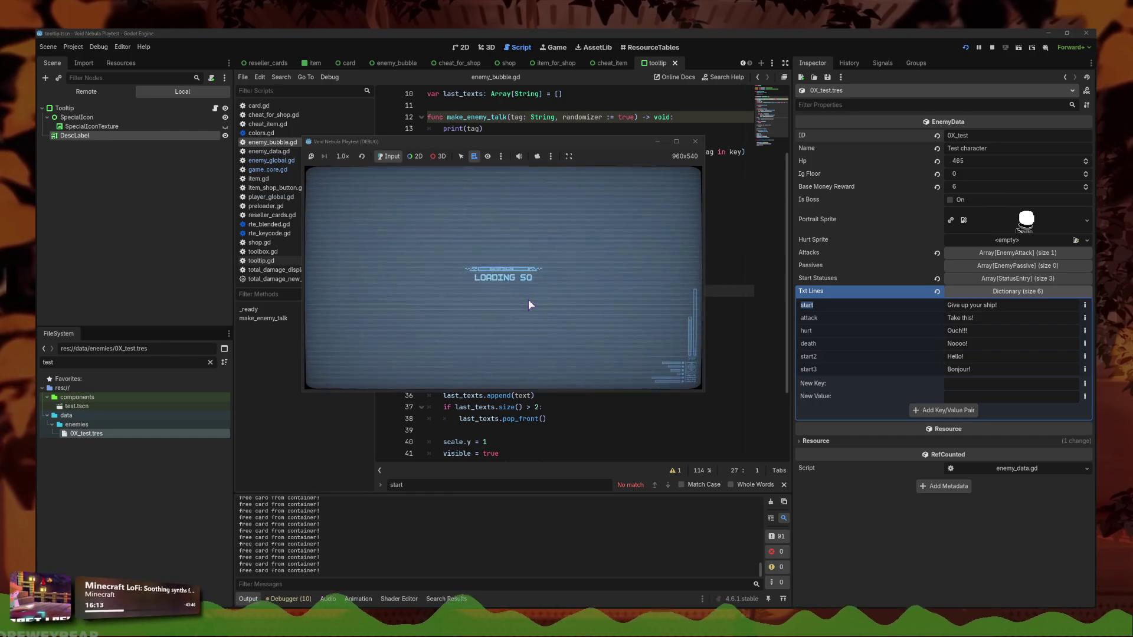
pyautogui.click(404, 301)
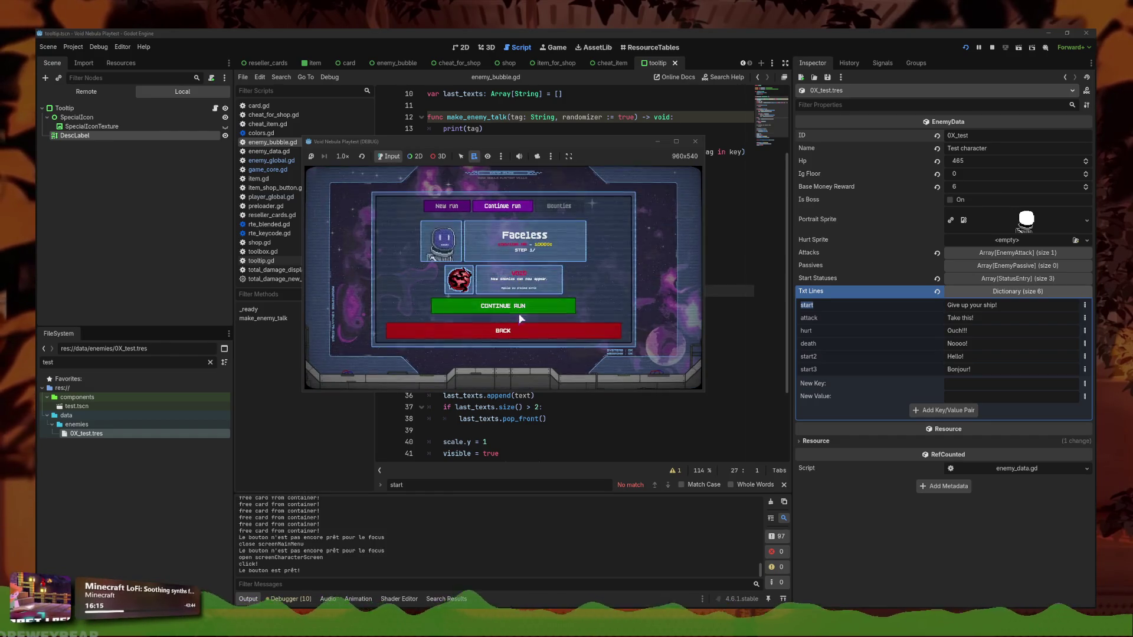
pyautogui.click(519, 306)
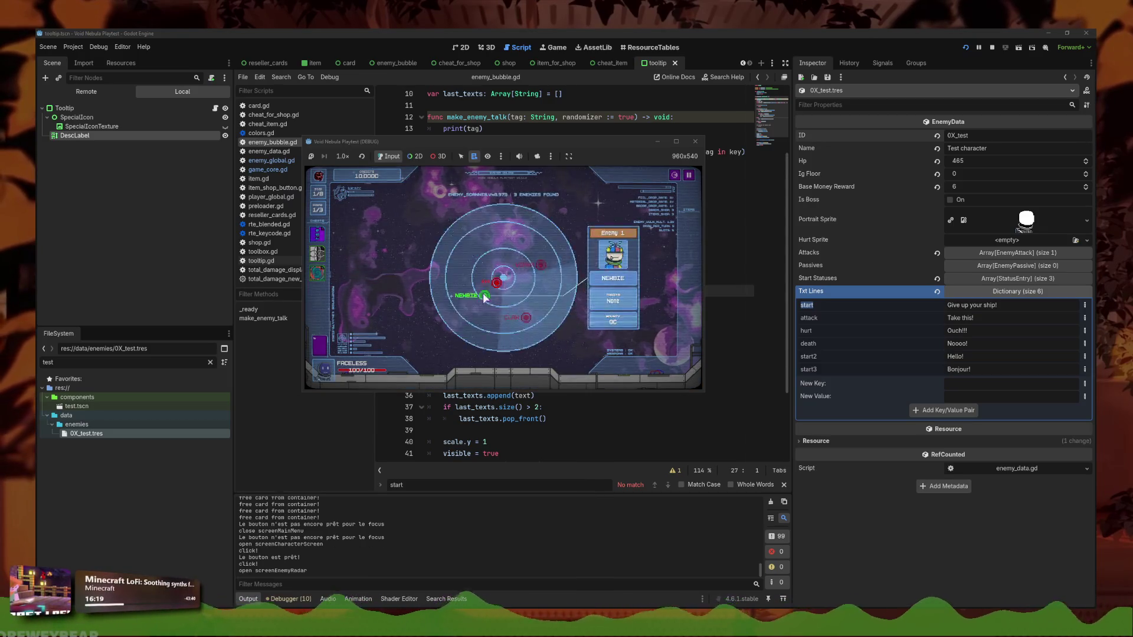
pyautogui.click(548, 310)
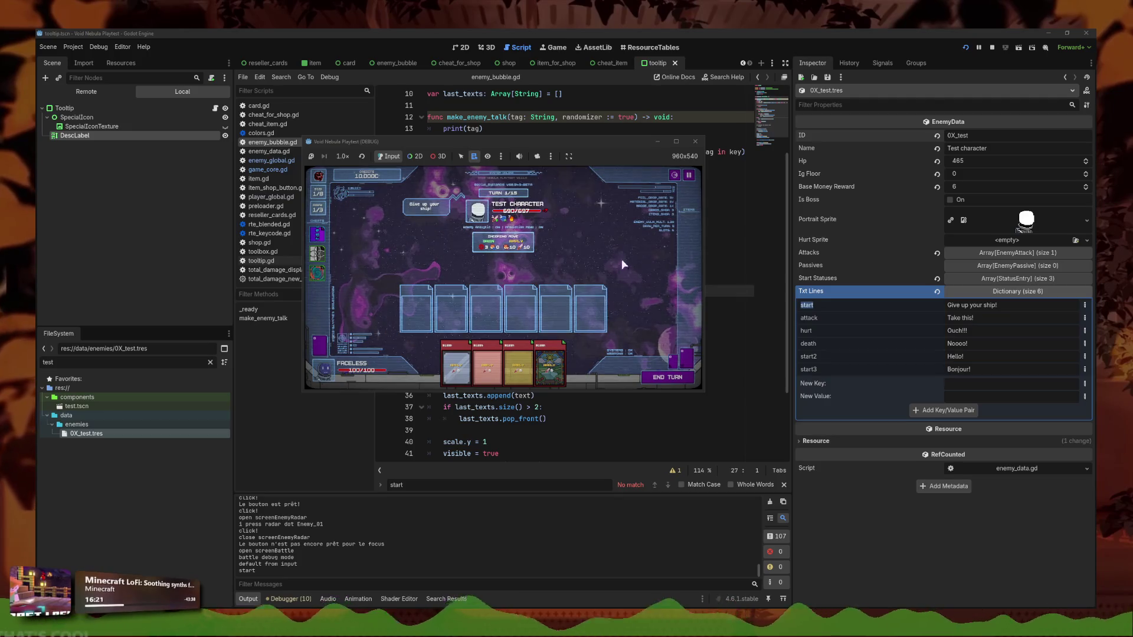
pyautogui.click(689, 175)
pyautogui.click(523, 296)
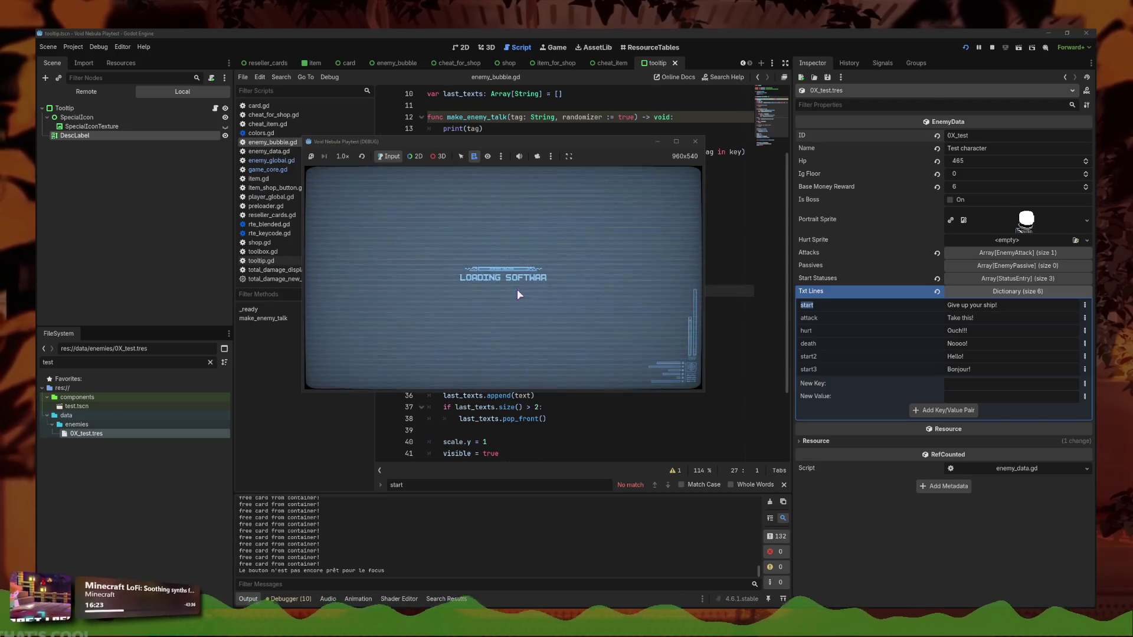
pyautogui.click(396, 304)
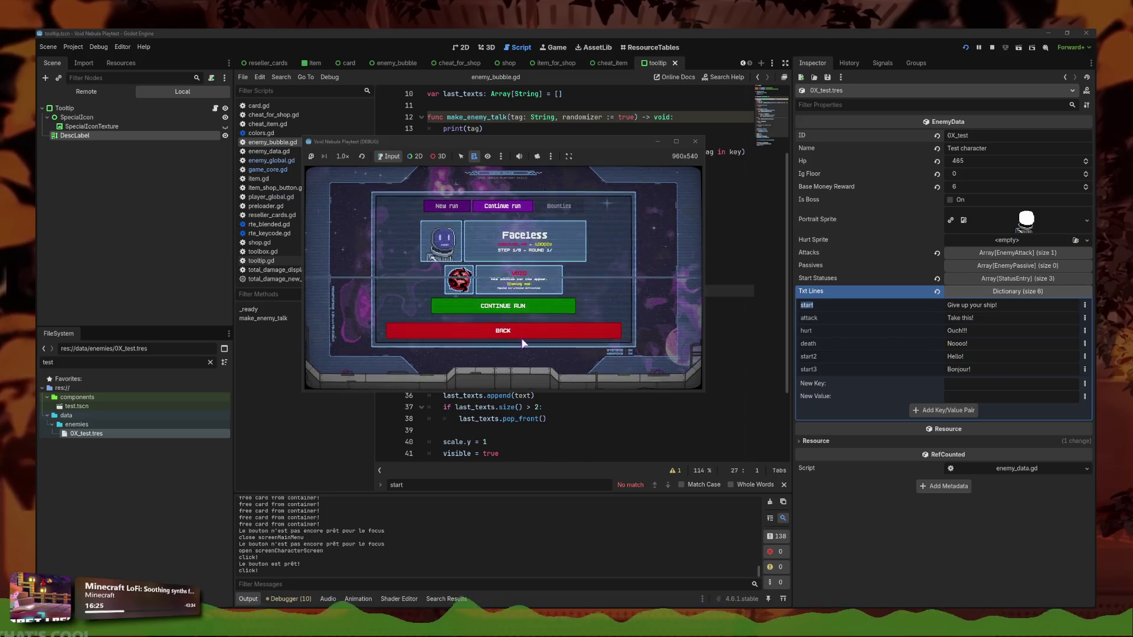
pyautogui.click(505, 305)
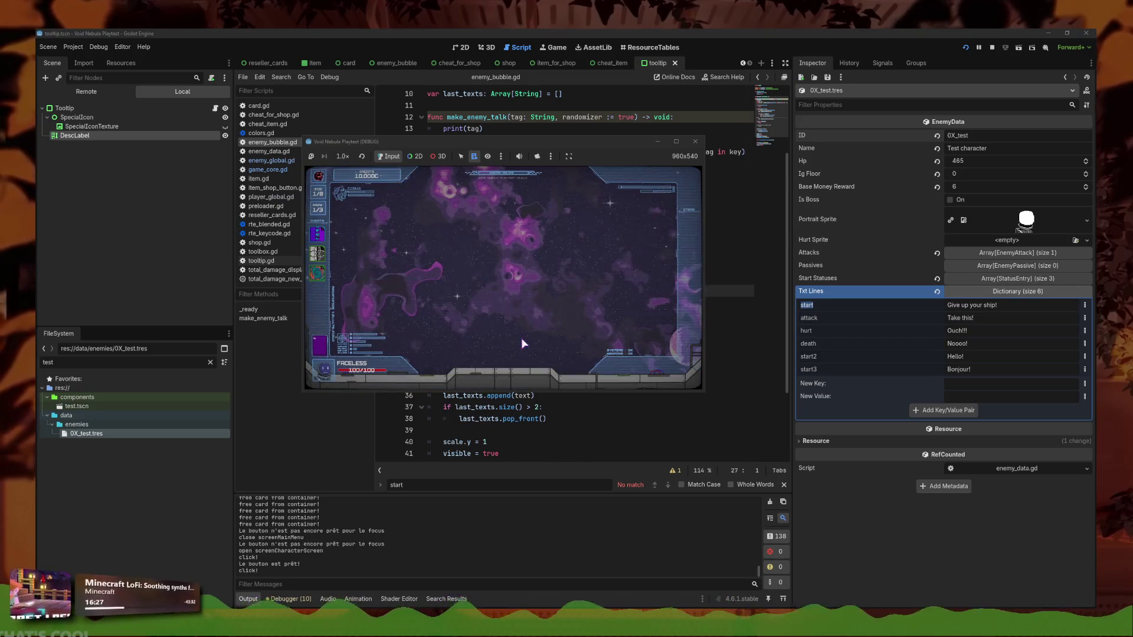
pyautogui.click(484, 295)
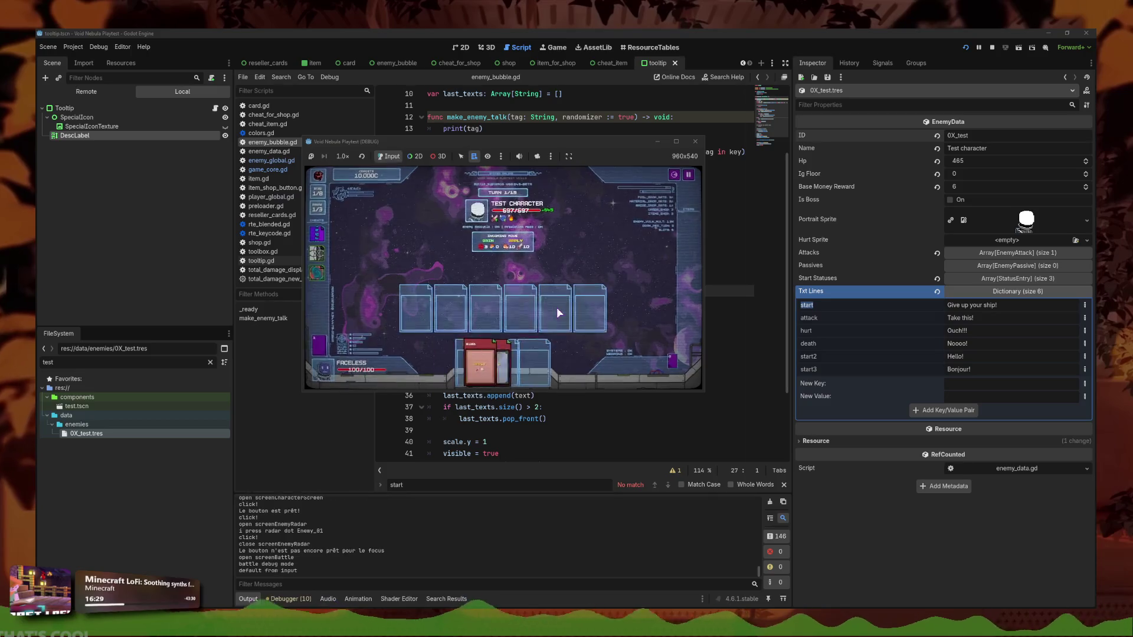
# Stop and close the game, then cut the print(tag) debug line
pyautogui.click(695, 142)
pyautogui.click(521, 372)
pyautogui.press('Up')
pyautogui.press('Up')
pyautogui.press('Up')
pyautogui.hotkey('ctrl', 'x')
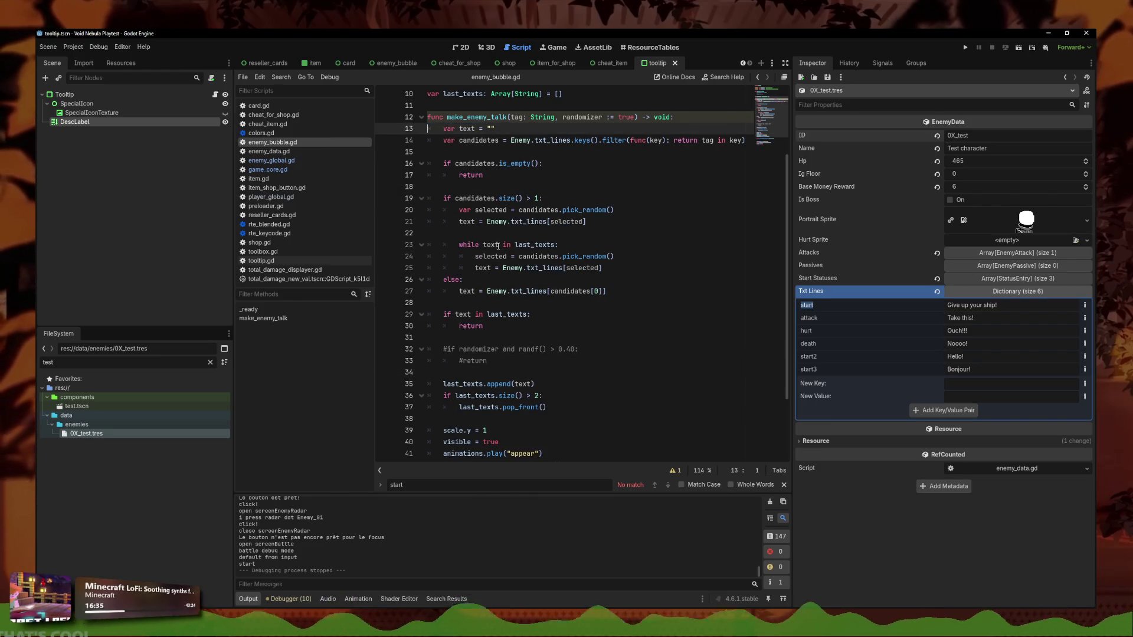
# Uncomment the randf() > 0.40 skip check lines 32–33 and save
pyautogui.moveTo(506, 357); pyautogui.dragTo(508, 348)
pyautogui.hotkey('ctrl', 'k')
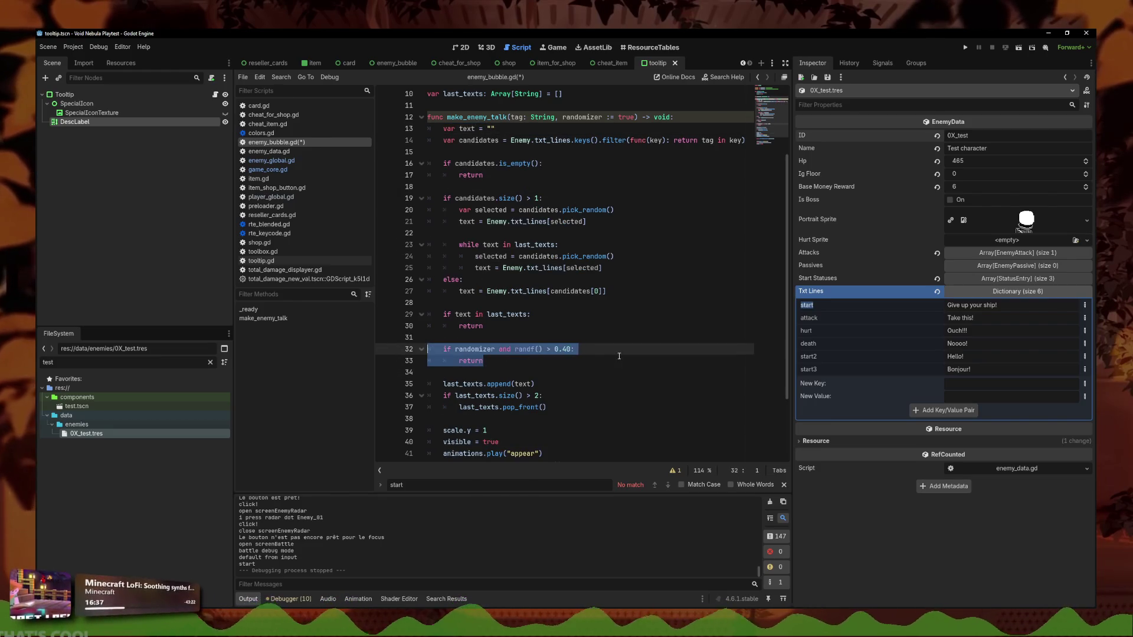
pyautogui.click(548, 358)
pyautogui.hotkey('ctrl', 's')
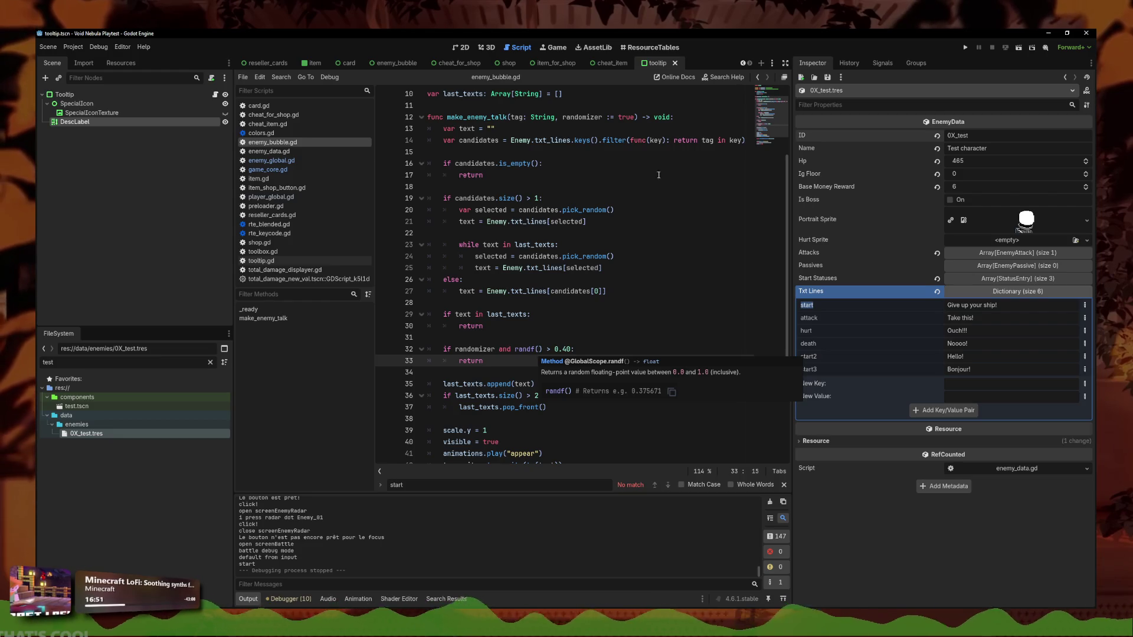
# Review game_core.gd, recheck the 0.40 threshold in enemy_bubble.gd, and run the game
pyautogui.click(268, 169)
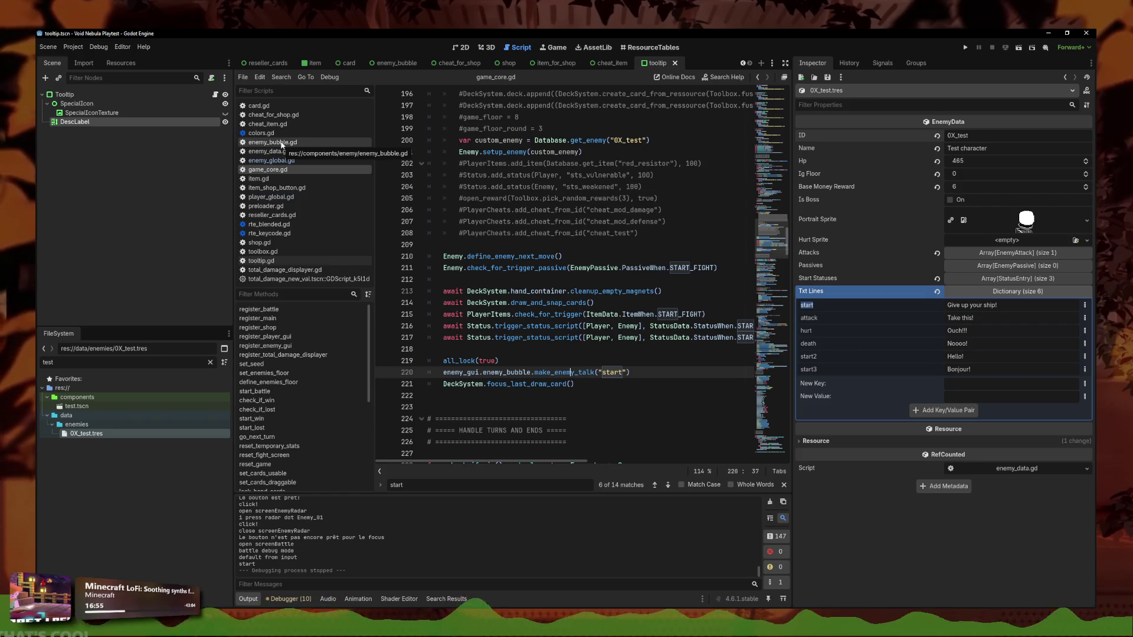
pyautogui.click(281, 145)
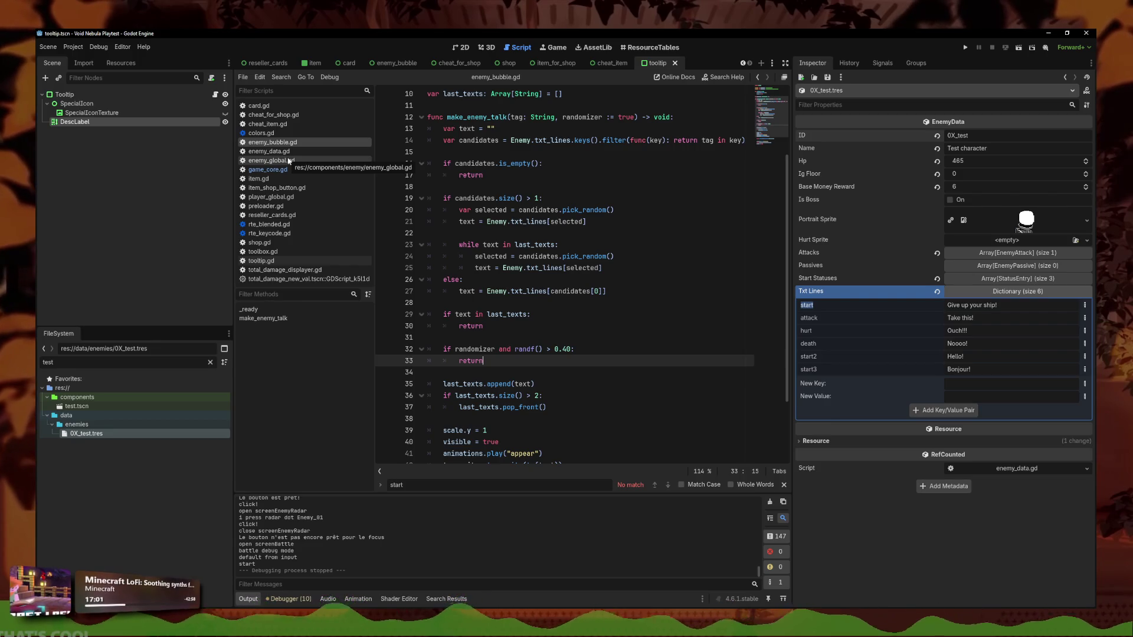
pyautogui.moveTo(530, 349)
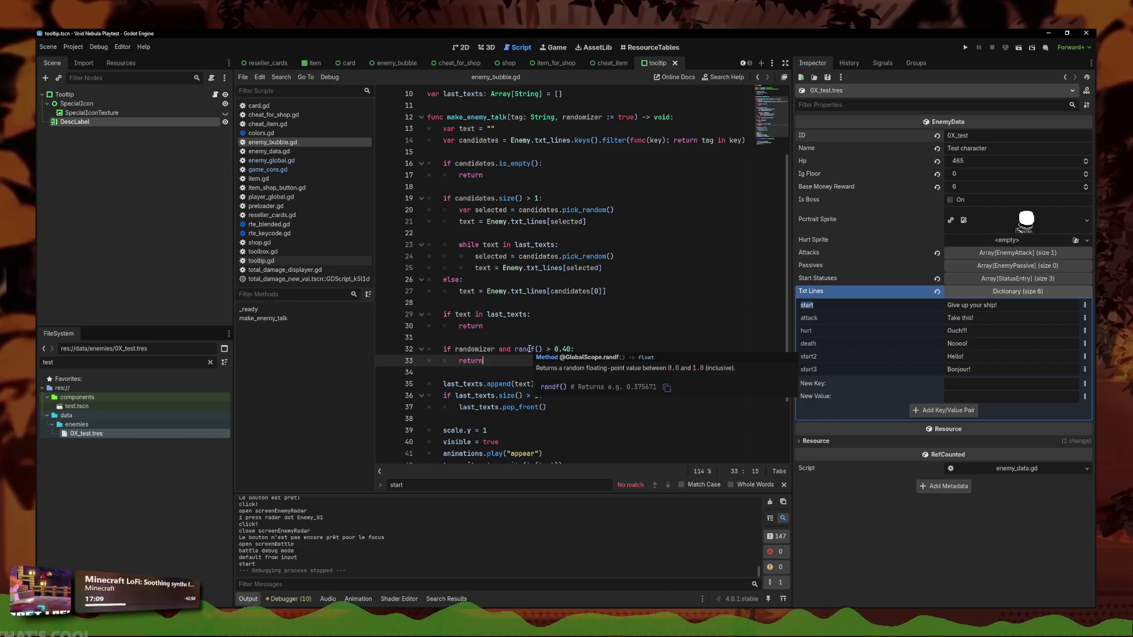
pyautogui.click(548, 349)
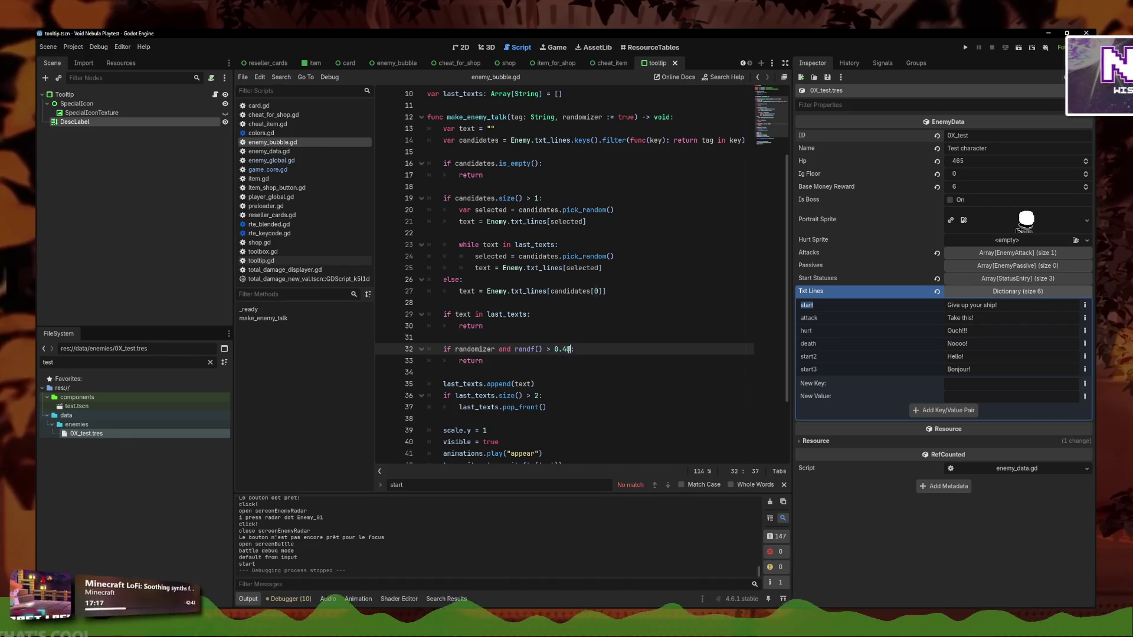
pyautogui.doubleClick(560, 350)
pyautogui.click(570, 349)
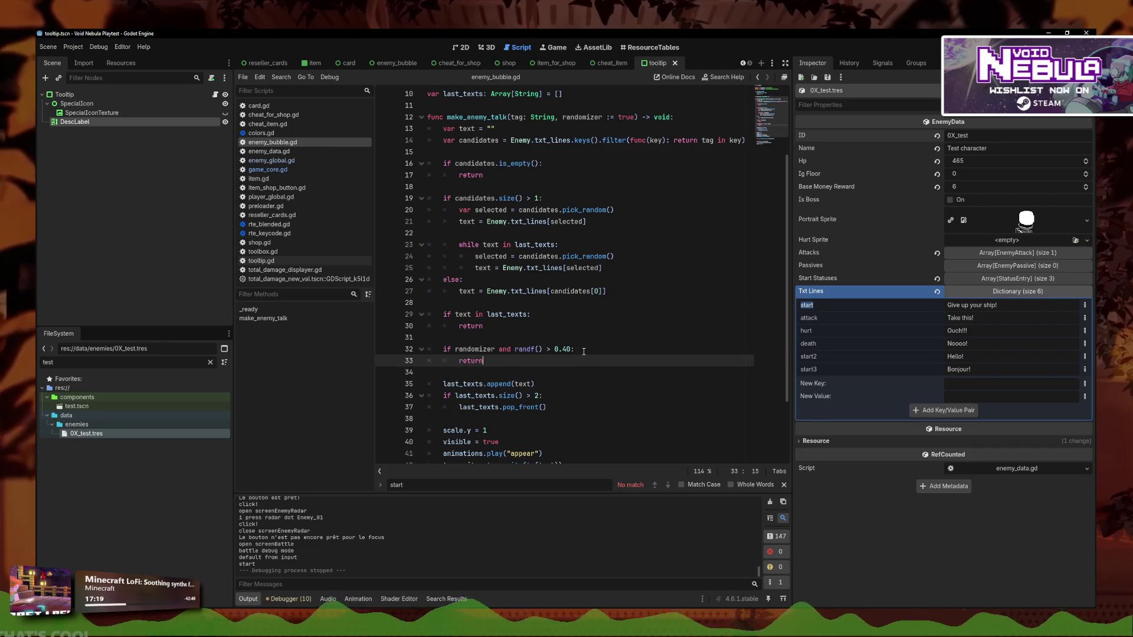
pyautogui.press('F5')
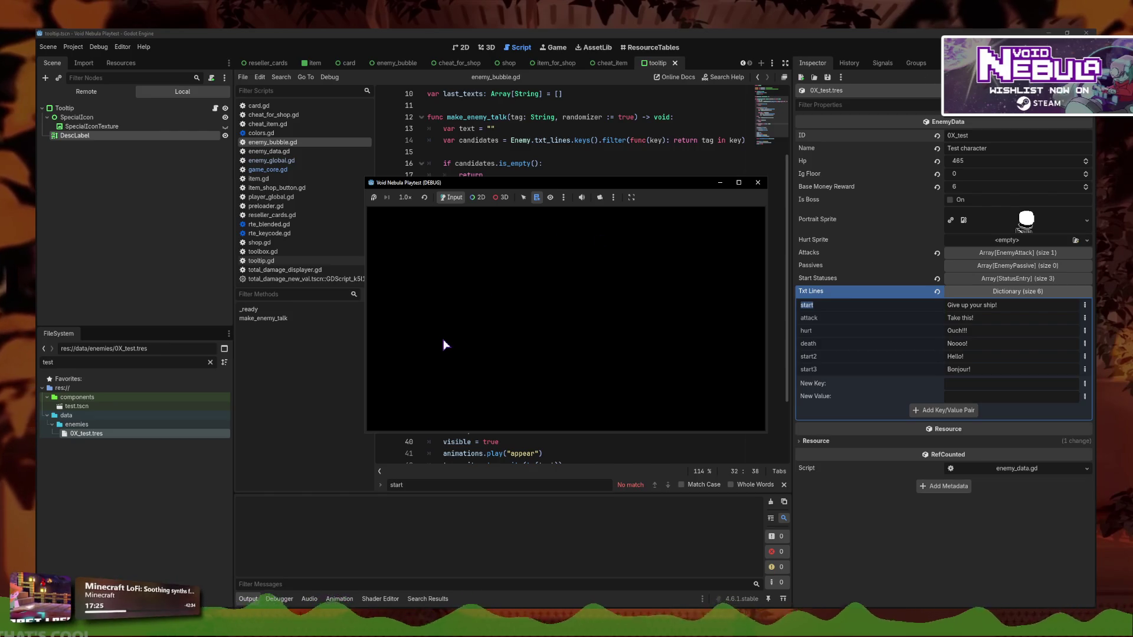
# Continue the saved run, start the radar enemy battle, then quit back to the title screen
pyautogui.click(455, 265)
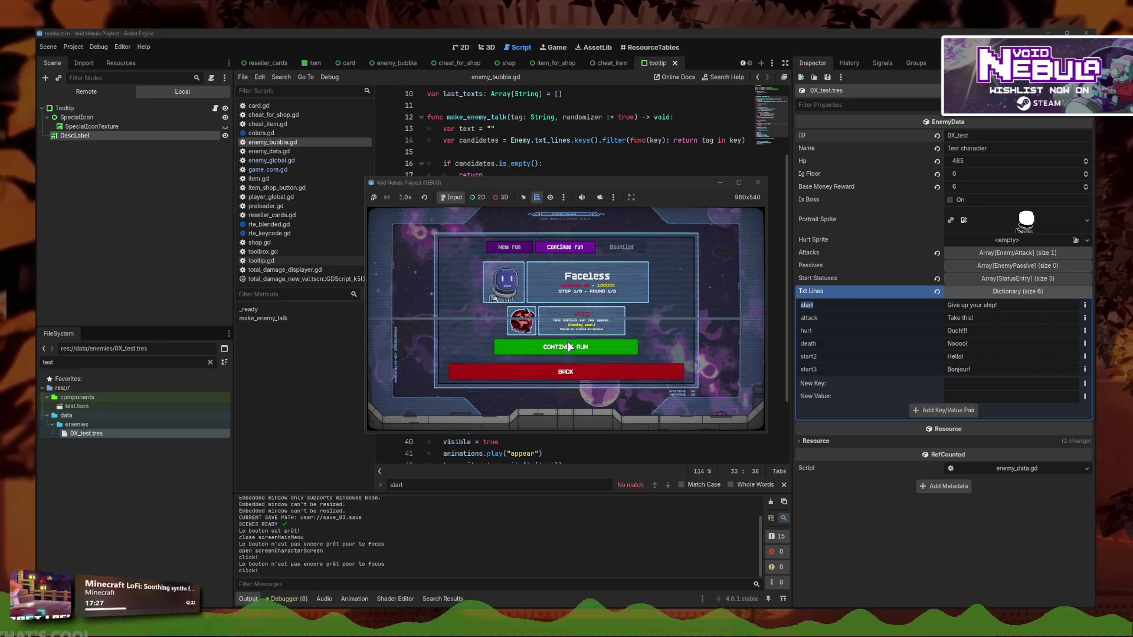
pyautogui.click(596, 344)
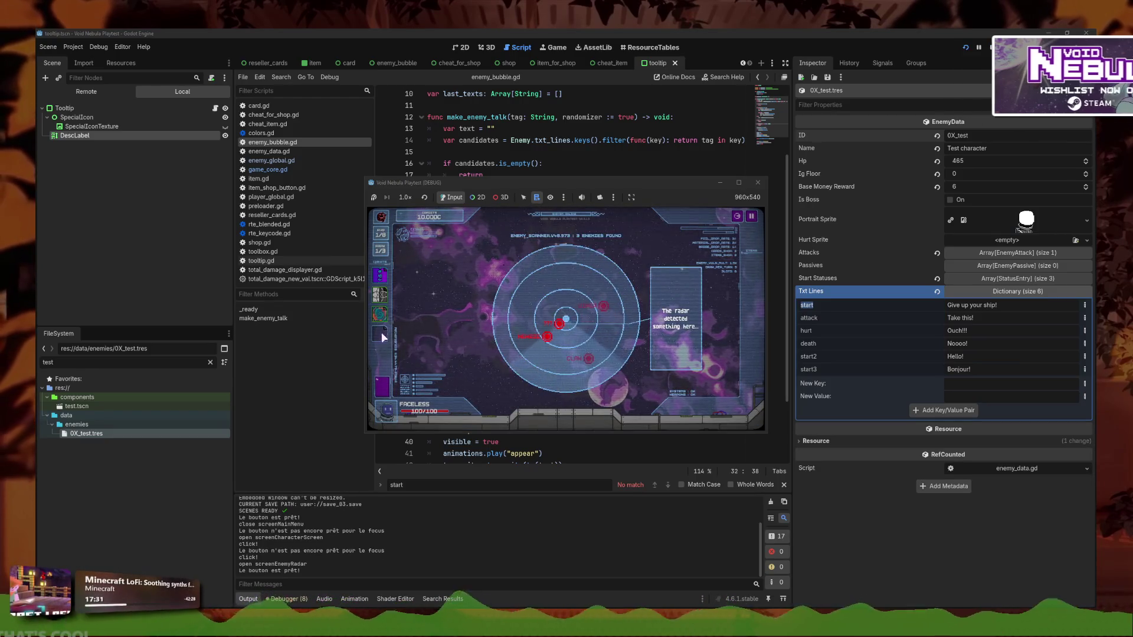
pyautogui.click(528, 334)
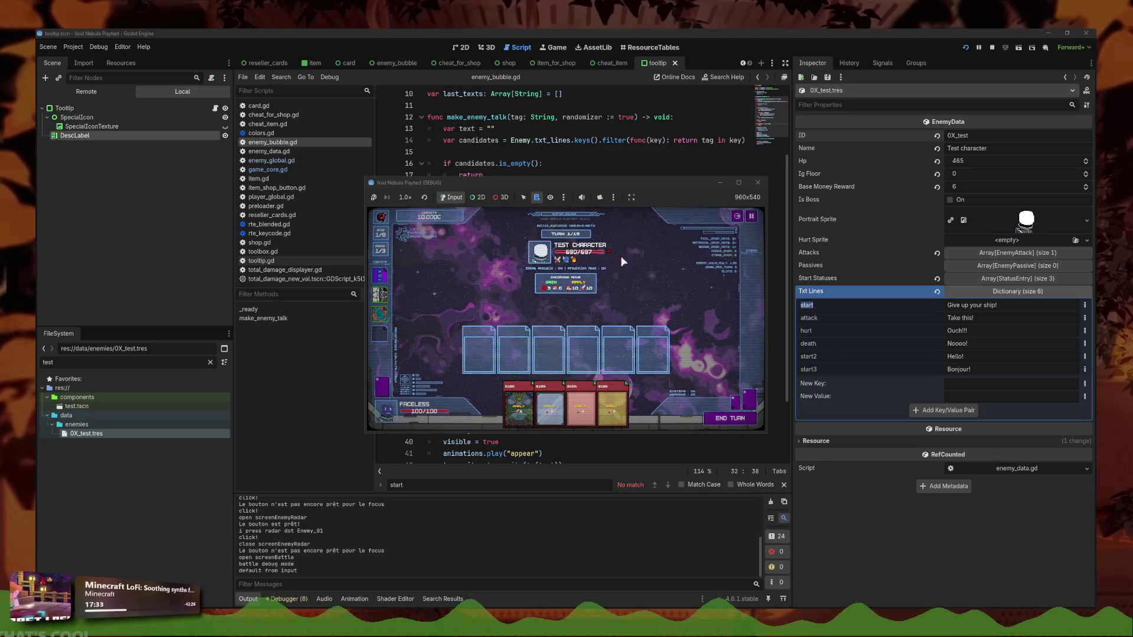
pyautogui.click(752, 216)
pyautogui.click(550, 339)
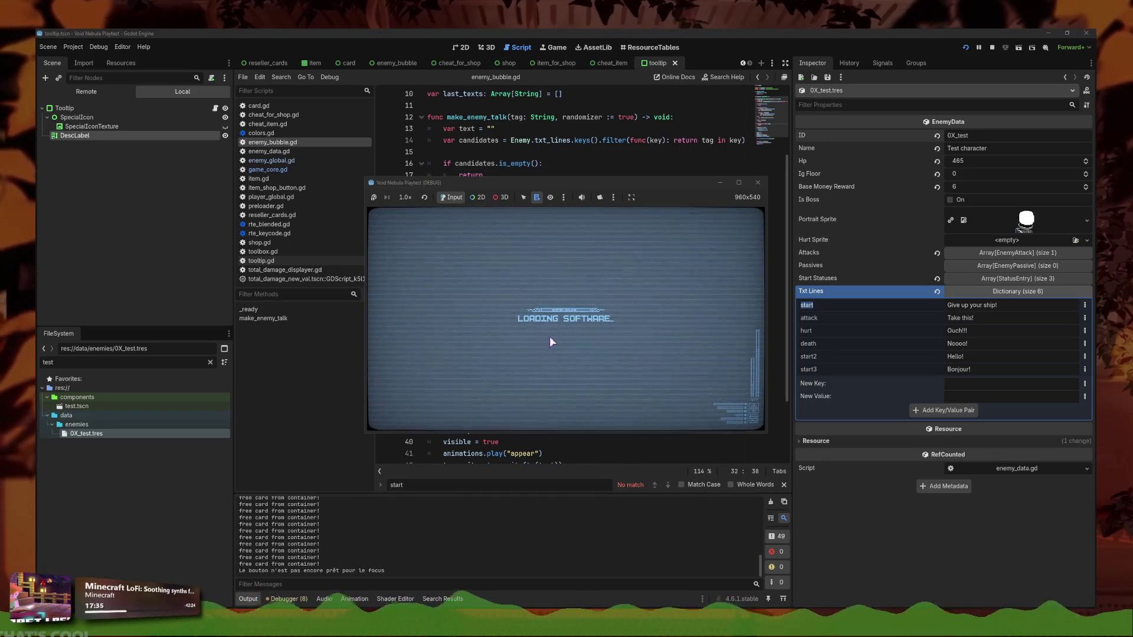
# Continue the run again, reach the test enemy battle, then stop the game with F8
pyautogui.click(450, 336)
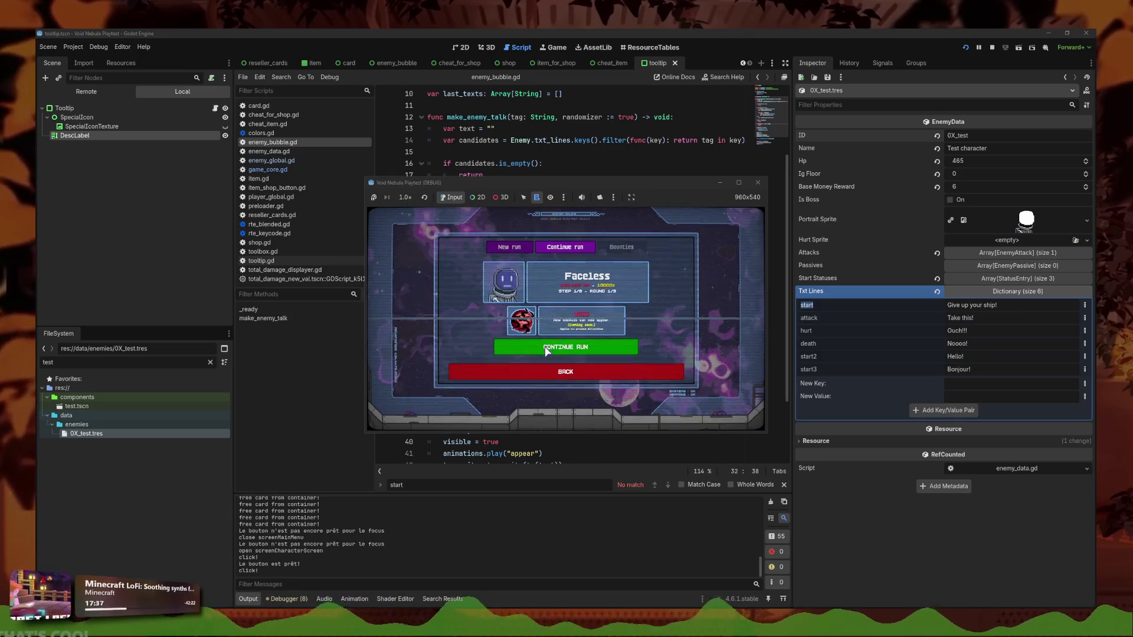
pyautogui.click(532, 346)
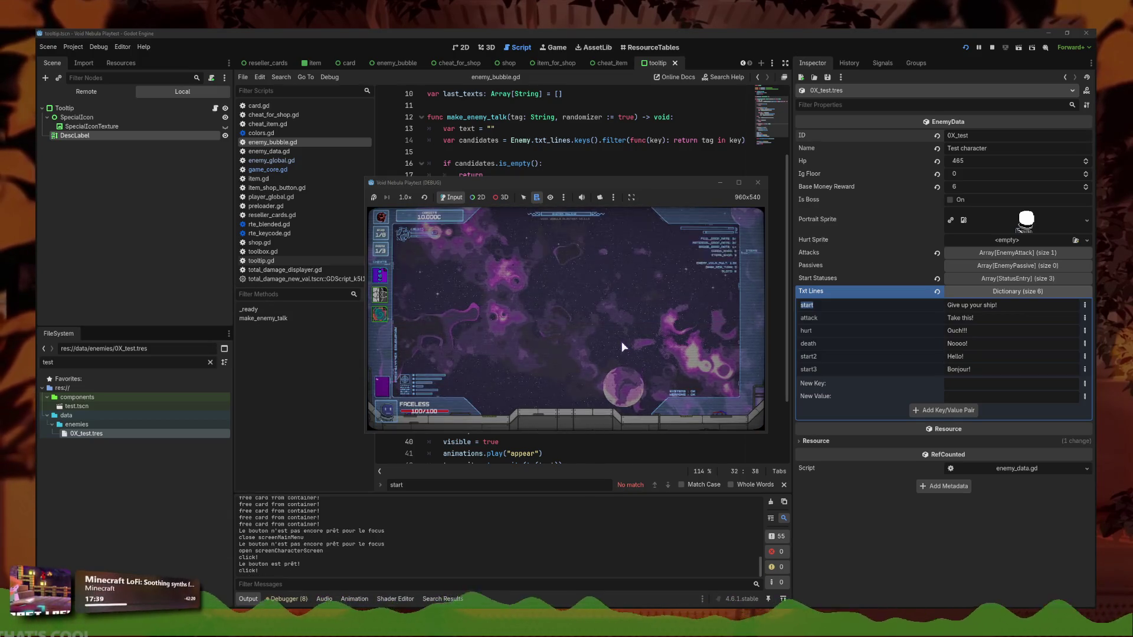
pyautogui.click(555, 332)
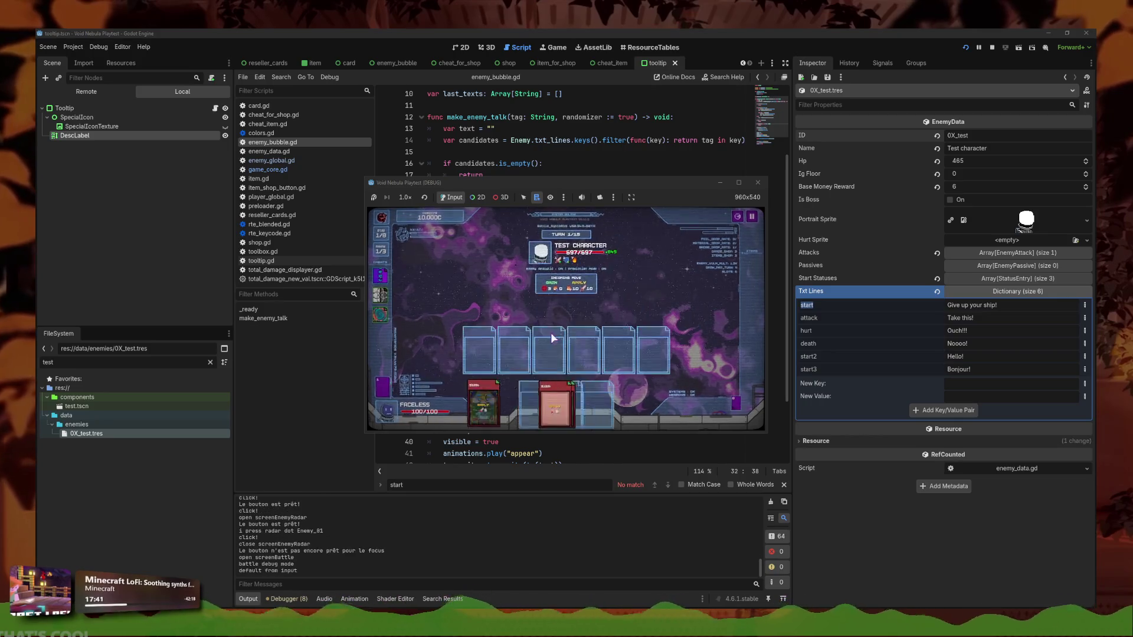
pyautogui.press('F8')
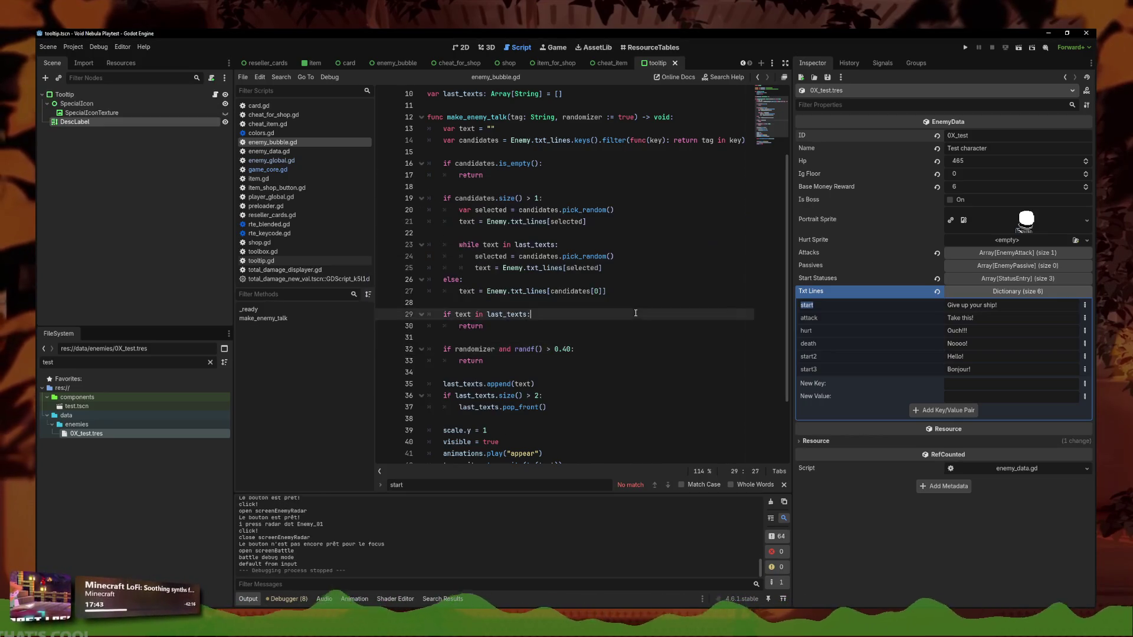
# Snip the Inspector's Txt Lines dictionary region with Snipping Tool
pyautogui.click(629, 339)
pyautogui.scroll(3, 590, 319)
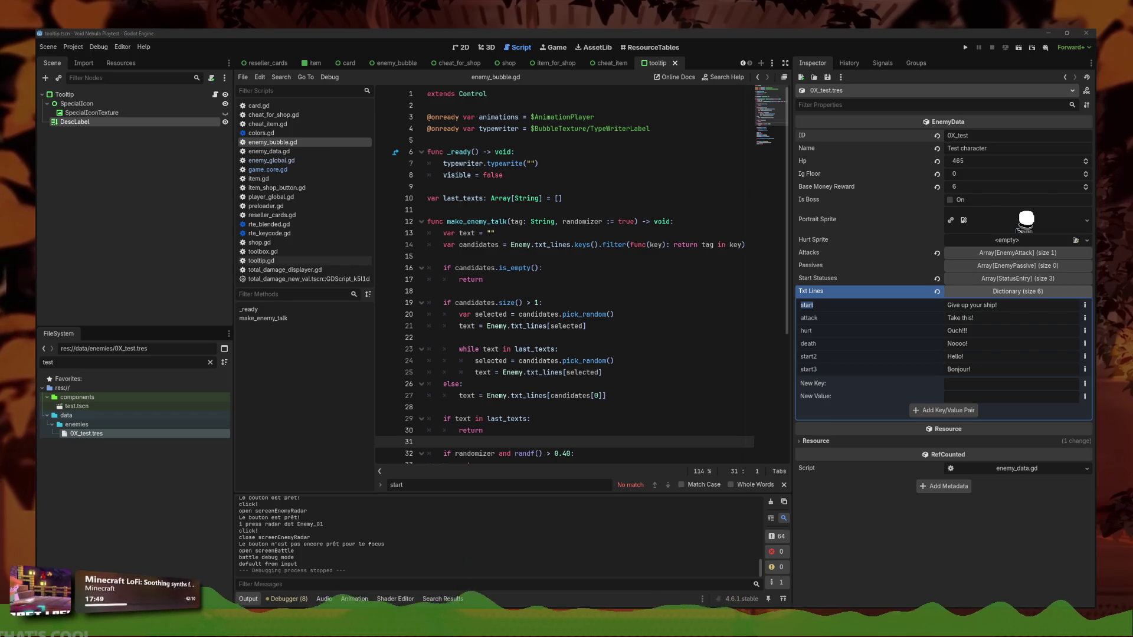
pyautogui.press('super')
pyautogui.write('capture')
pyautogui.press('Return')
pyautogui.click(575, 187)
pyautogui.moveTo(779, 278)
pyautogui.mouseDown()
pyautogui.moveTo(910, 354)
pyautogui.moveTo(1097, 426)
pyautogui.mouseUp()
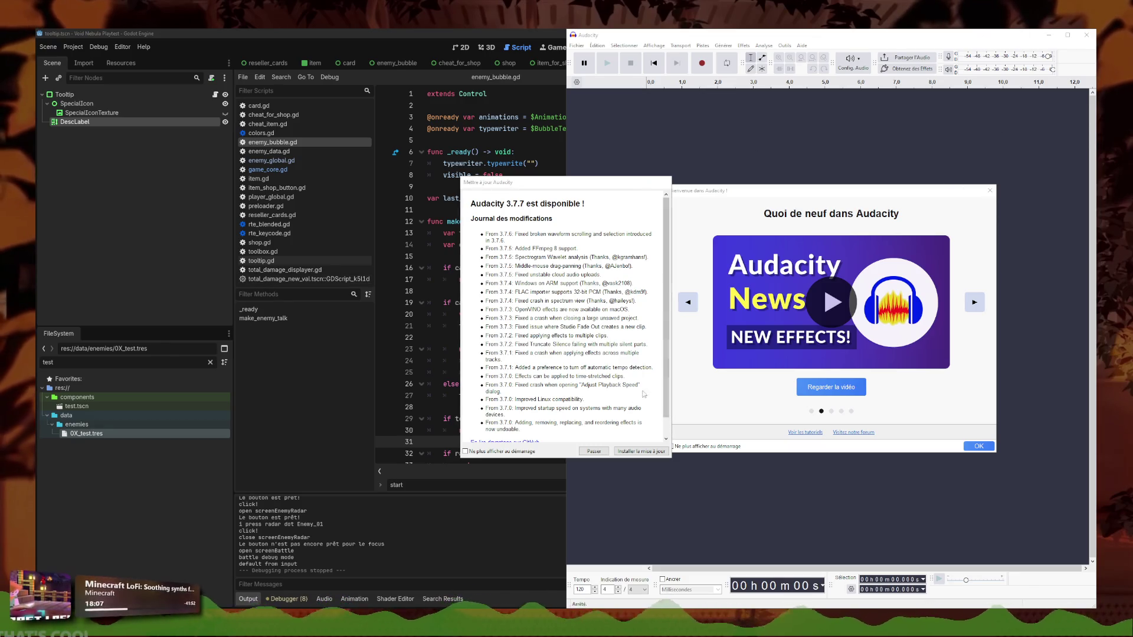
pyautogui.press('Escape')
# Close Audacity, discard the Txt Lines snip, and save enemy_bubble.gd
pyautogui.click(989, 190)
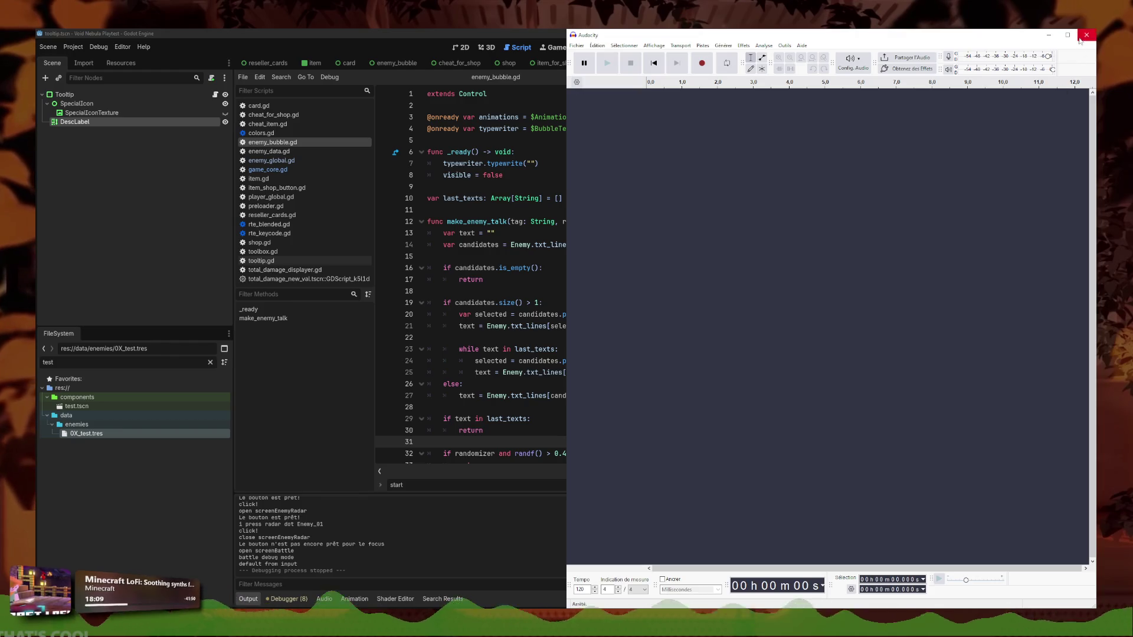
pyautogui.click(1086, 35)
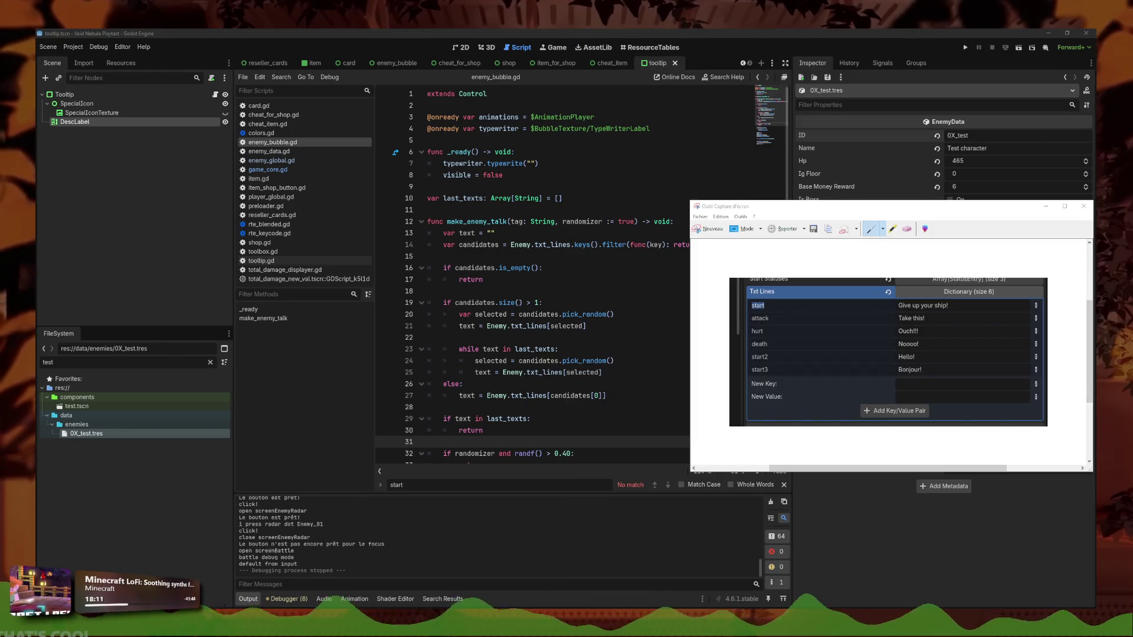
pyautogui.click(1084, 206)
pyautogui.click(921, 348)
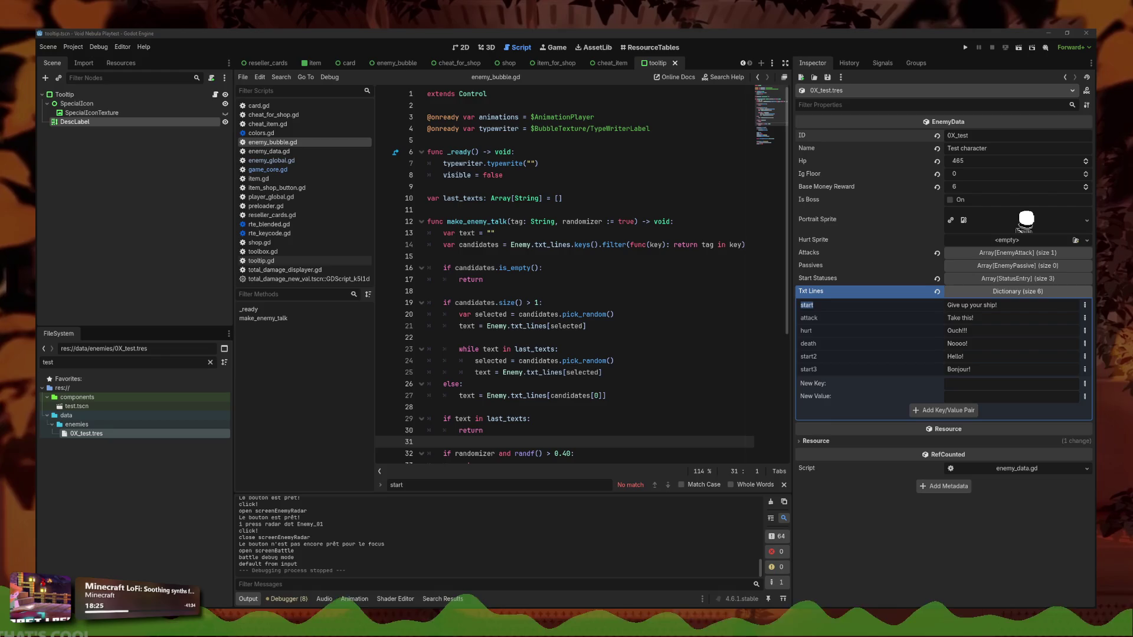
pyautogui.click(583, 360)
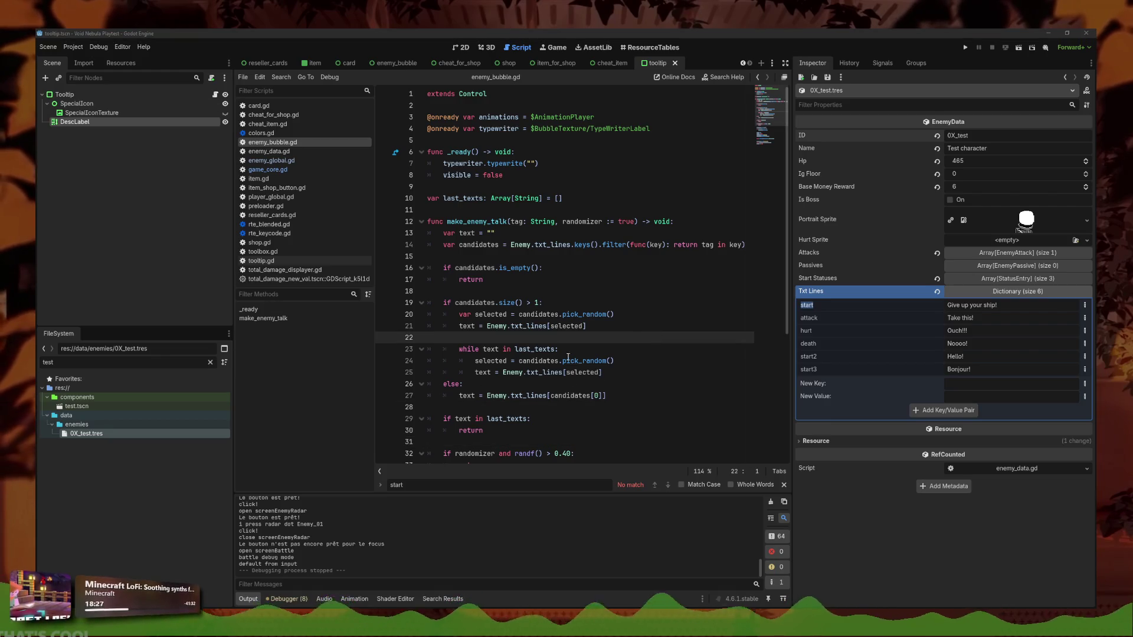
pyautogui.hotkey('ctrl', 's')
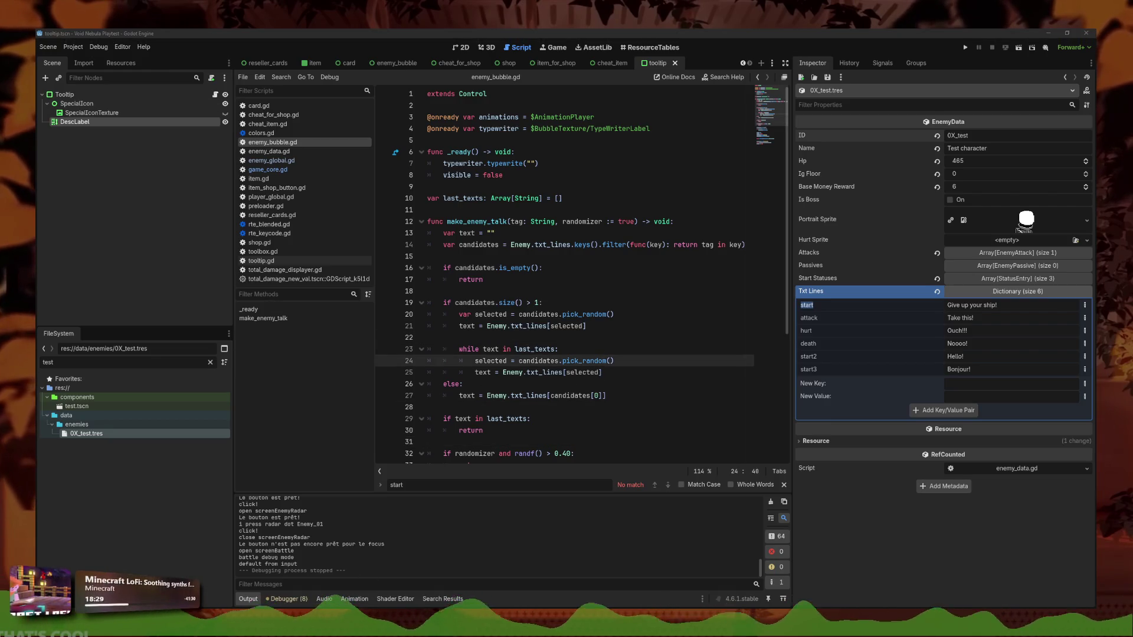
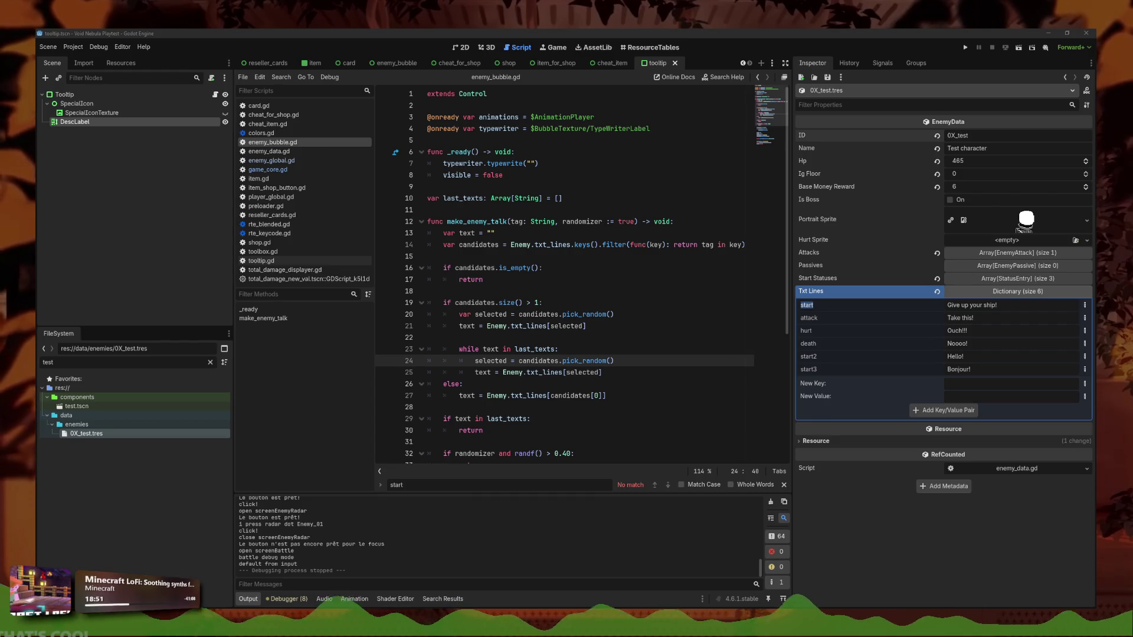
# Playtest the game by continuing the saved run into battle, then stop it with F8
pyautogui.click(281, 78)
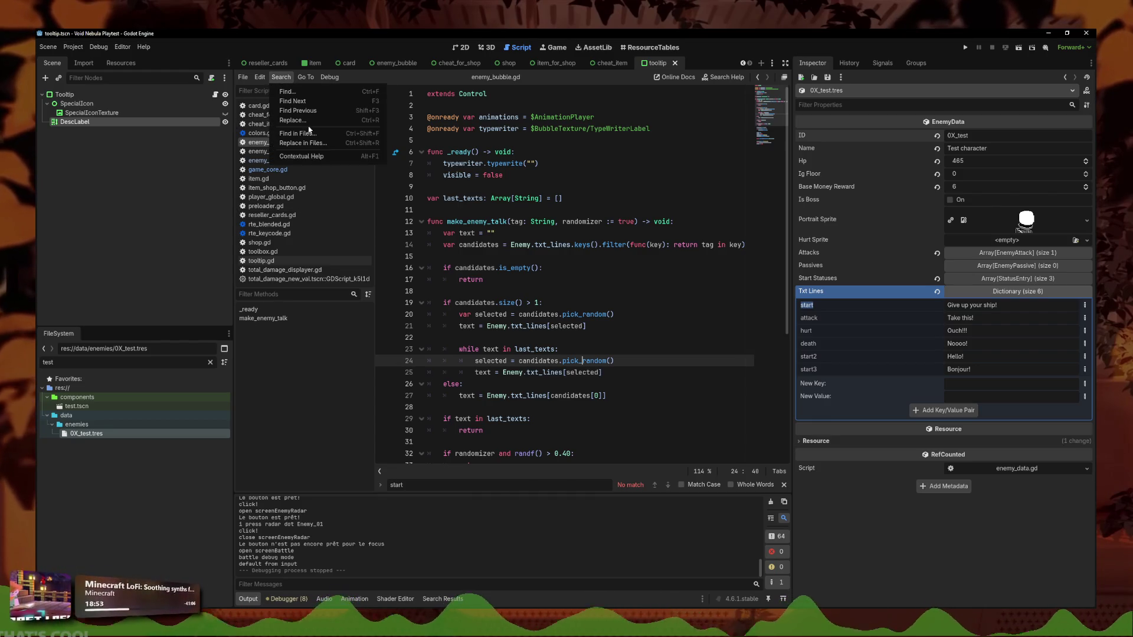
pyautogui.click(312, 133)
pyautogui.click(627, 372)
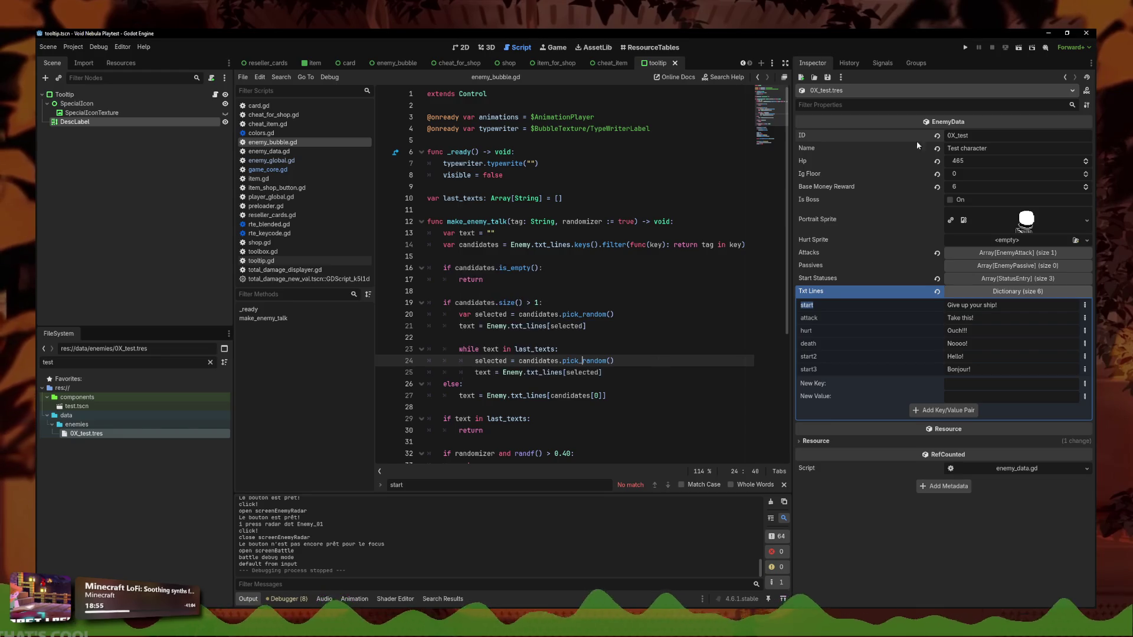
pyautogui.click(967, 50)
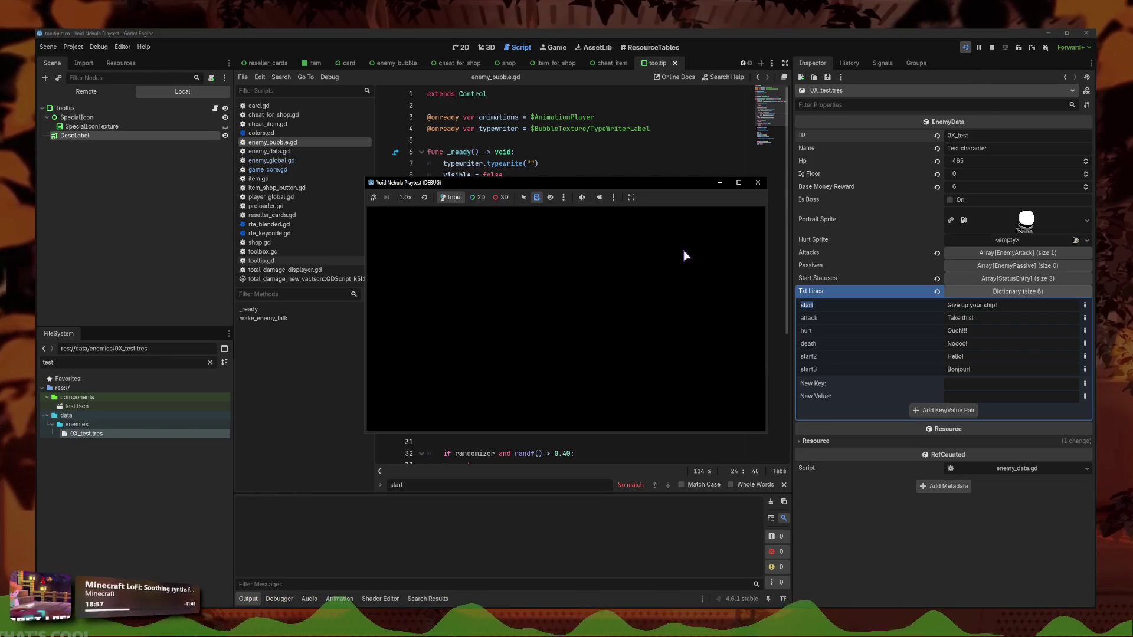
pyautogui.click(738, 183)
pyautogui.click(283, 384)
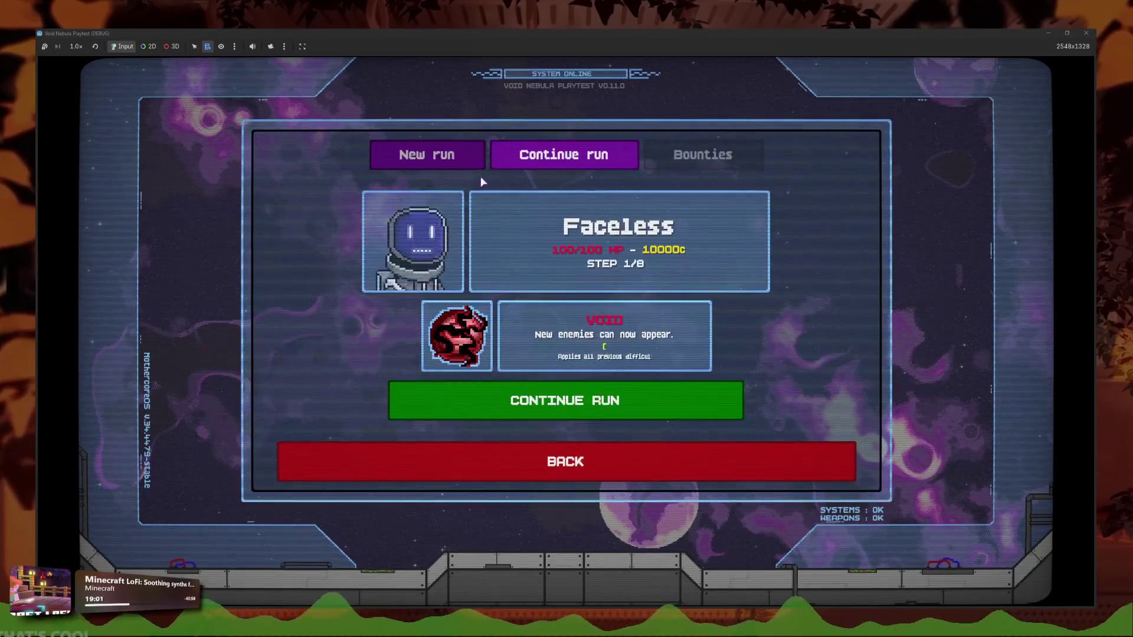
pyautogui.click(587, 391)
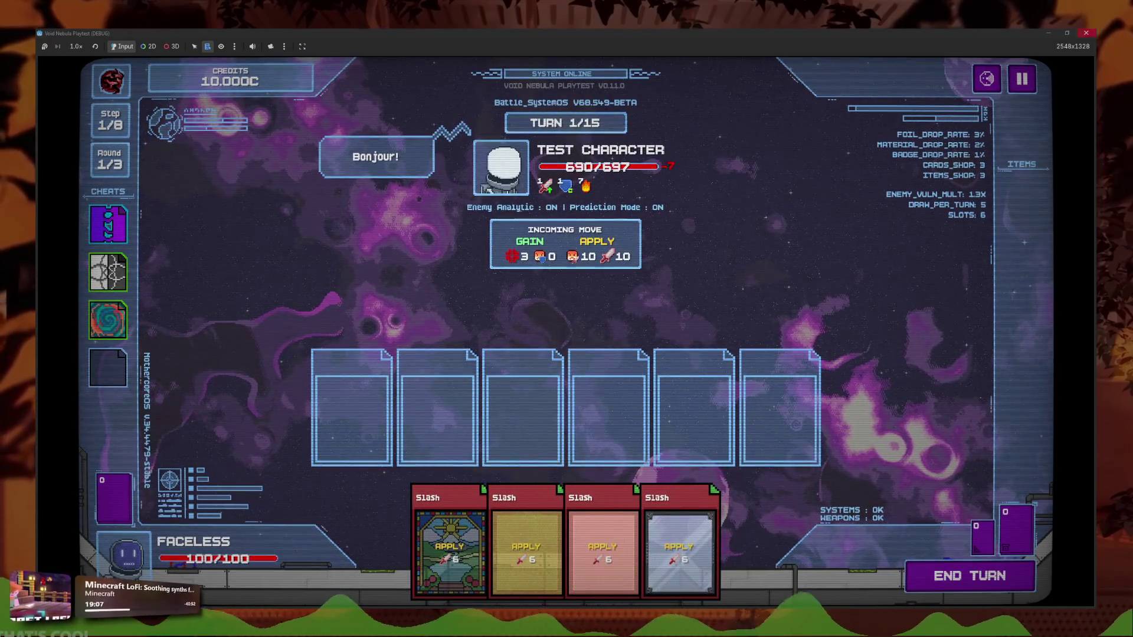
pyautogui.press('F8')
# Filter the FileSystem for 'cheats_co' and open cheats_container.tscn and cheats_container.gd
pyautogui.click(289, 77)
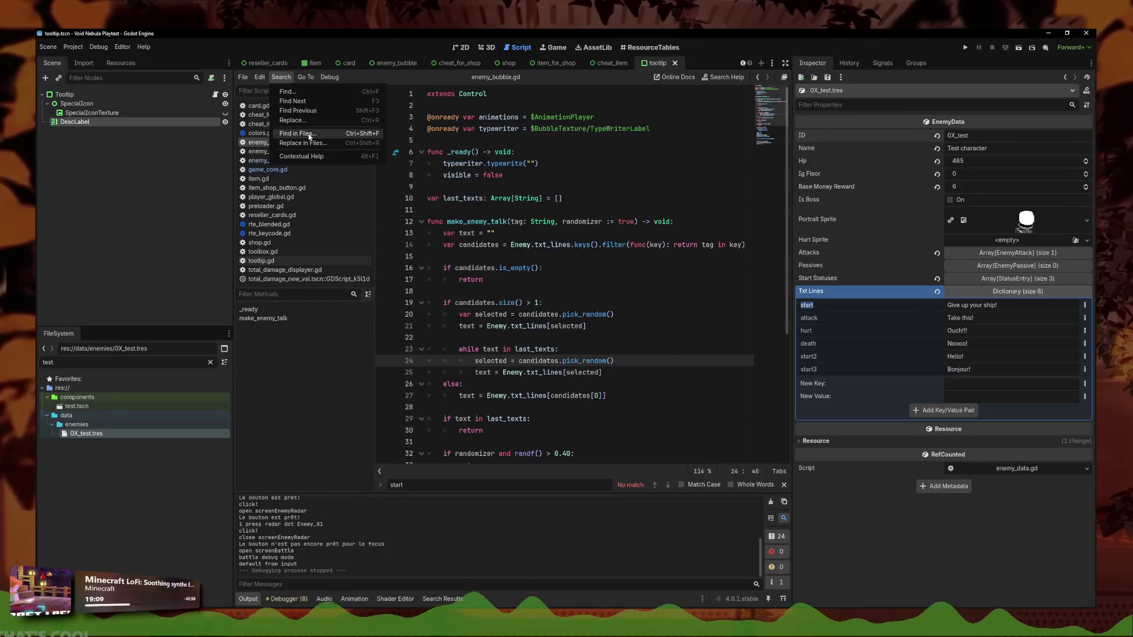
pyautogui.click(301, 135)
pyautogui.press('Escape')
pyautogui.doubleClick(49, 363)
pyautogui.write('ch')
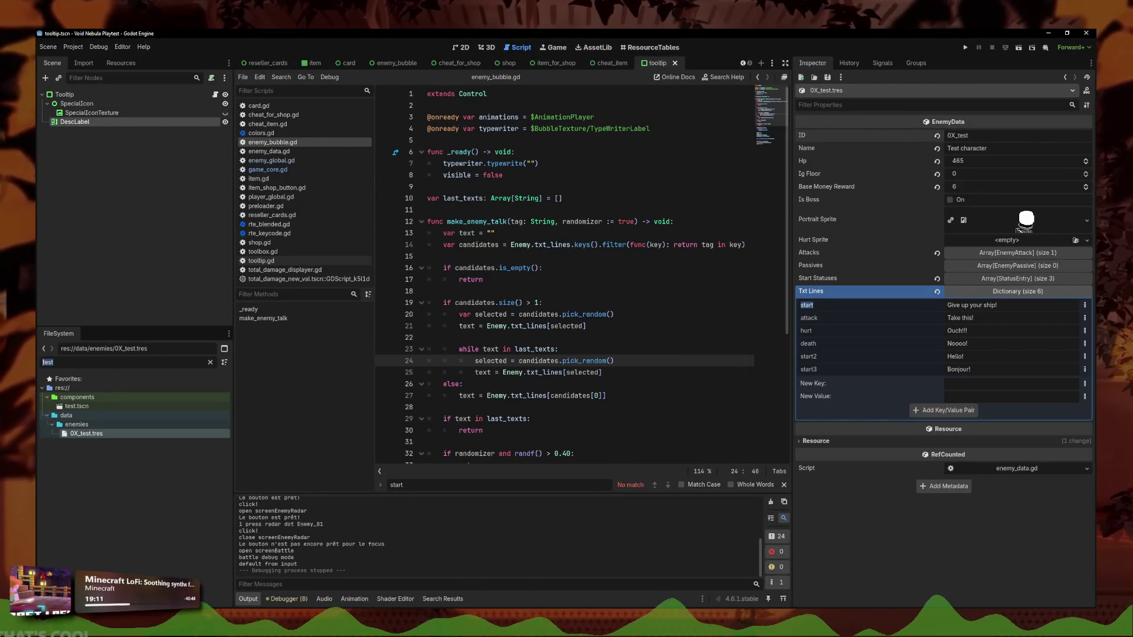
pyautogui.write('eats_co')
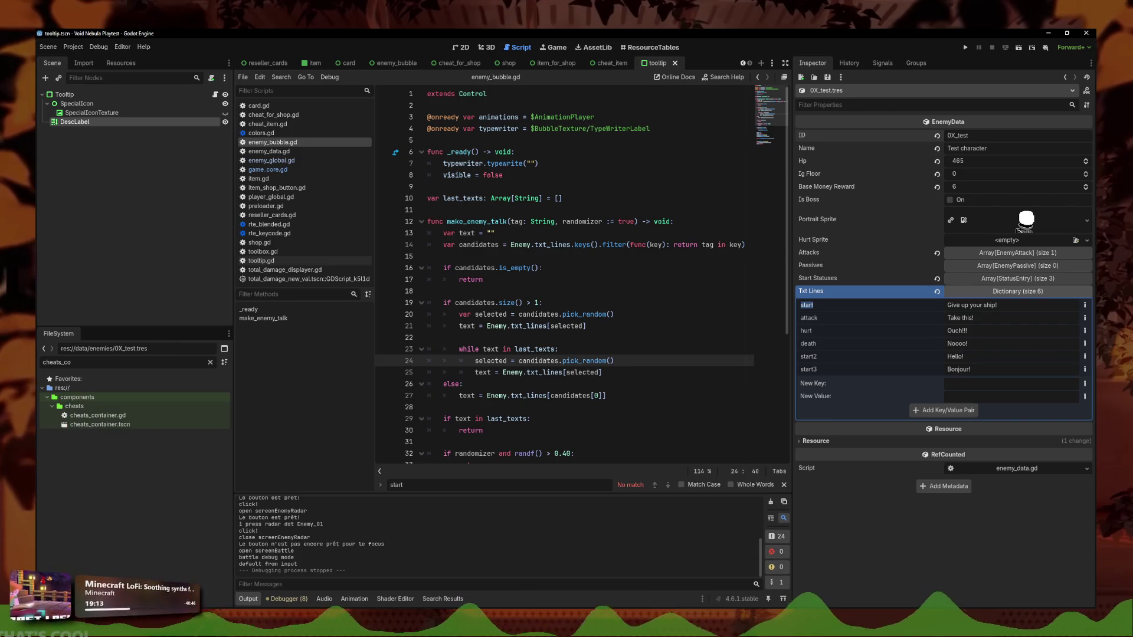
pyautogui.doubleClick(128, 425)
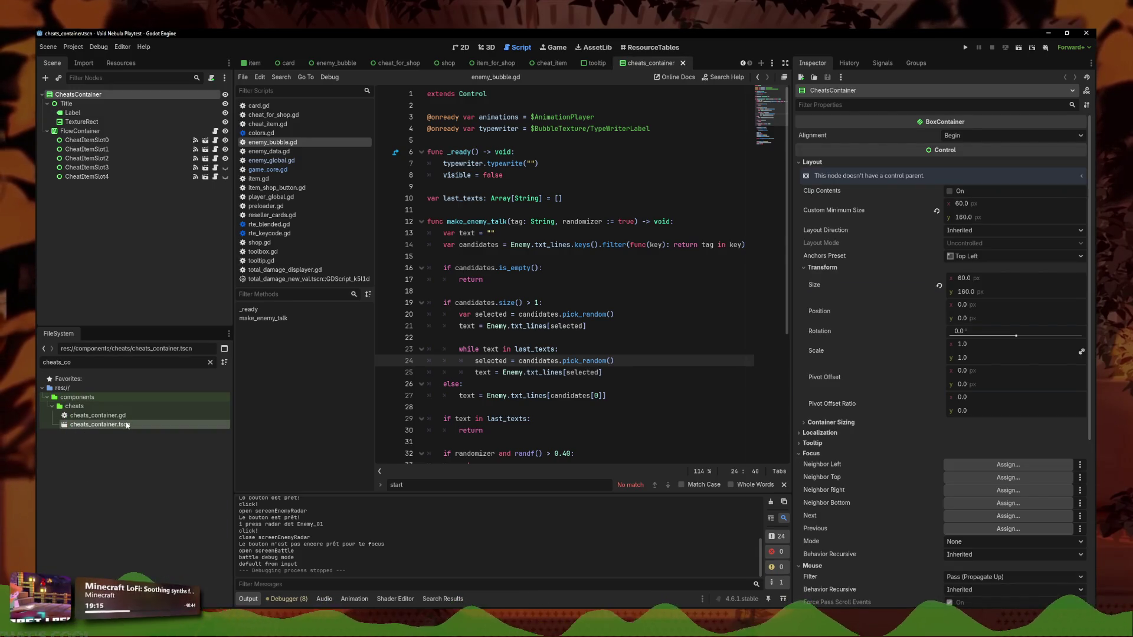
pyautogui.doubleClick(97, 416)
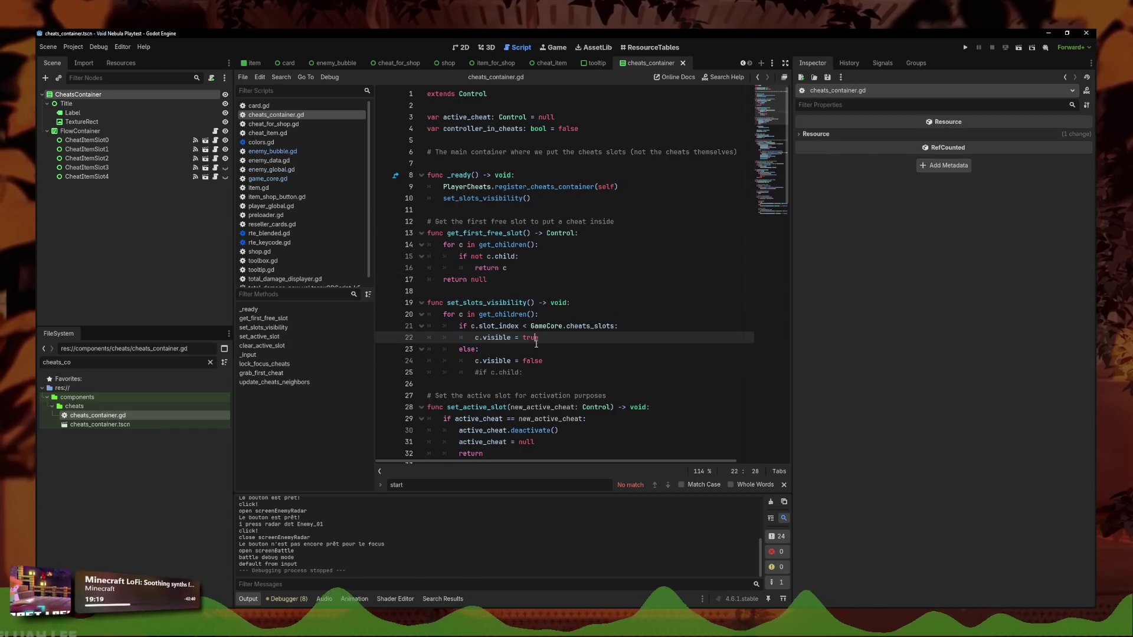
# Add print(GameCore.cheats_slots) as the first line of _ready in cheats_container.gd
pyautogui.click(533, 360)
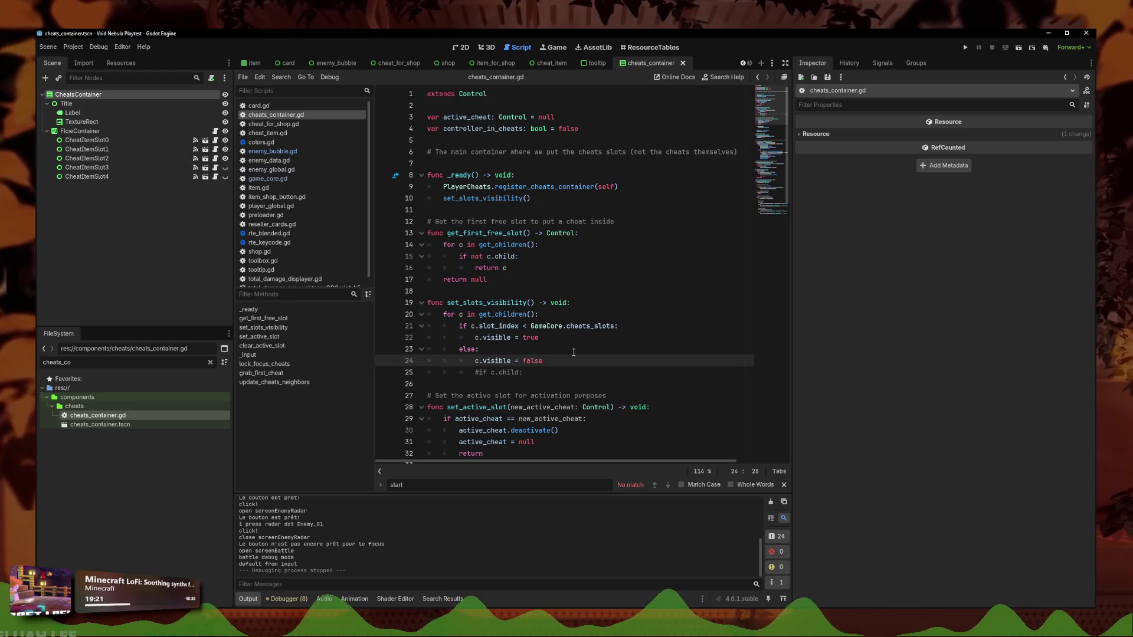
pyautogui.moveTo(614, 326); pyautogui.dragTo(531, 326)
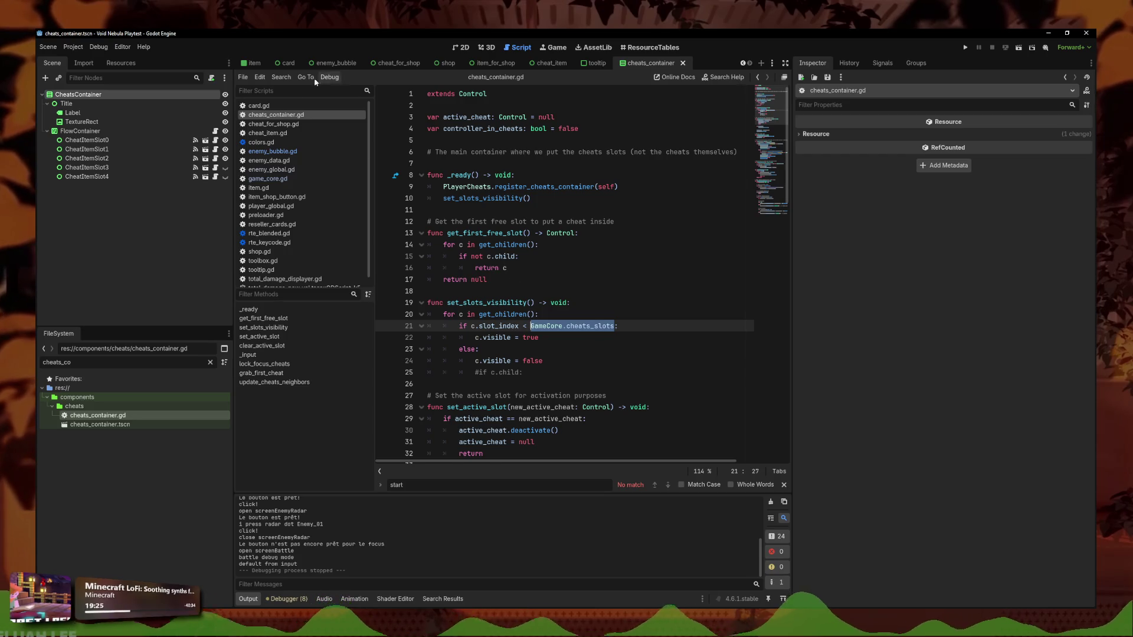
pyautogui.click(281, 77)
pyautogui.click(556, 174)
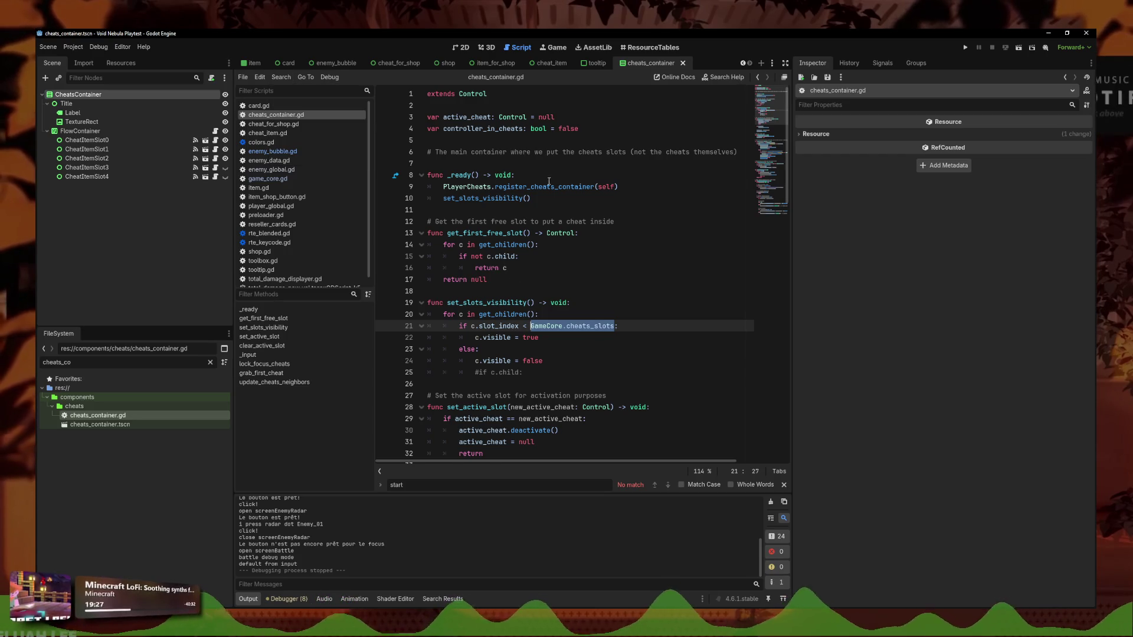
pyautogui.click(556, 175)
pyautogui.press('Return')
pyautogui.write('print(')
pyautogui.write('GameCore.cheats_slots')
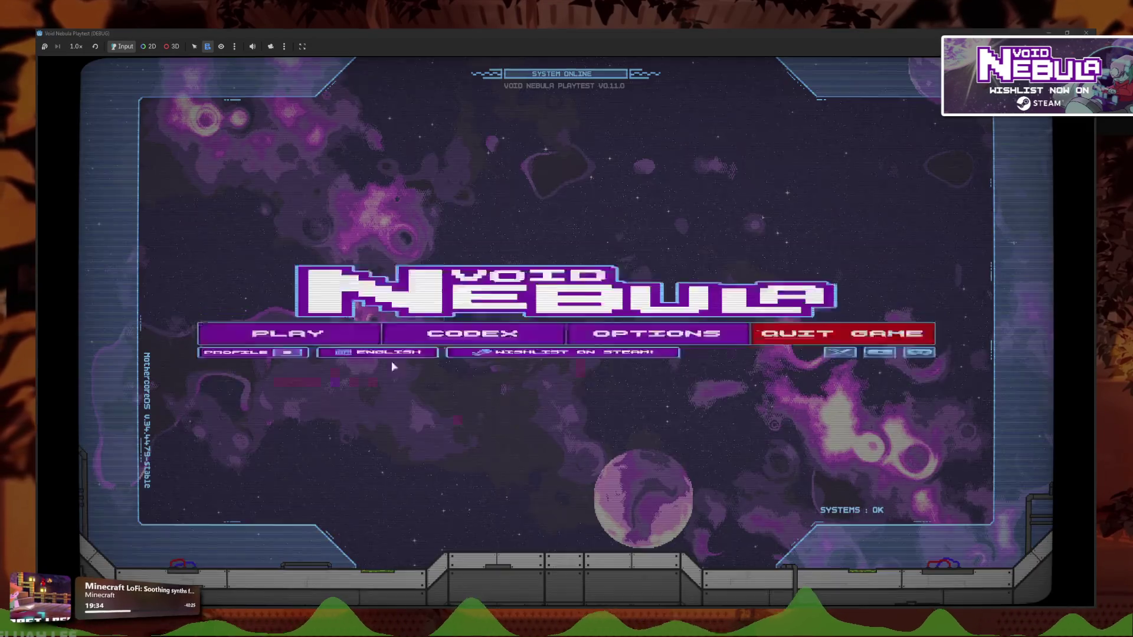
# Continue the saved run until 4 prints for cheats_slots, stop the game, and select GameCore.cheats_slots on line 9
pyautogui.click(266, 331)
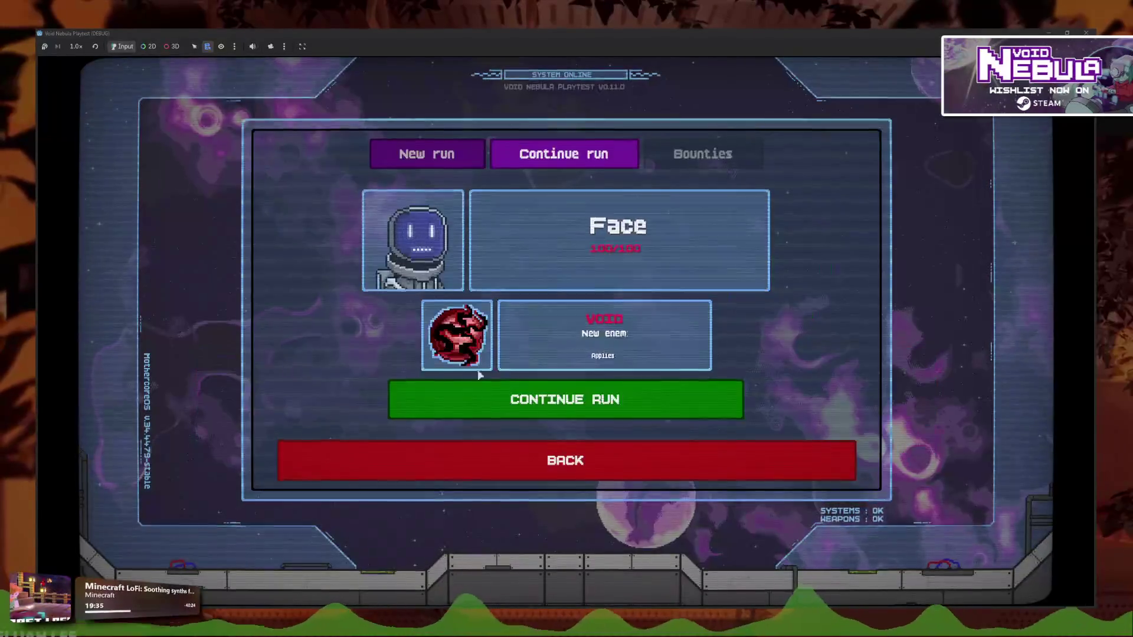
pyautogui.click(600, 402)
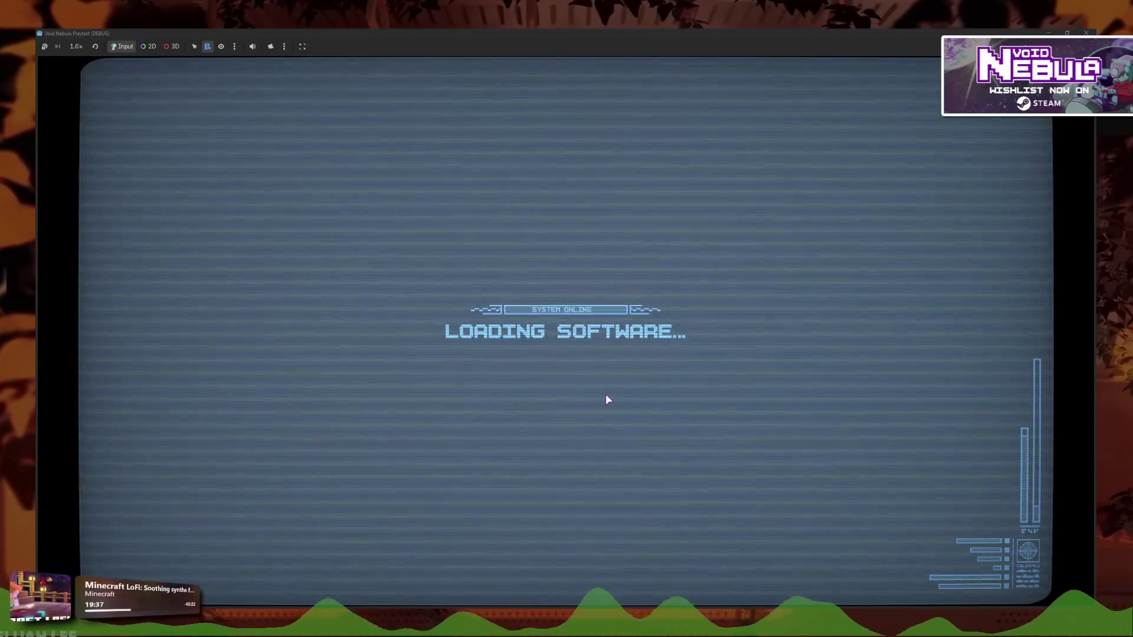
pyautogui.press('super+Down')
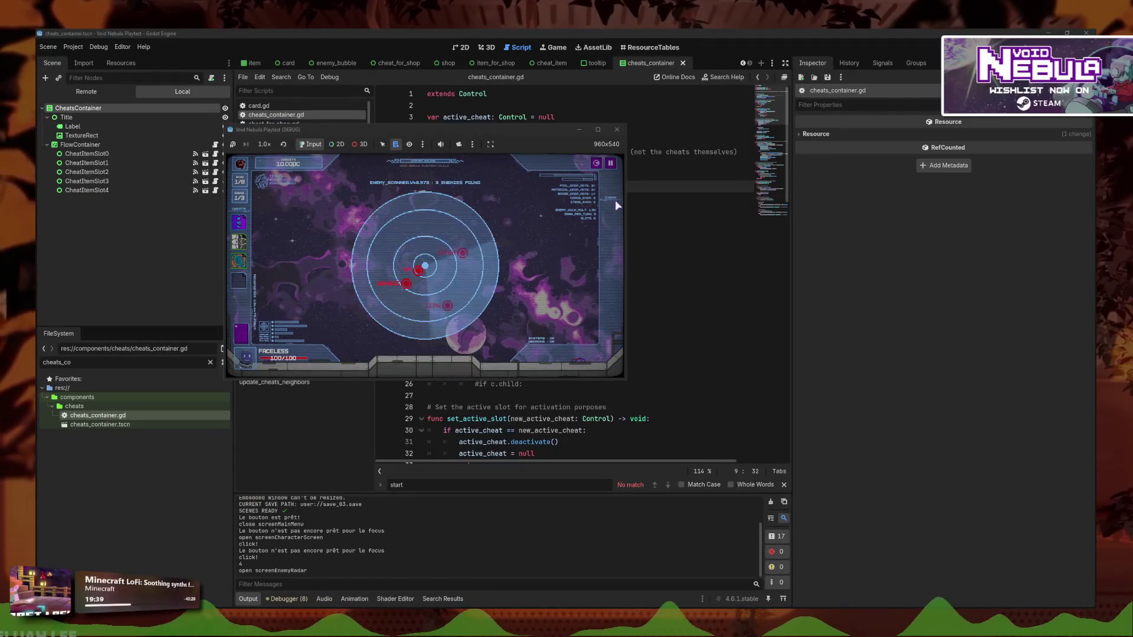
pyautogui.click(554, 274)
pyautogui.press('F8')
pyautogui.moveTo(552, 187); pyautogui.dragTo(464, 187)
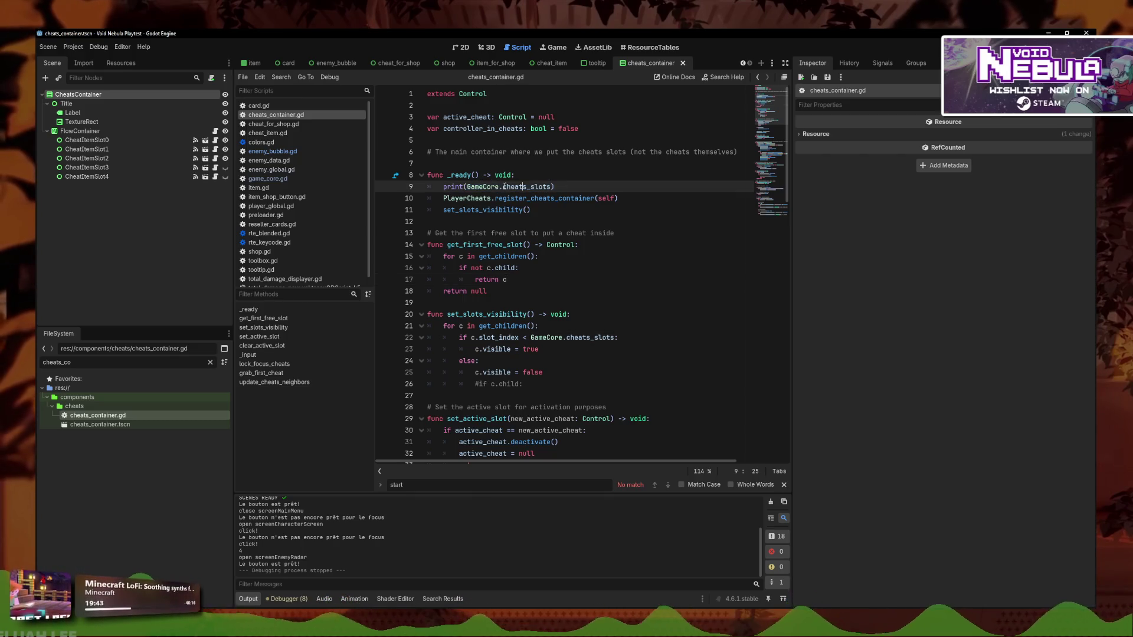
# Search the project for cheats_slots, jump to its game_core.gd declaration, and delete the misplaced SHOP STATE comment
pyautogui.click(281, 77)
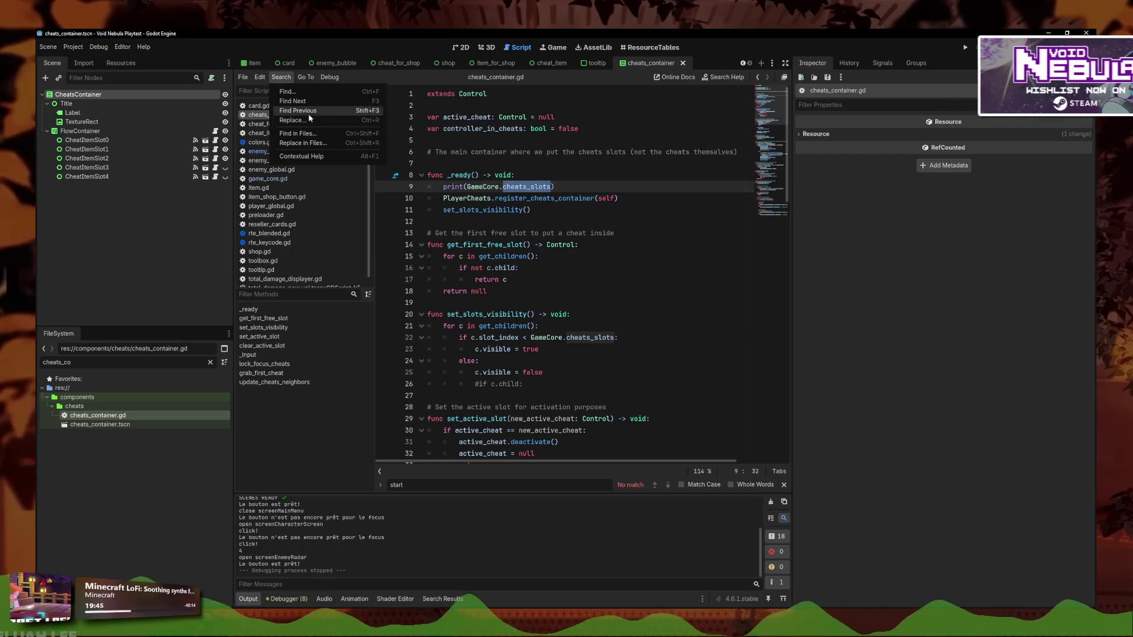
pyautogui.click(306, 135)
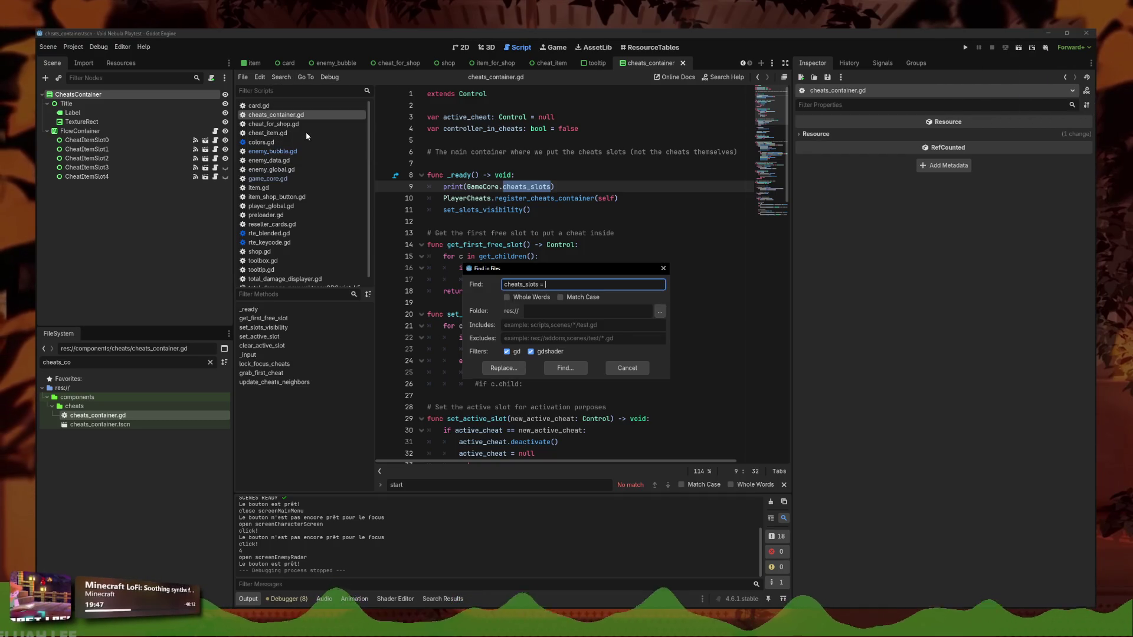
pyautogui.press('Return')
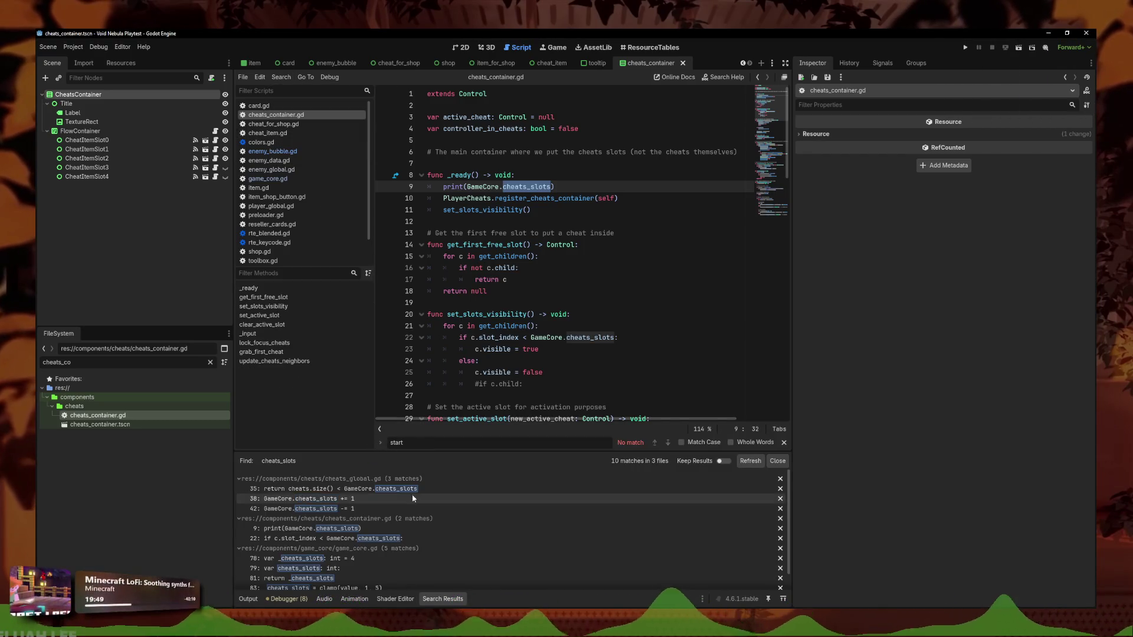
pyautogui.scroll(-1, 367, 564)
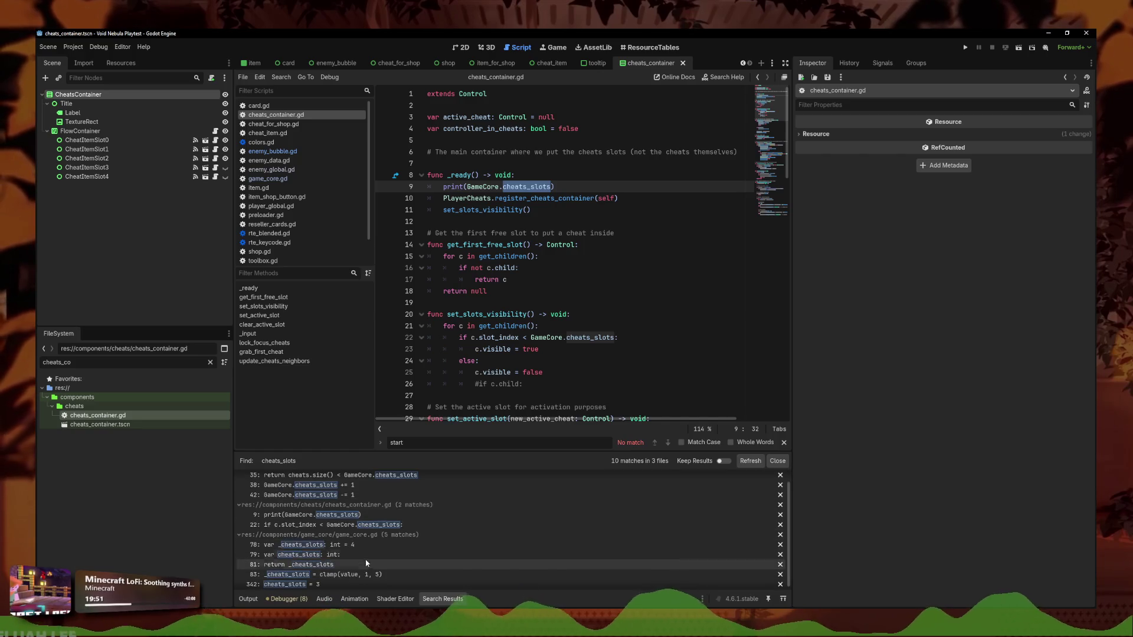
pyautogui.click(370, 546)
pyautogui.scroll(3, 527, 205)
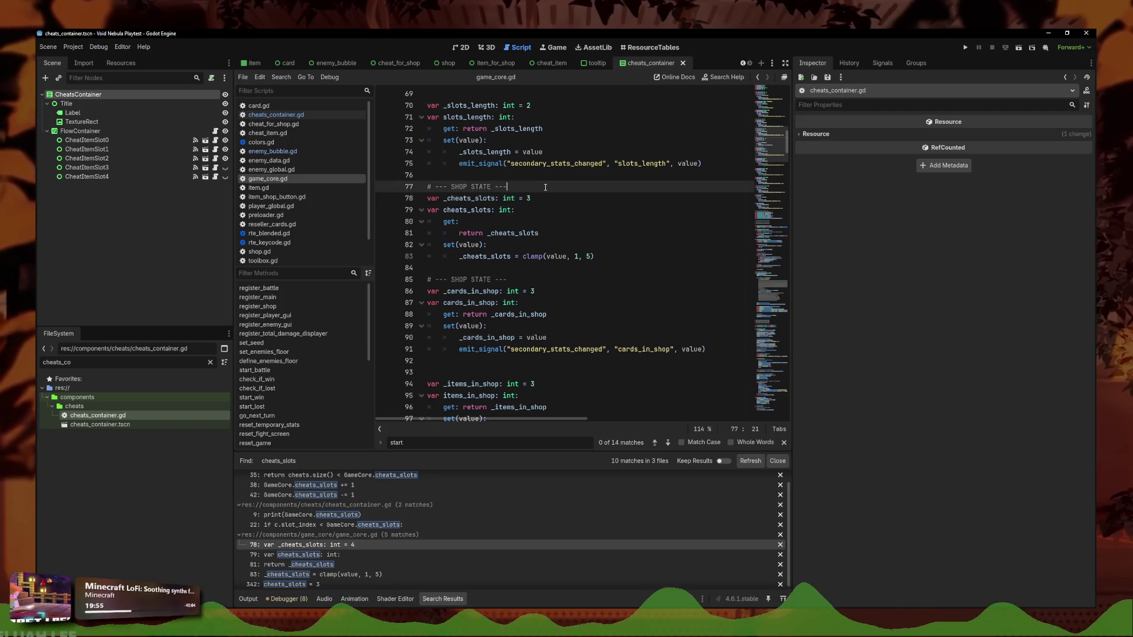
pyautogui.click(529, 186)
pyautogui.hotkey('ctrl', 'shift', 'k')
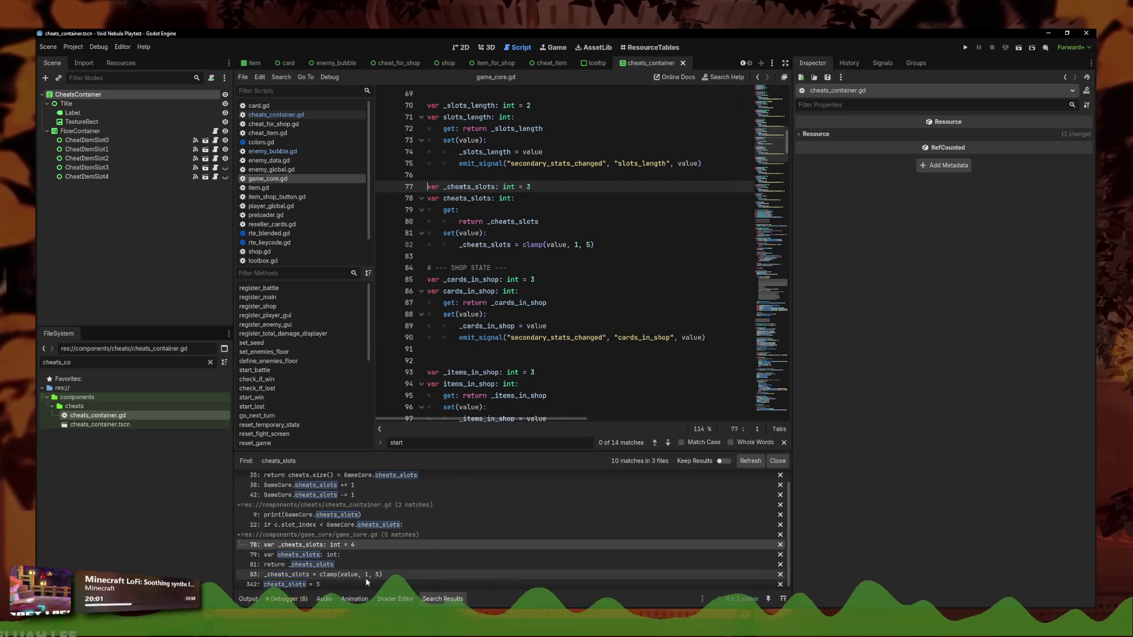
# Review the other cheats_slots matches (reset to 3, += 1, print), then launch a playtest
pyautogui.scroll(-1, 366, 578)
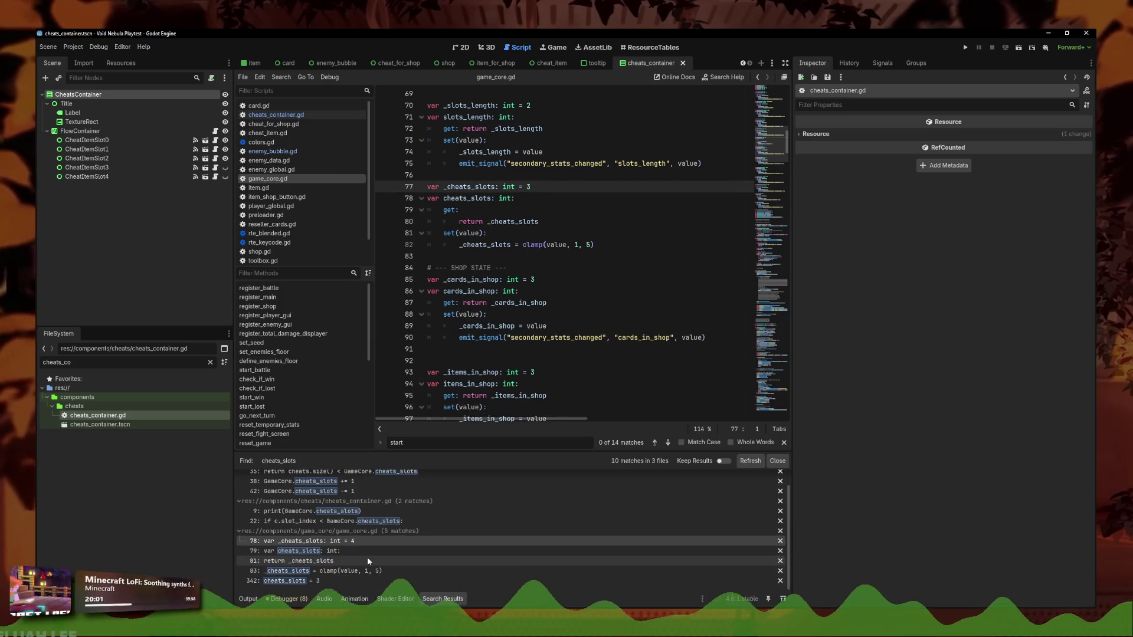
pyautogui.click(332, 581)
pyautogui.scroll(-1, 474, 327)
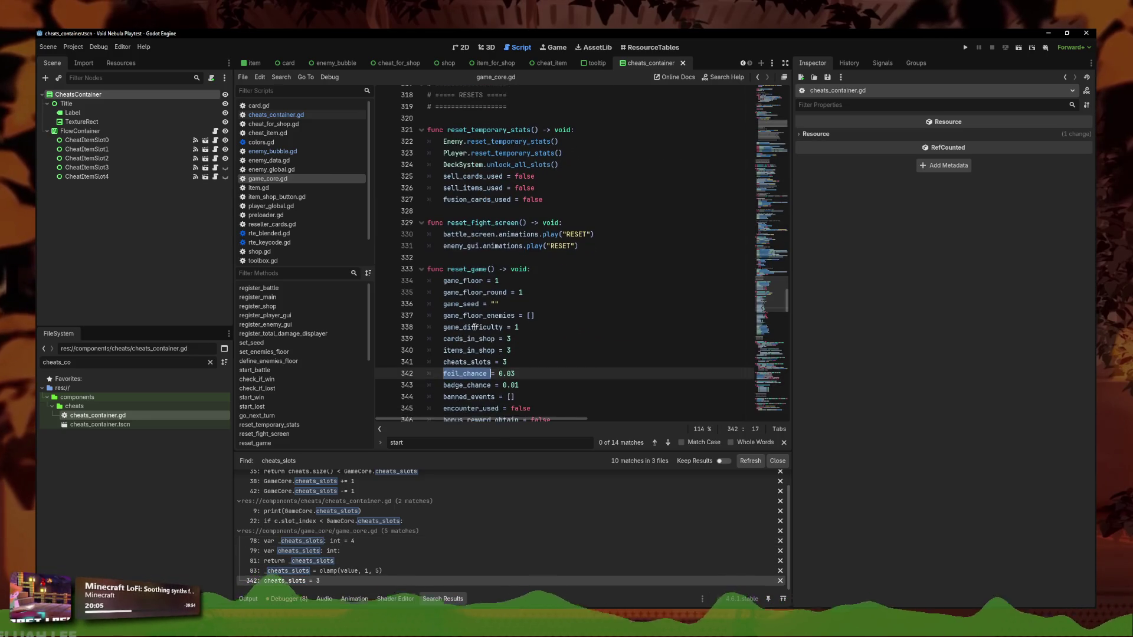
pyautogui.click(366, 542)
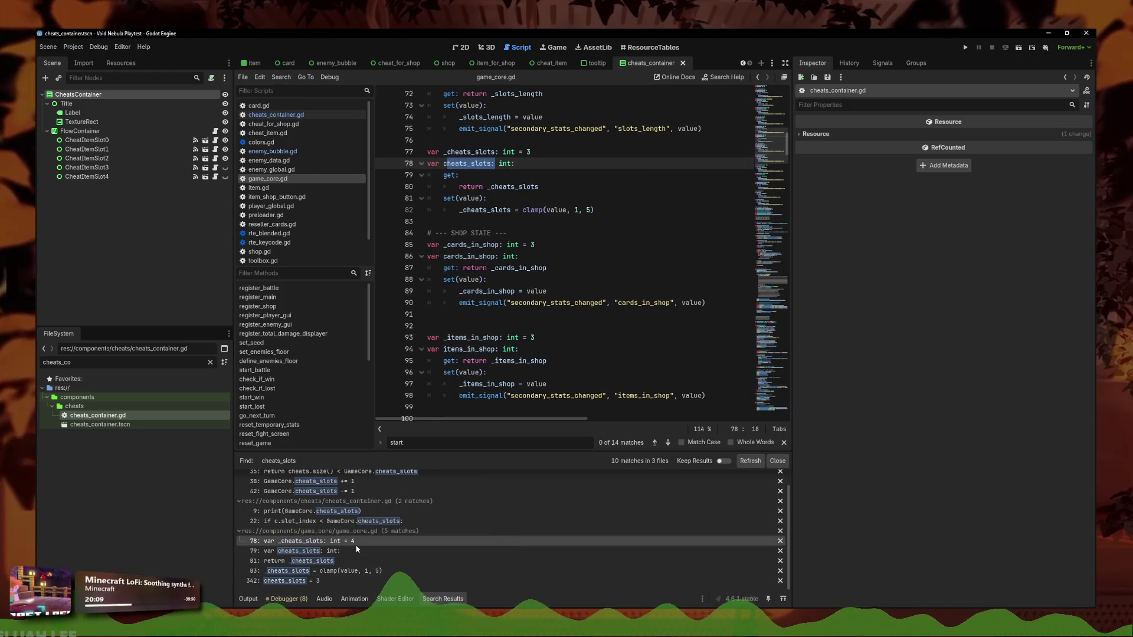
pyautogui.scroll(2, 354, 544)
pyautogui.click(357, 499)
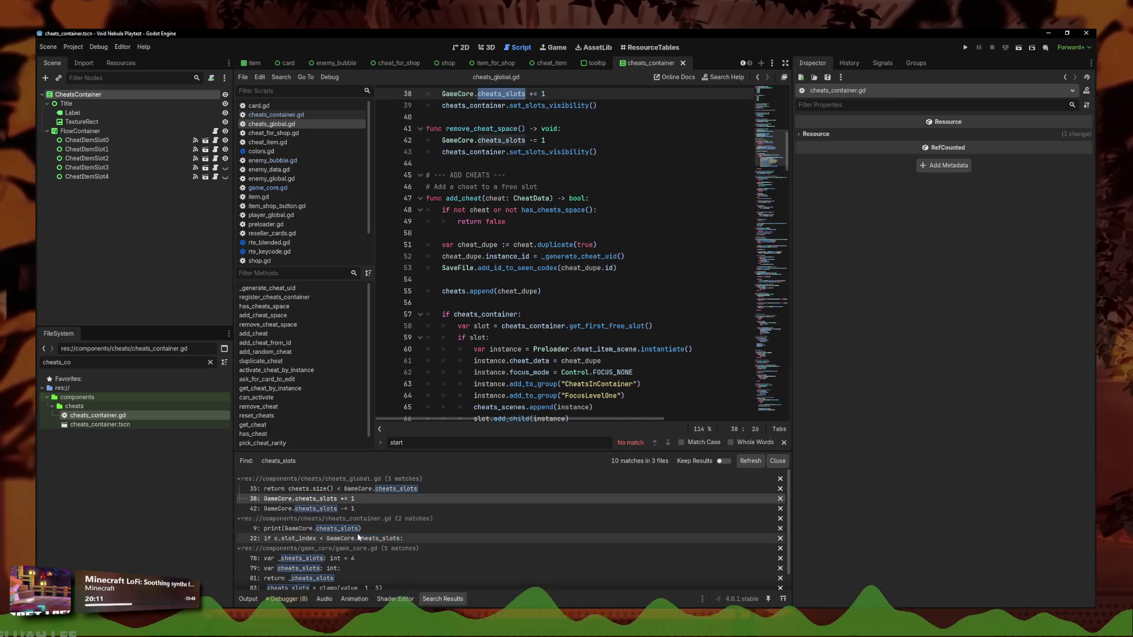
pyautogui.click(357, 528)
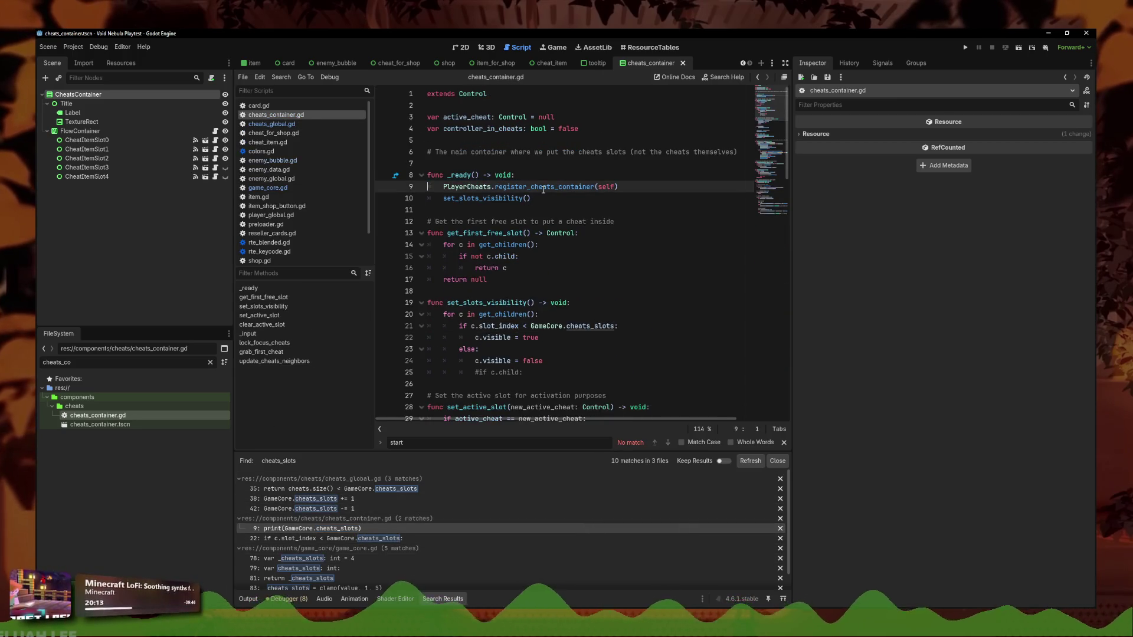
pyautogui.scroll(-1, 307, 540)
pyautogui.click(307, 541)
pyautogui.click(565, 261)
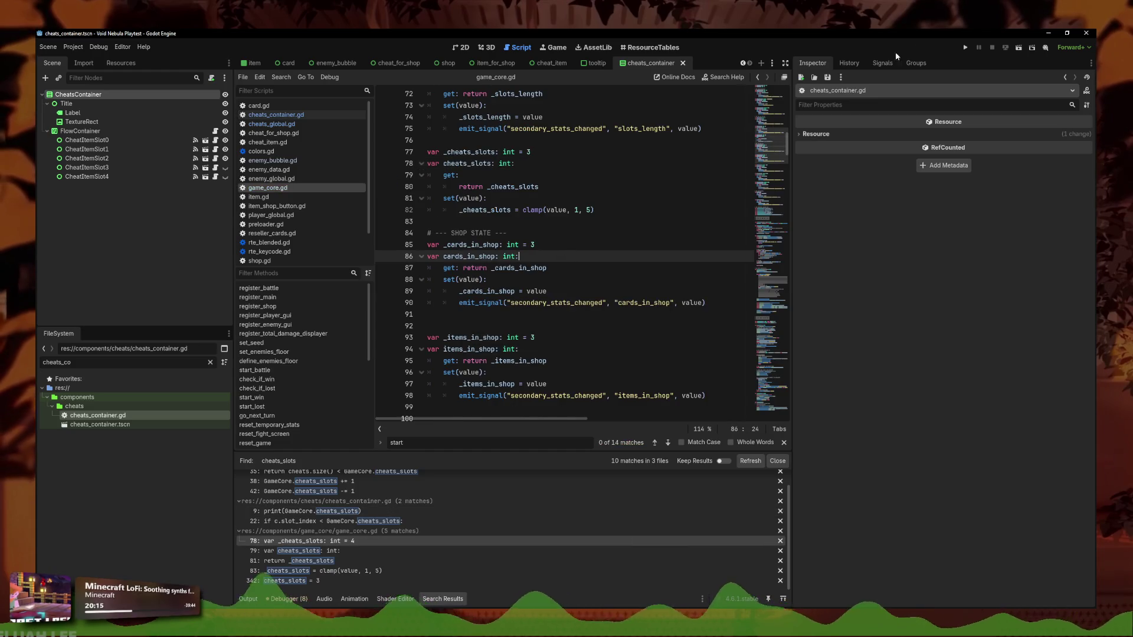
pyautogui.click(965, 48)
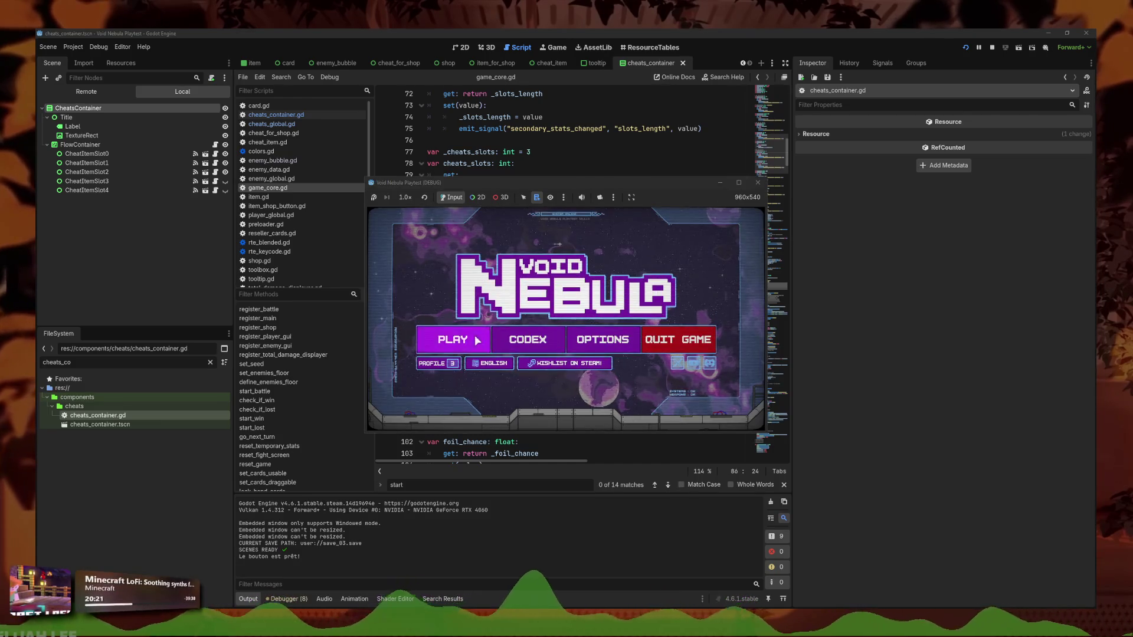
# Start and load the saved run, then play four Slash cards to win the battle
pyautogui.click(477, 340)
pyautogui.click(566, 347)
pyautogui.click(739, 183)
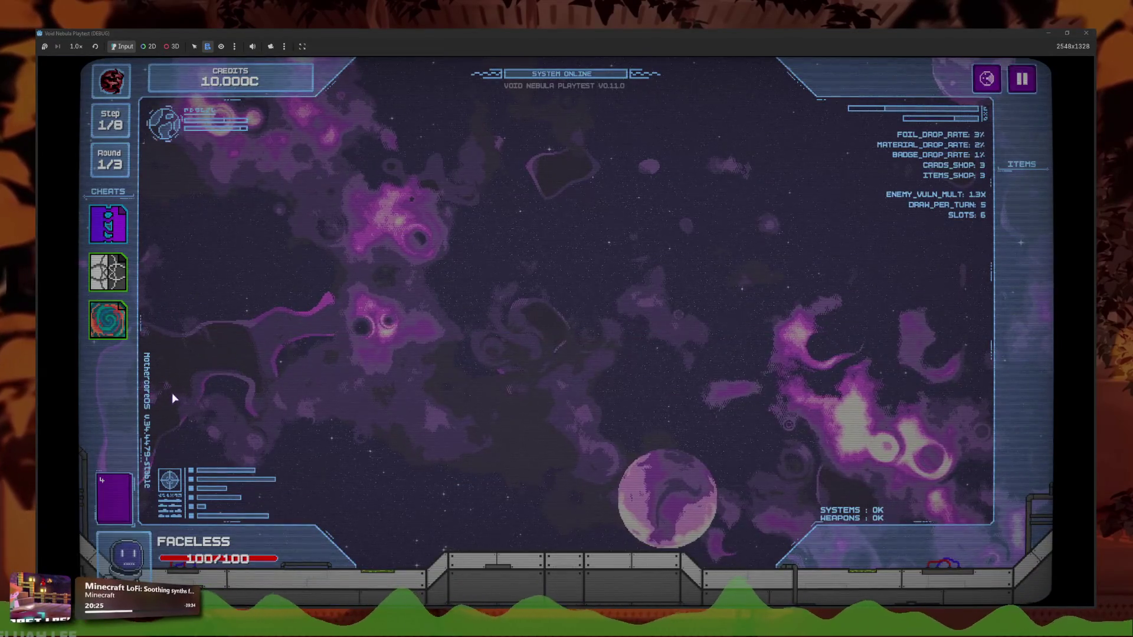
pyautogui.click(557, 521)
pyautogui.click(558, 520)
pyautogui.click(592, 522)
pyautogui.click(566, 549)
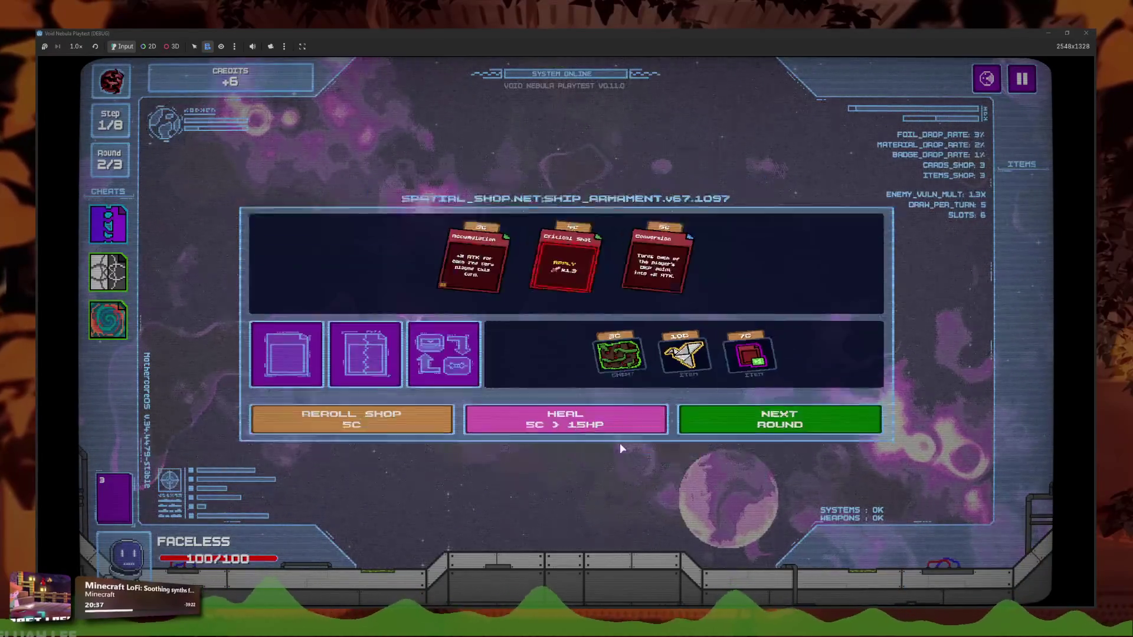
# Reroll the shop ten times and buy the Shop Extension item
pyautogui.click(361, 460)
pyautogui.click(361, 460)
pyautogui.click(361, 460)
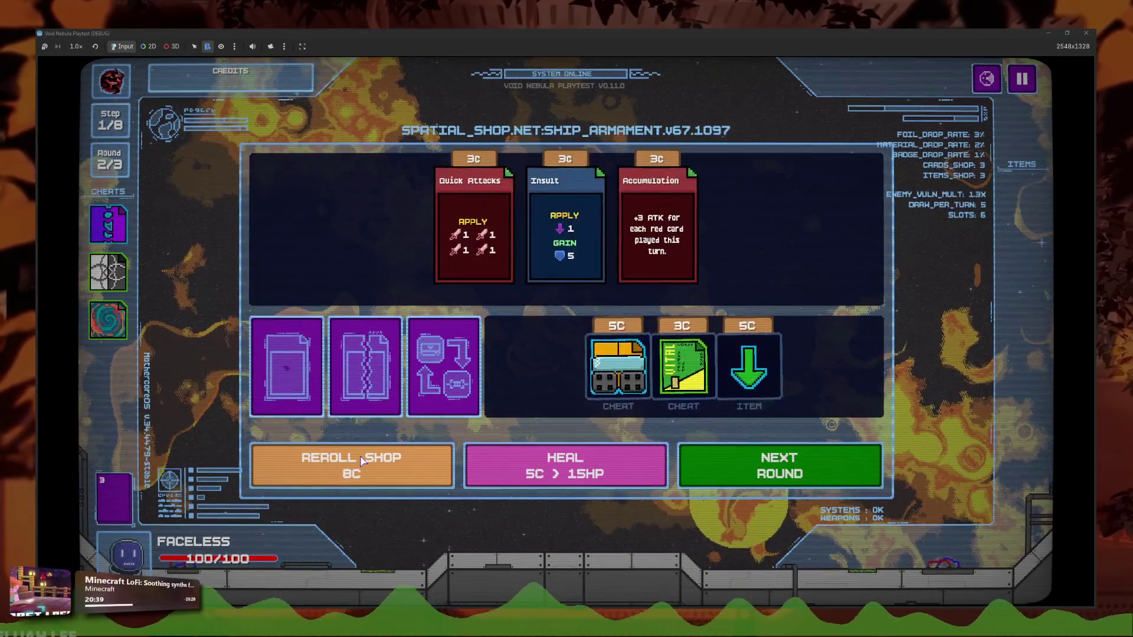
pyautogui.click(361, 461)
pyautogui.click(361, 460)
pyautogui.click(361, 460)
pyautogui.click(362, 460)
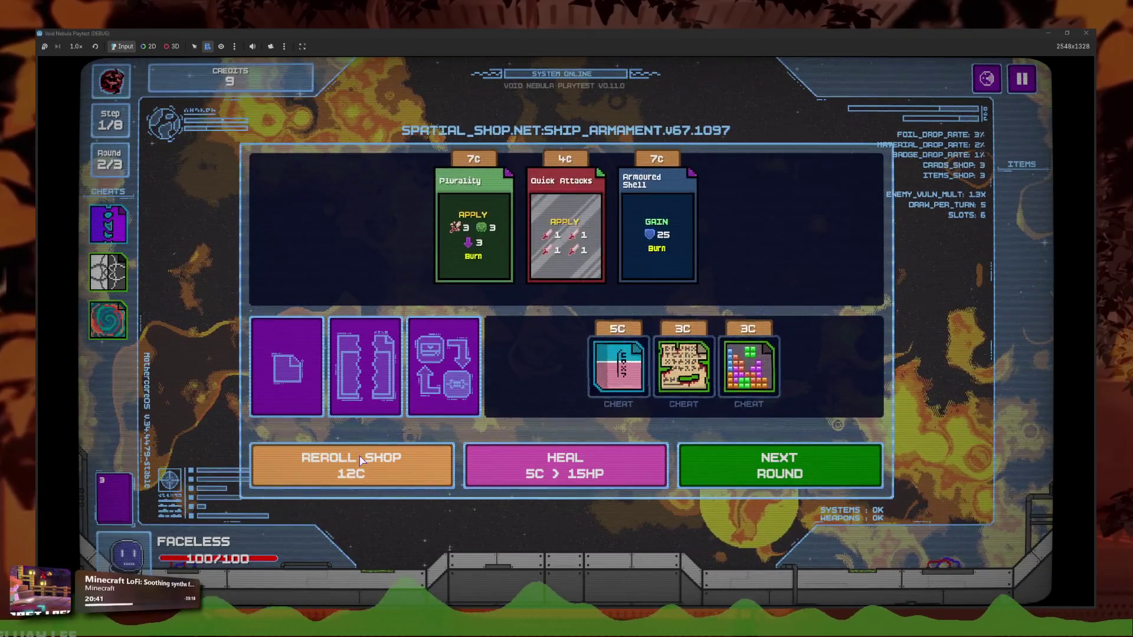
pyautogui.click(362, 461)
pyautogui.click(361, 460)
pyautogui.click(362, 461)
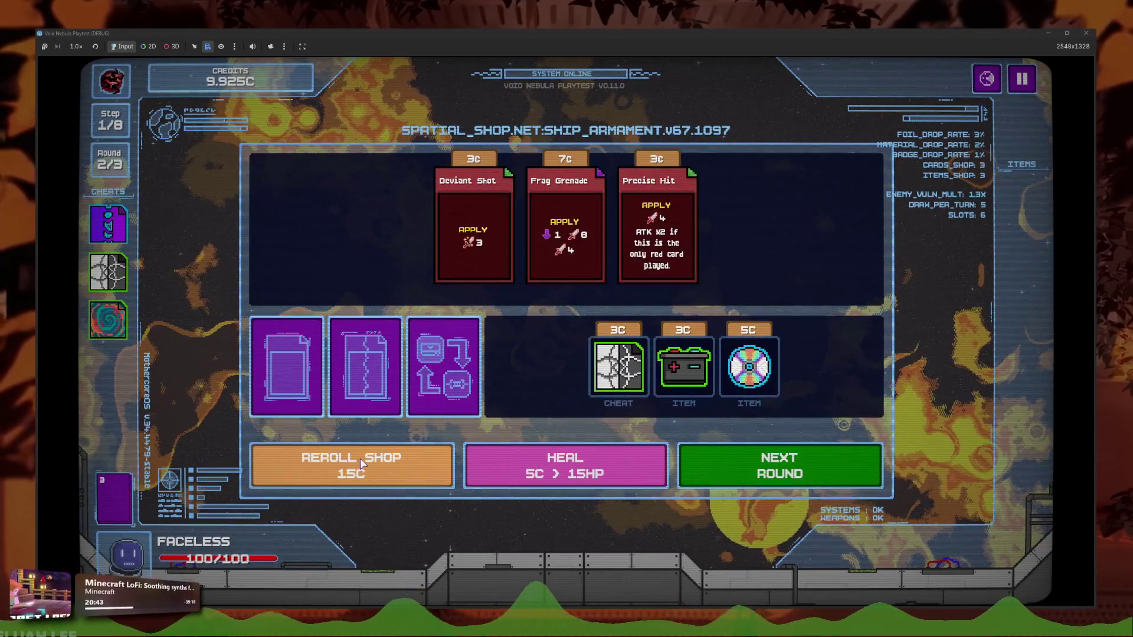
pyautogui.moveTo(730, 391)
pyautogui.click(748, 412)
# Keep rerolling the shop about twenty more times
pyautogui.click(330, 461)
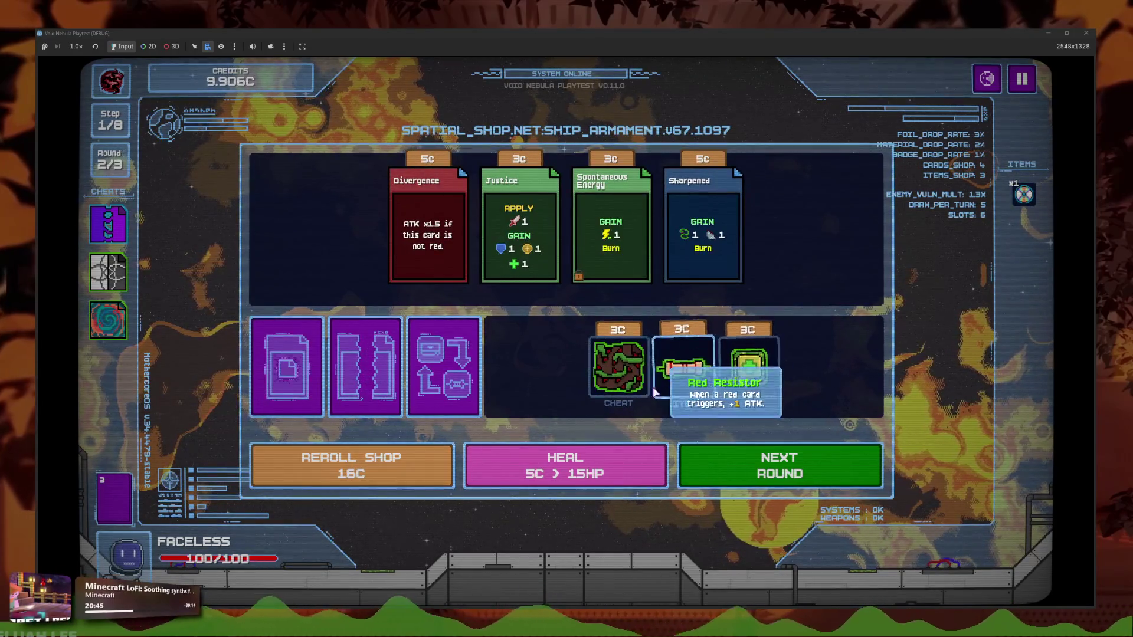
pyautogui.click(322, 456)
pyautogui.click(349, 455)
pyautogui.click(378, 452)
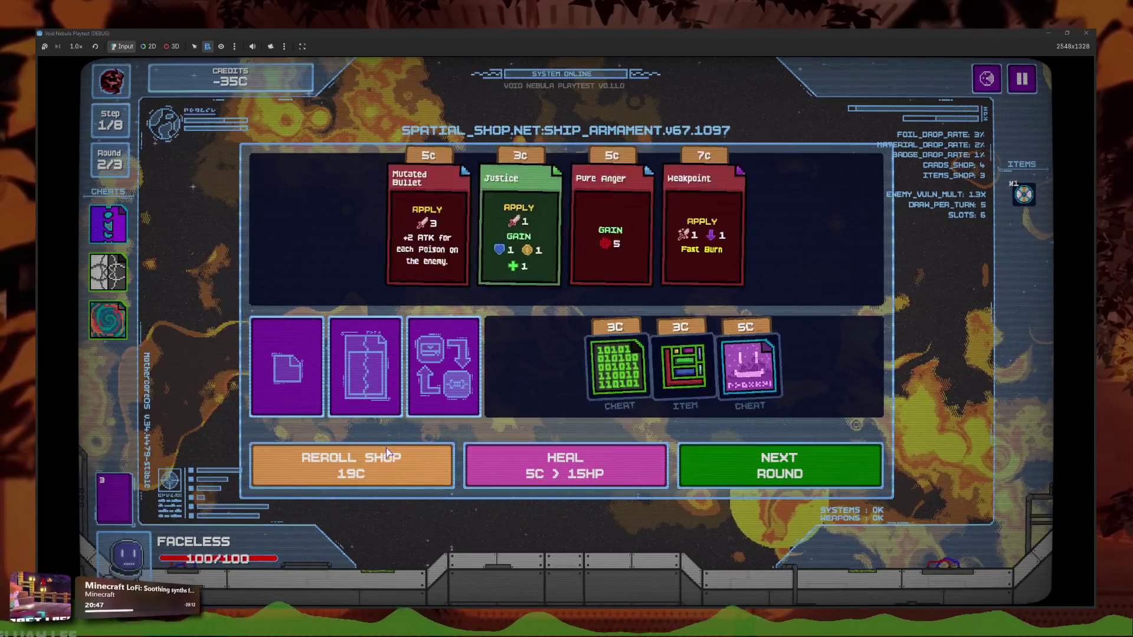
pyautogui.click(408, 461)
pyautogui.click(410, 464)
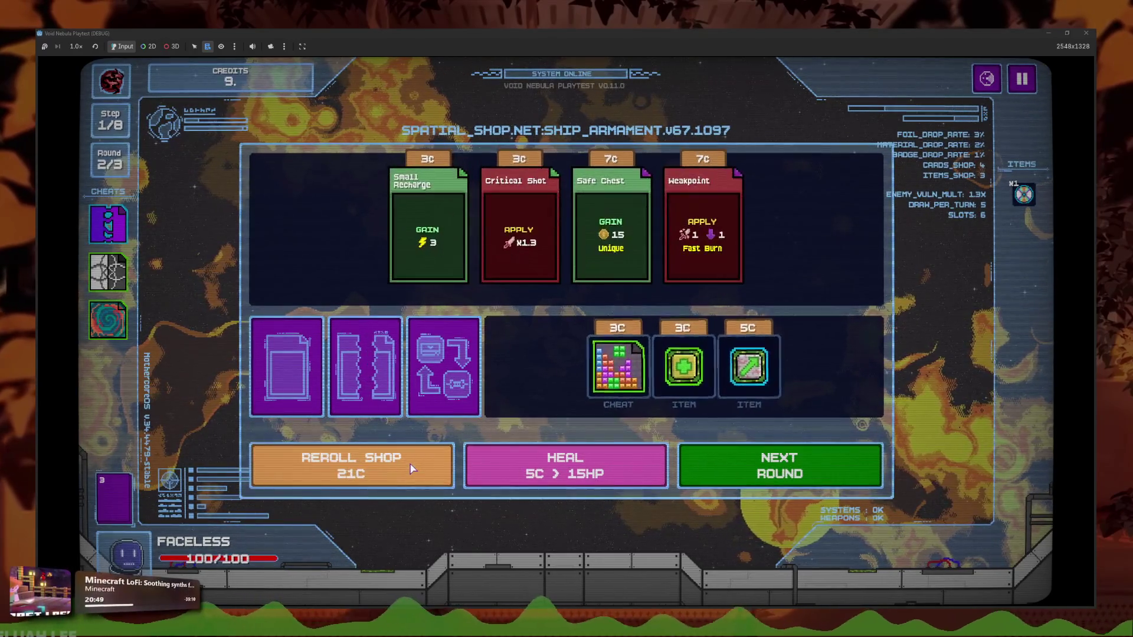
pyautogui.click(411, 468)
pyautogui.click(412, 468)
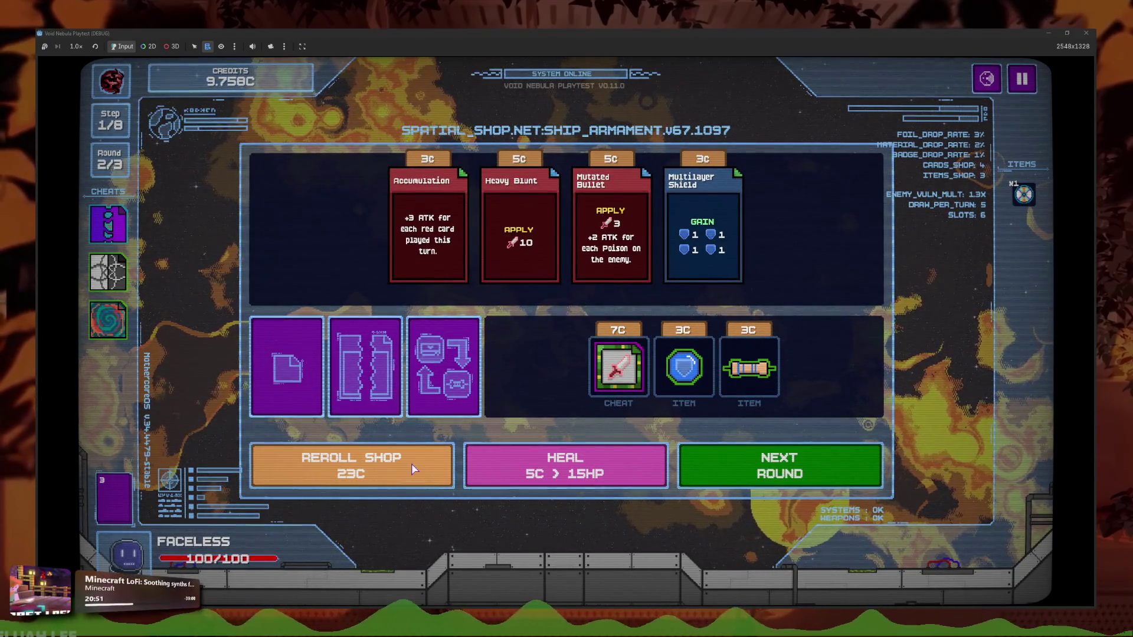
pyautogui.click(412, 468)
pyautogui.click(412, 470)
pyautogui.click(412, 469)
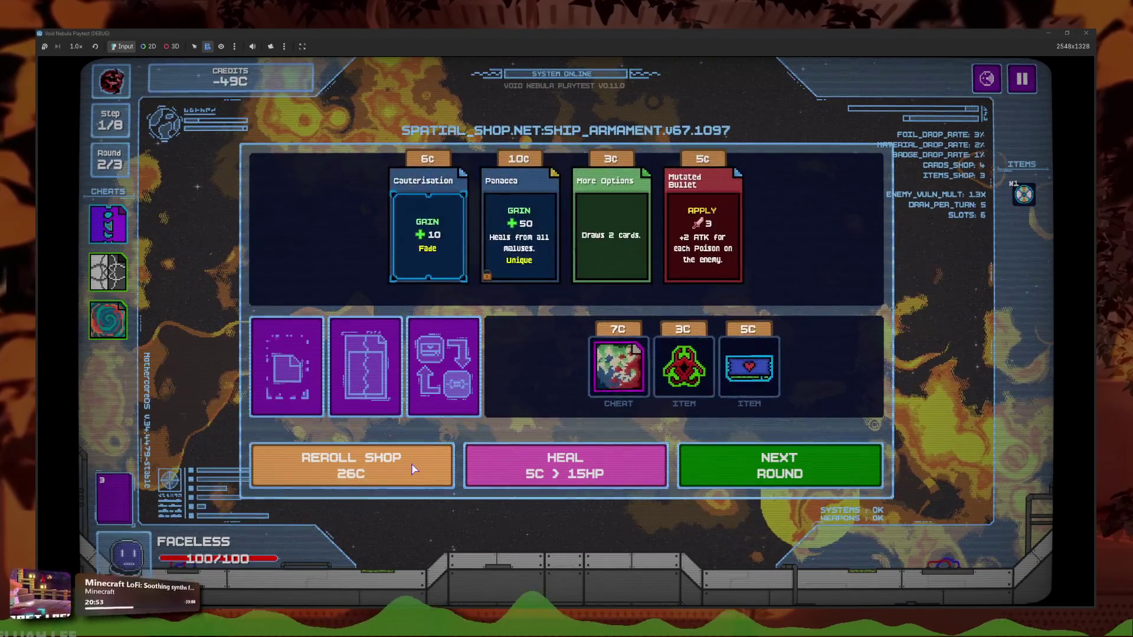
pyautogui.click(412, 469)
pyautogui.click(412, 469)
pyautogui.click(412, 469)
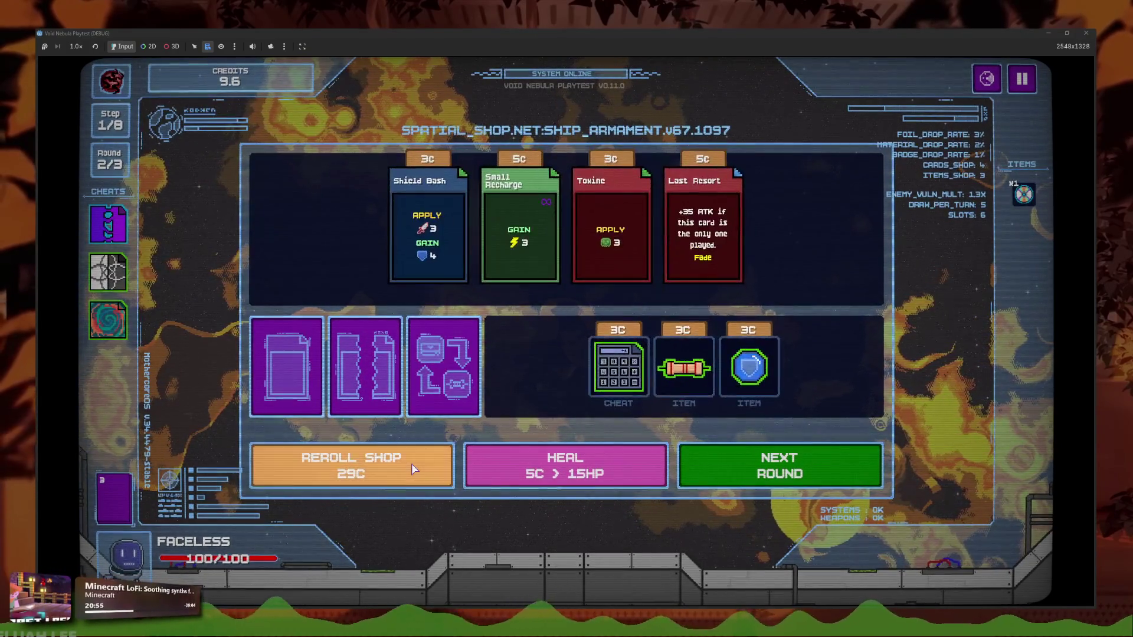
pyautogui.click(412, 469)
pyautogui.click(412, 469)
pyautogui.click(412, 470)
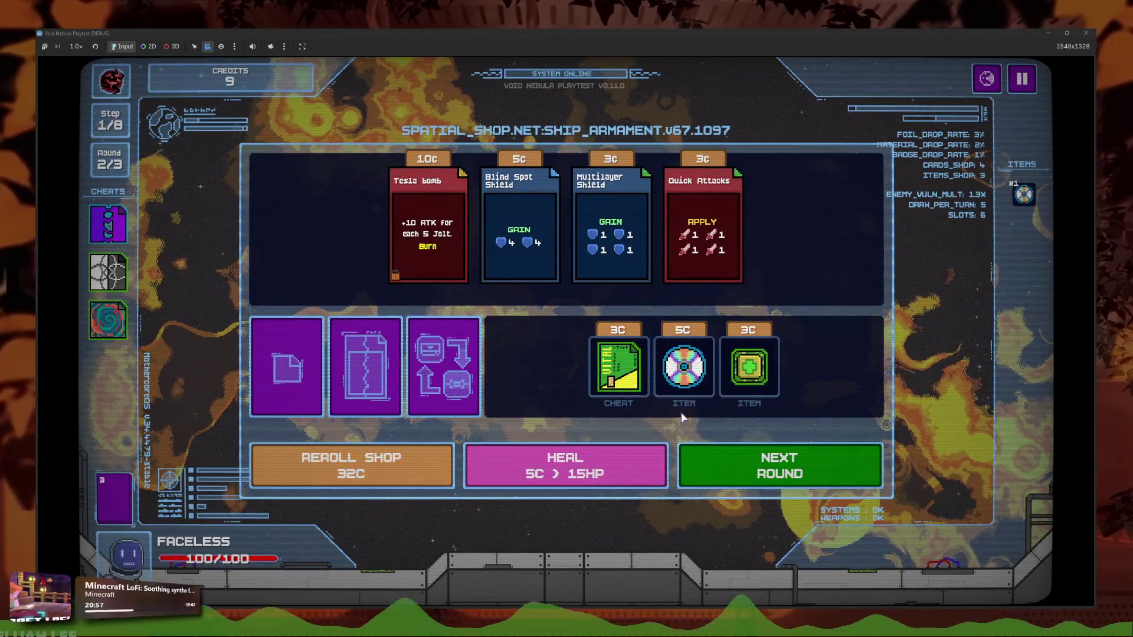
pyautogui.click(389, 459)
pyautogui.click(390, 460)
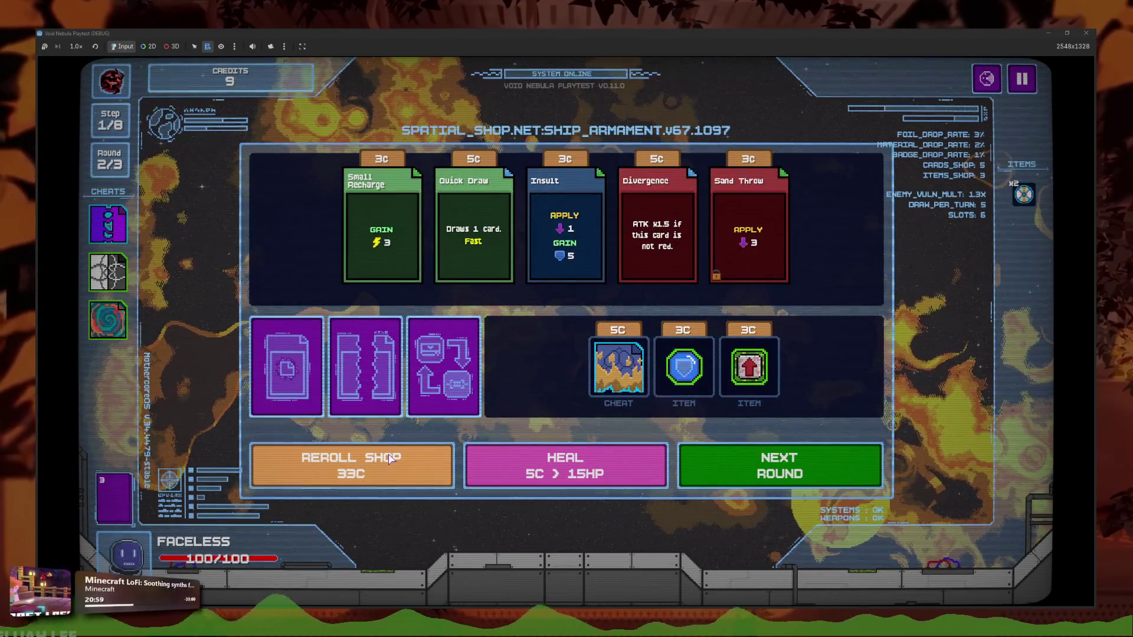
pyautogui.click(390, 459)
pyautogui.click(390, 459)
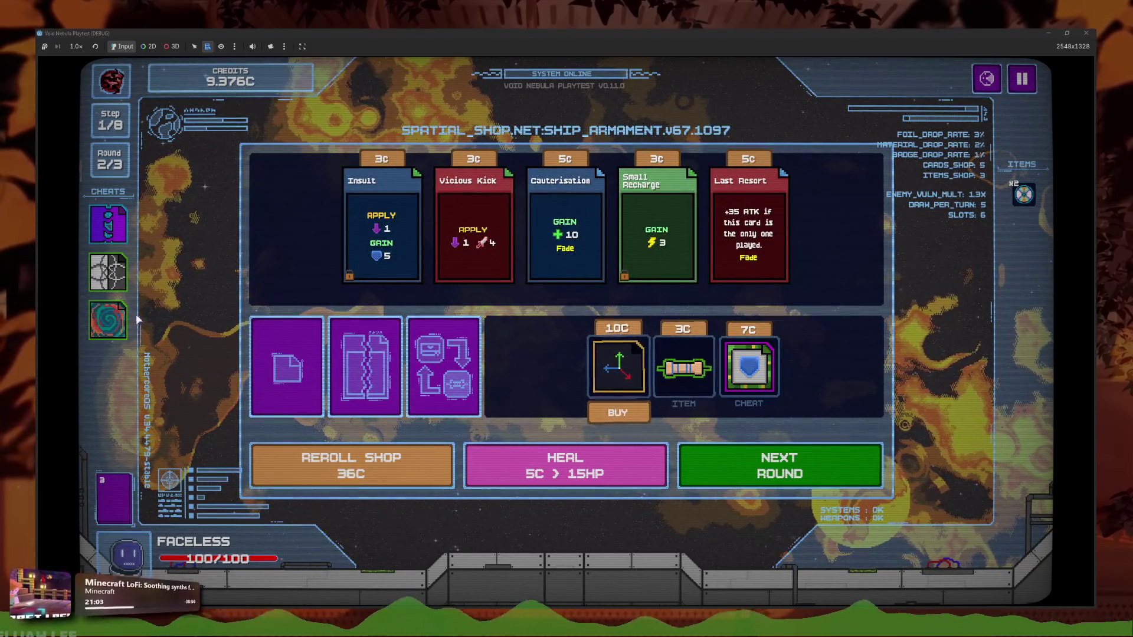
# Sell the spiral cheat, buy and use the 10C cheat, then pause and resume
pyautogui.click(108, 321)
pyautogui.click(166, 334)
pyautogui.click(618, 411)
pyautogui.click(108, 320)
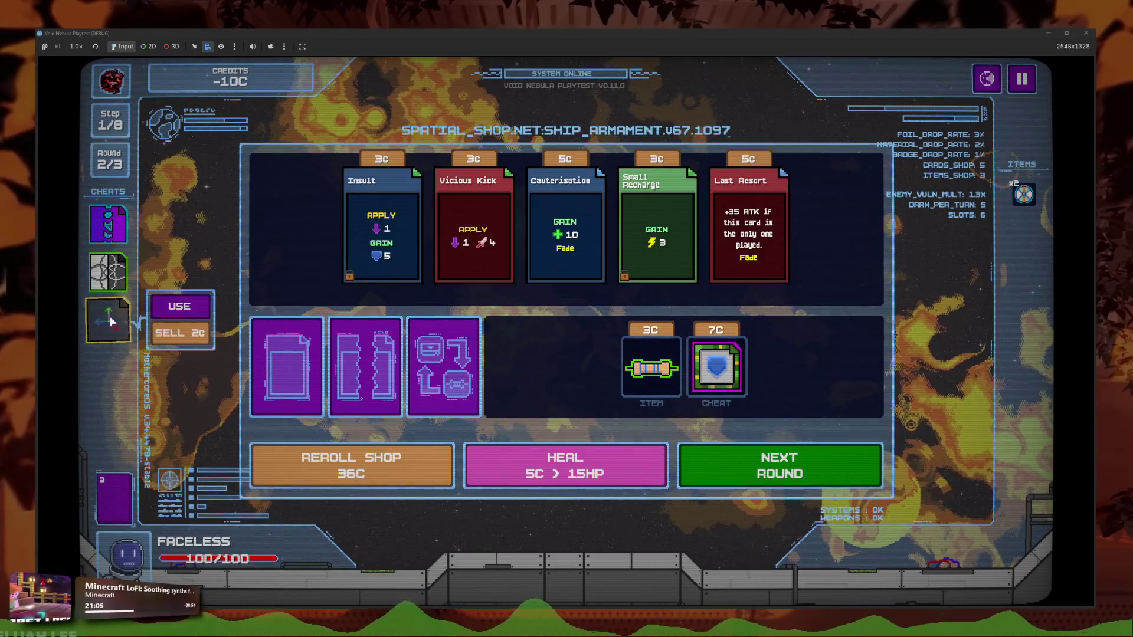
pyautogui.click(179, 306)
pyautogui.click(1023, 79)
pyautogui.click(691, 421)
# Advance to the next round, return to the main menu, continue the saved run, then close the game
pyautogui.click(738, 463)
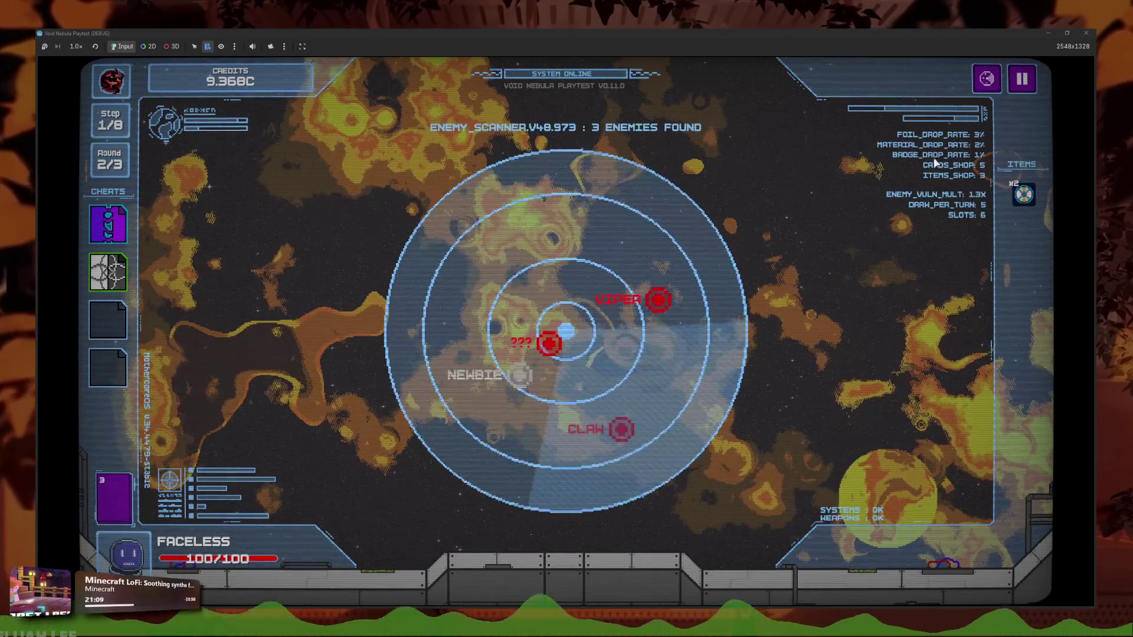
pyautogui.click(1023, 80)
pyautogui.click(507, 372)
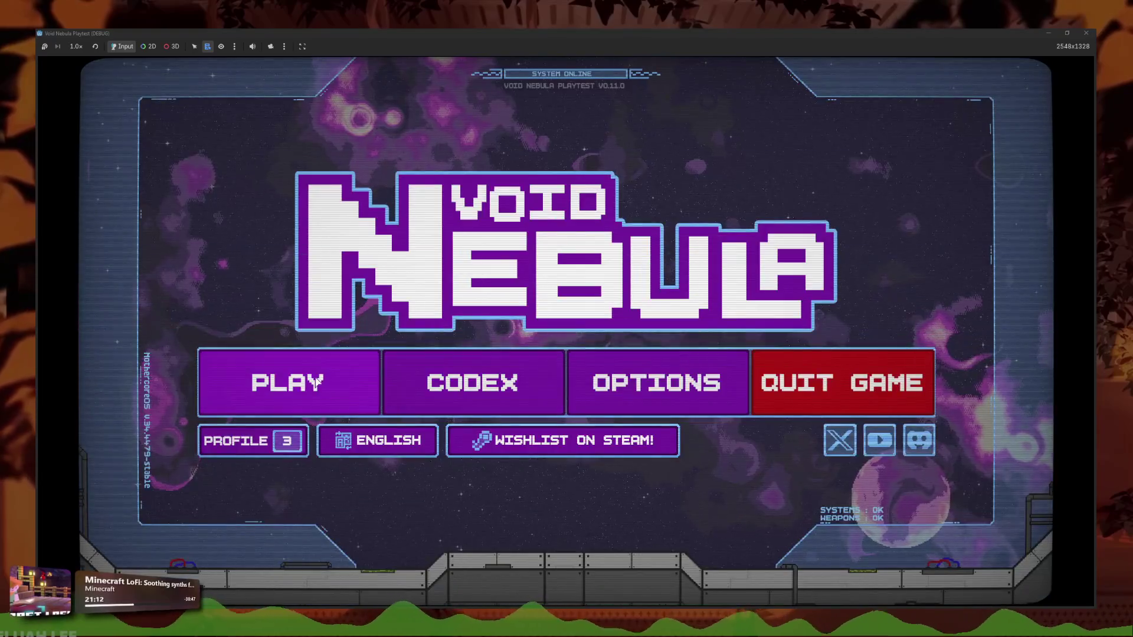
pyautogui.click(354, 386)
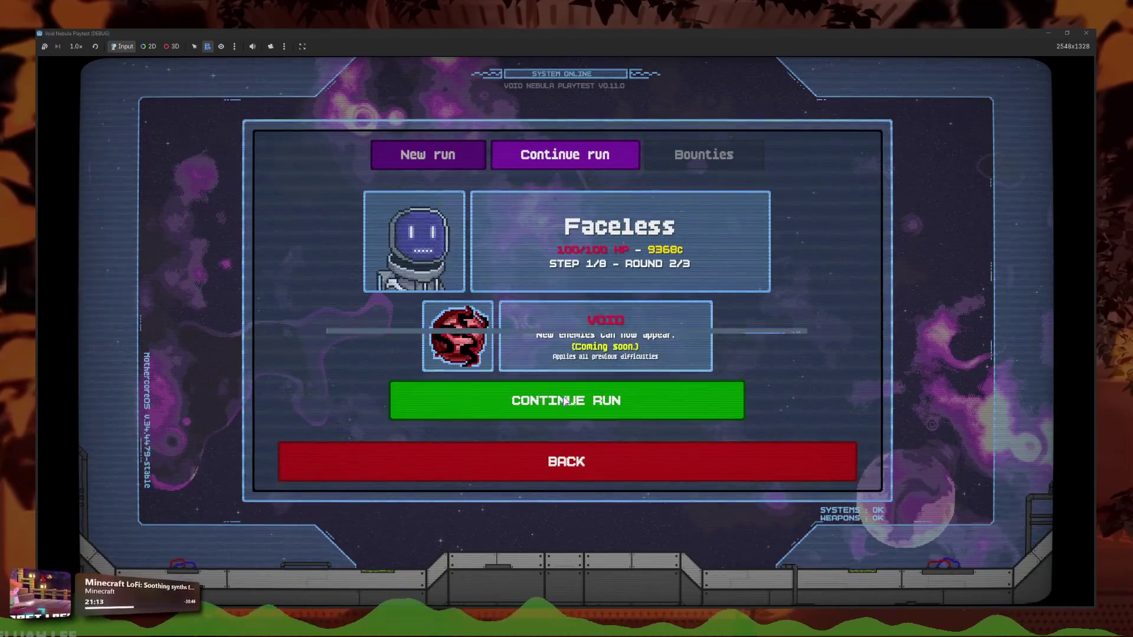
pyautogui.click(549, 398)
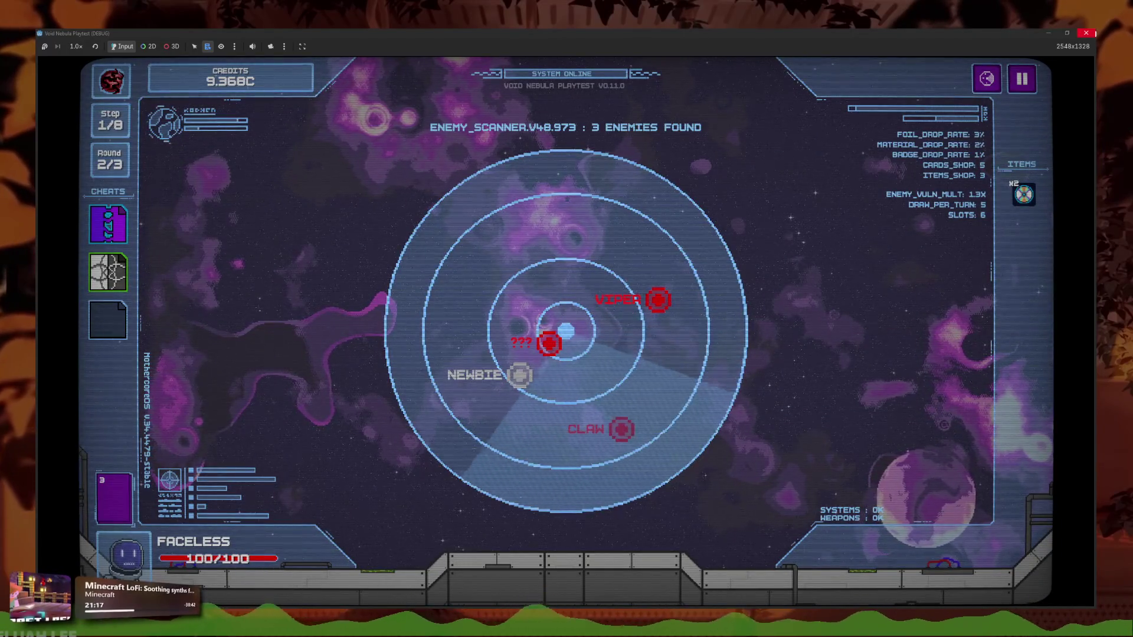
pyautogui.click(1086, 33)
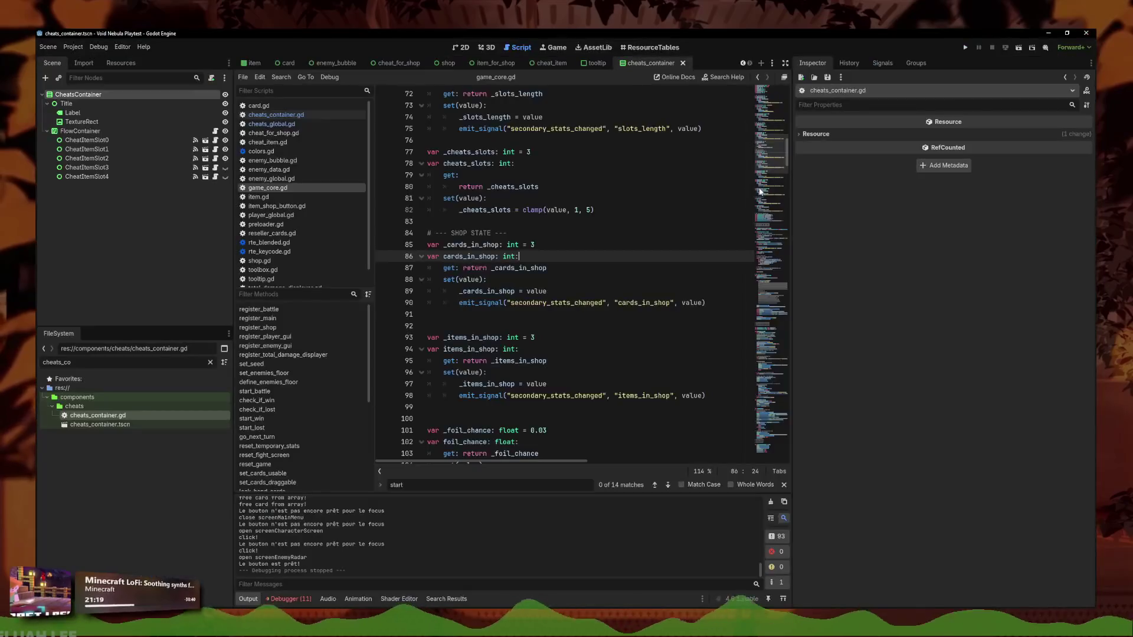
# Inspect game_core.gd lines 78–86 and search all project files for cheats_slots
pyautogui.click(558, 247)
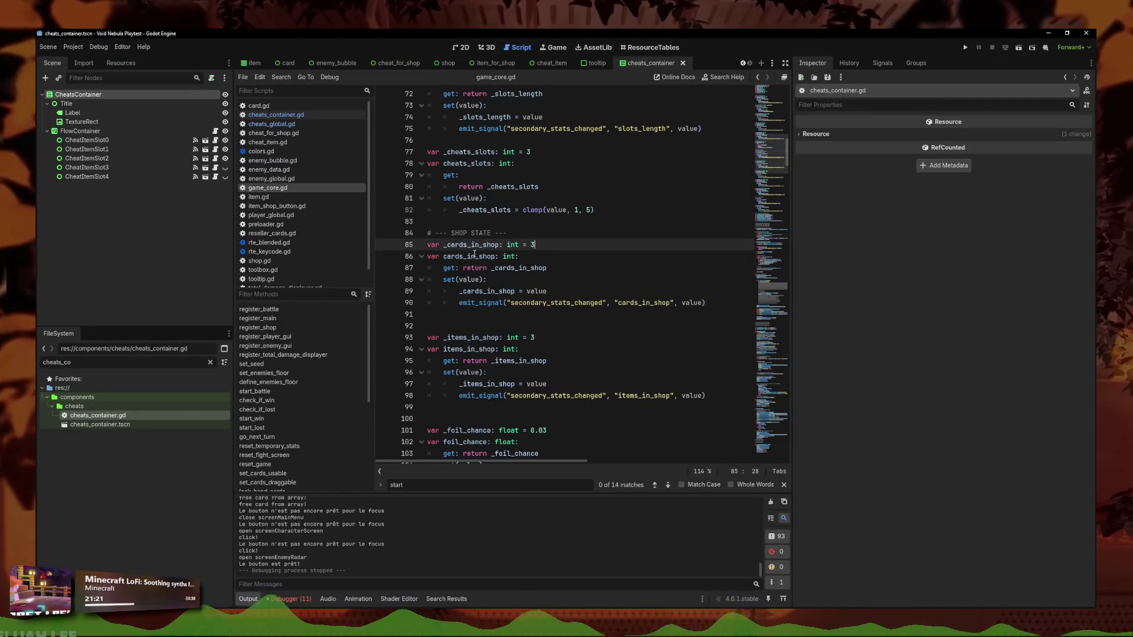
pyautogui.moveTo(495, 256); pyautogui.dragTo(438, 256)
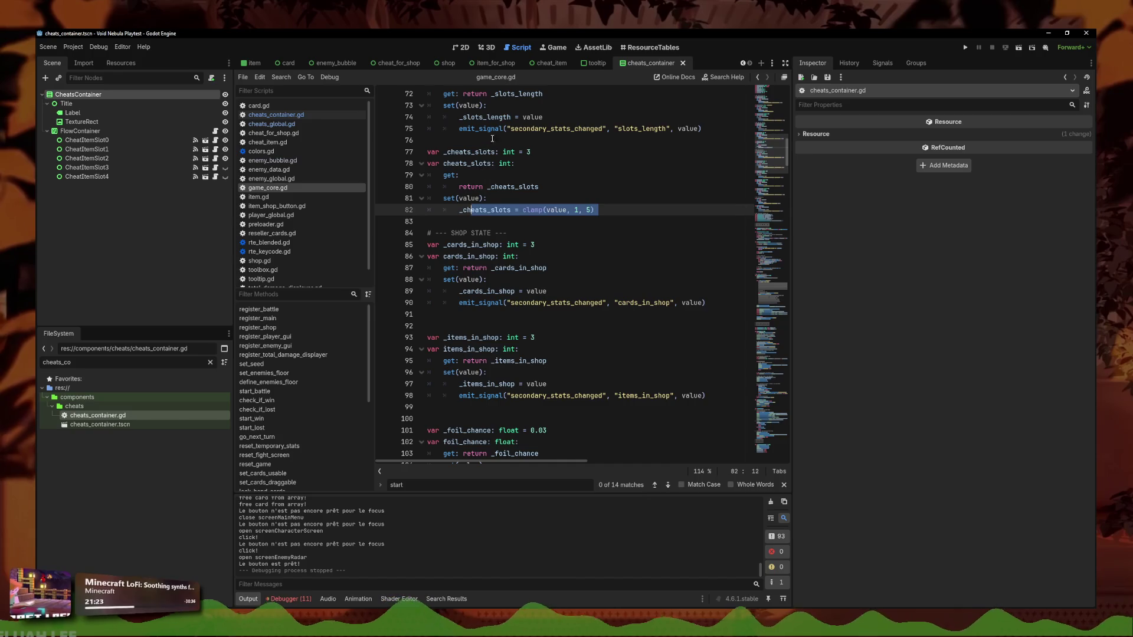
pyautogui.click(490, 163)
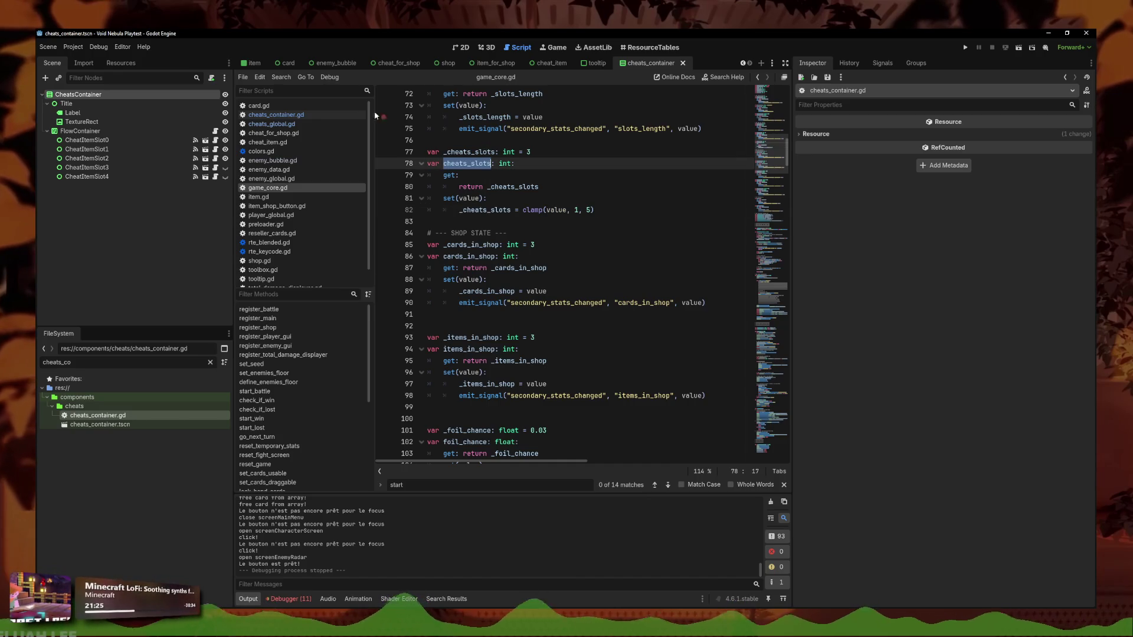
pyautogui.click(260, 77)
pyautogui.click(299, 140)
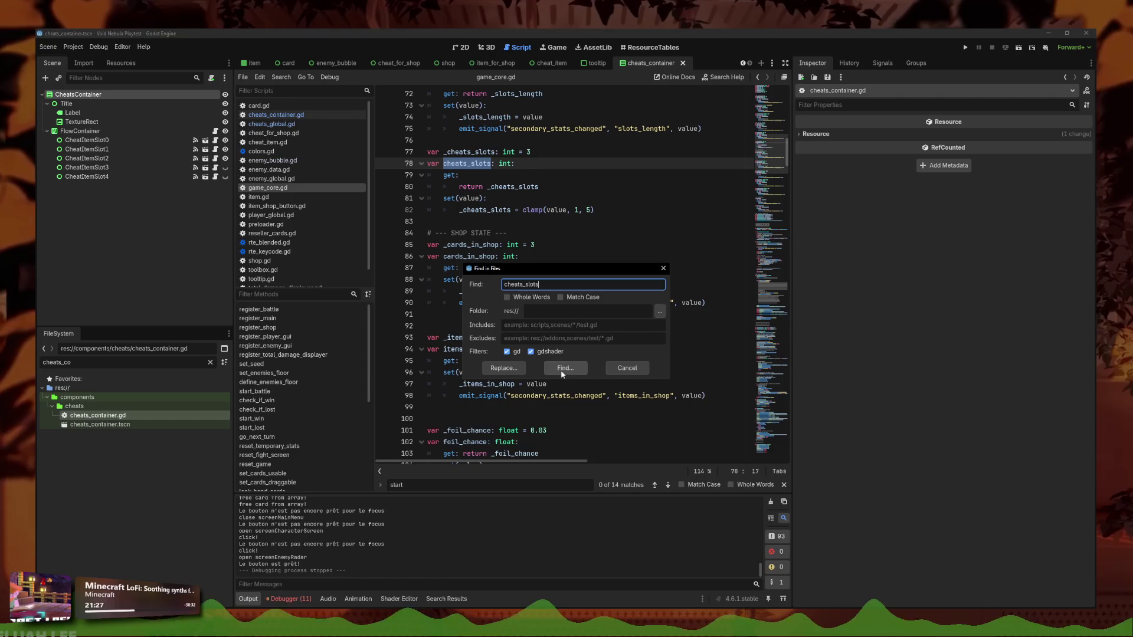
pyautogui.click(563, 368)
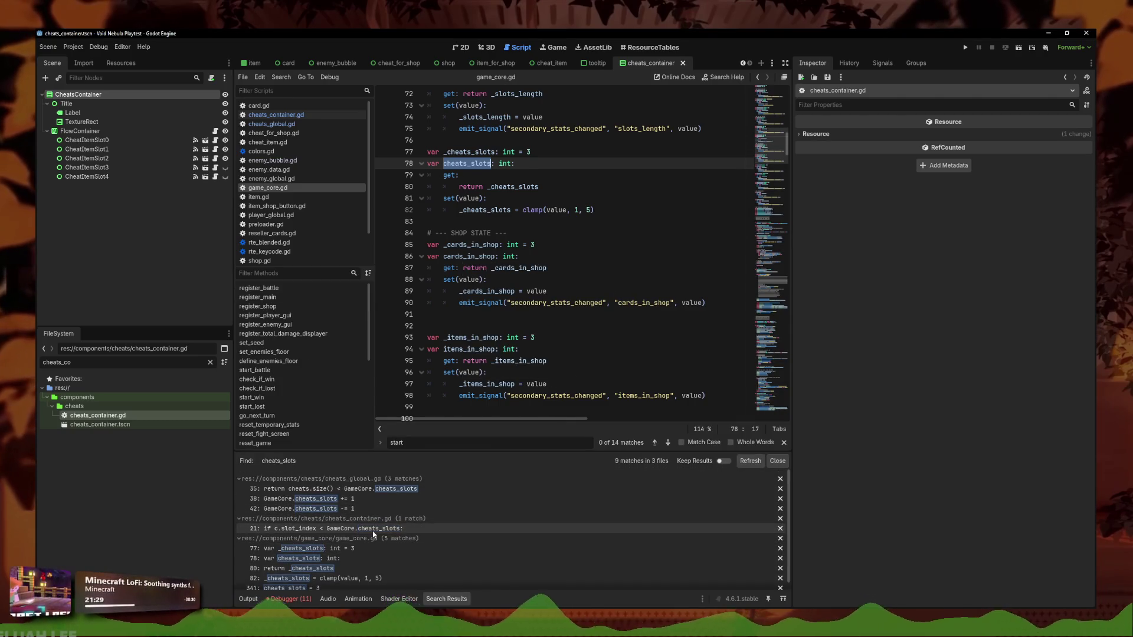
pyautogui.scroll(-1, 371, 560)
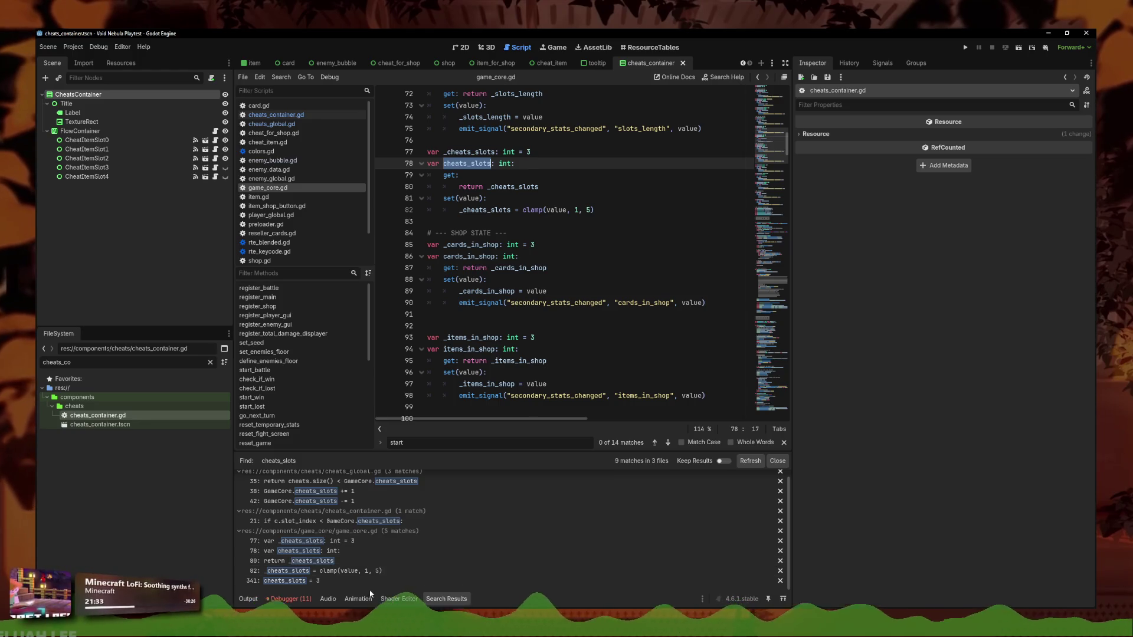
# Filter the FileSystem for 'save_fi' and open save_file.gd
pyautogui.write('save_fil')
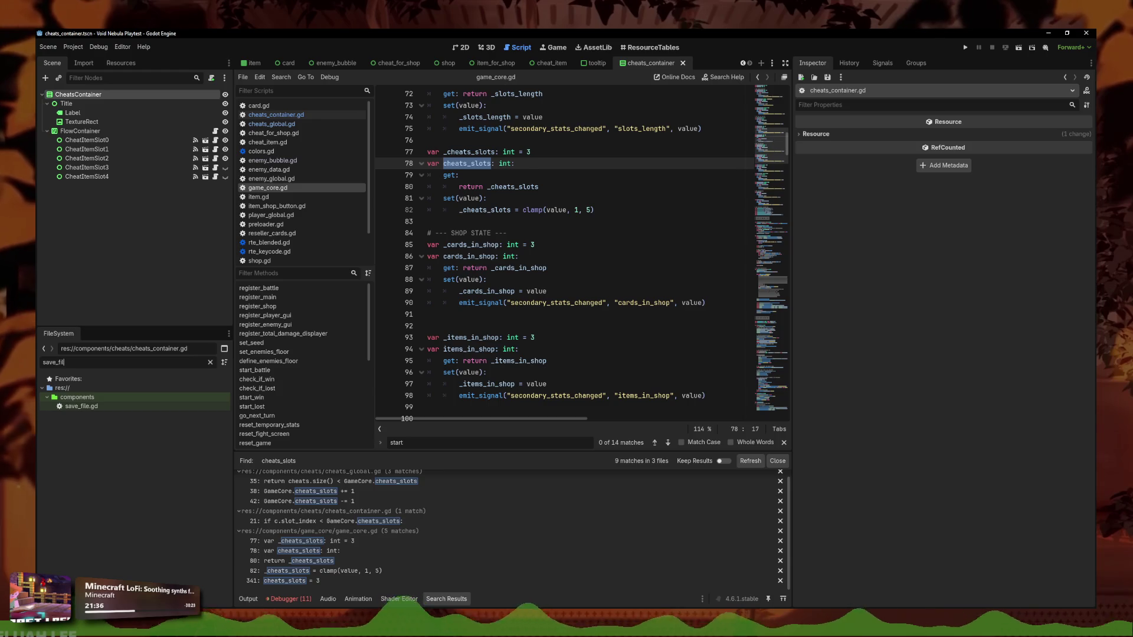
pyautogui.hotkey('ctrl', 'a')
pyautogui.press('BackSpace')
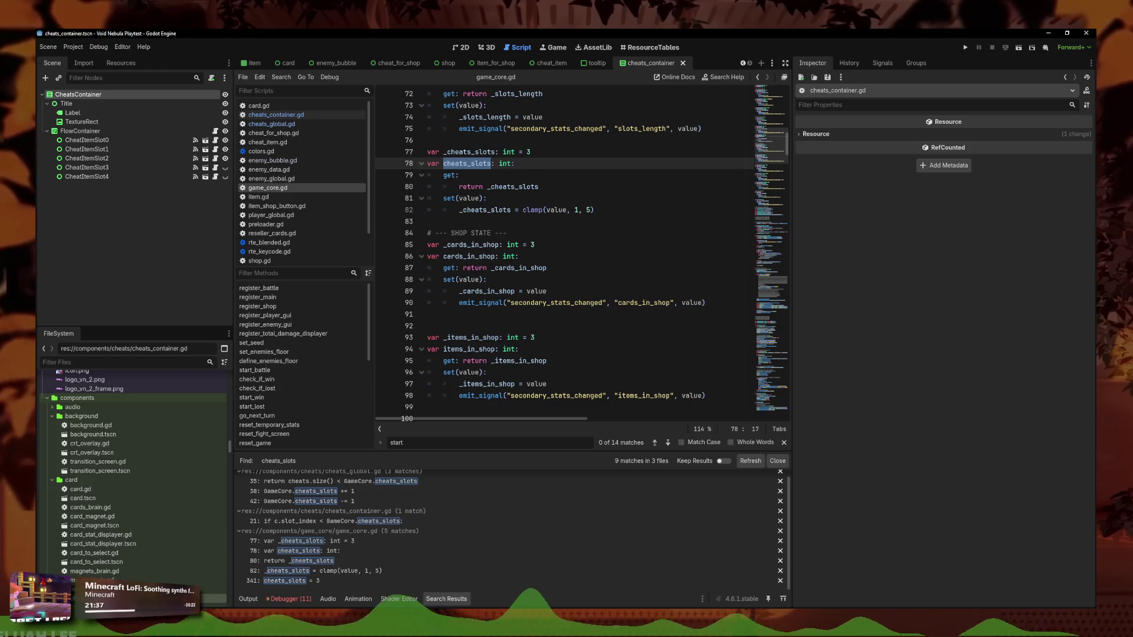
pyautogui.write('save_file')
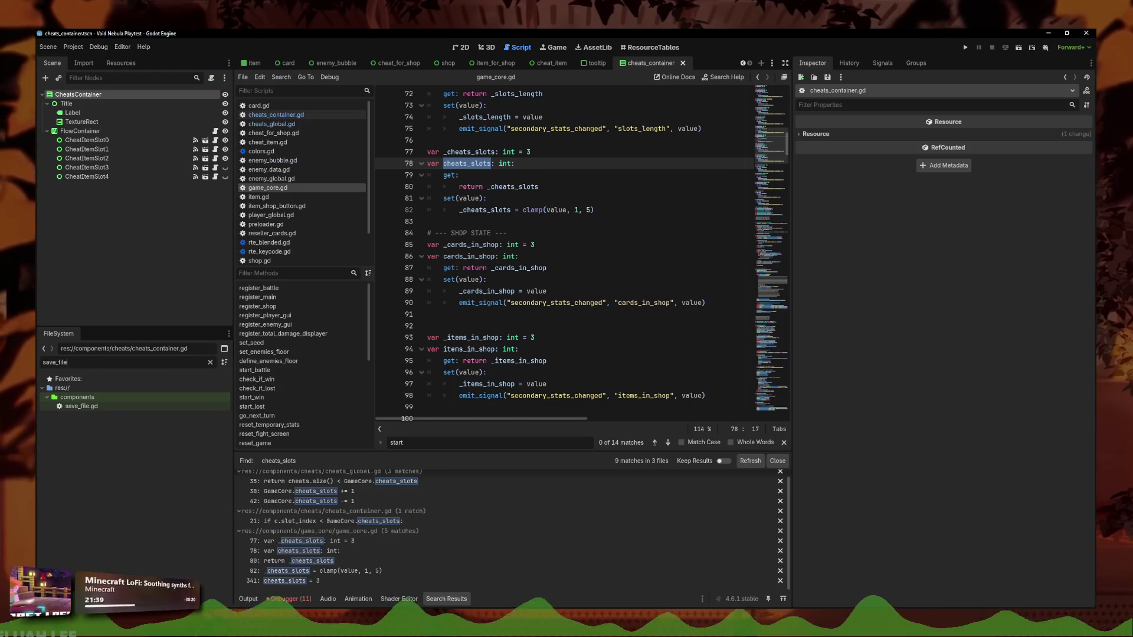
pyautogui.doubleClick(98, 409)
pyautogui.scroll(-15, 775, 366)
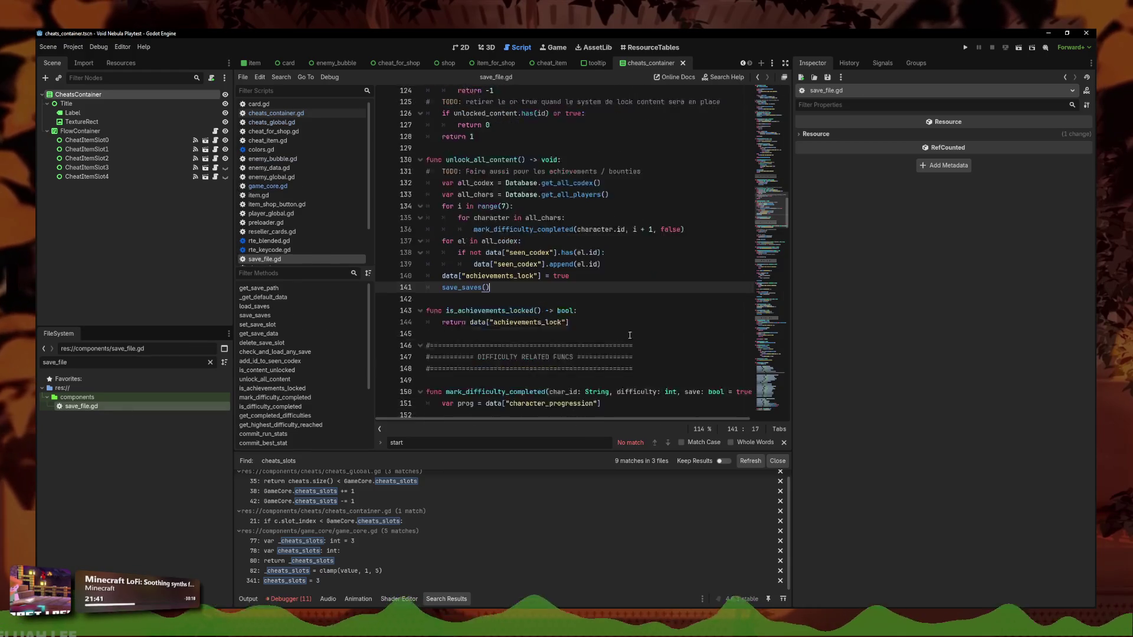
# Add GameCore.cheats_slots = r.cheats_slots after the fusion_cards_used line on load
pyautogui.scroll(-5, 776, 375)
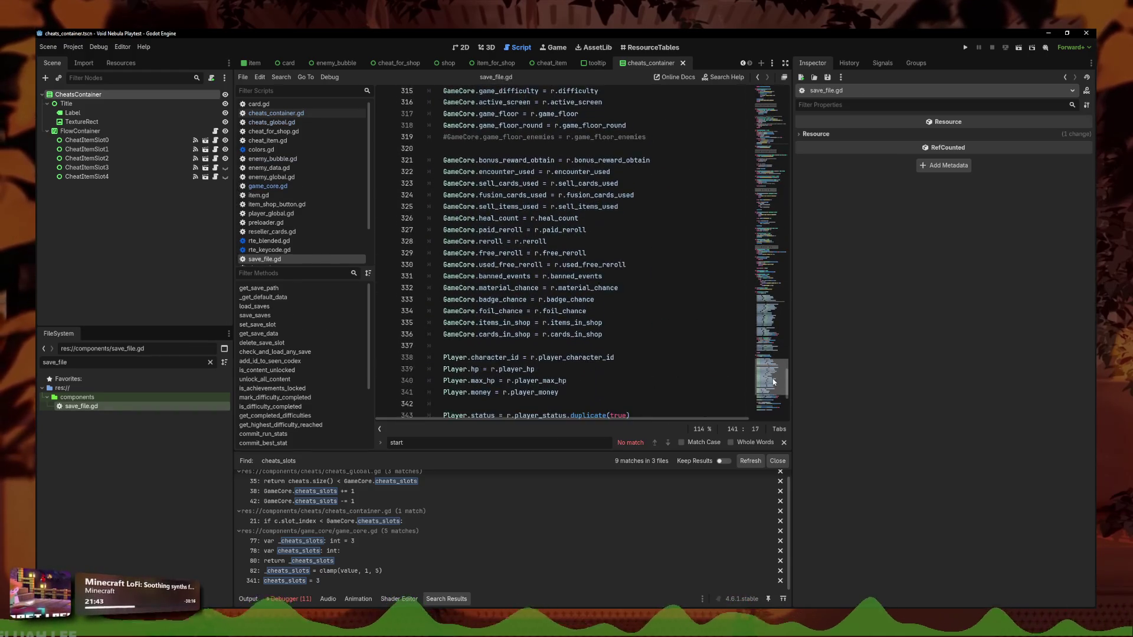
pyautogui.scroll(2, 684, 340)
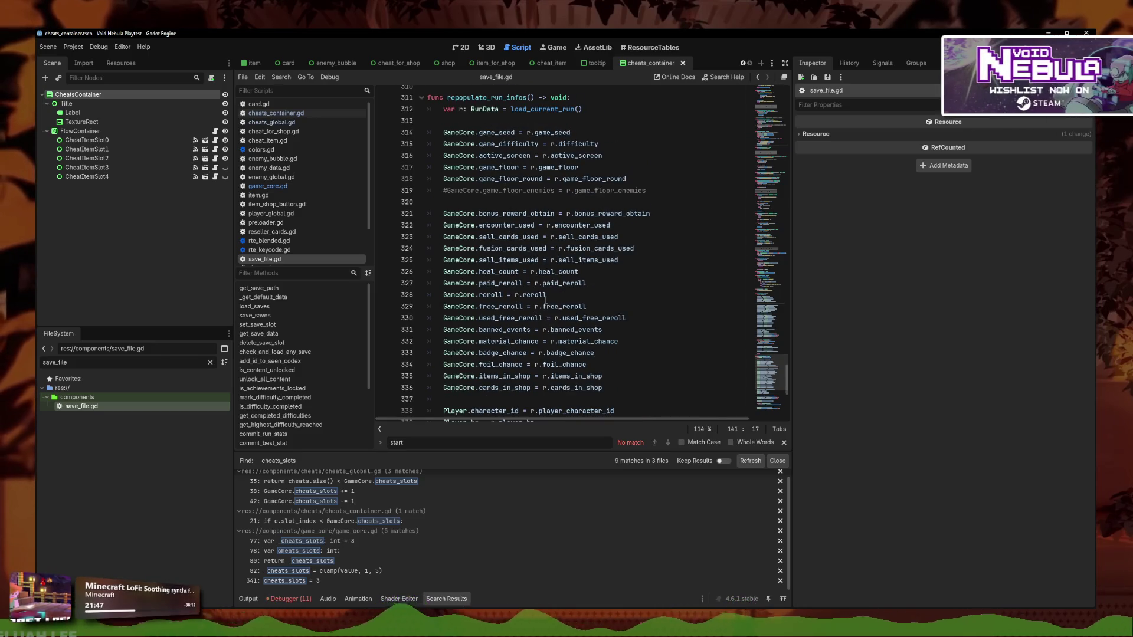
pyautogui.click(610, 255)
pyautogui.click(654, 251)
pyautogui.press('Return')
pyautogui.write('GameCore')
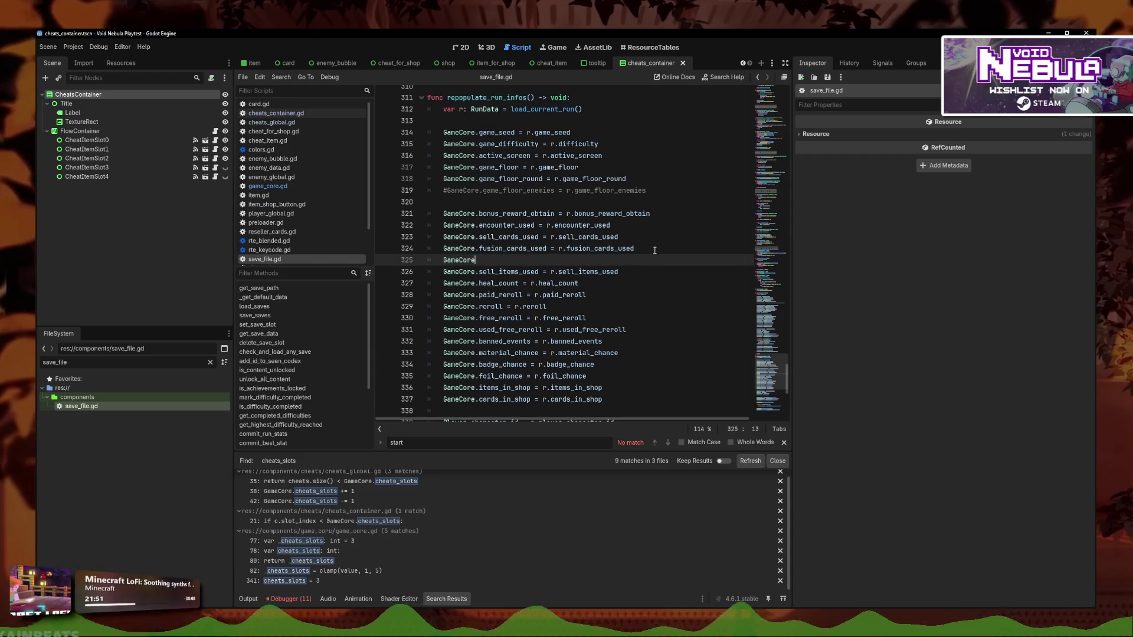
pyautogui.write('.cheat')
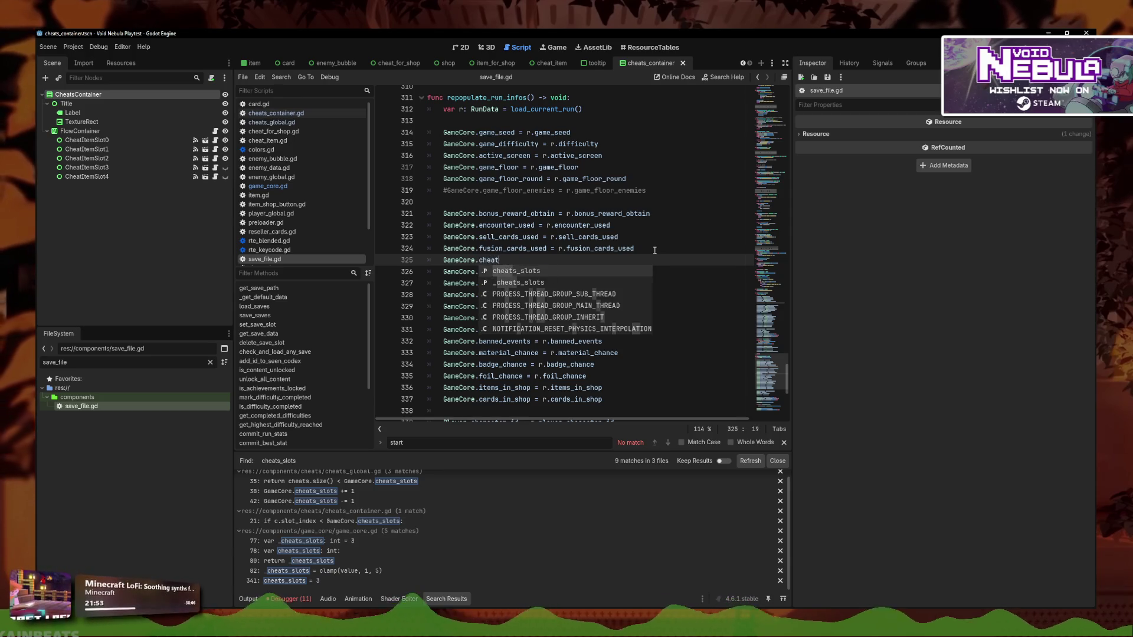
pyautogui.press('Return')
pyautogui.write('= r.')
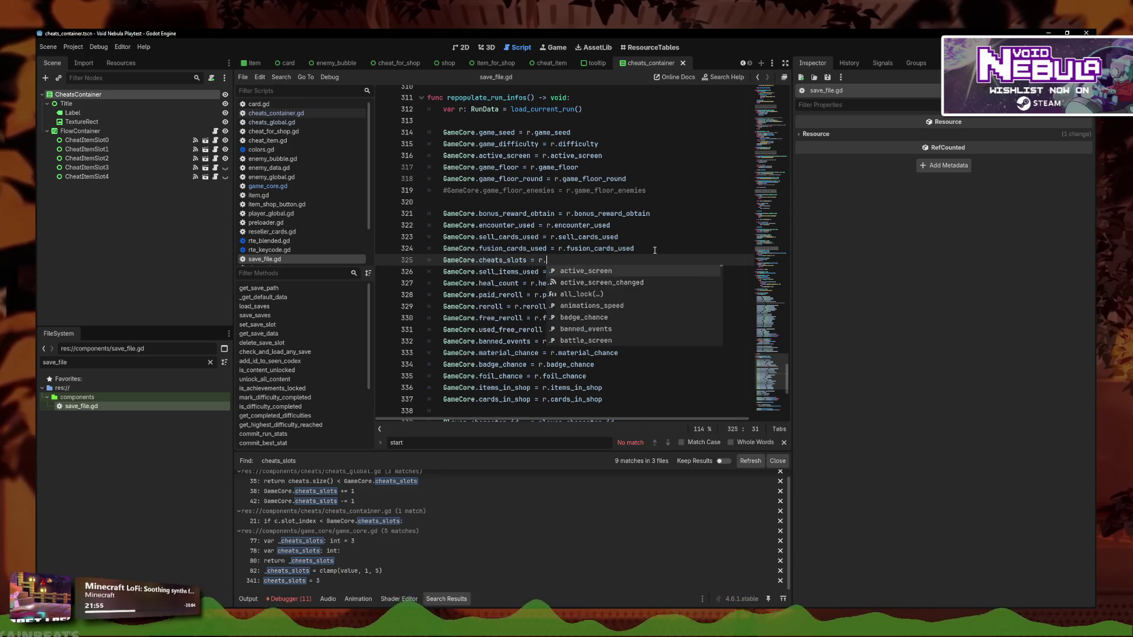
pyautogui.write('f')
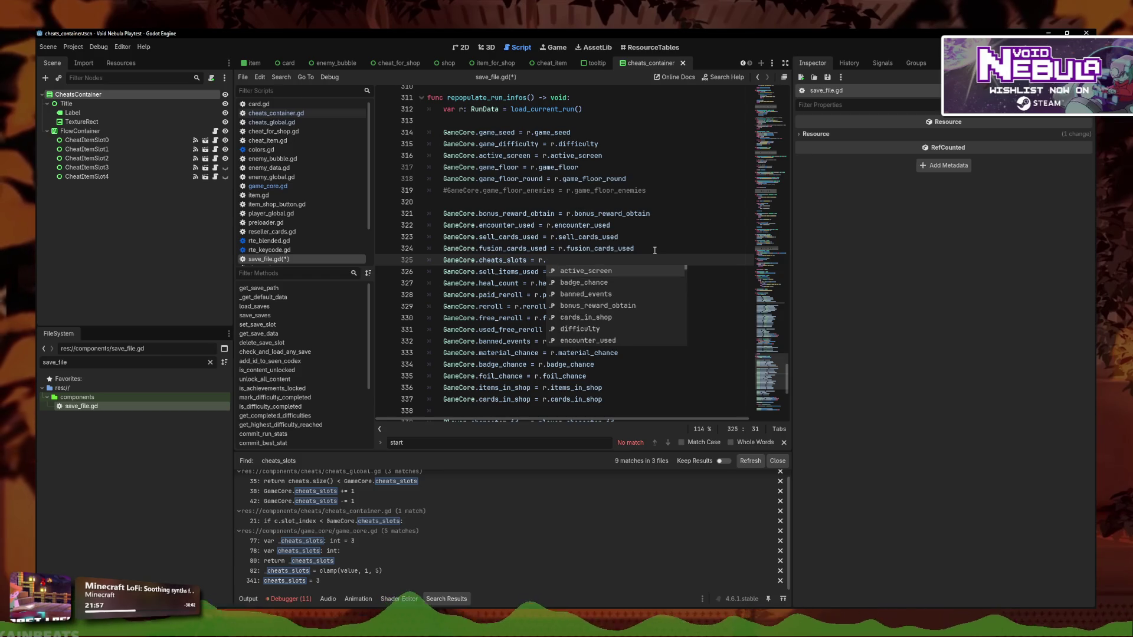
pyautogui.write('heats_slots')
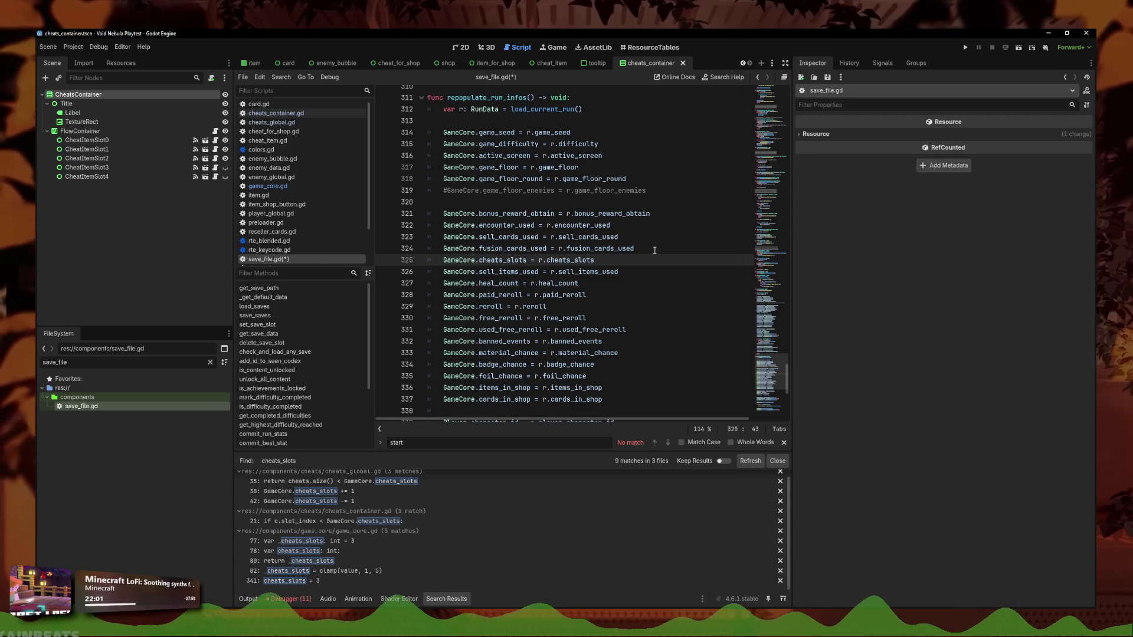
# Add r.cheats_slots = GameCore.cheats_slots below the reroll line in the save block, then save
pyautogui.scroll(10, 600, 288)
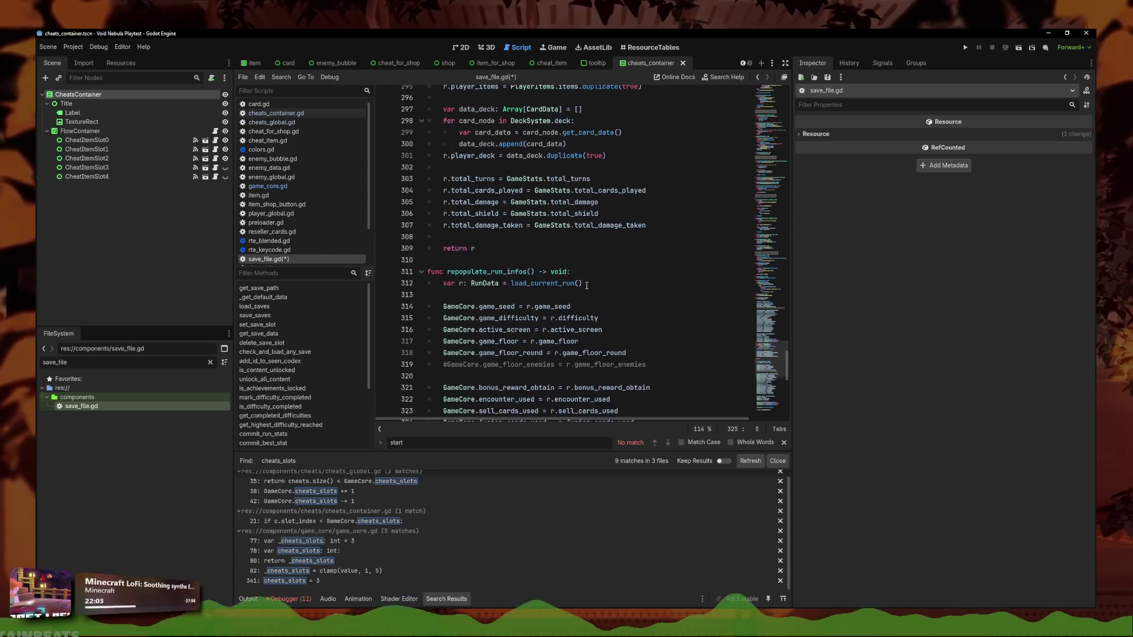
pyautogui.scroll(6, 584, 285)
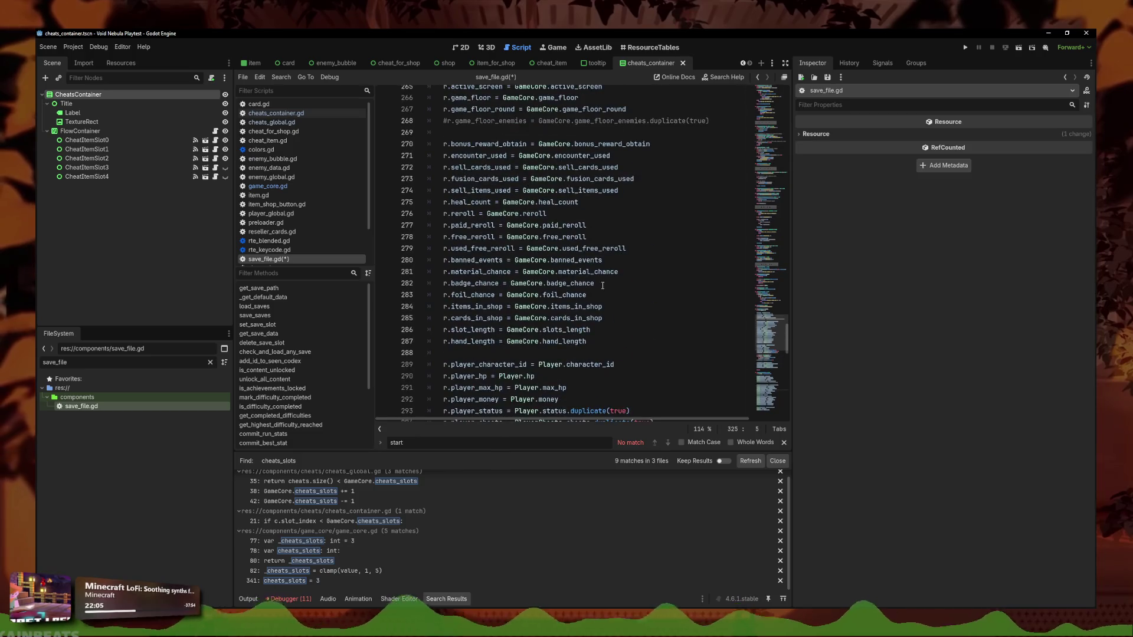
pyautogui.click(613, 249)
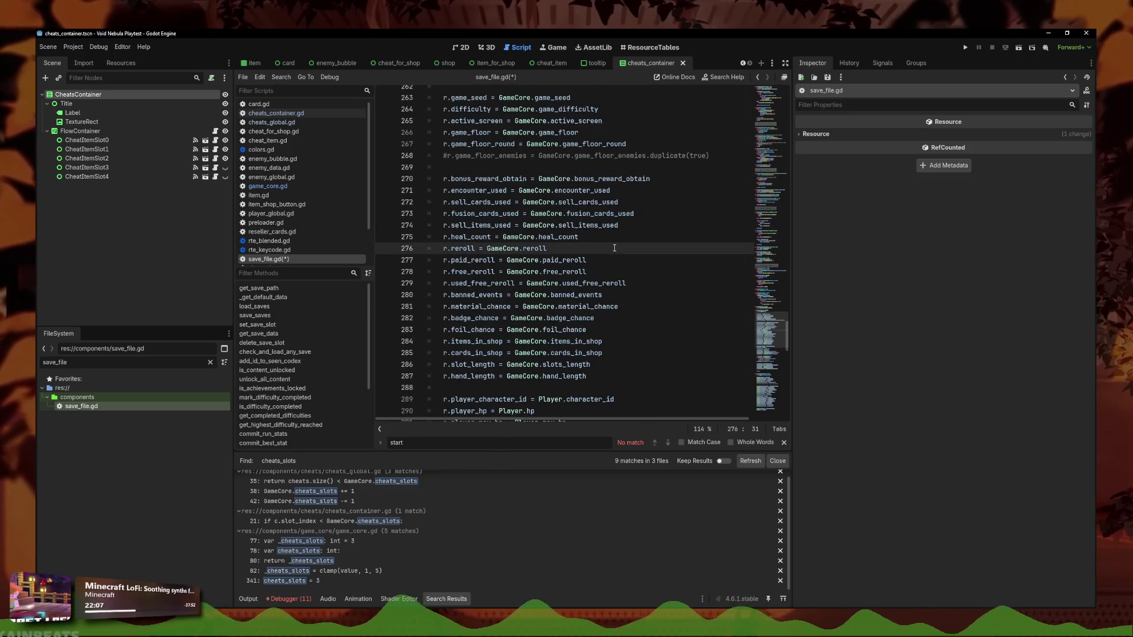
pyautogui.press('Return')
pyautogui.write('GameCore.cheats_slots = r.cheats_slots')
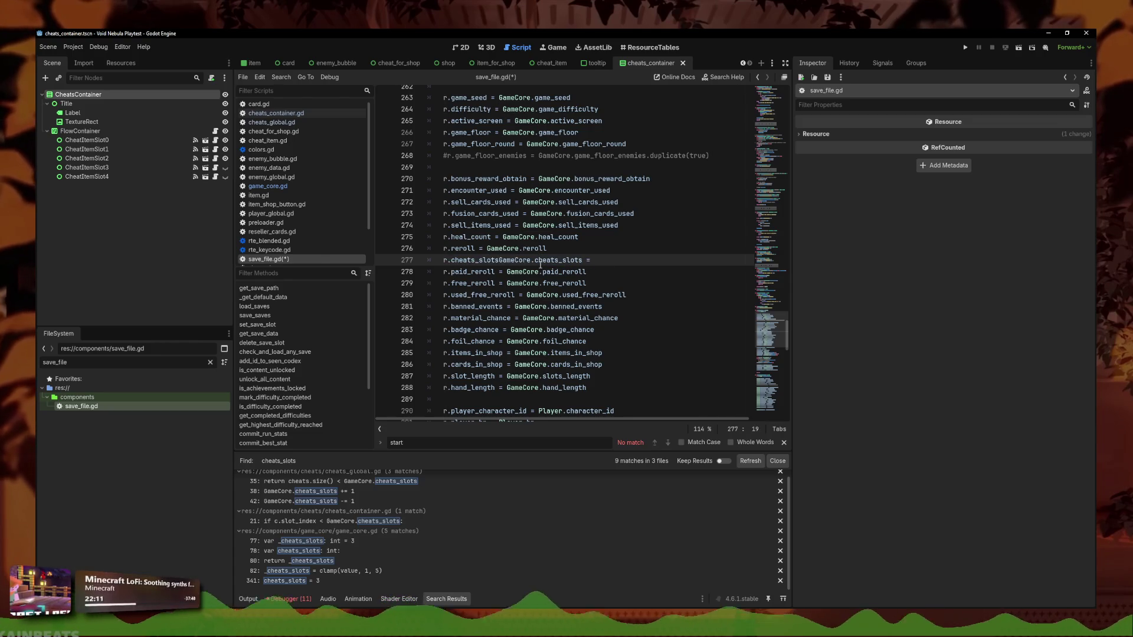
pyautogui.write('=')
pyautogui.click(605, 261)
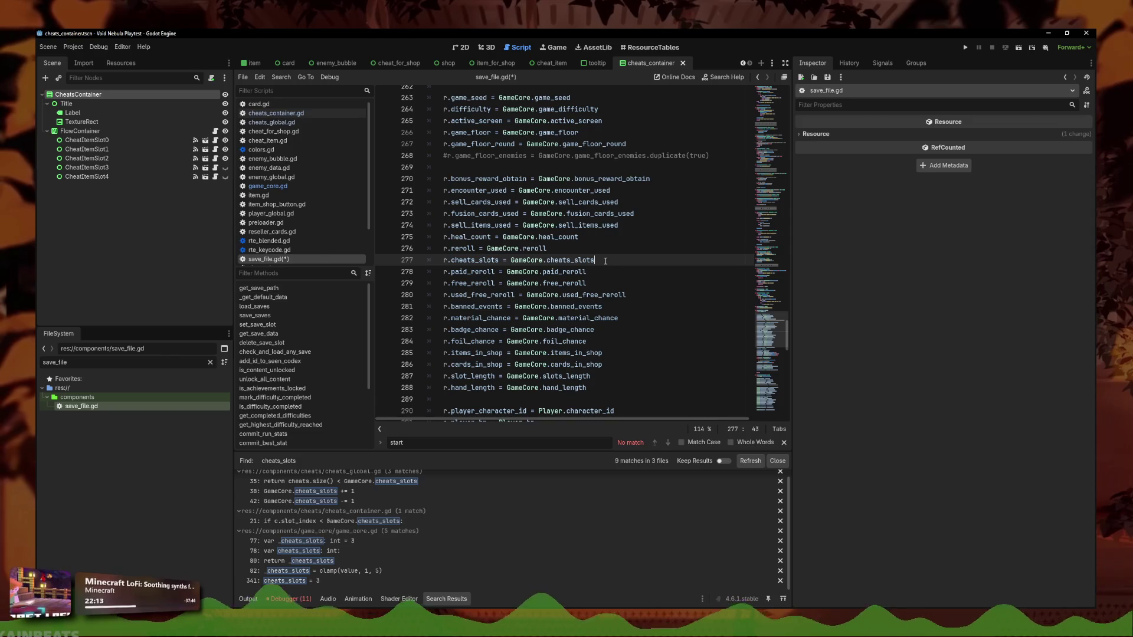
pyautogui.hotkey('ctrl', 's')
# Filter the FileSystem for 'current', then for 'data'
pyautogui.doubleClick(49, 362)
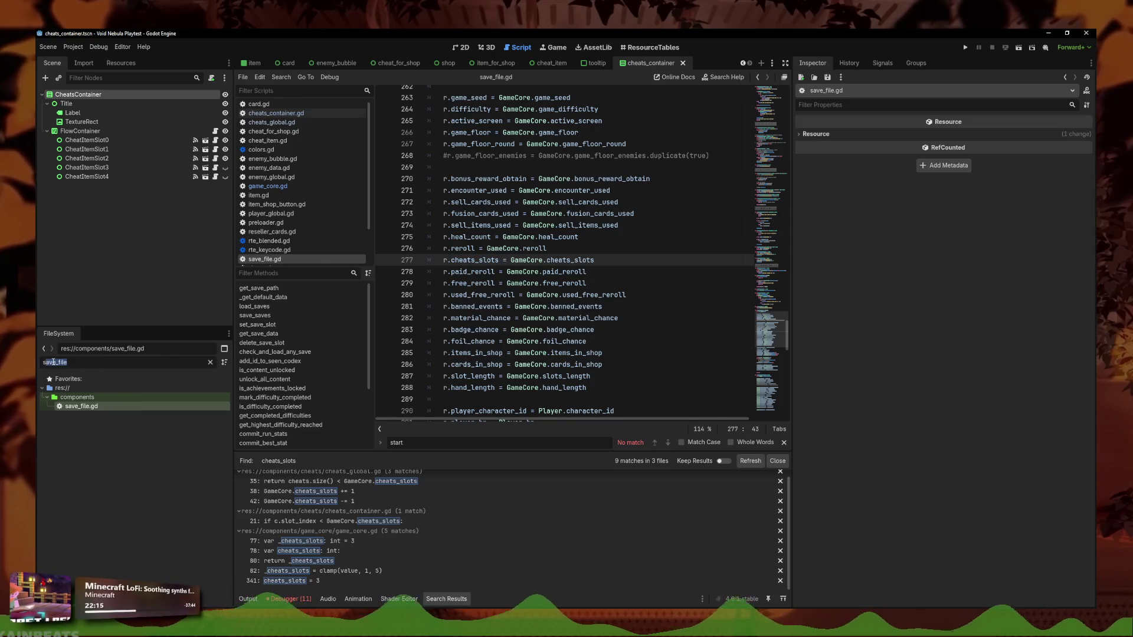
pyautogui.write('current')
pyautogui.doubleClick(53, 363)
pyautogui.write('data')
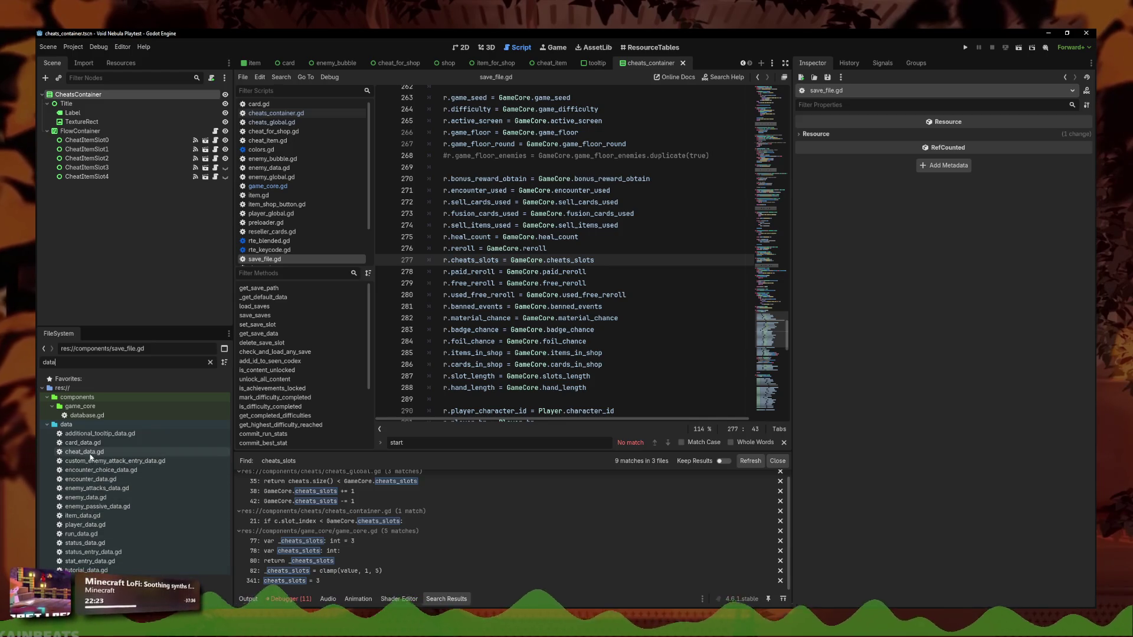
# In run_data.gd, add a new line after heal_count containing 5 and save the script
pyautogui.doubleClick(89, 538)
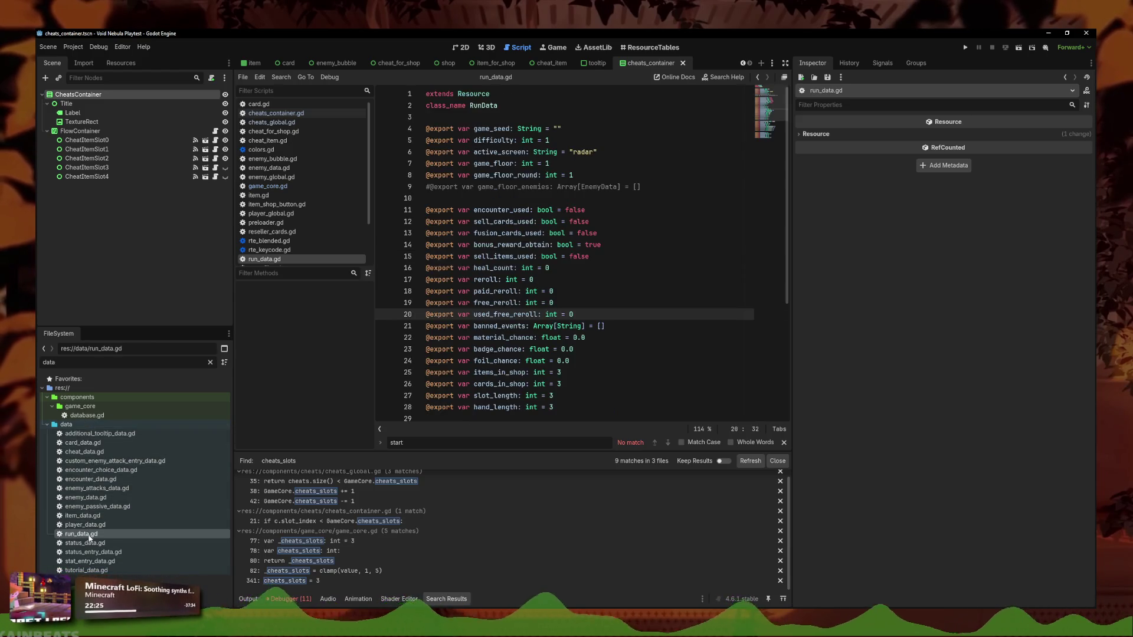
pyautogui.click(582, 268)
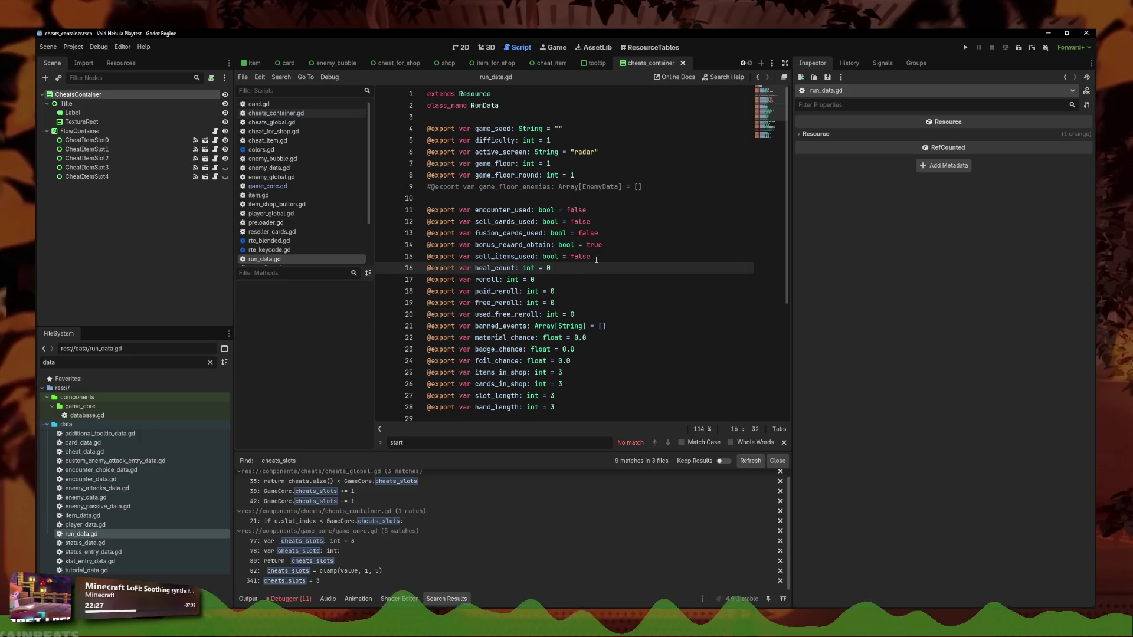
pyautogui.press('Return')
pyautogui.write('r.cheats_slots')
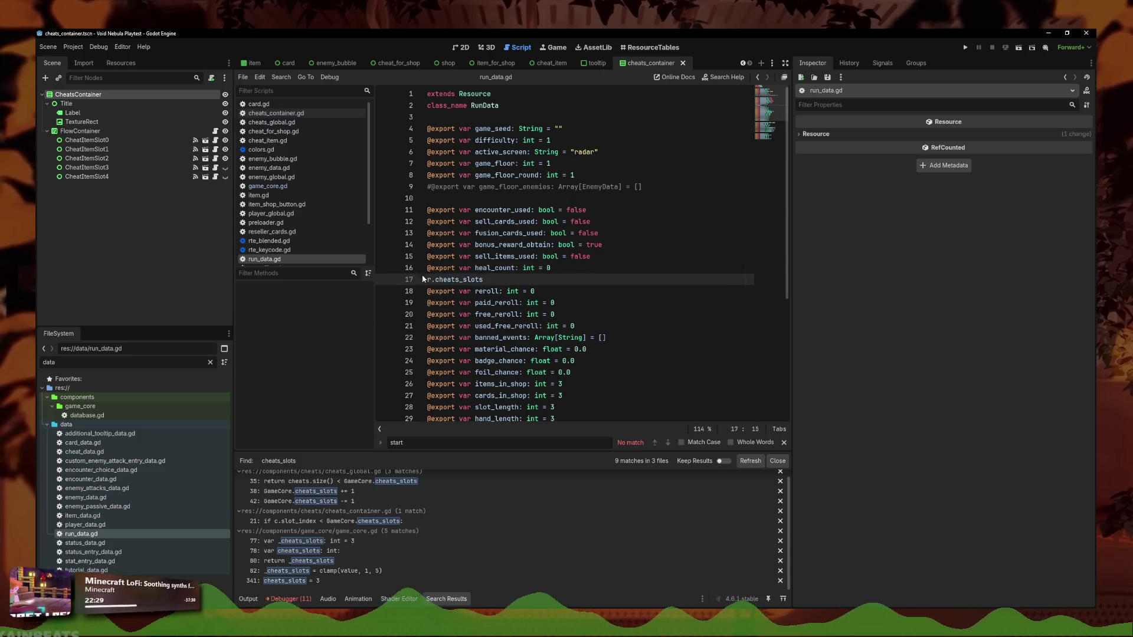
pyautogui.moveTo(438, 281); pyautogui.dragTo(420, 281)
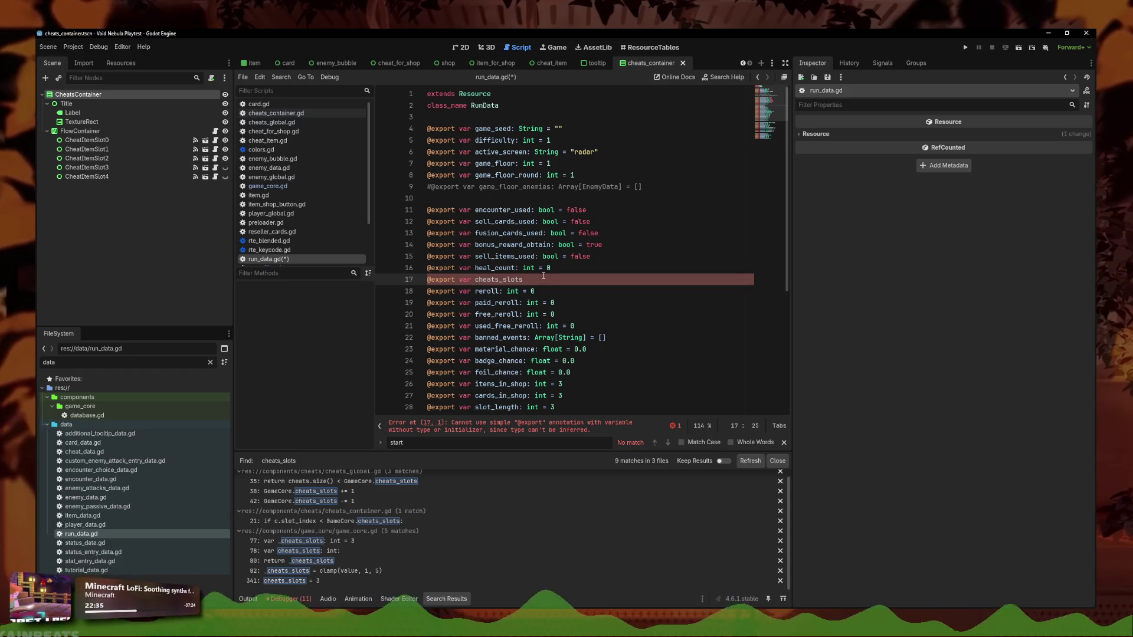
pyautogui.write('5')
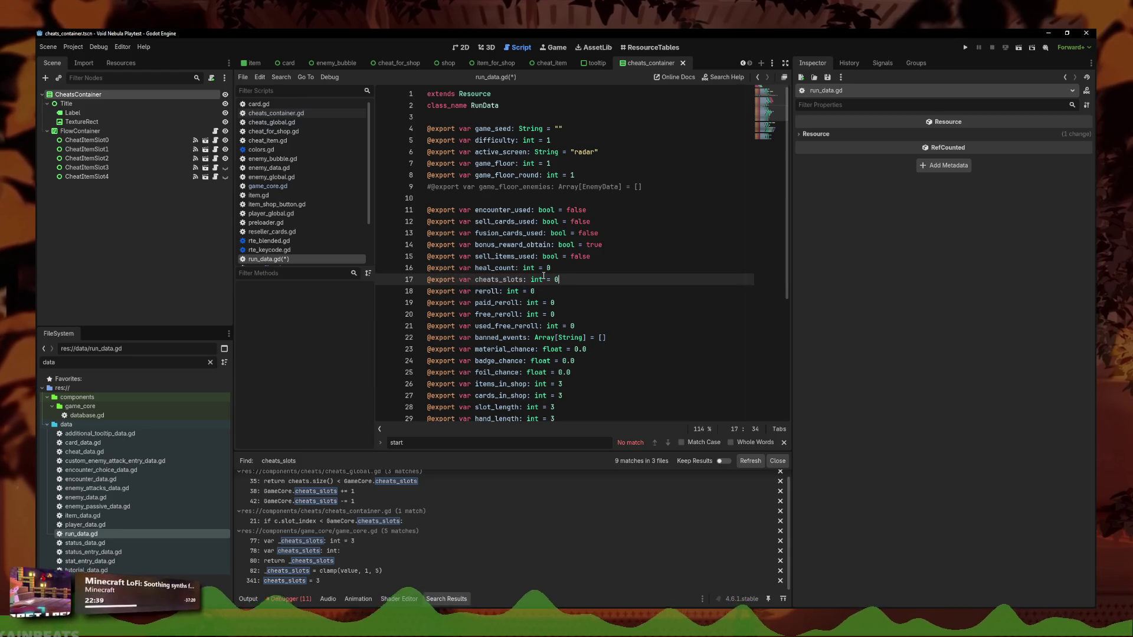
pyautogui.hotkey('ctrl', 's')
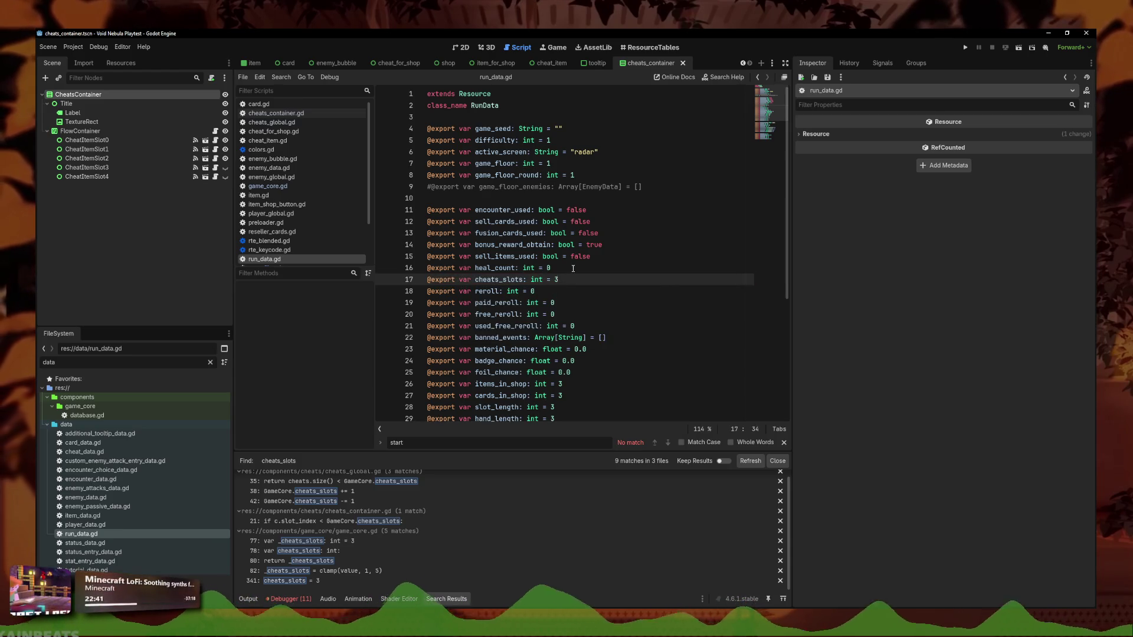
pyautogui.scroll(-1, 677, 273)
pyautogui.click(677, 273)
pyautogui.scroll(-4, 668, 261)
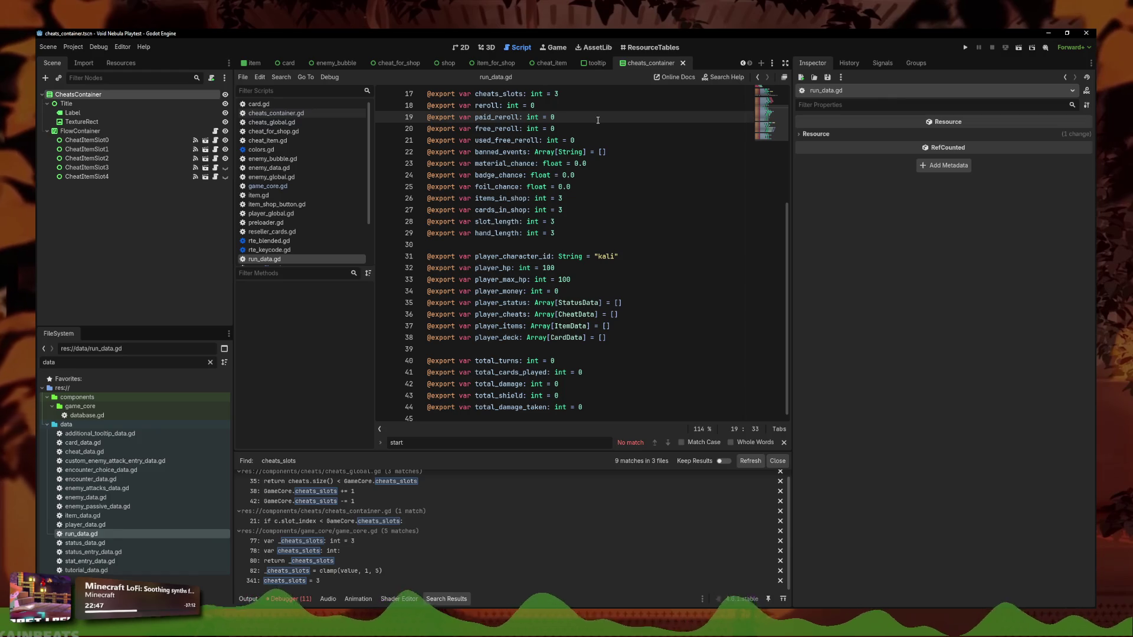
pyautogui.click(651, 160)
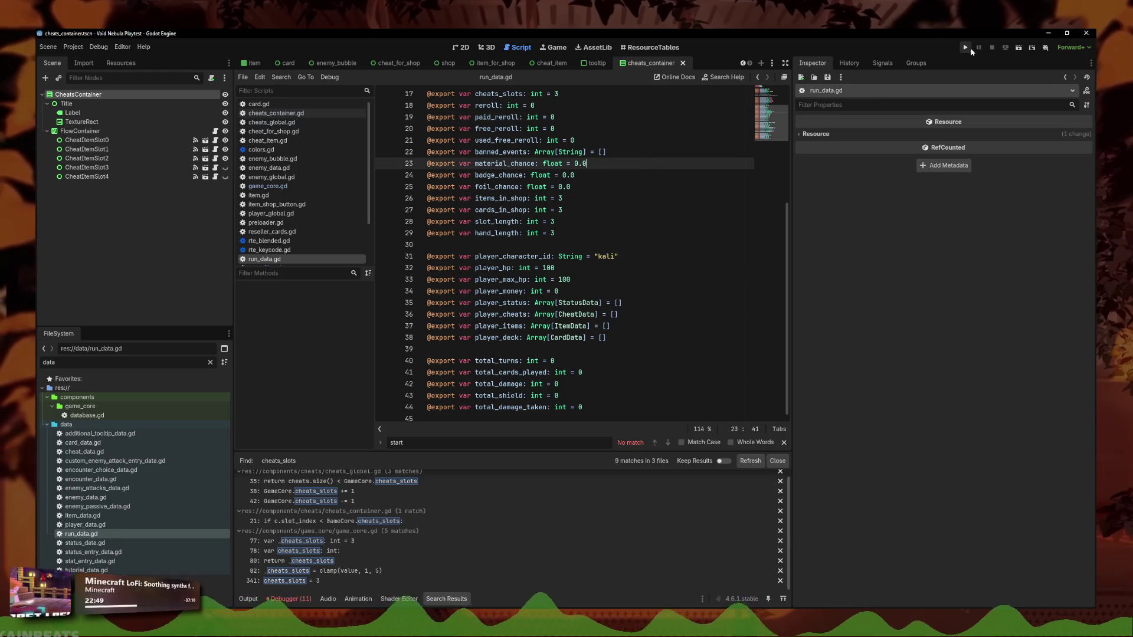
# Run the project, continue the saved Faceless run, and cash out the fight rewards
pyautogui.click(970, 48)
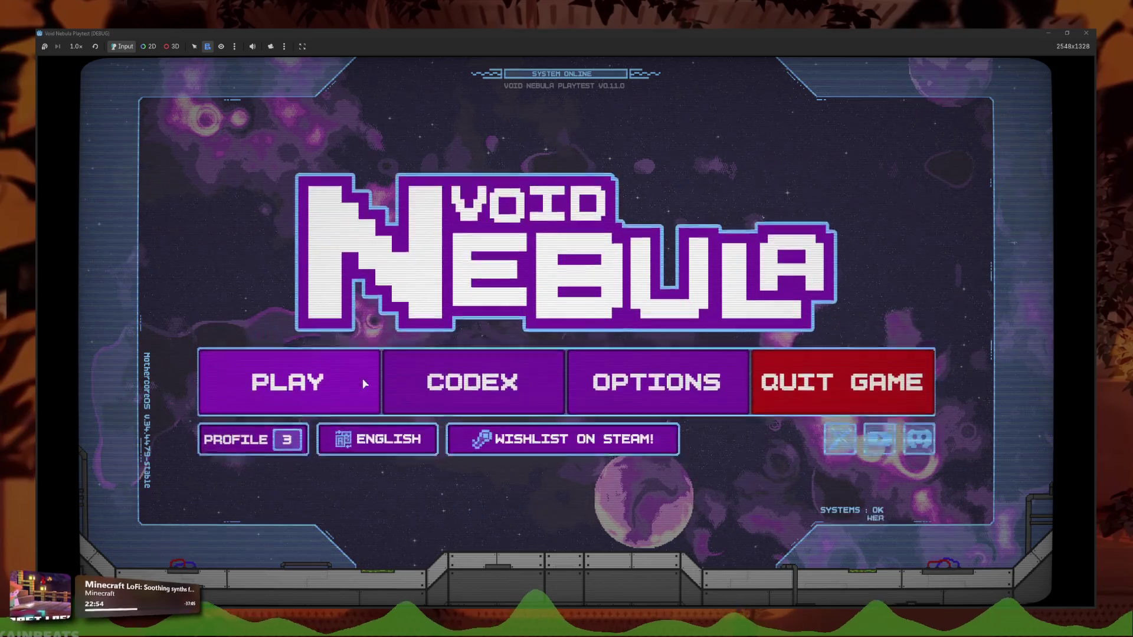
pyautogui.click(354, 384)
pyautogui.click(447, 163)
pyautogui.click(564, 155)
pyautogui.click(602, 401)
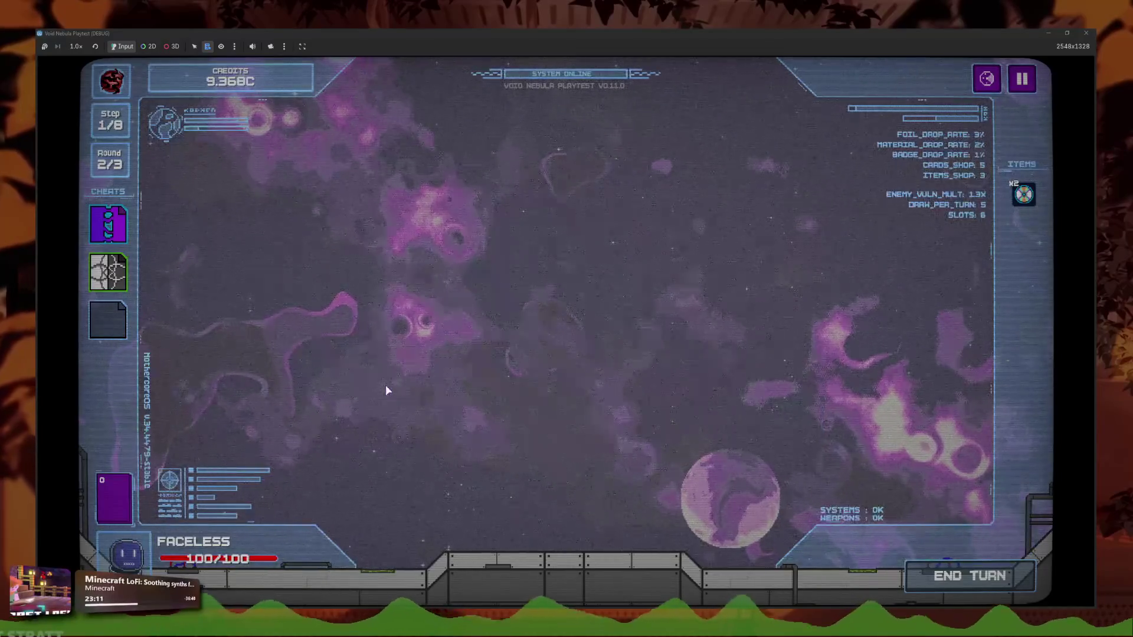
pyautogui.click(583, 461)
# Reroll the shop's cards and items about twenty times in a row
pyautogui.click(392, 470)
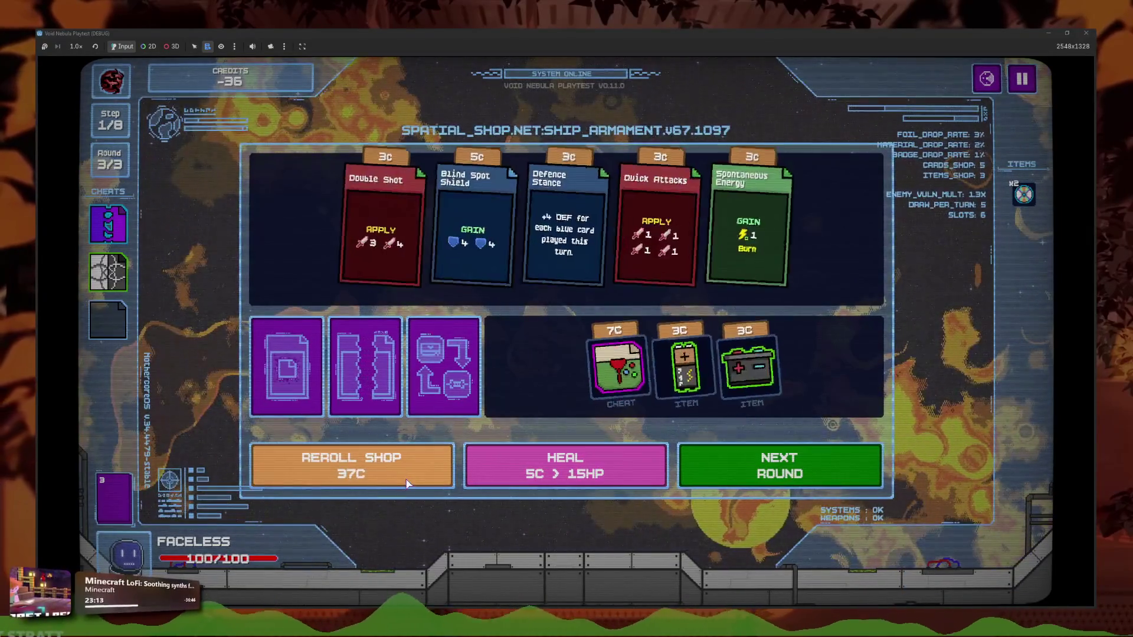
pyautogui.click(394, 470)
pyautogui.click(393, 470)
pyautogui.click(393, 471)
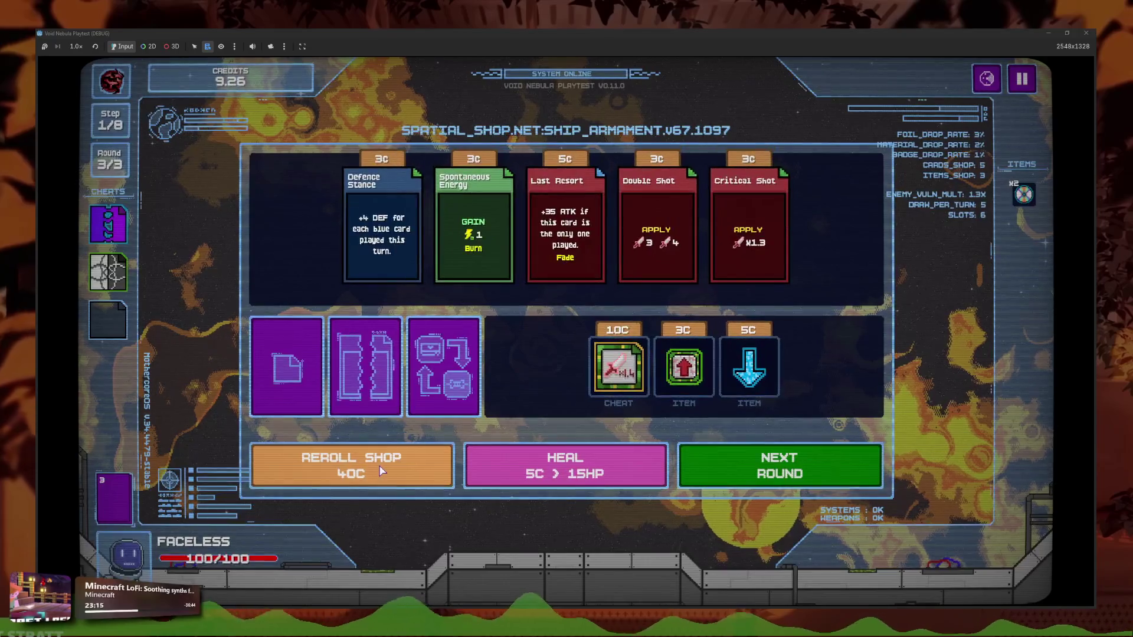
pyautogui.click(387, 471)
pyautogui.click(378, 473)
pyautogui.click(369, 474)
pyautogui.click(370, 474)
pyautogui.click(363, 463)
pyautogui.click(366, 465)
pyautogui.click(368, 466)
pyautogui.click(367, 465)
pyautogui.click(366, 466)
pyautogui.click(366, 467)
pyautogui.click(365, 467)
pyautogui.click(366, 468)
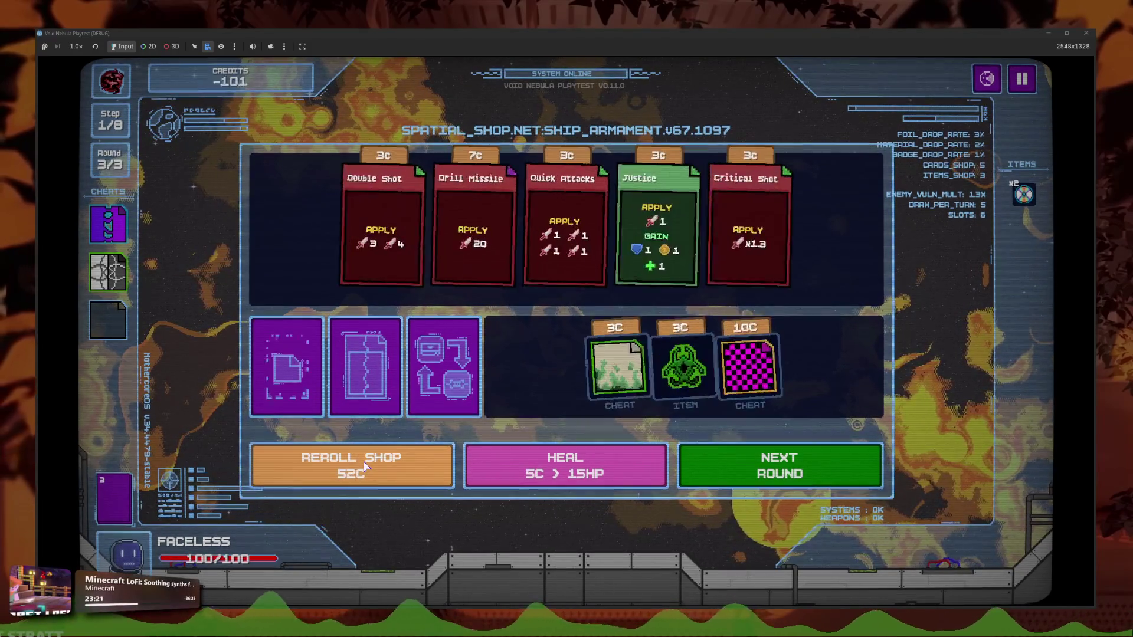
pyautogui.click(366, 470)
pyautogui.click(366, 471)
pyautogui.click(364, 470)
pyautogui.click(360, 467)
pyautogui.click(358, 466)
pyautogui.click(358, 465)
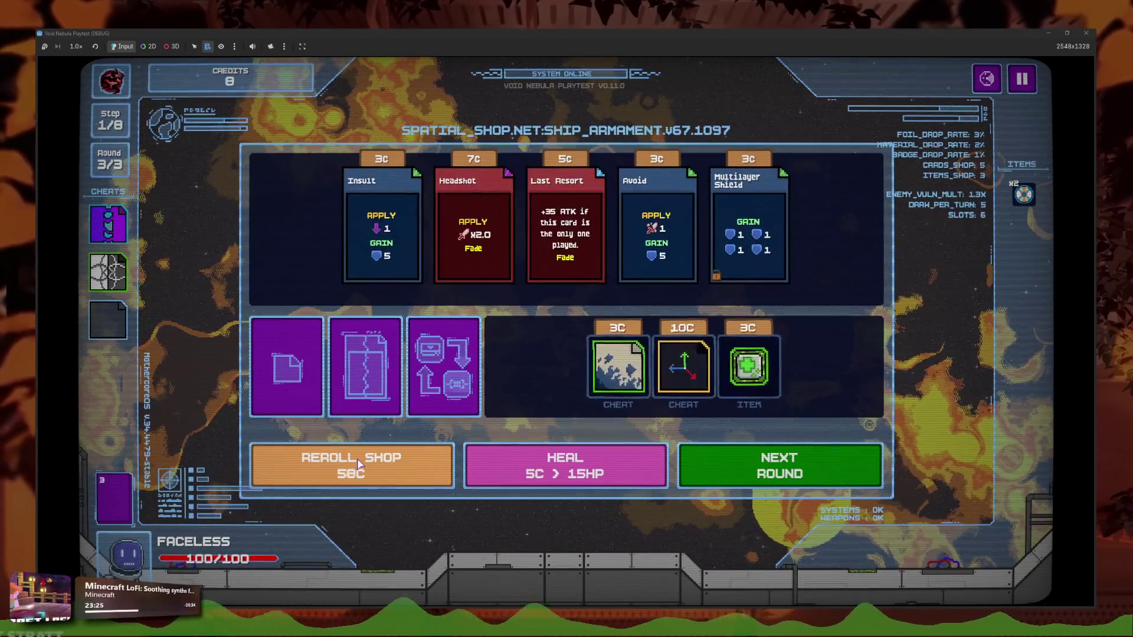
# Buy the 10C cheat and use it from the third cheat slot
pyautogui.click(681, 365)
pyautogui.click(118, 322)
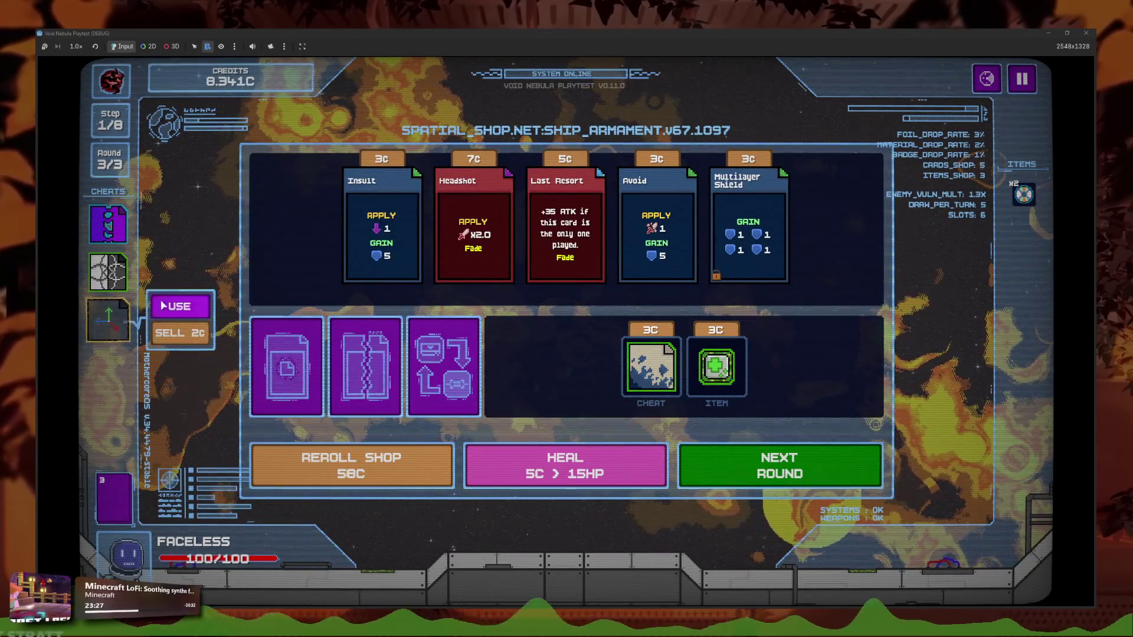
pyautogui.click(177, 306)
# Pause, return to the main menu, continue the saved run, then stop the playtest with F8
pyautogui.click(1022, 79)
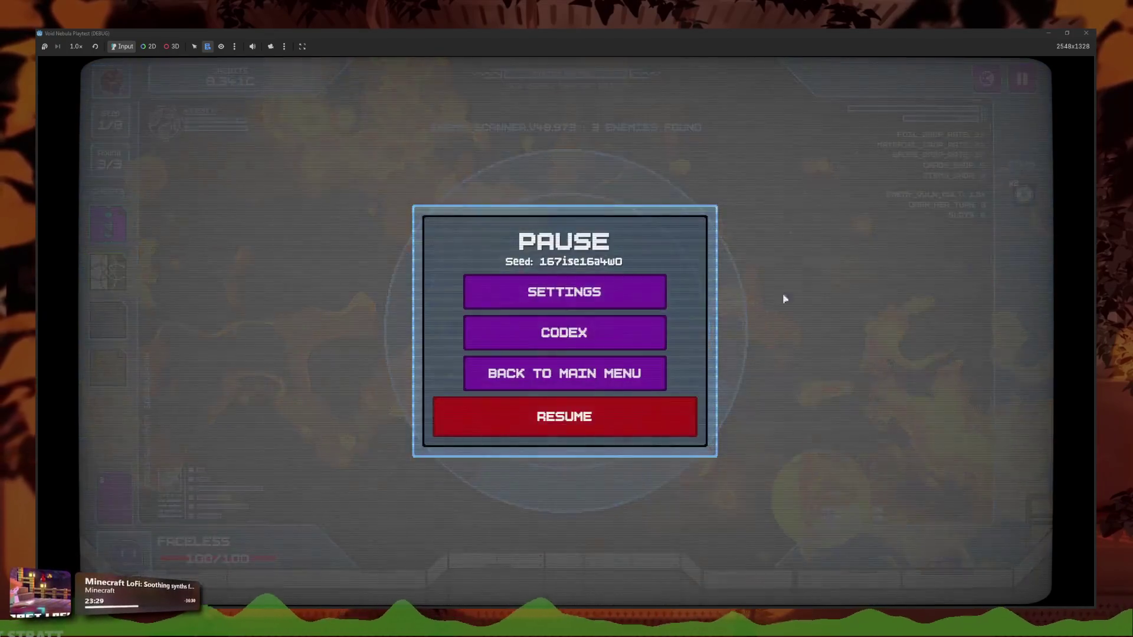
pyautogui.click(631, 379)
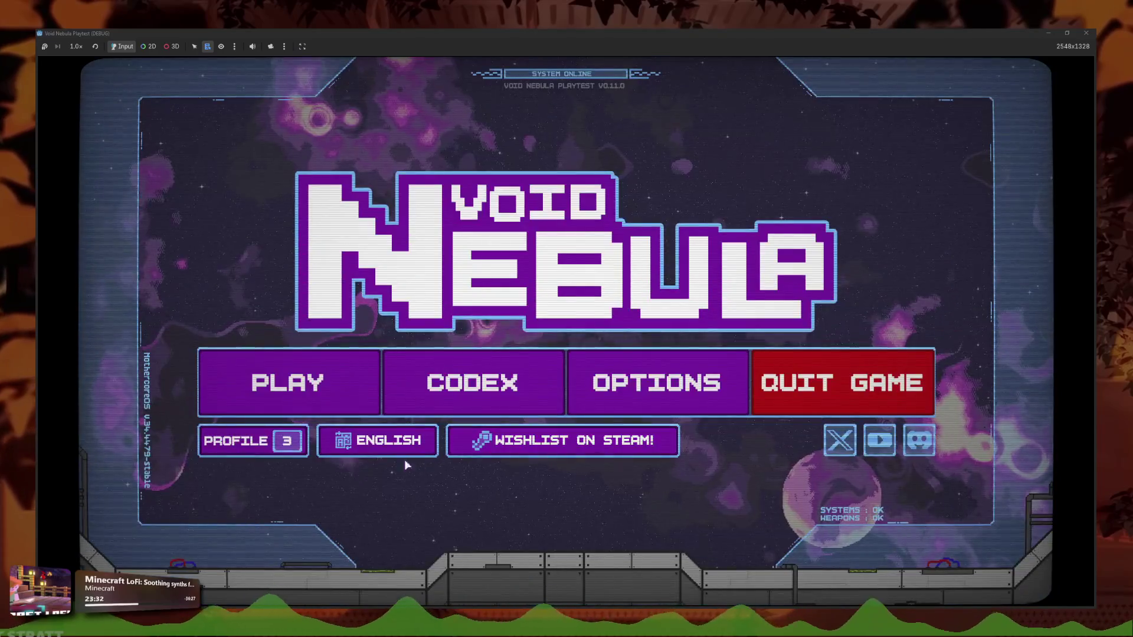
pyautogui.click(289, 383)
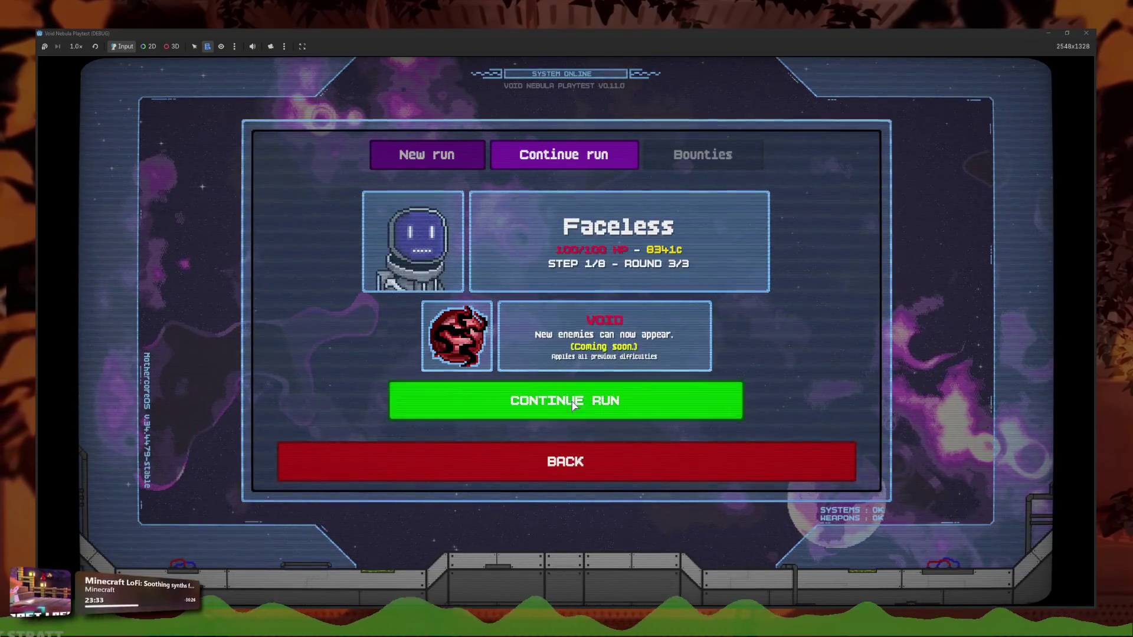
pyautogui.click(567, 400)
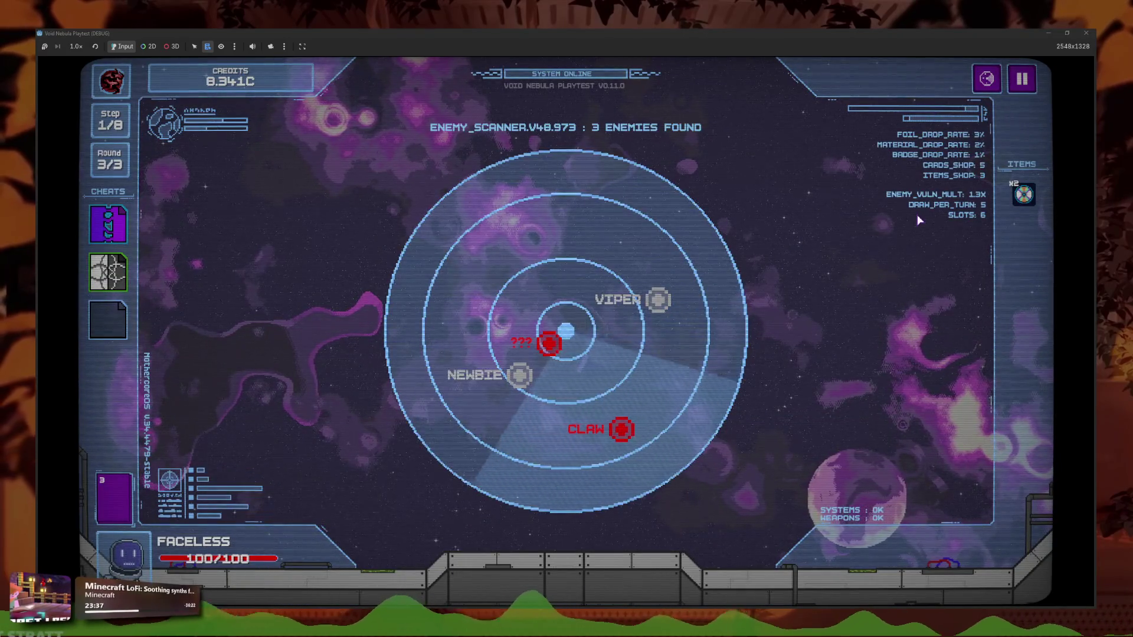
pyautogui.press('F8')
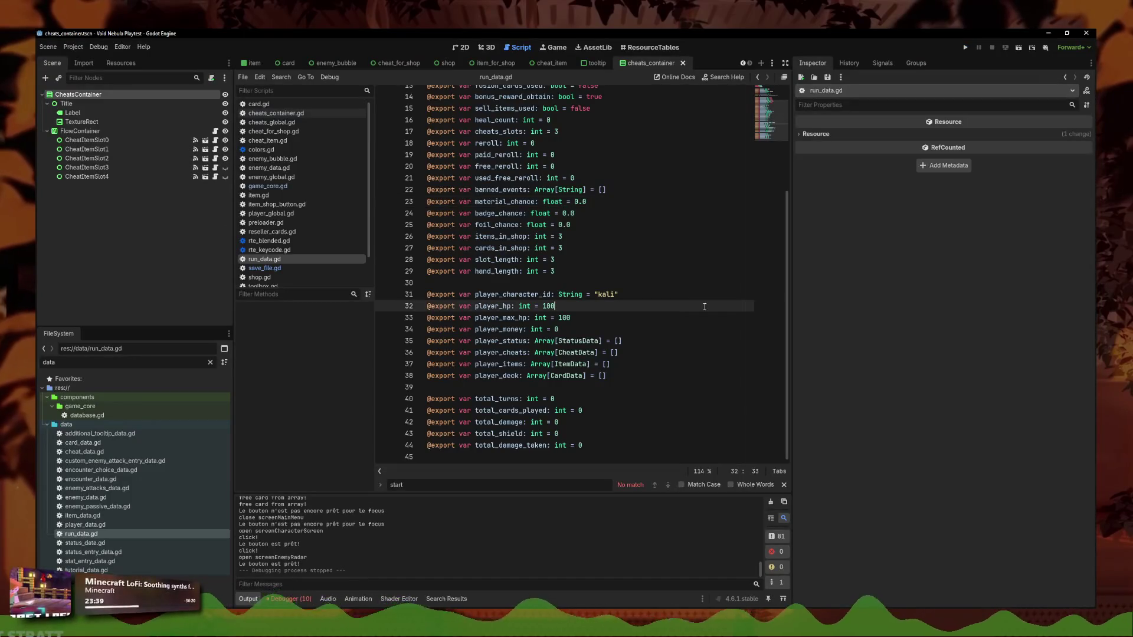
# Review the cheats_slots save line in save_file.gd and launch the game to run selection
pyautogui.click(289, 269)
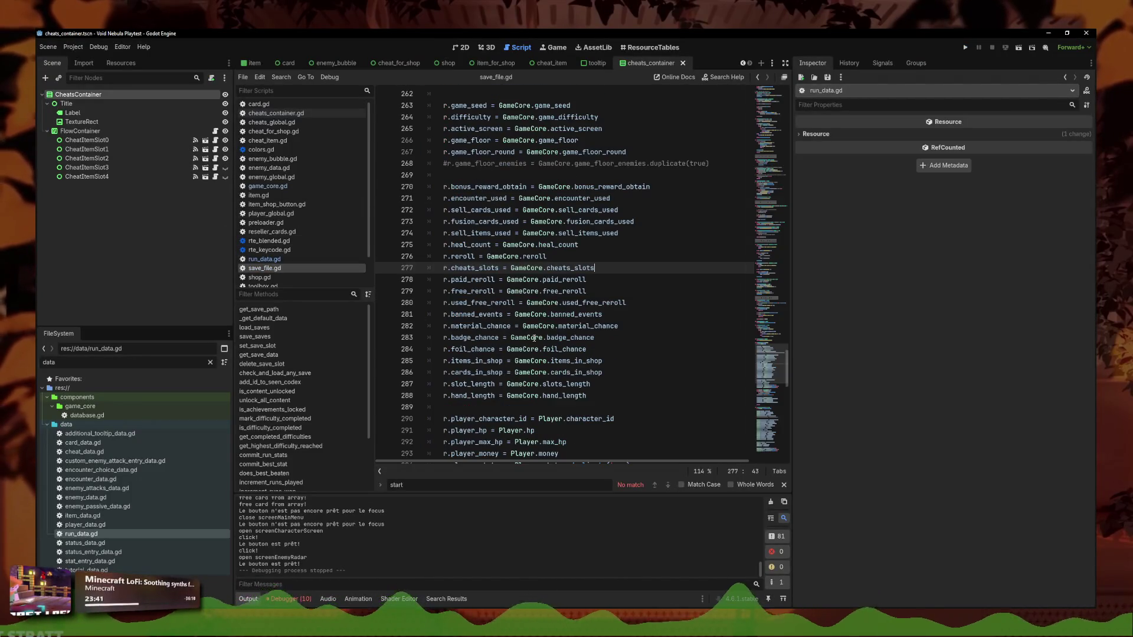
pyautogui.click(965, 48)
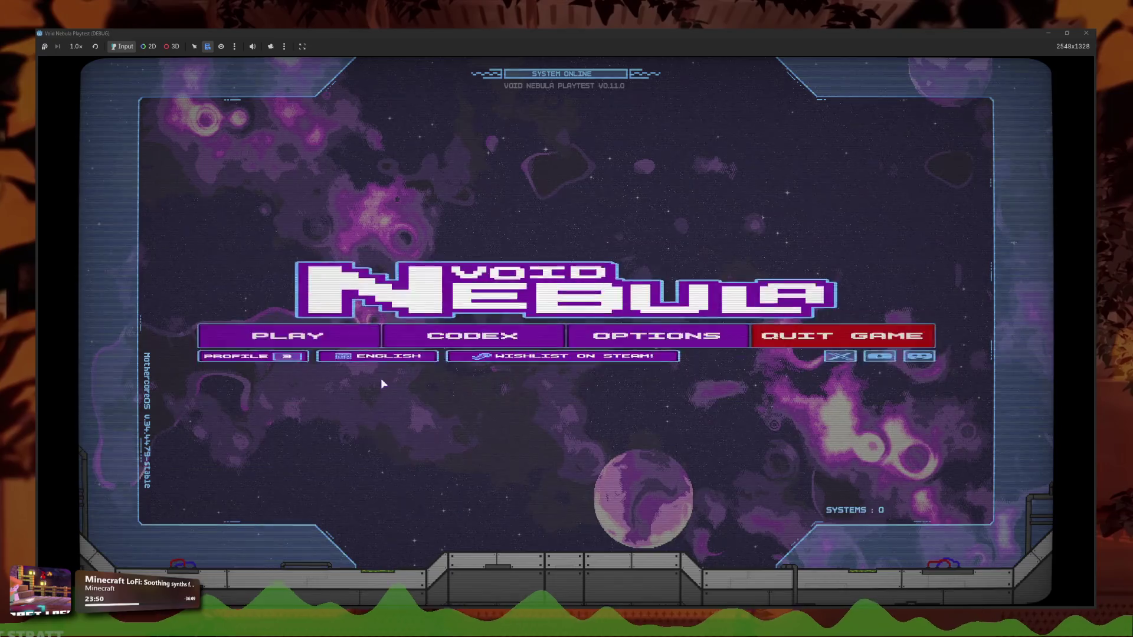
pyautogui.click(331, 334)
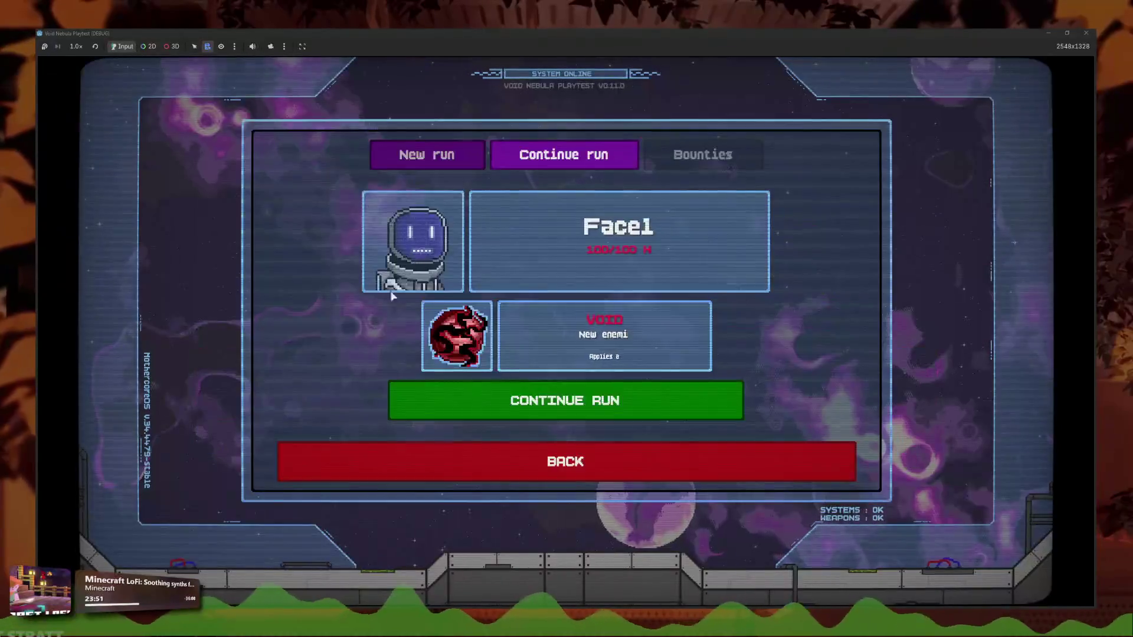
# Start a new run as Faceless, then open the cheats_slots declaration in game_core.gd
pyautogui.click(427, 154)
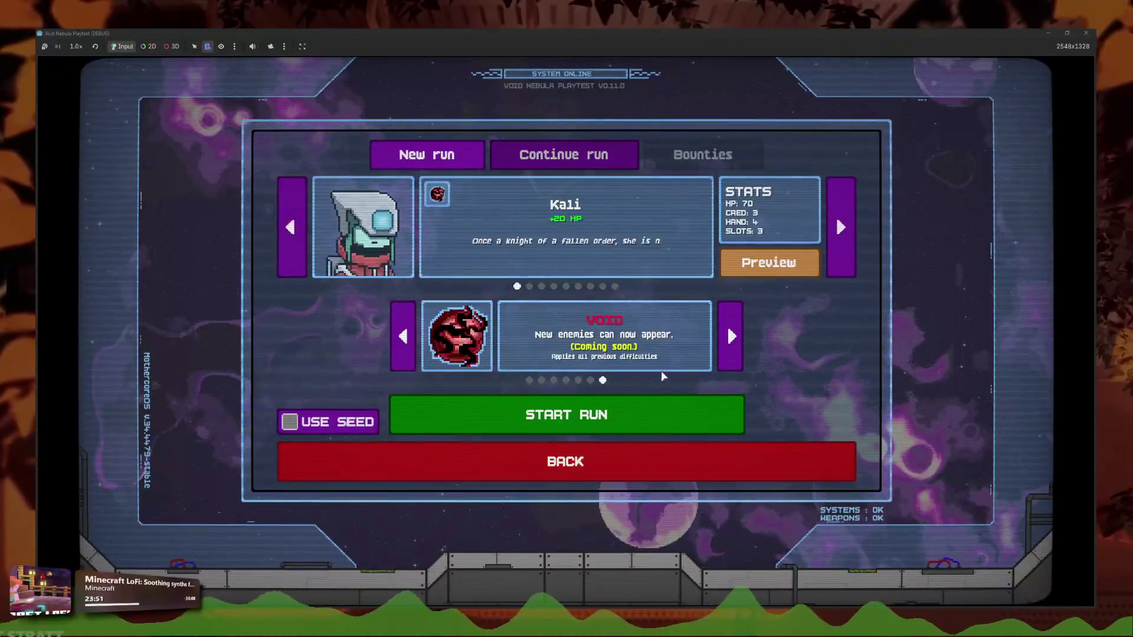
pyautogui.click(614, 286)
pyautogui.click(598, 416)
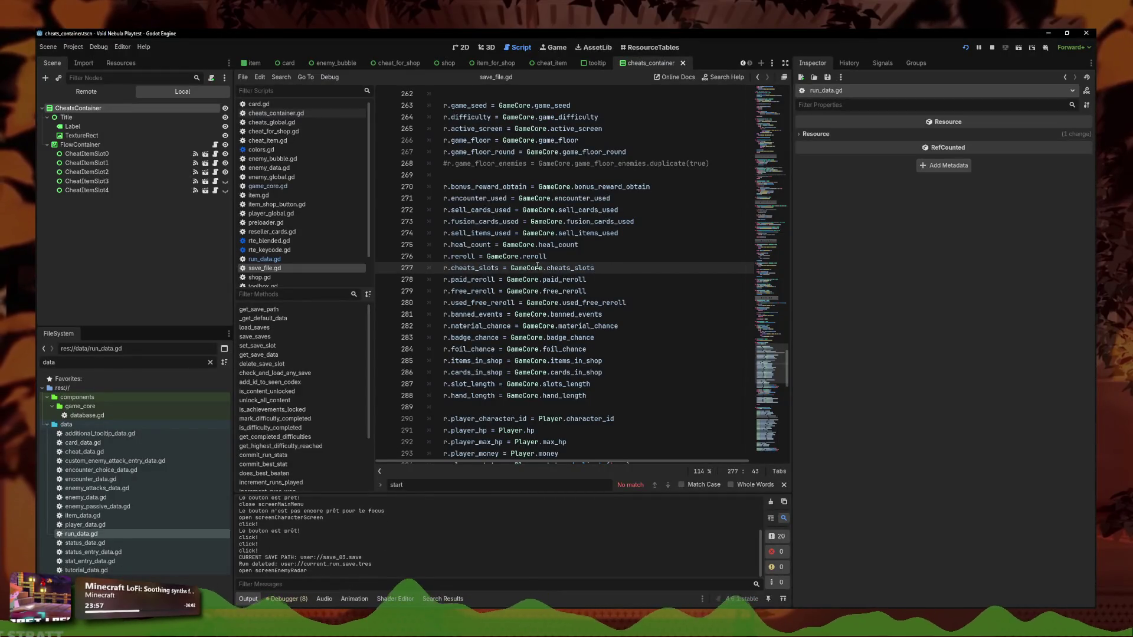
pyautogui.keyDown('ctrl'); pyautogui.click(576, 270); pyautogui.keyUp('ctrl')
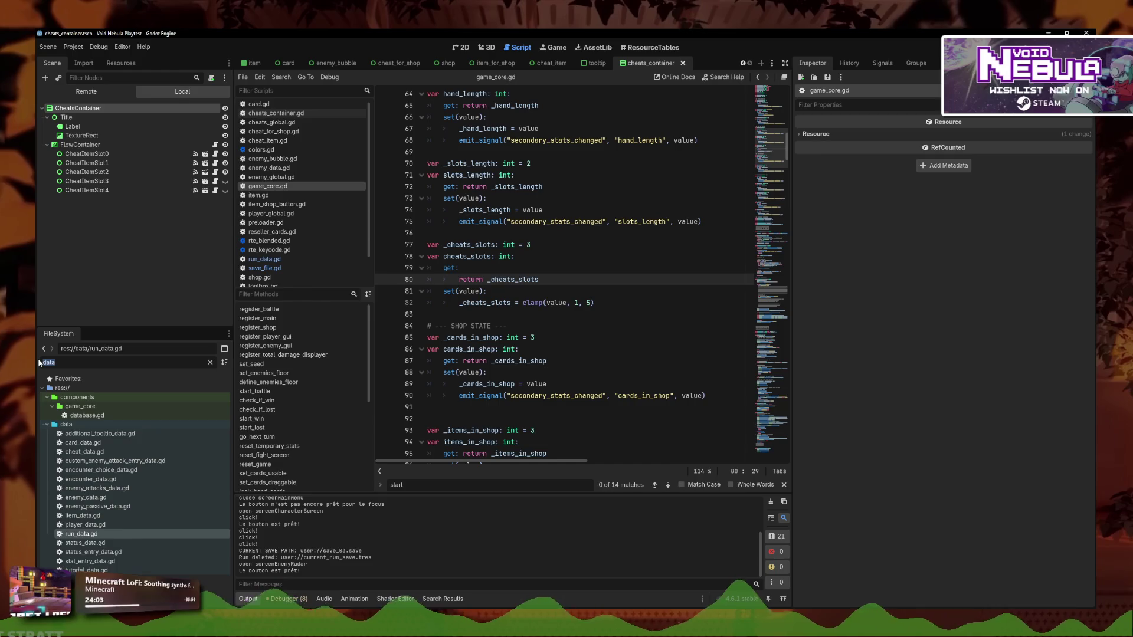
# Filter the FileSystem for cheat_safety_slot.tres and inspect its properties
pyautogui.press('BackSpace')
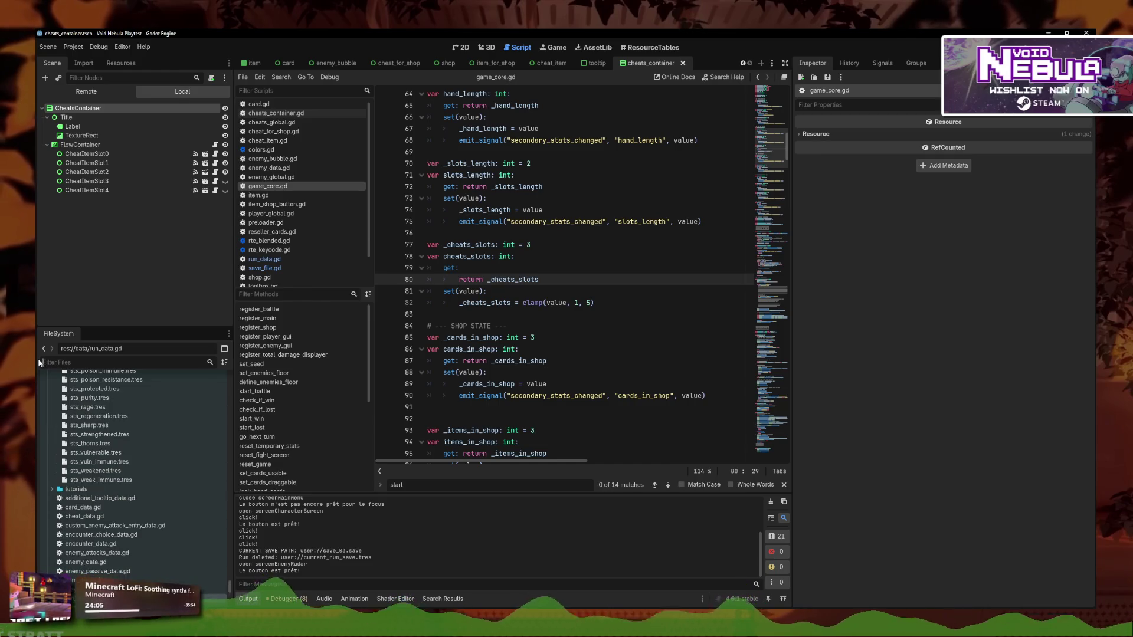
pyautogui.write('cheats_s')
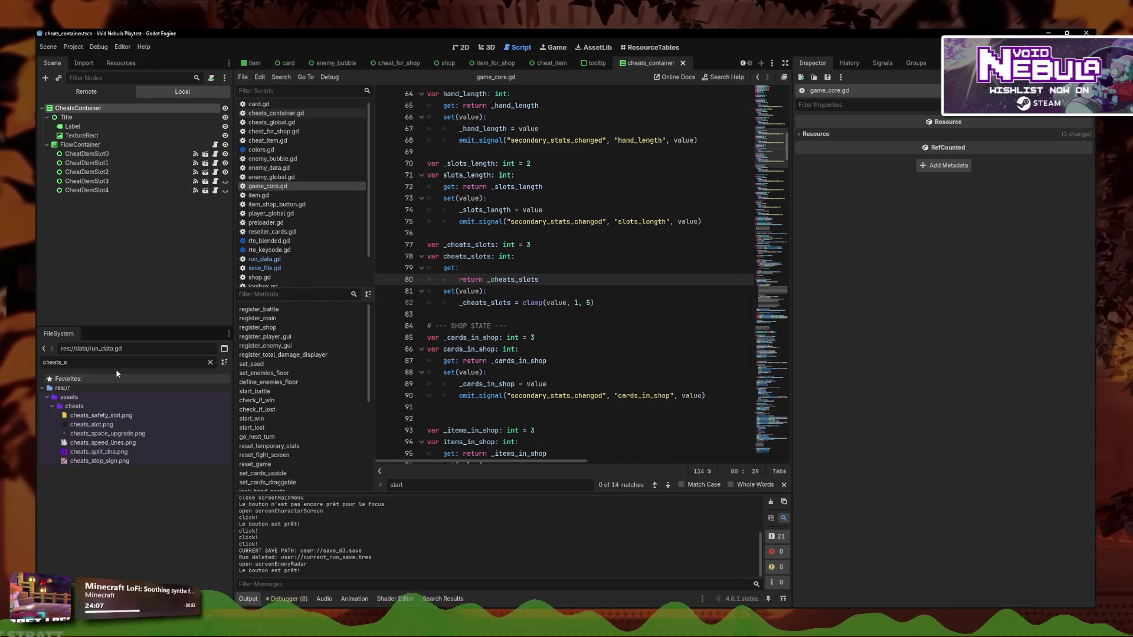
pyautogui.write('_ch')
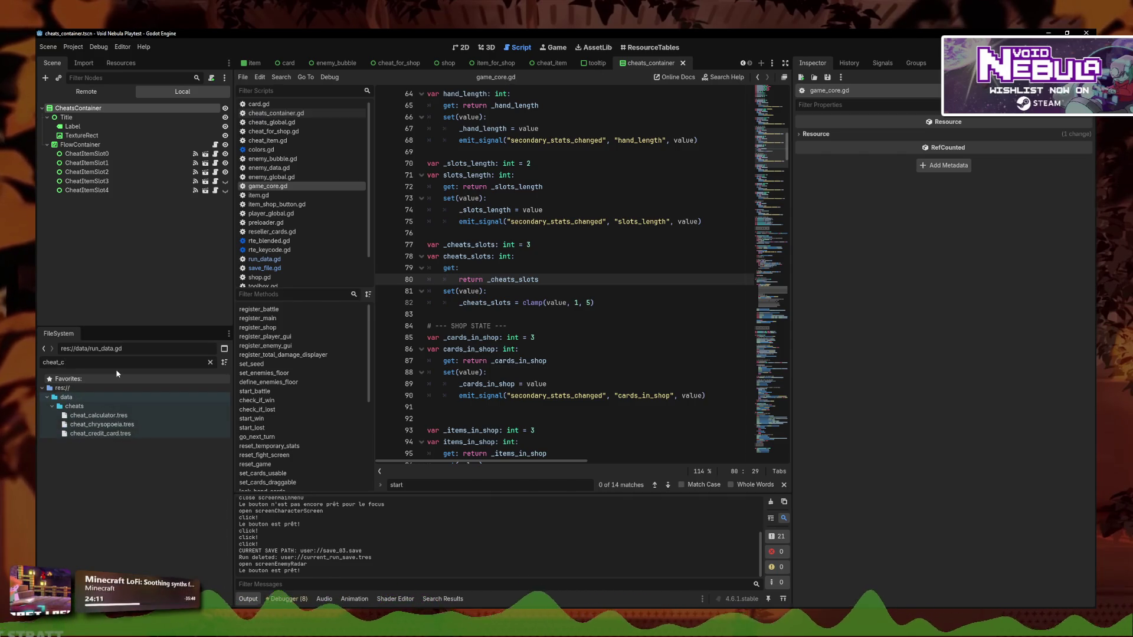
pyautogui.press('BackSpace')
pyautogui.write('sa')
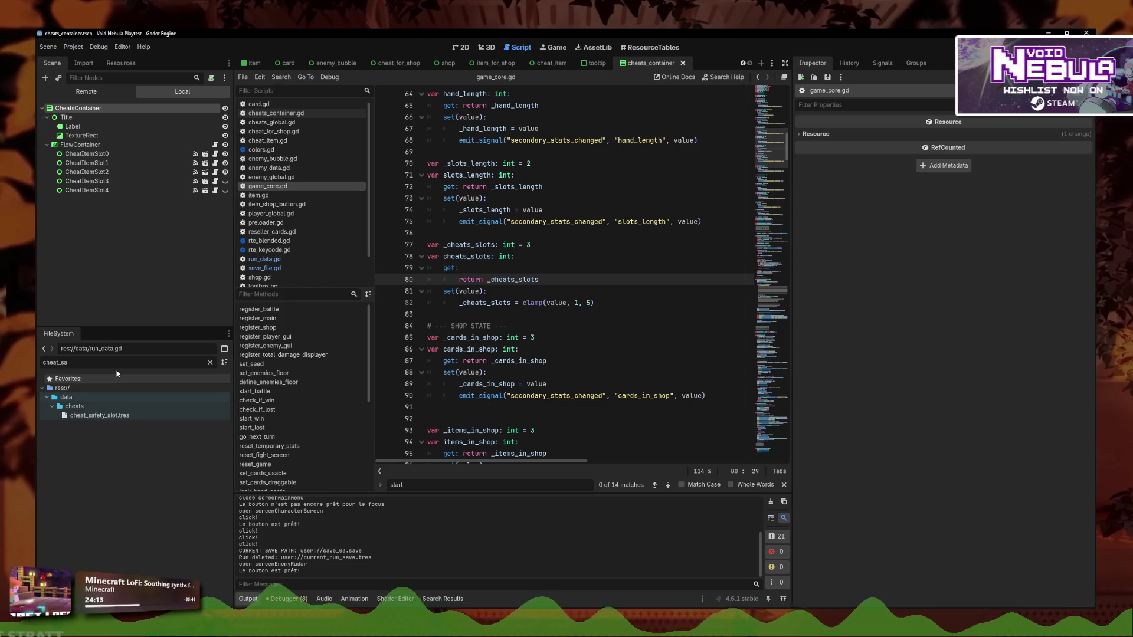
pyautogui.click(128, 417)
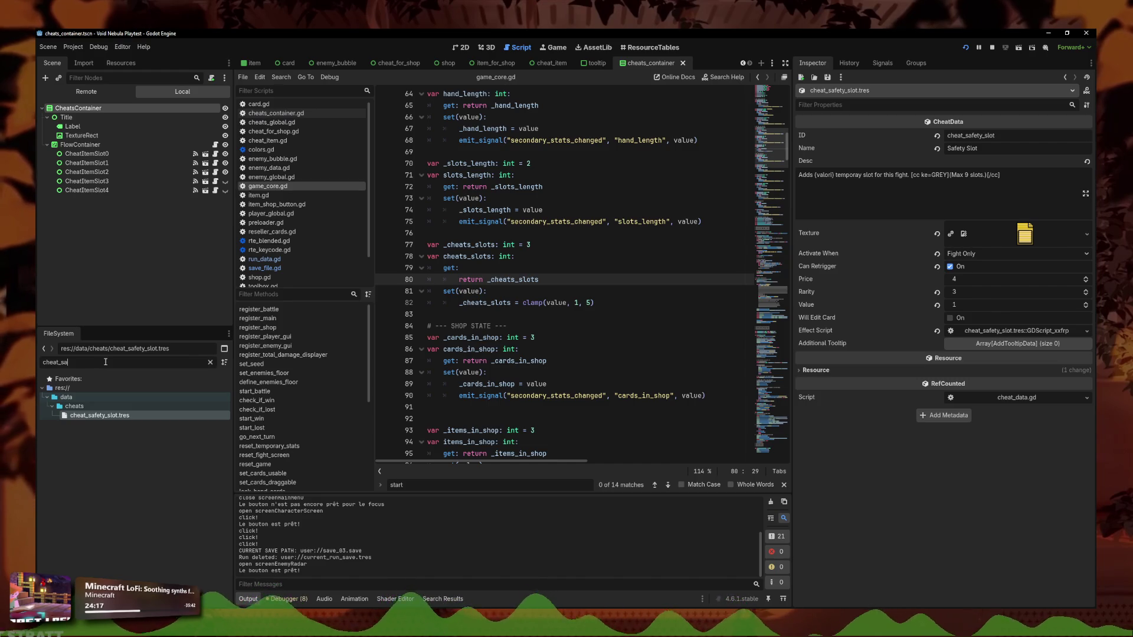
# Open cheat_space_upgrade.tres's script, jump to add_cheat_space in cheats_global.gd, and start a test fight
pyautogui.hotkey('ctrl', 'a')
pyautogui.write('sl')
pyautogui.write('.tres')
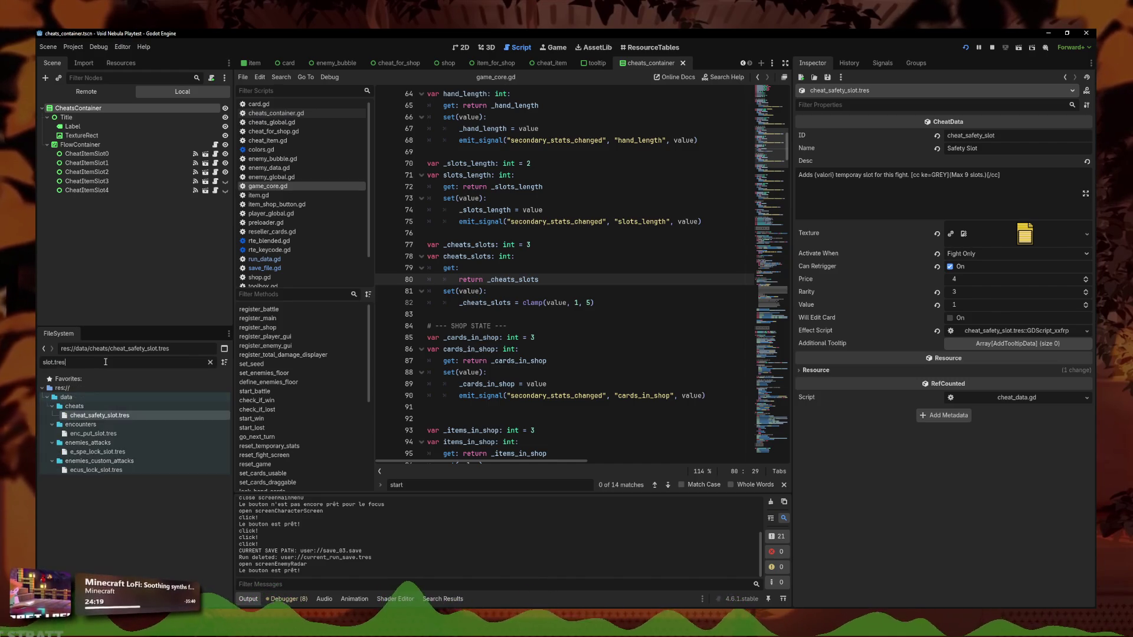
pyautogui.write('cheat_')
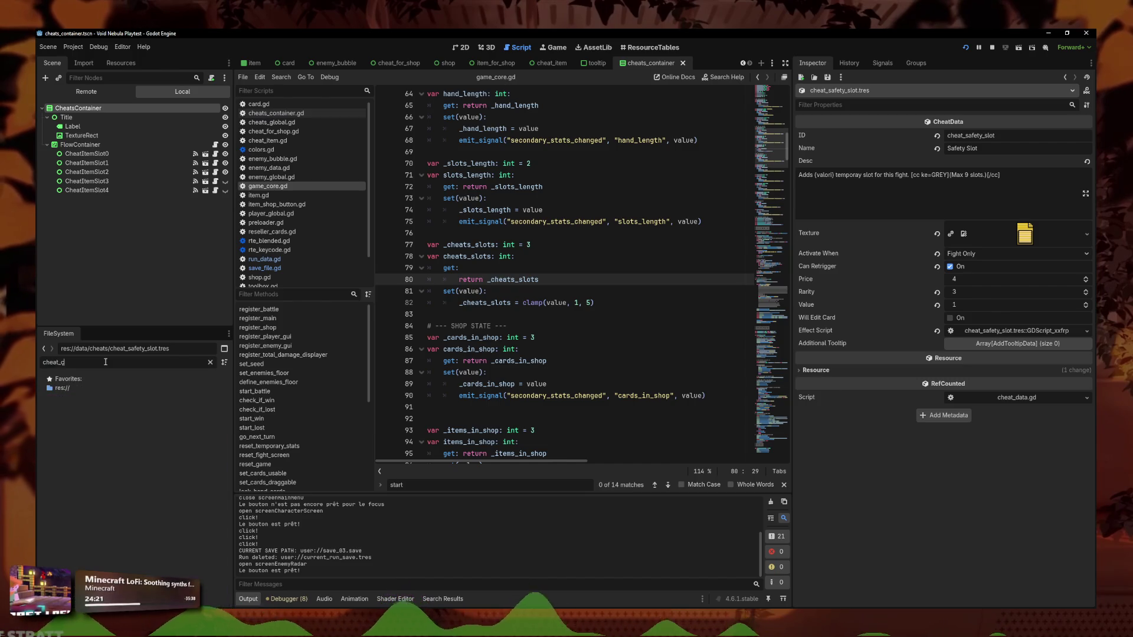
pyautogui.scroll(-10, 117, 494)
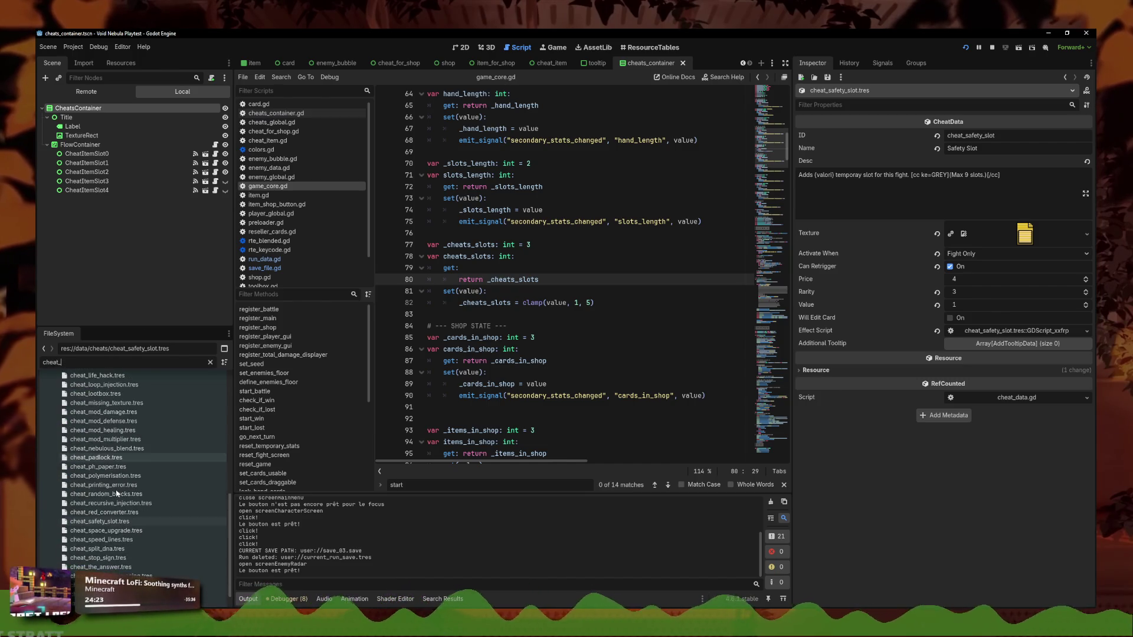
pyautogui.click(978, 334)
pyautogui.keyDown('ctrl'); pyautogui.click(527, 129); pyautogui.keyUp('ctrl')
pyautogui.click(631, 279)
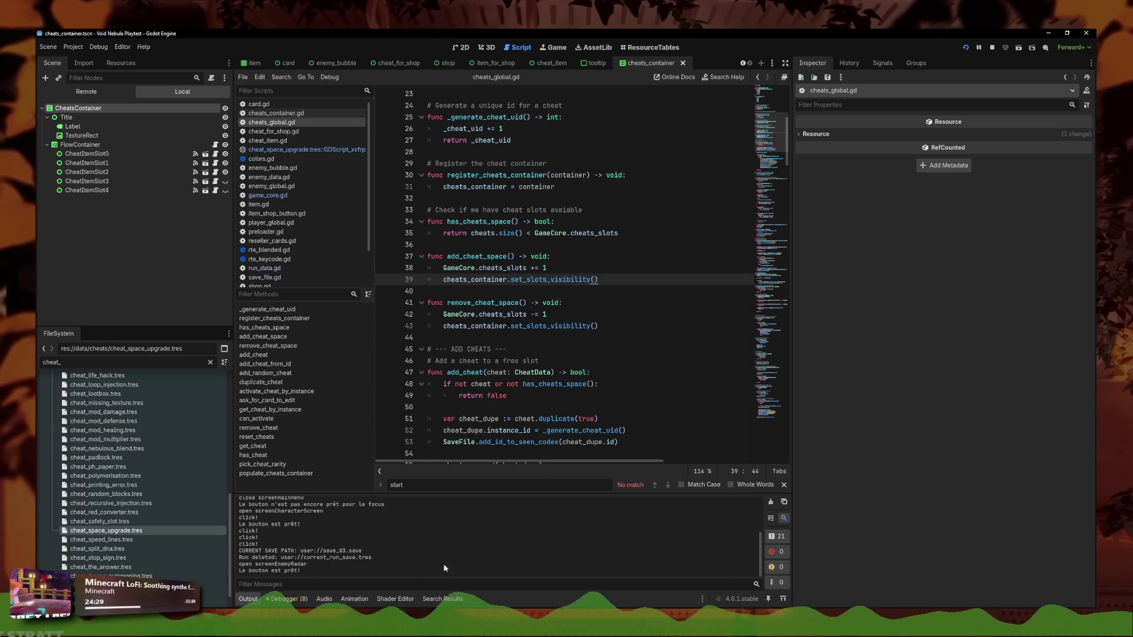
pyautogui.press('F5')
pyautogui.click(581, 306)
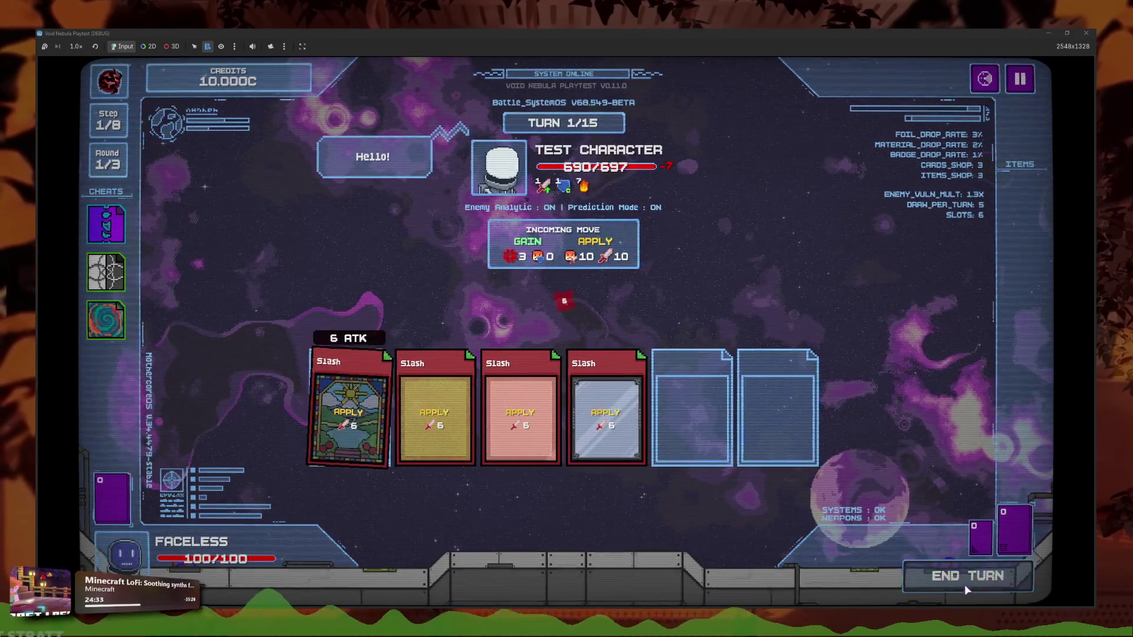
# Sell the spiral cheat for 2C, cash out the 6C kill reward, and reroll the shop
pyautogui.click(109, 320)
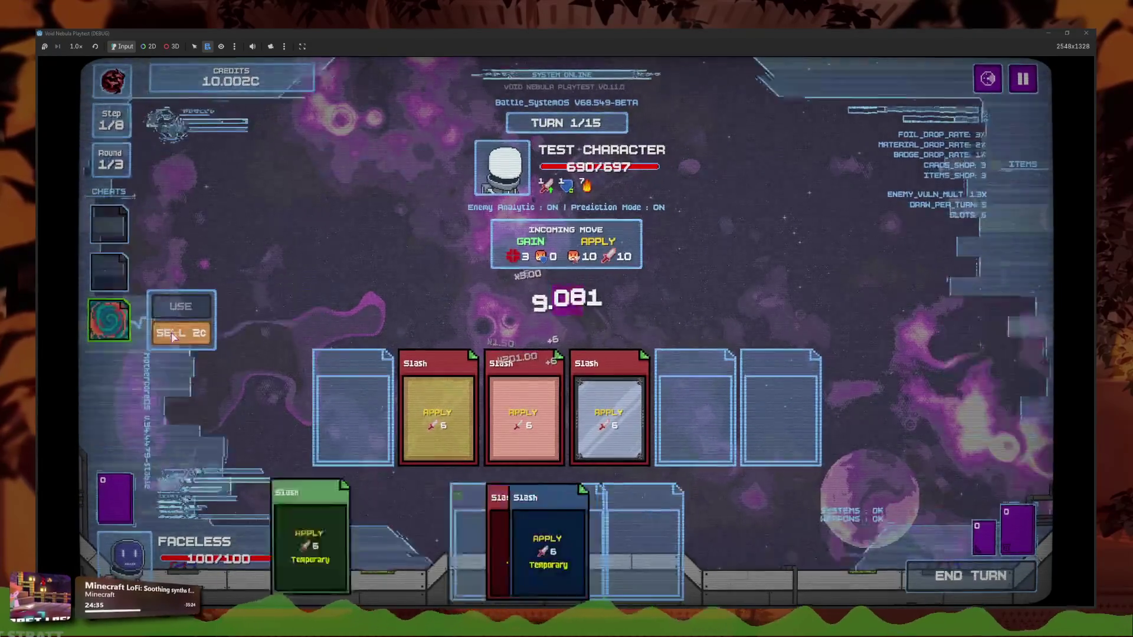
pyautogui.click(172, 334)
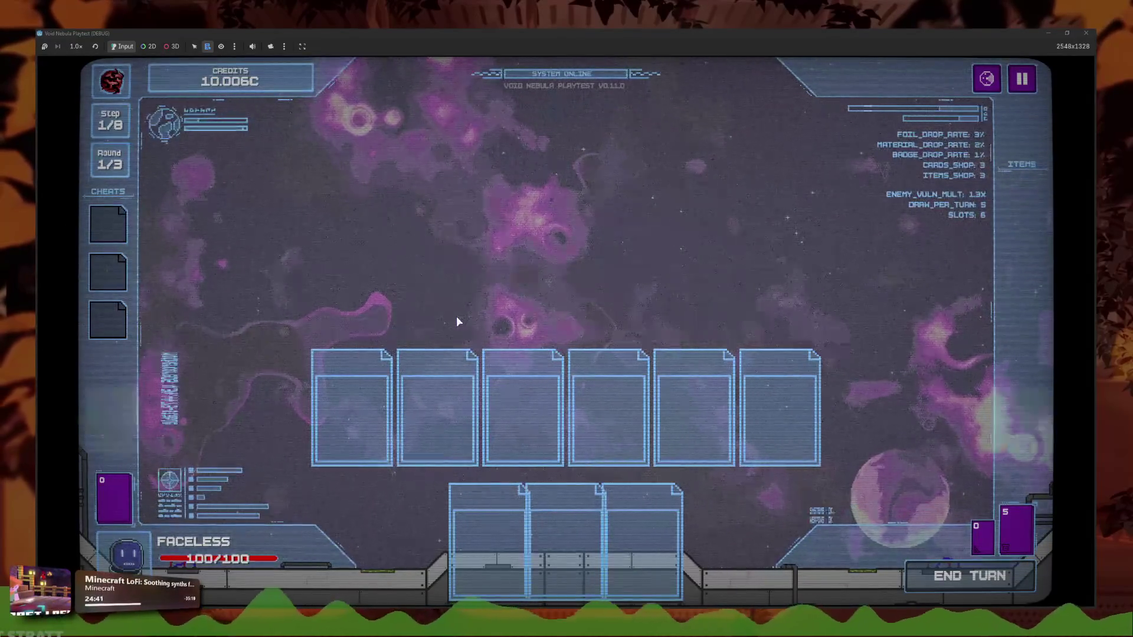
pyautogui.click(647, 463)
pyautogui.click(415, 462)
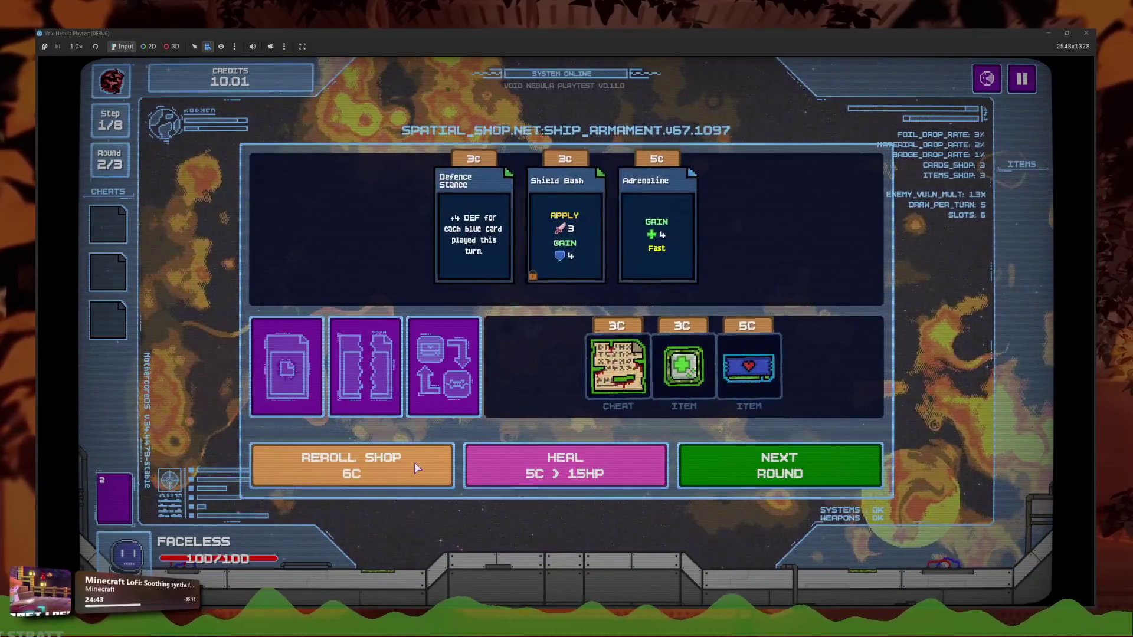
# Reroll the shop repeatedly, buying the red chip item along the way
pyautogui.click(396, 462)
pyautogui.click(389, 461)
pyautogui.click(387, 461)
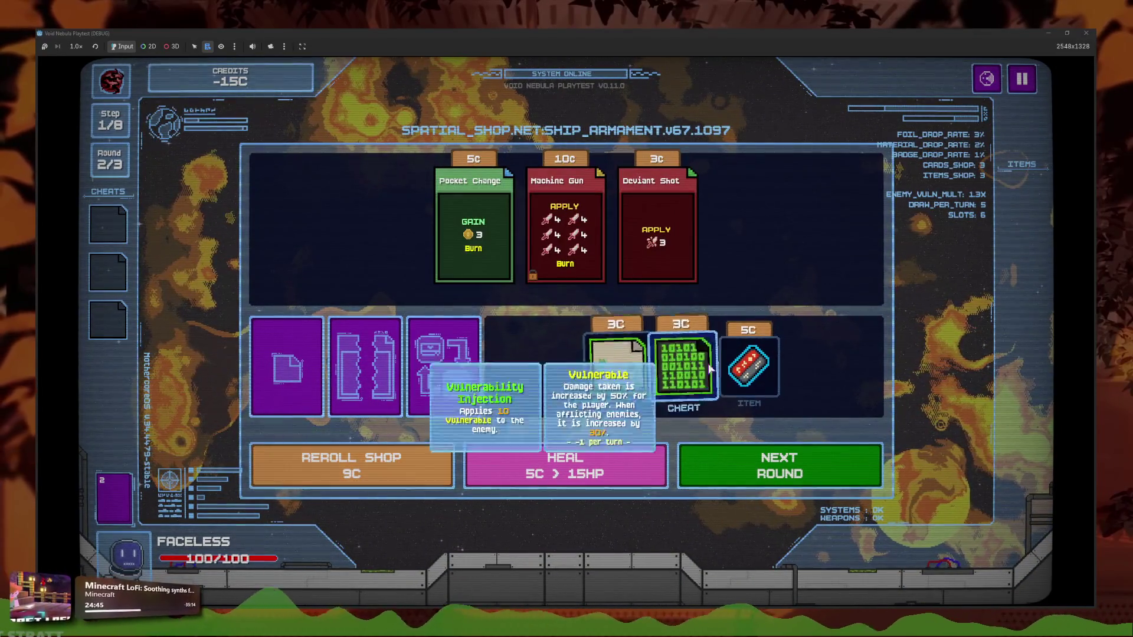
pyautogui.click(749, 366)
pyautogui.click(404, 467)
pyautogui.click(405, 468)
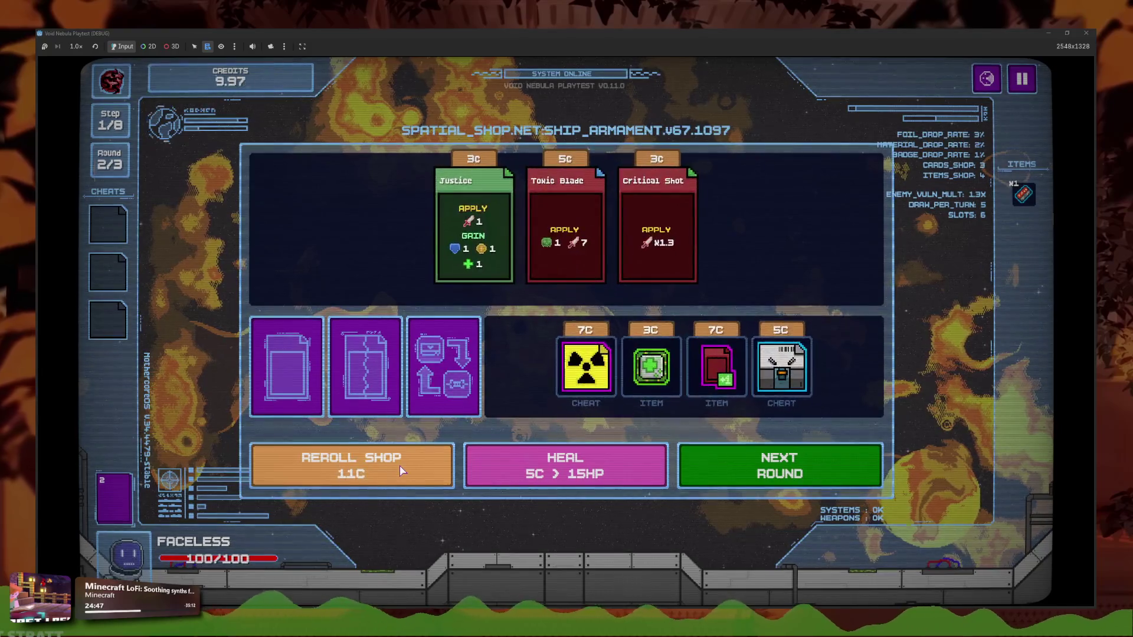
pyautogui.click(408, 471)
pyautogui.click(411, 472)
pyautogui.click(414, 474)
pyautogui.click(415, 475)
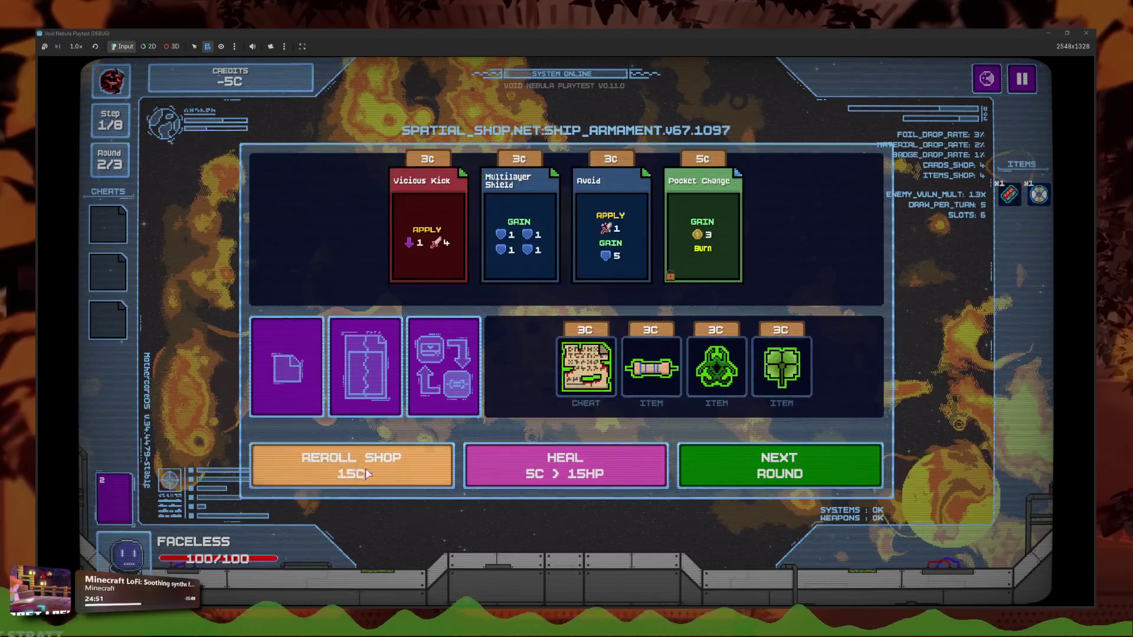
pyautogui.click(389, 481)
pyautogui.click(389, 482)
pyautogui.click(389, 482)
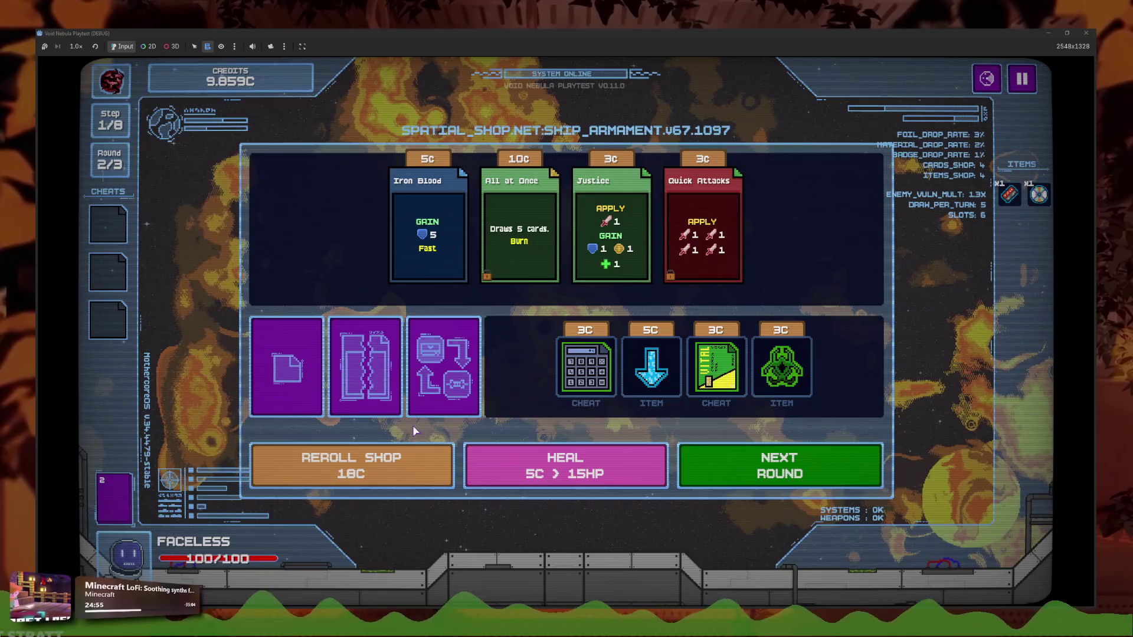
# Recycle an item in the Items Recycler and return to the shop
pyautogui.click(426, 410)
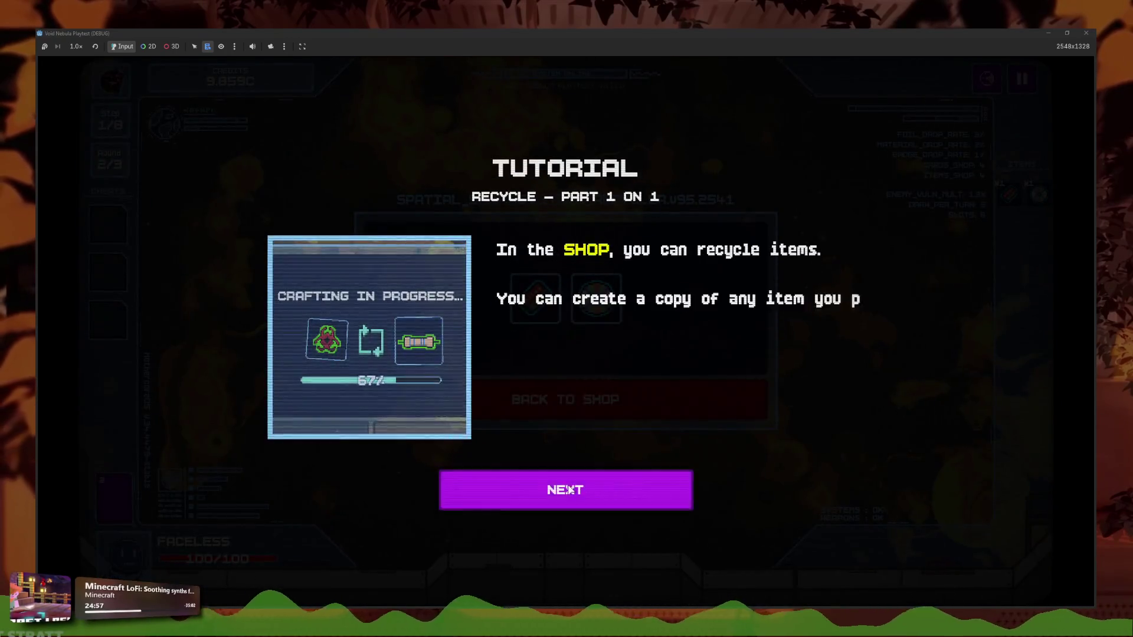
pyautogui.click(567, 489)
pyautogui.click(548, 315)
pyautogui.click(596, 406)
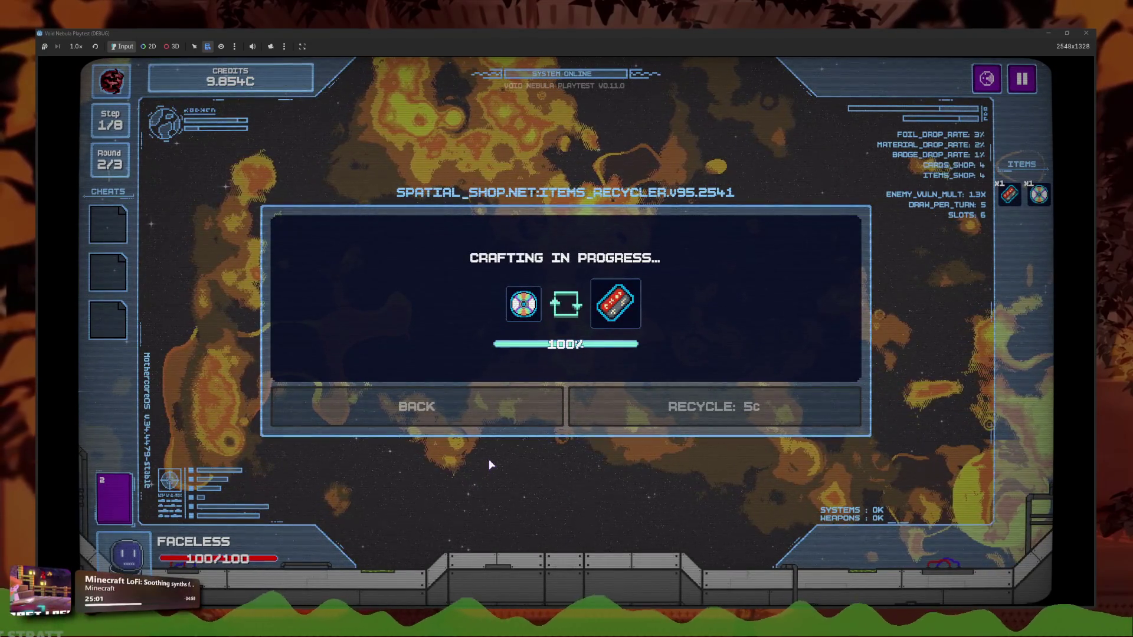
pyautogui.click(423, 473)
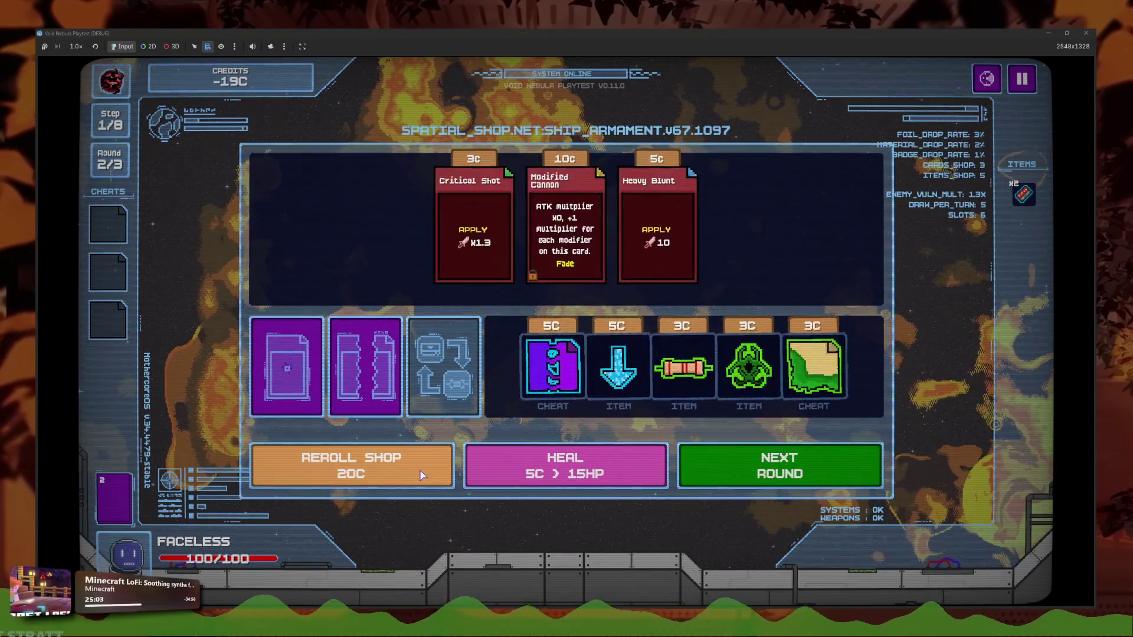
# Keep rerolling until the reroll cost reaches 46C, then stop the game with F8
pyautogui.click(420, 470)
pyautogui.click(423, 470)
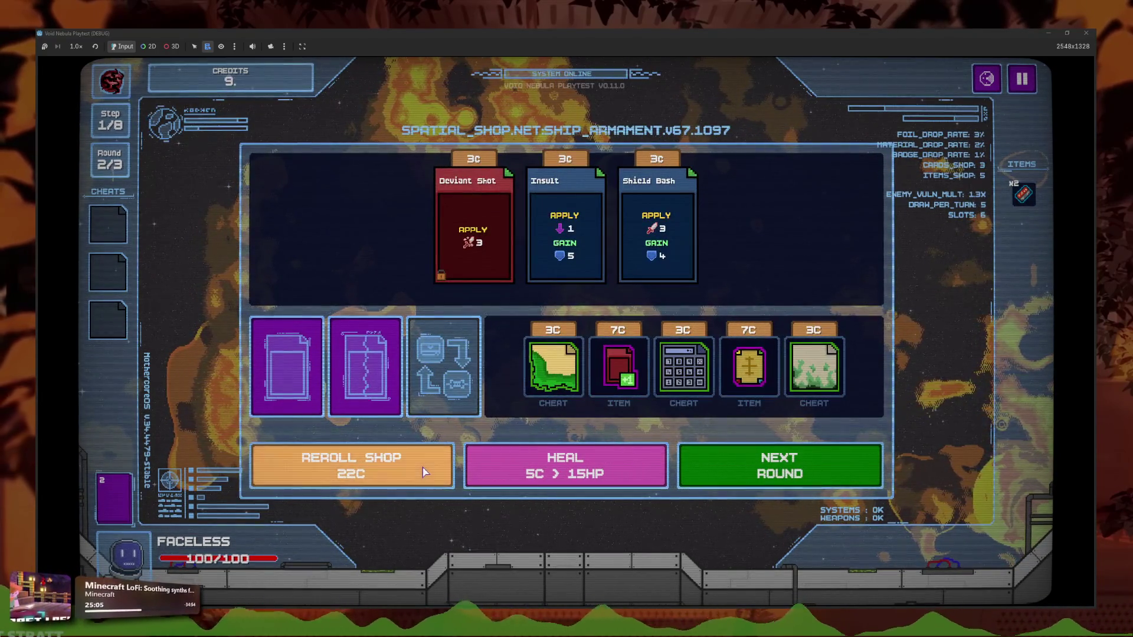
pyautogui.click(423, 472)
pyautogui.click(422, 472)
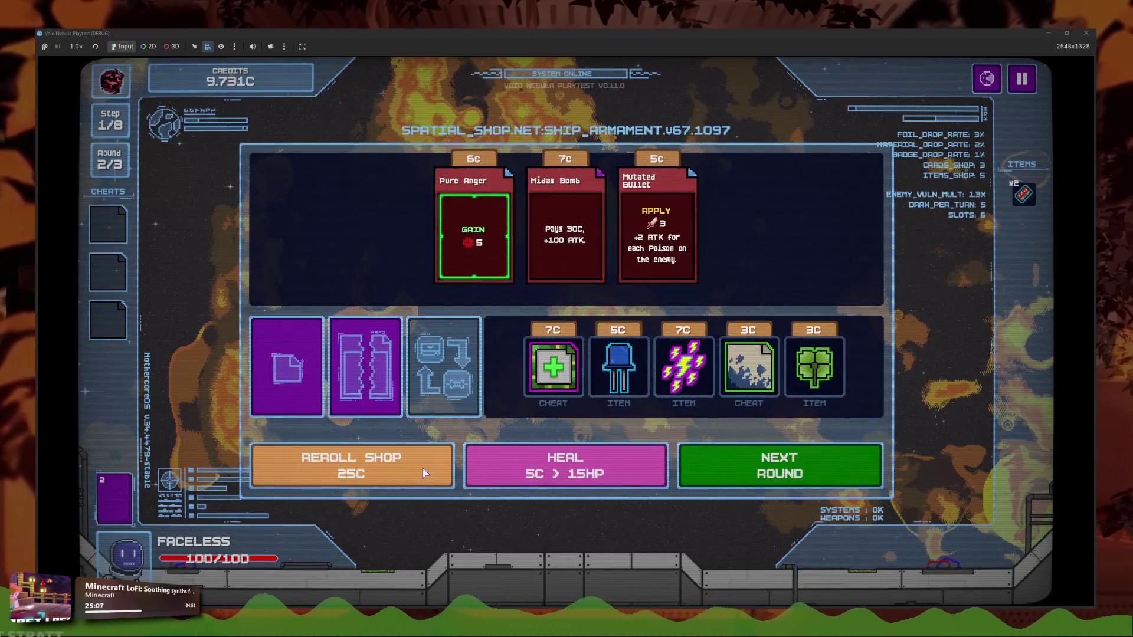
pyautogui.click(423, 472)
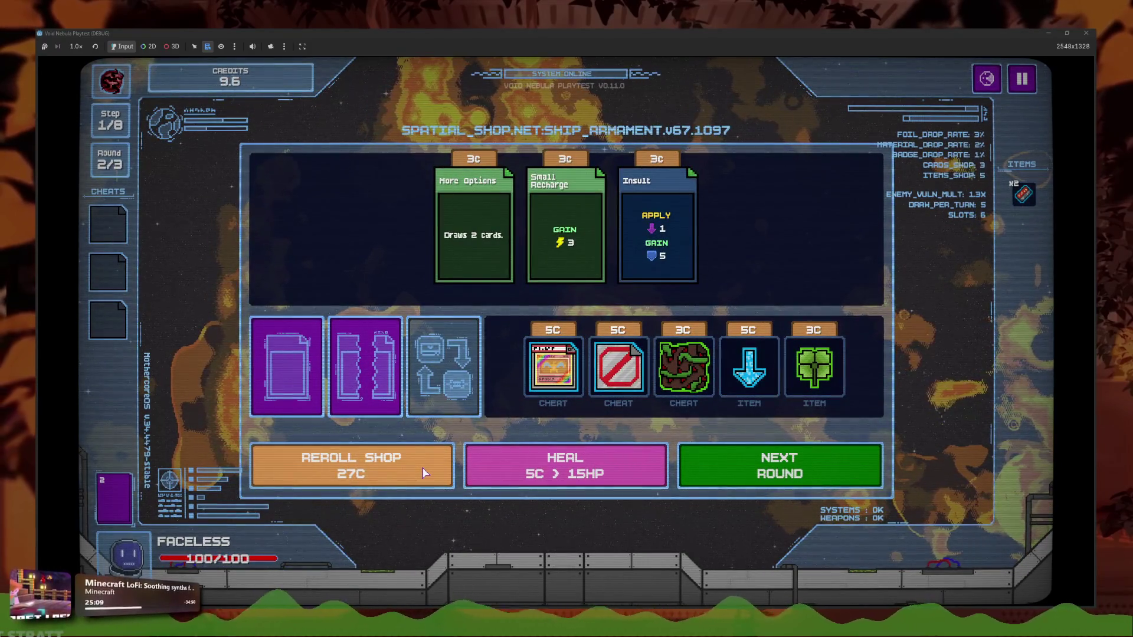
pyautogui.click(423, 473)
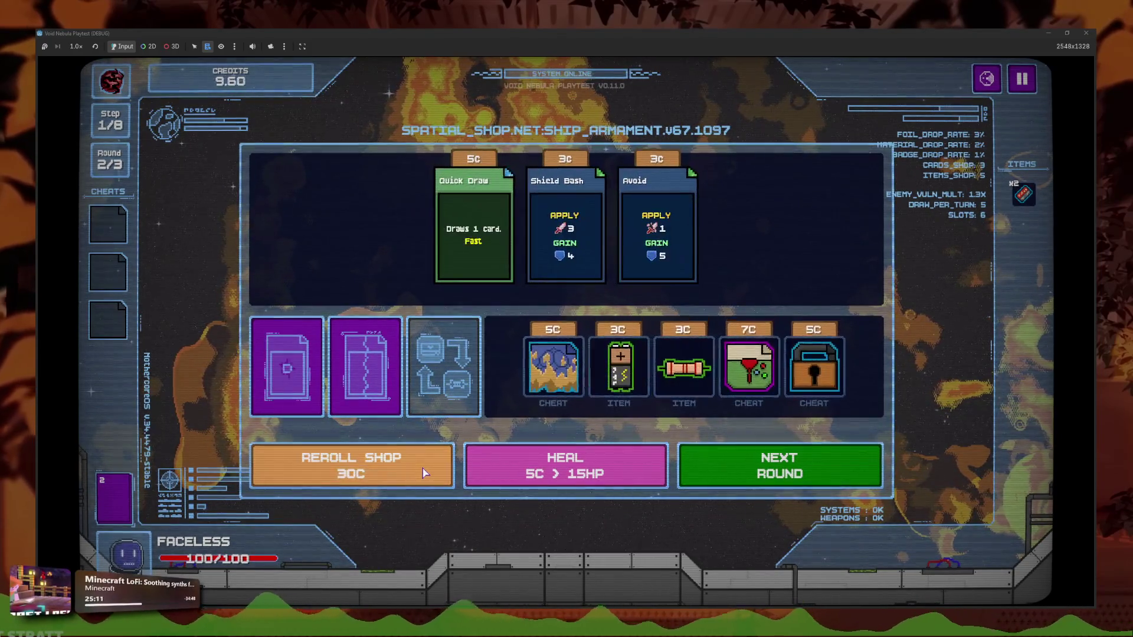
pyautogui.click(423, 472)
pyautogui.click(423, 472)
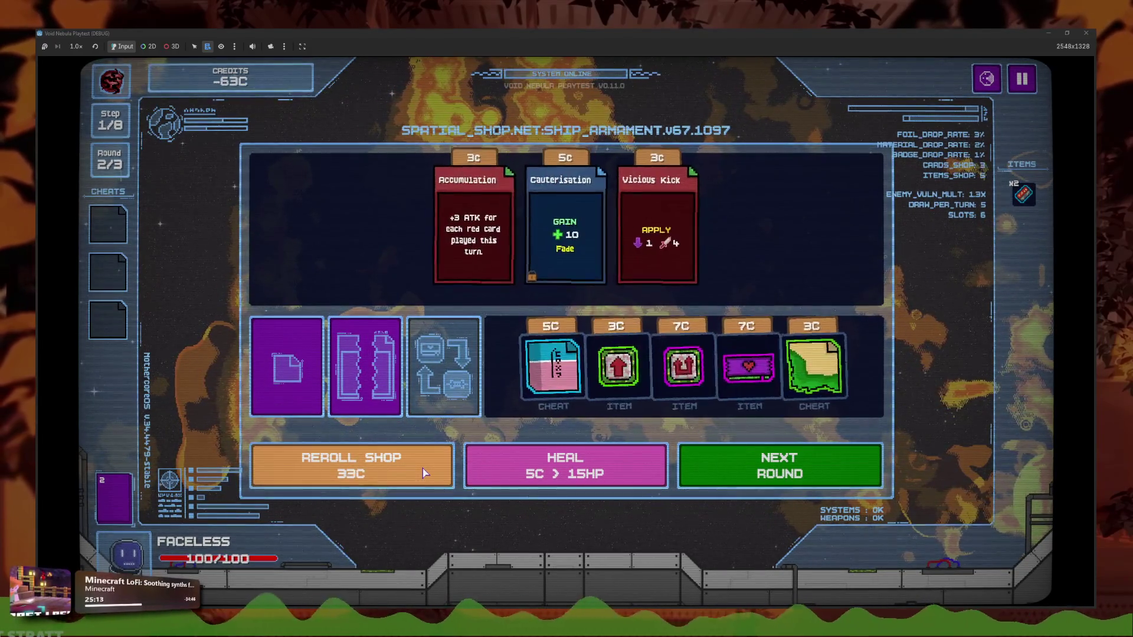
pyautogui.click(421, 472)
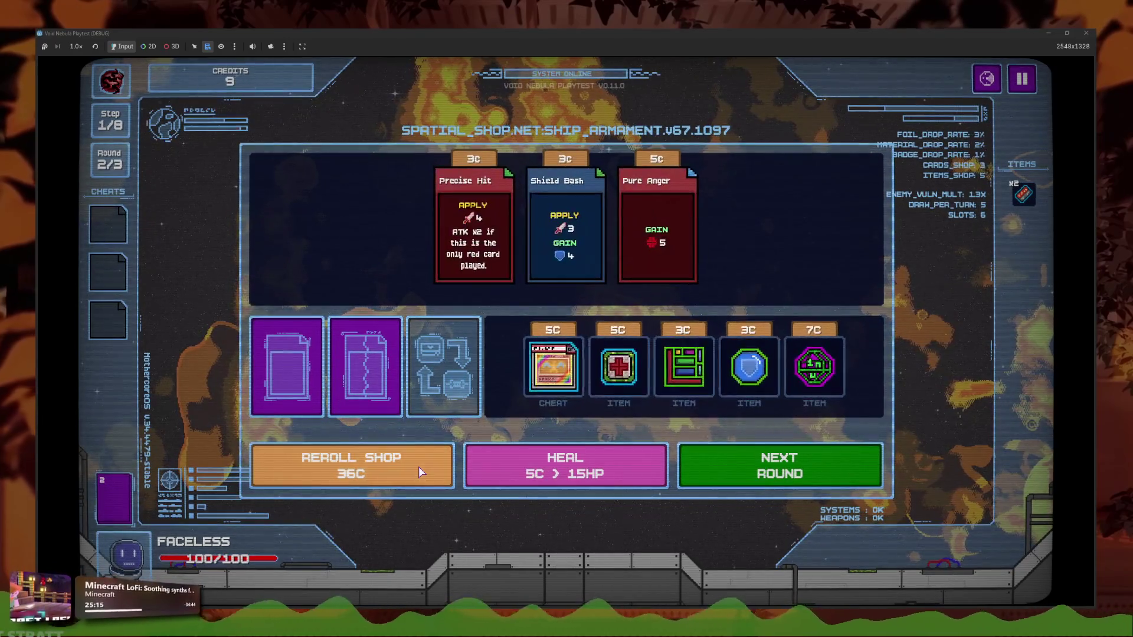
pyautogui.click(420, 472)
pyautogui.click(421, 472)
pyautogui.click(420, 472)
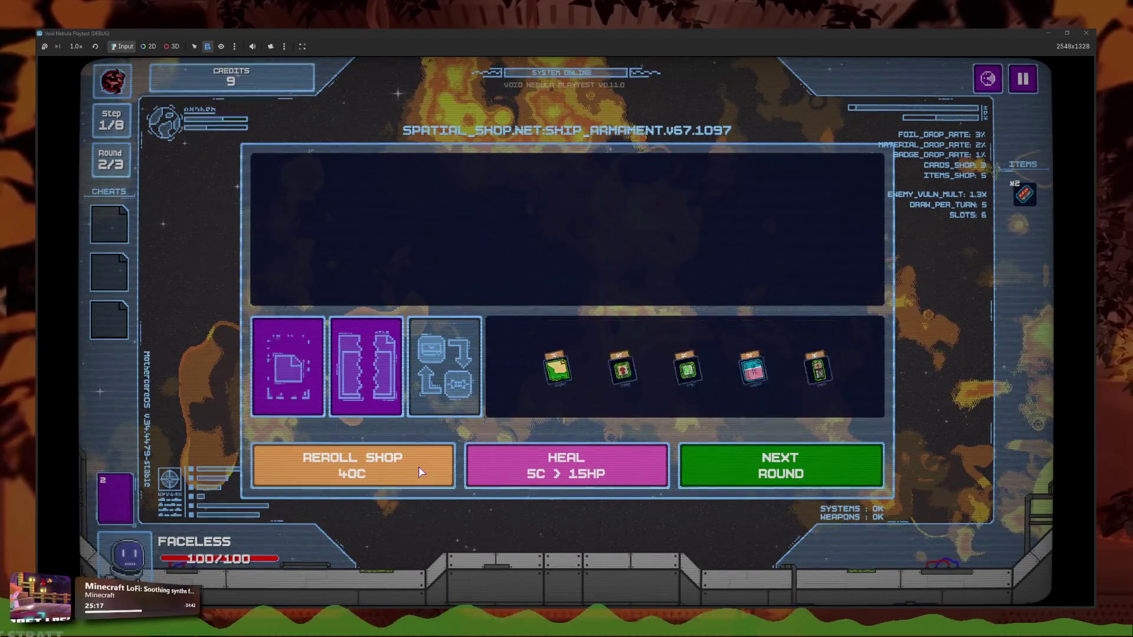
pyautogui.click(419, 471)
pyautogui.click(418, 471)
pyautogui.click(420, 470)
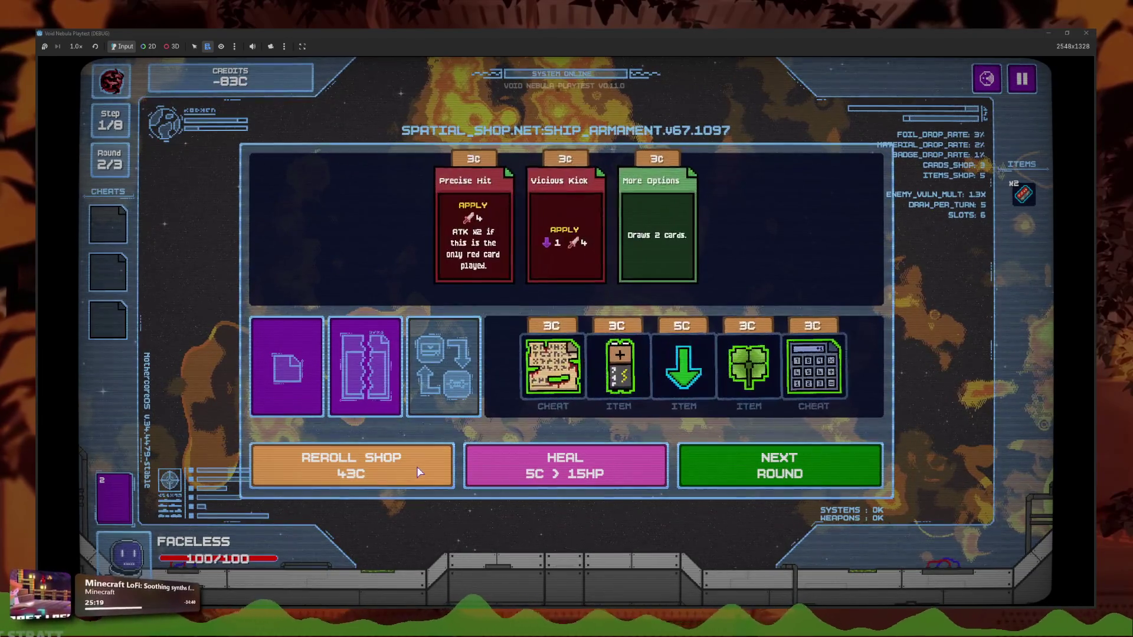
pyautogui.click(419, 471)
pyautogui.click(419, 472)
pyautogui.click(419, 472)
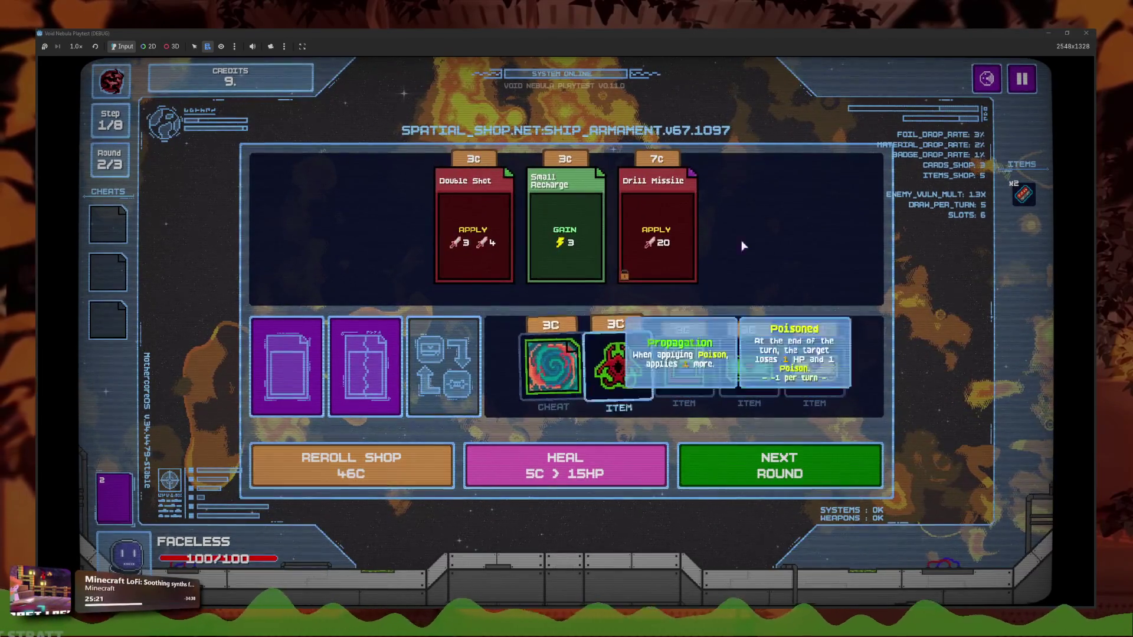
pyautogui.press('F8')
pyautogui.press('BackSpace')
pyautogui.press('BackSpace')
pyautogui.press('BackSpace')
# Make cheat_space_upgrade.tres the only Base Cheat in faceless.tres, then run the game
pyautogui.write('faceless')
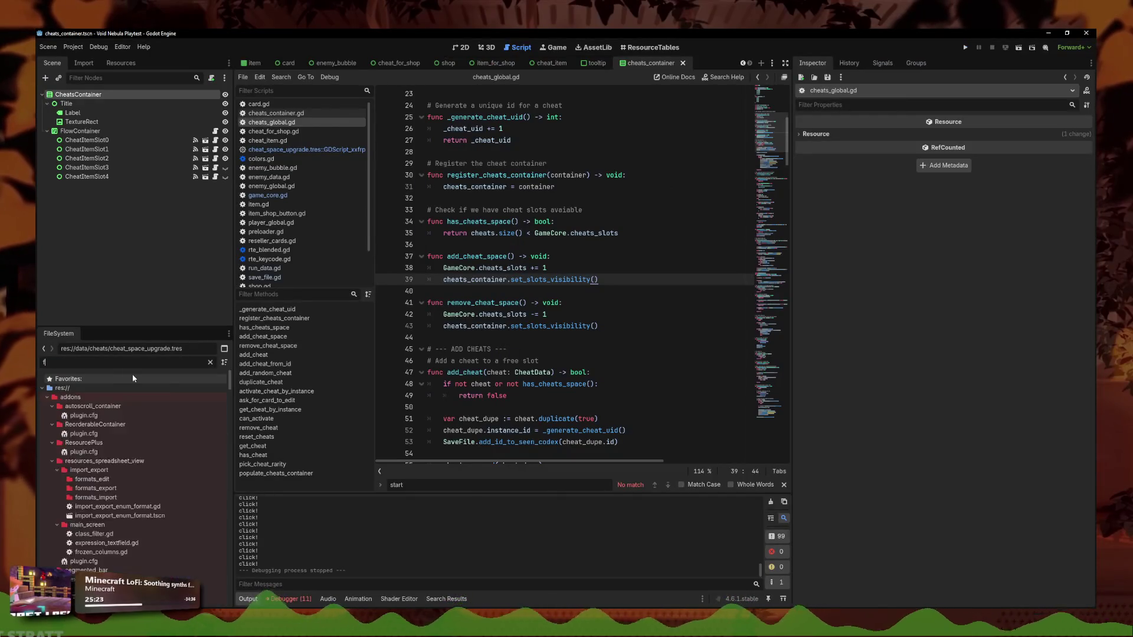
pyautogui.click(118, 446)
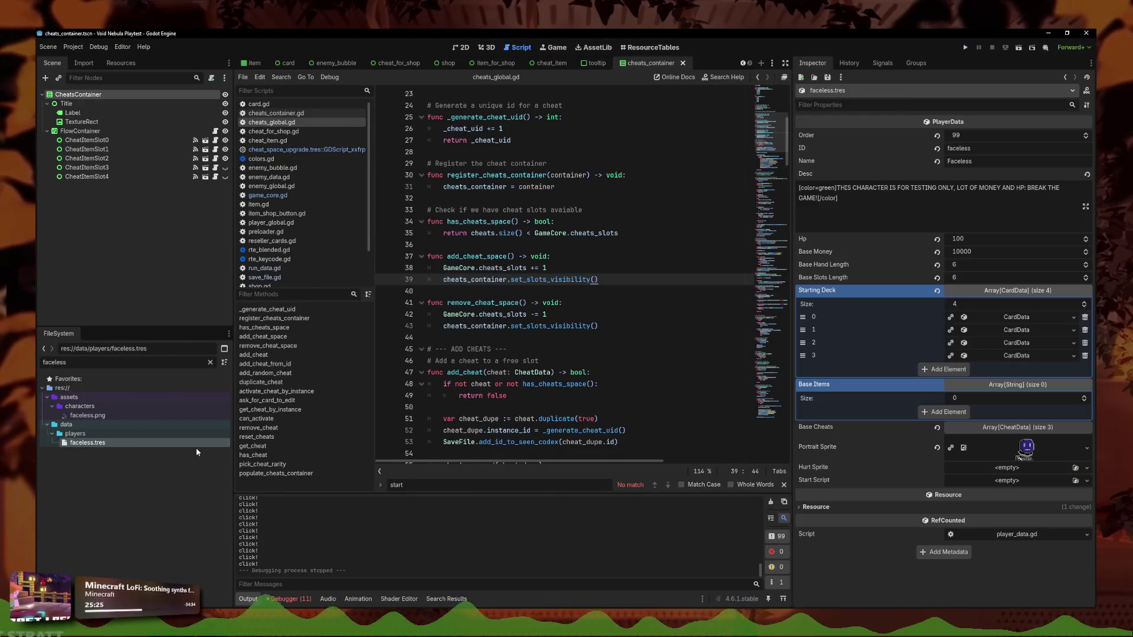
pyautogui.click(964, 412)
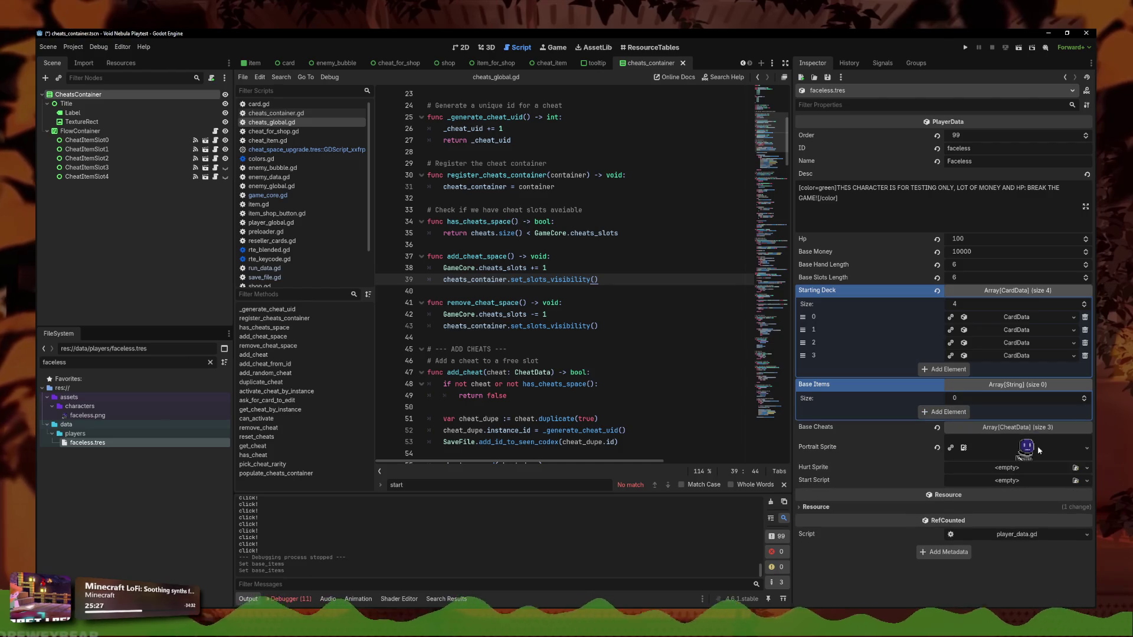
pyautogui.click(1009, 436)
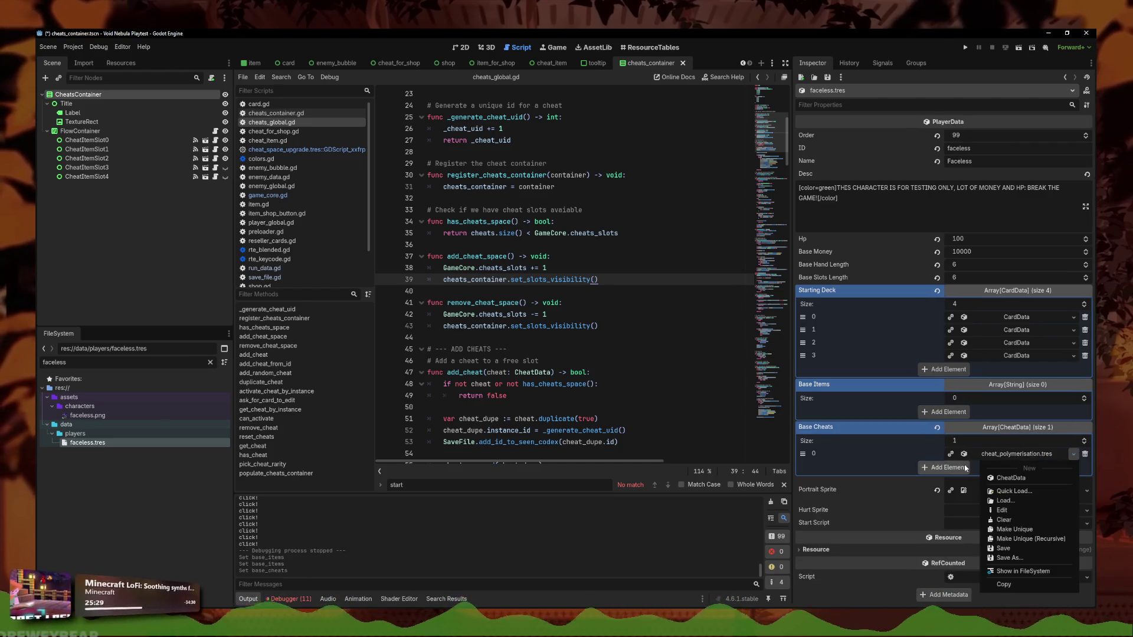
pyautogui.hotkey('ctrl', 'z')
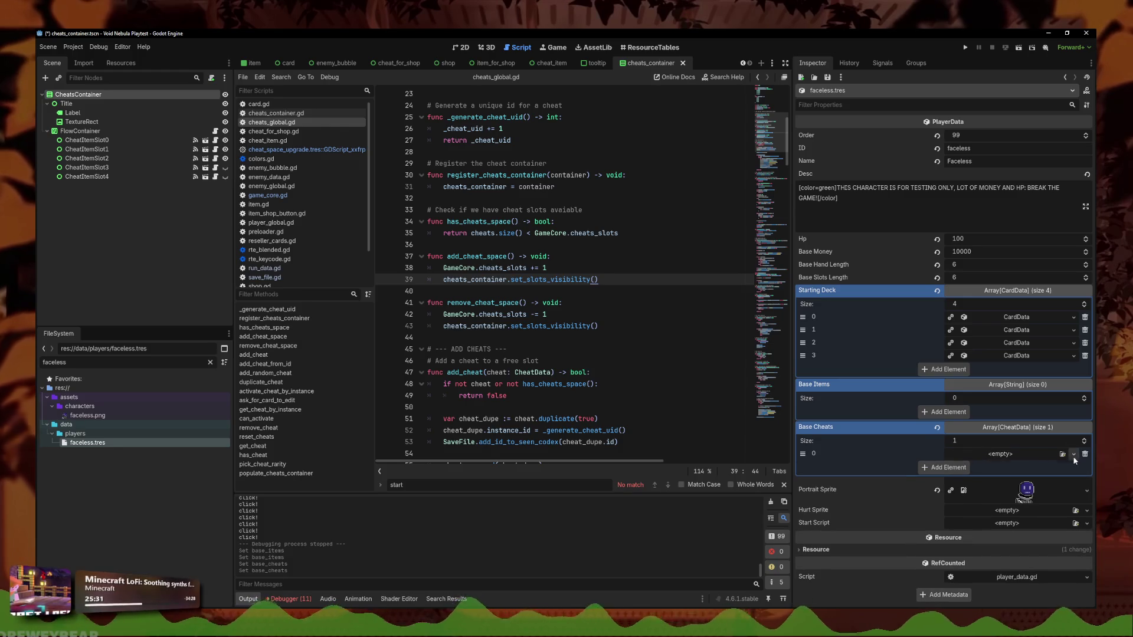
pyautogui.click(1047, 492)
pyautogui.press('Return')
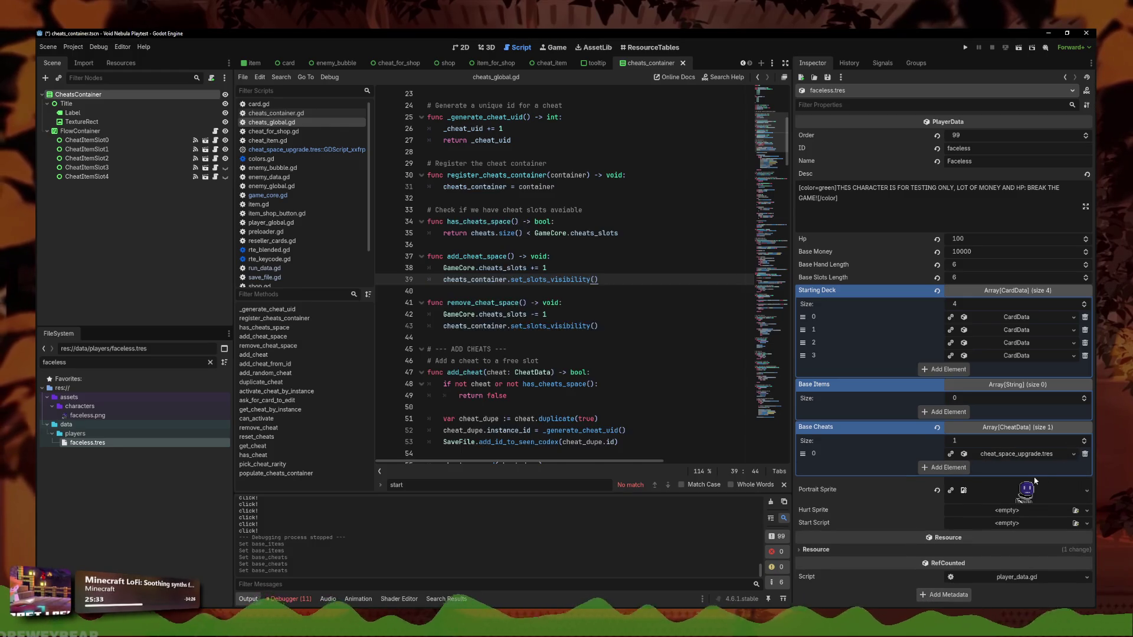
pyautogui.click(965, 48)
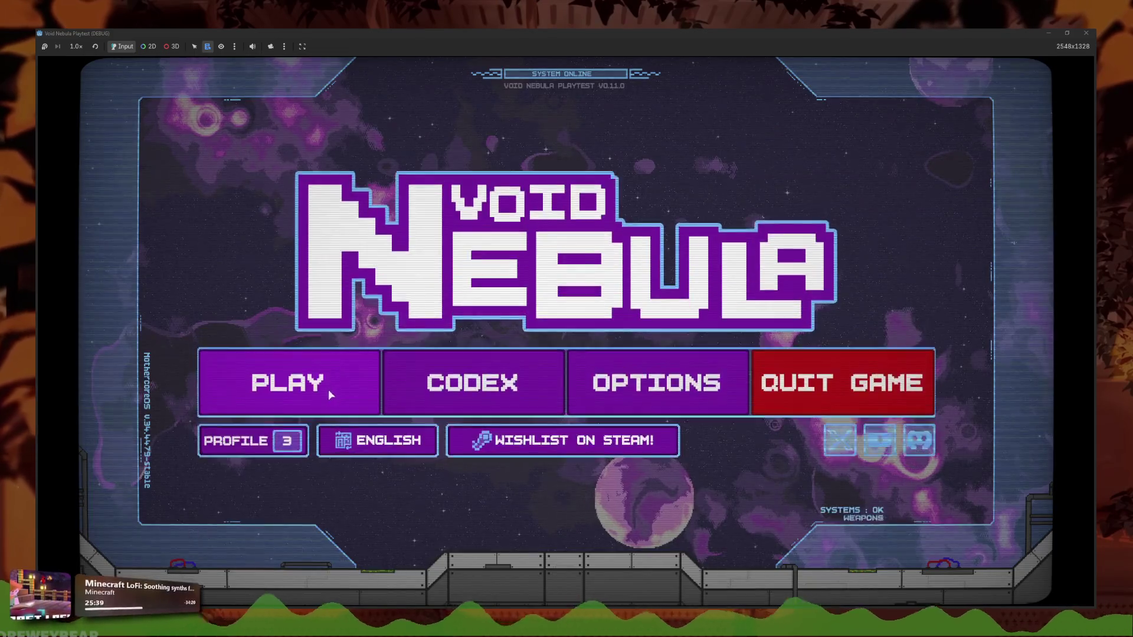
# Start a new Faceless run, win the first battle, and advance to the next round
pyautogui.click(328, 390)
pyautogui.click(454, 161)
pyautogui.click(615, 287)
pyautogui.click(632, 419)
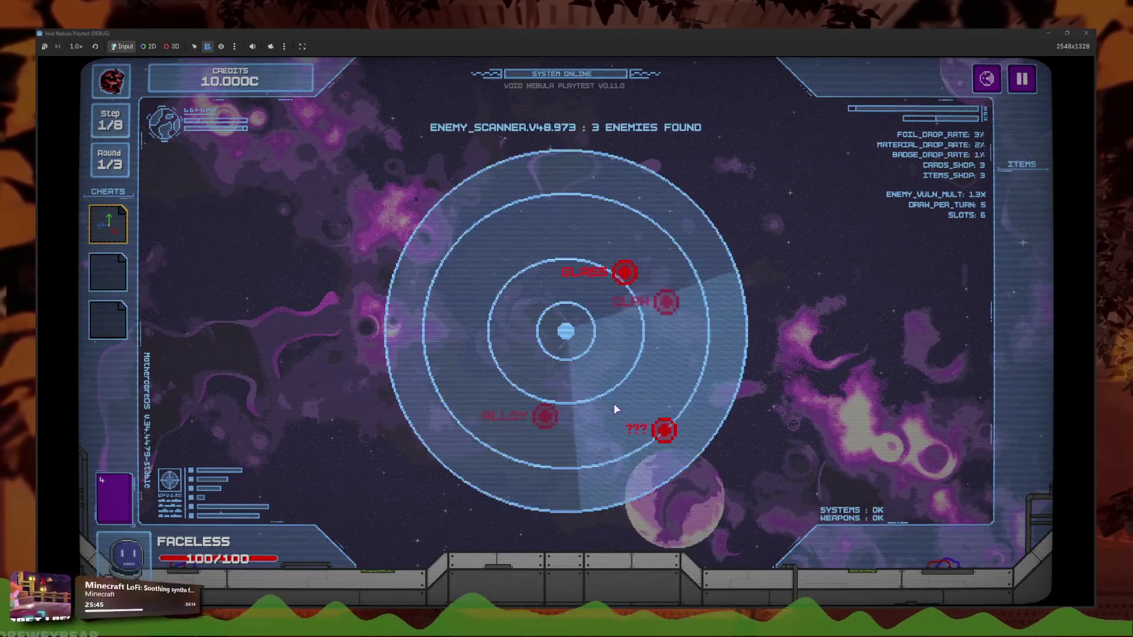
pyautogui.click(602, 273)
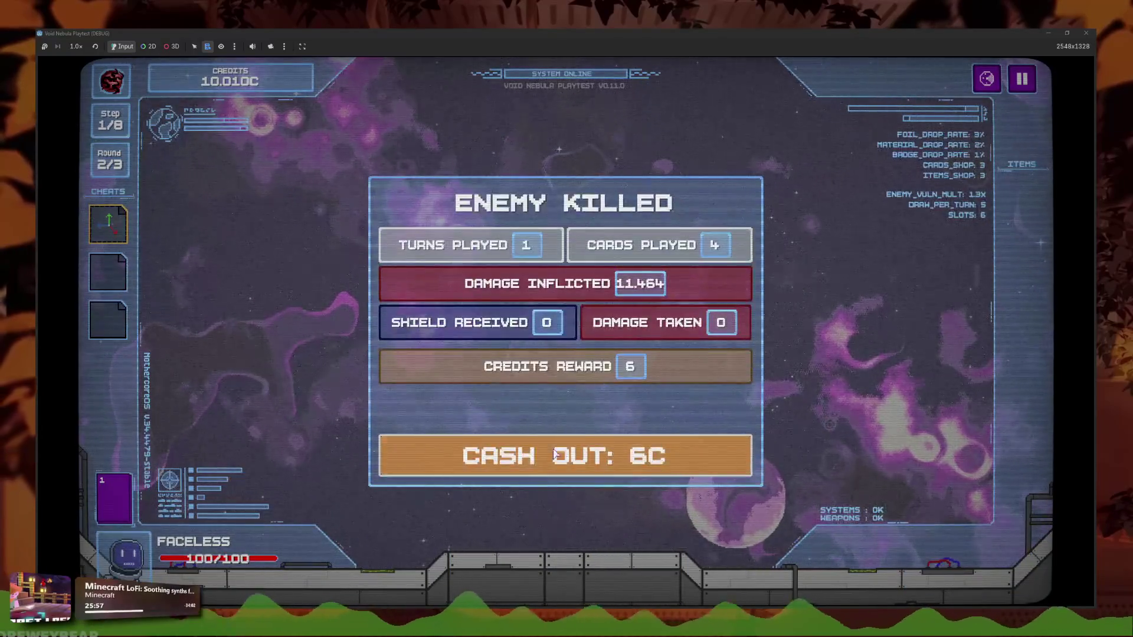
pyautogui.click(552, 443)
pyautogui.click(109, 224)
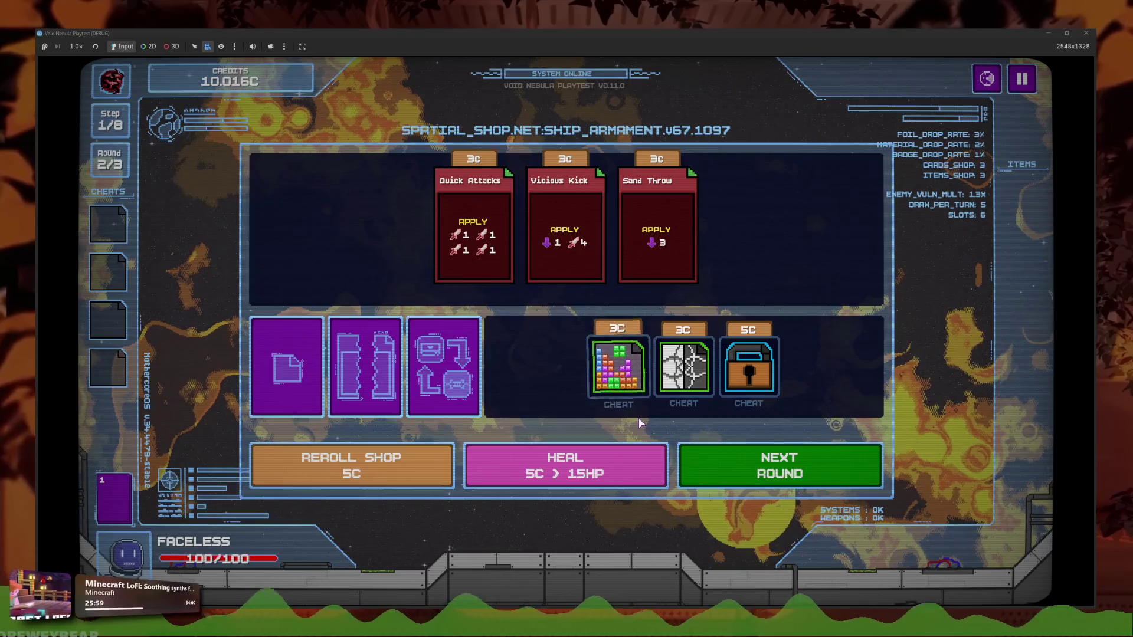
pyautogui.click(819, 465)
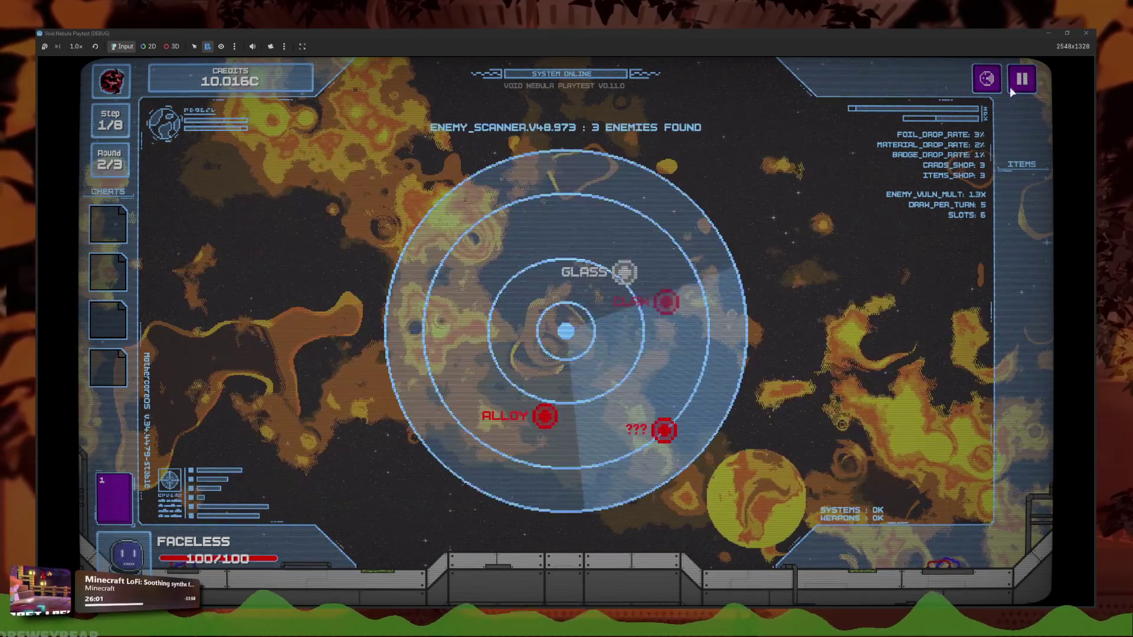
# Quit to the main menu, continue the saved run to check the cheat slots, and stop the game
pyautogui.press('Escape')
pyautogui.click(571, 382)
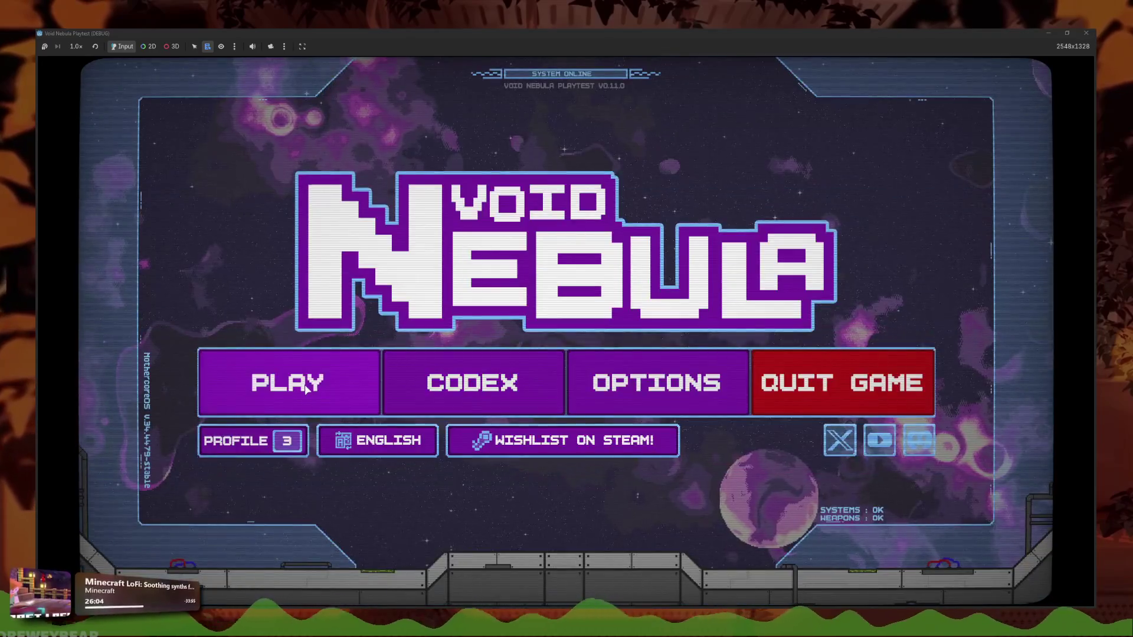
pyautogui.click(306, 390)
pyautogui.click(433, 405)
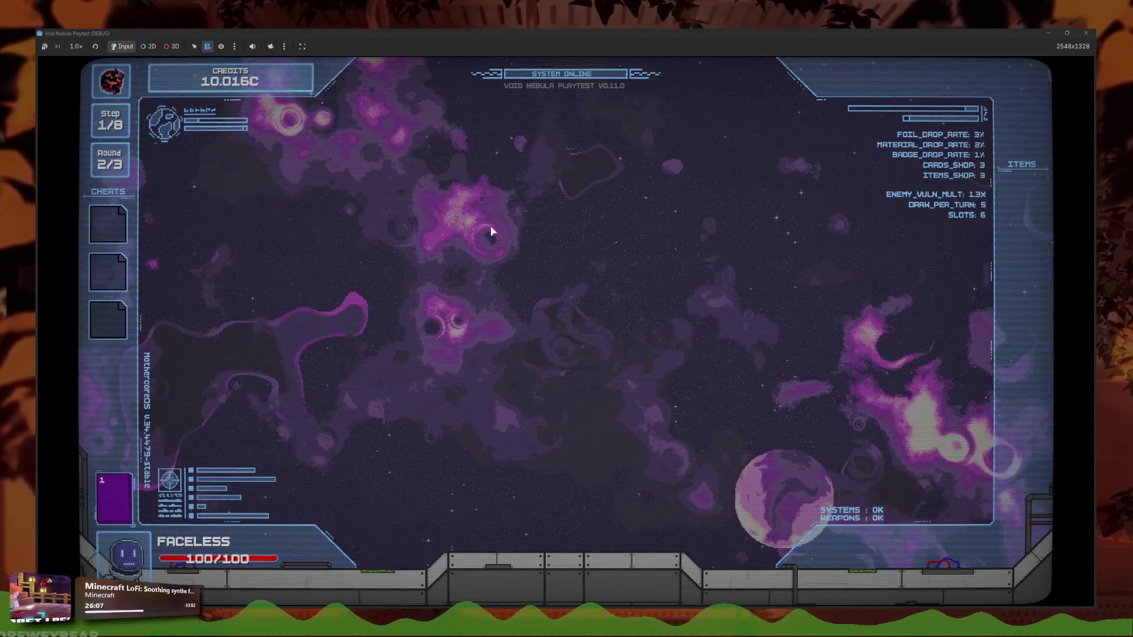
pyautogui.press('F8')
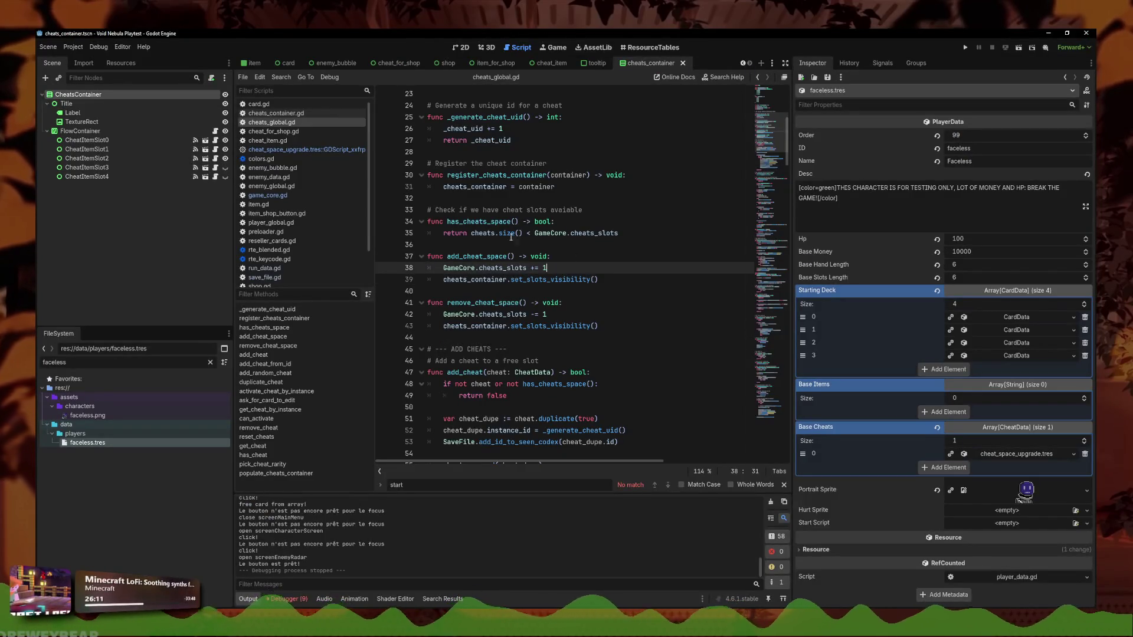
# Review the set_slots_visibility call in cheats_container.gd
pyautogui.click(275, 113)
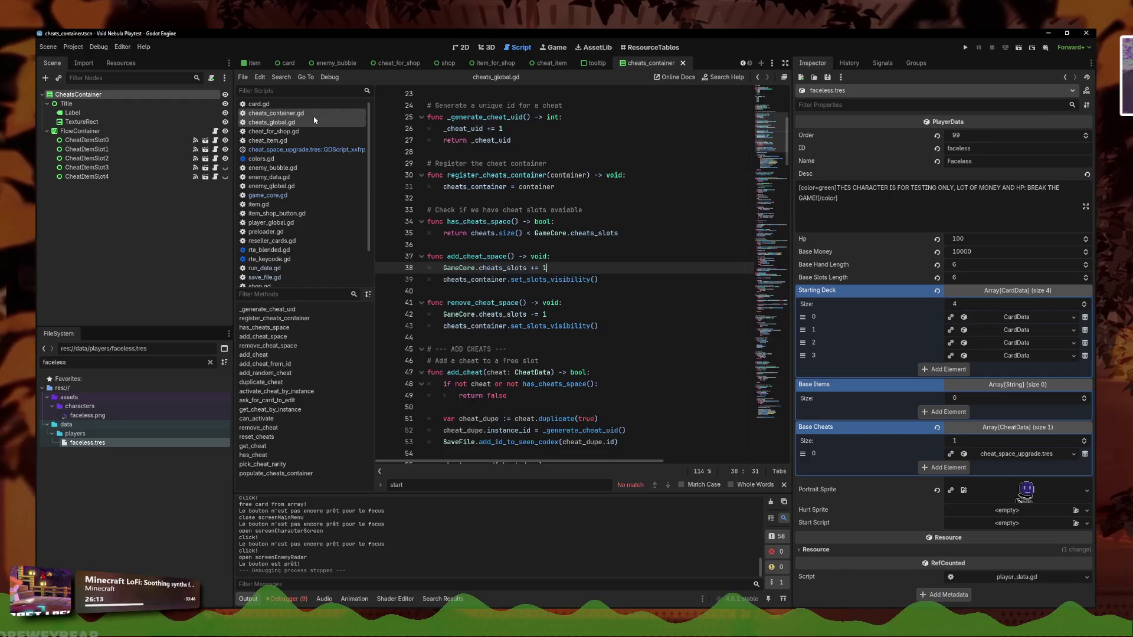
pyautogui.click(555, 199)
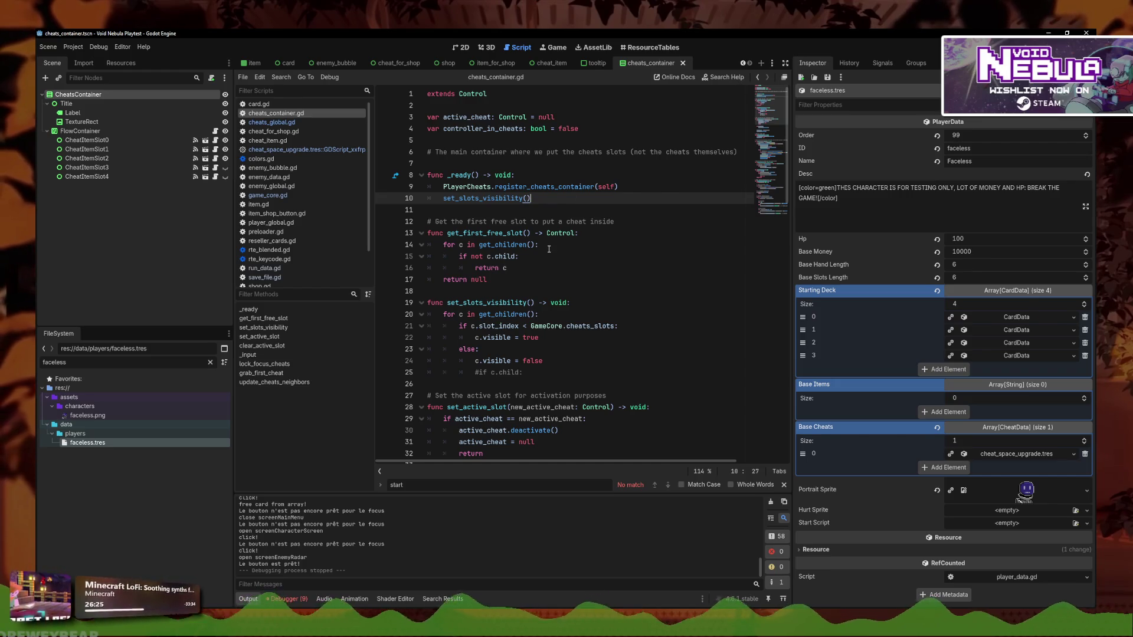
pyautogui.moveTo(534, 303); pyautogui.dragTo(448, 305)
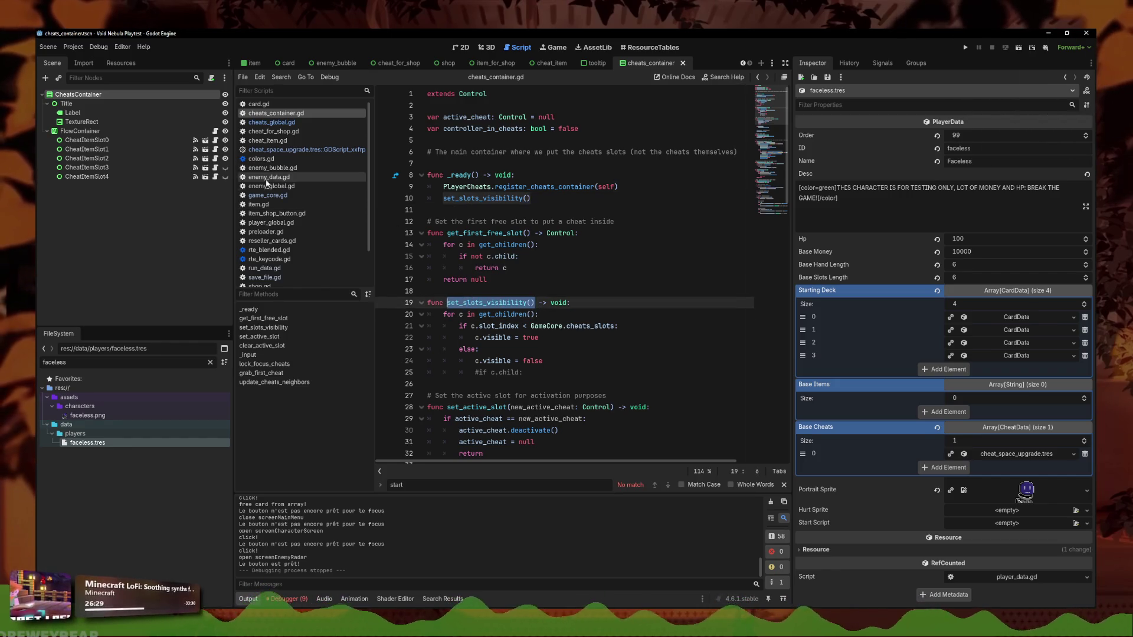
# Inspect the add_cheat_space call in the cheat space upgrade script, then reopen save_file.gd
pyautogui.click(295, 149)
pyautogui.moveTo(562, 128); pyautogui.dragTo(443, 129)
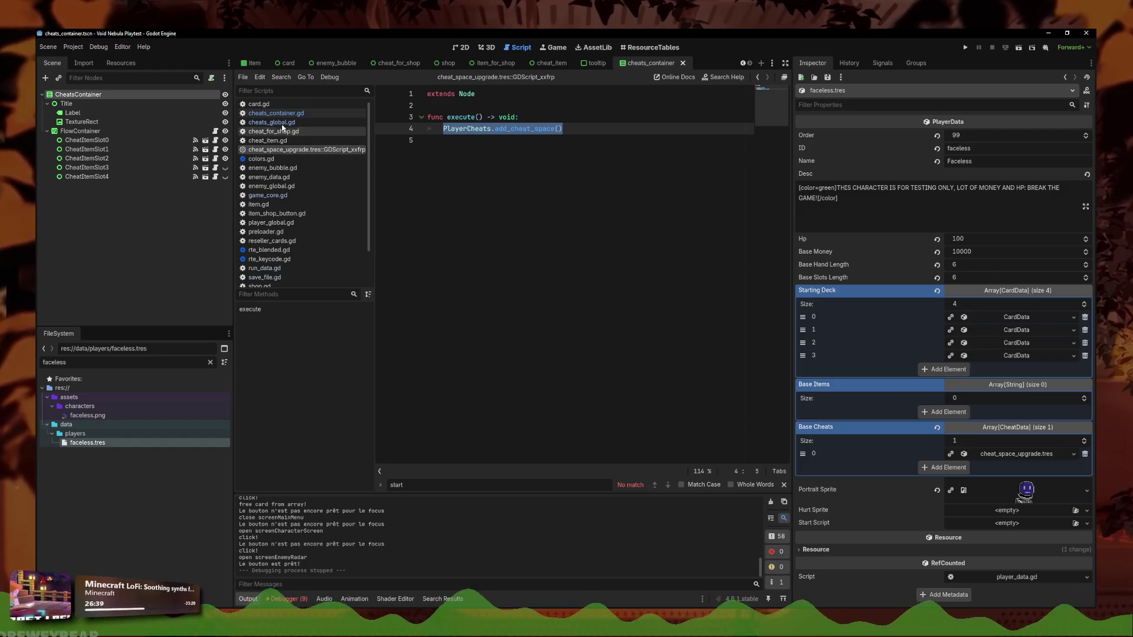
pyautogui.scroll(-2, 279, 192)
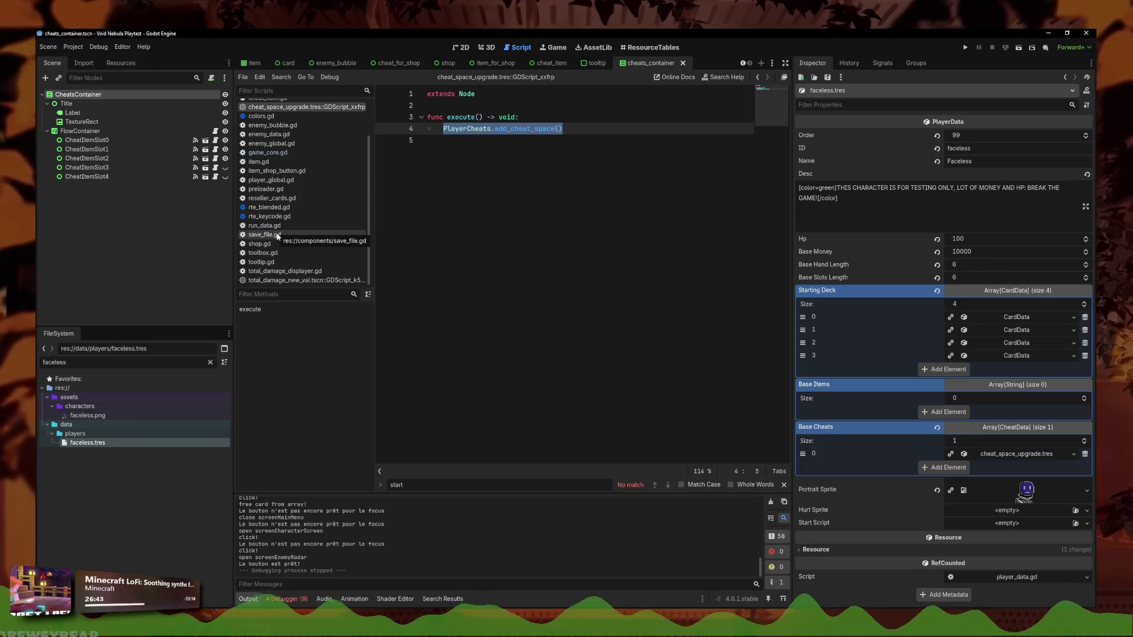
pyautogui.click(277, 236)
# Move the GameCore.cheats_slots = r.cheats_slots line down to the end of the player data loading
pyautogui.moveTo(619, 269)
pyautogui.mouseDown()
pyautogui.moveTo(416, 271)
pyautogui.moveTo(413, 259)
pyautogui.moveTo(411, 275)
pyautogui.mouseUp()
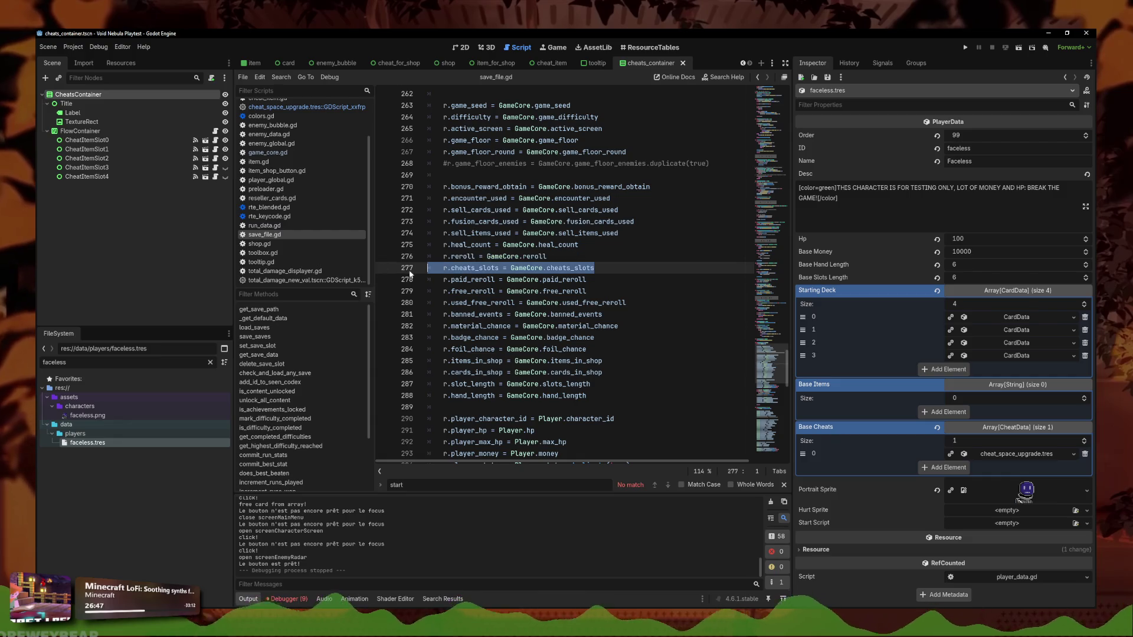
pyautogui.scroll(-15, 469, 287)
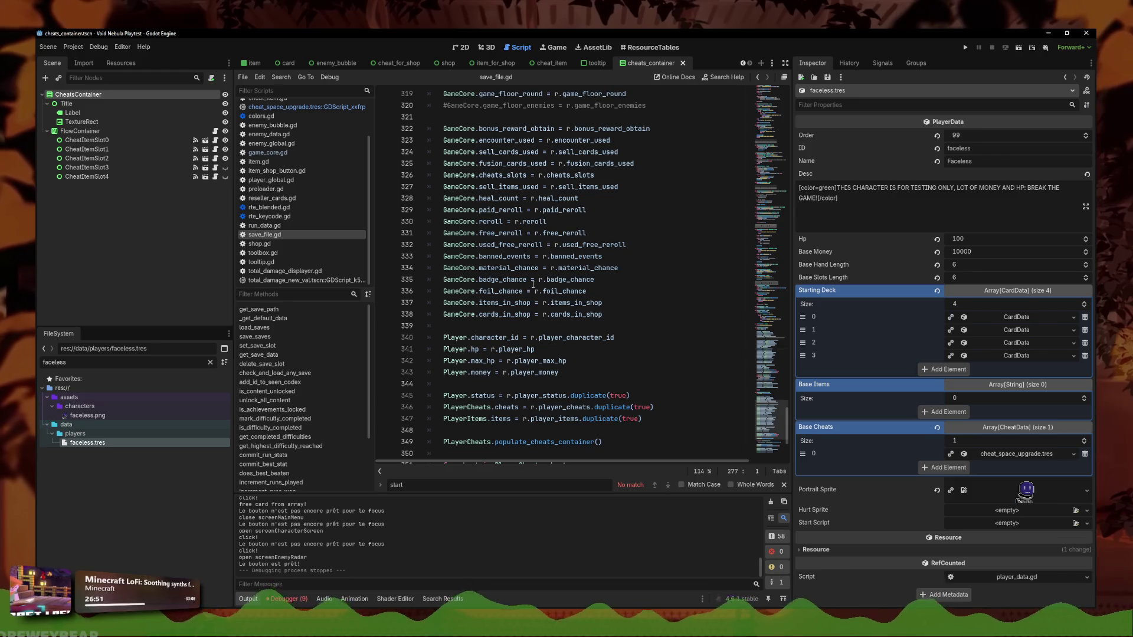
pyautogui.click(519, 175)
pyautogui.hotkey('alt', 'Down')
pyautogui.hotkey('alt', 'Down')
pyautogui.hotkey('alt', 'Down')
pyautogui.hotkey('alt', 'Down')
pyautogui.hotkey('alt', 'Down')
pyautogui.hotkey('alt', 'Down')
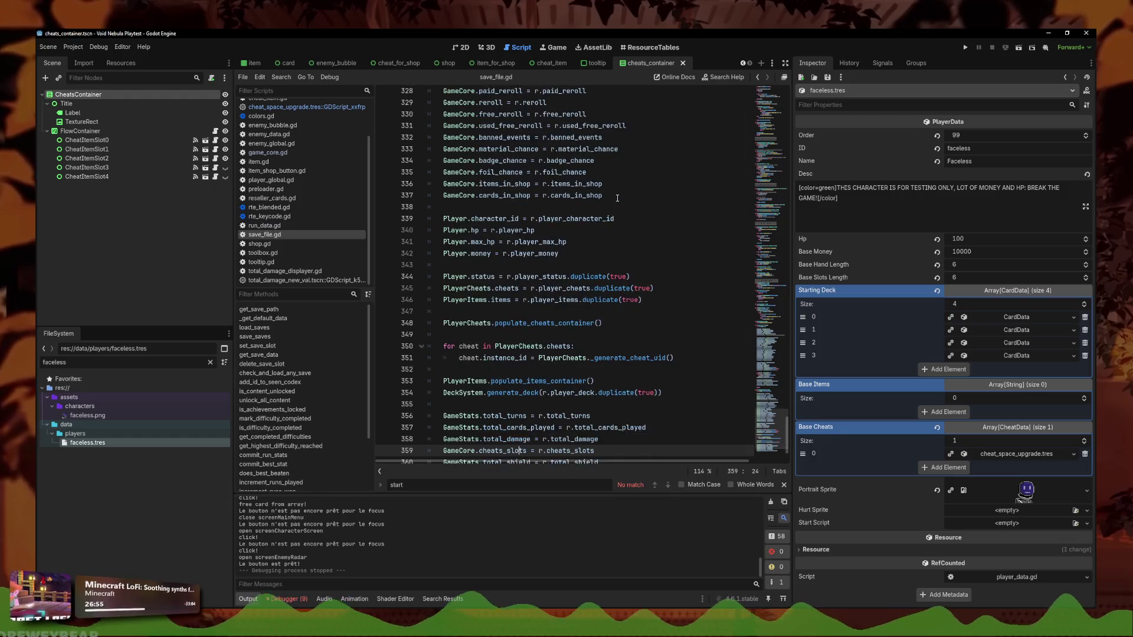
pyautogui.hotkey('alt', 'Down')
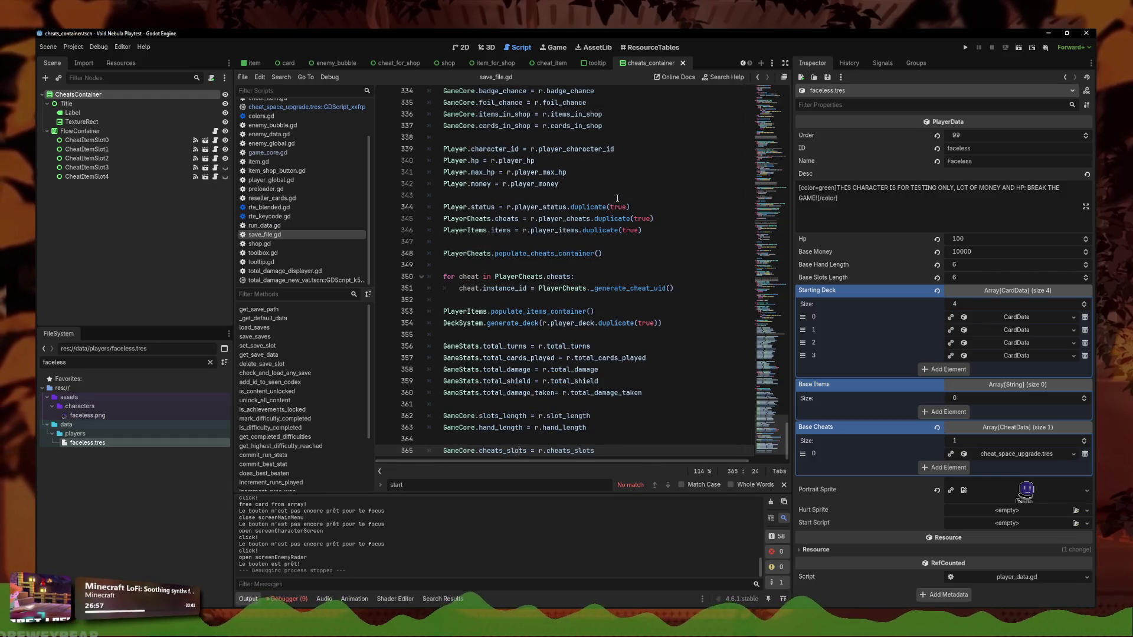
# Start an unfinished 'for' line above the cheats_slots restore line and select it
pyautogui.click(601, 442)
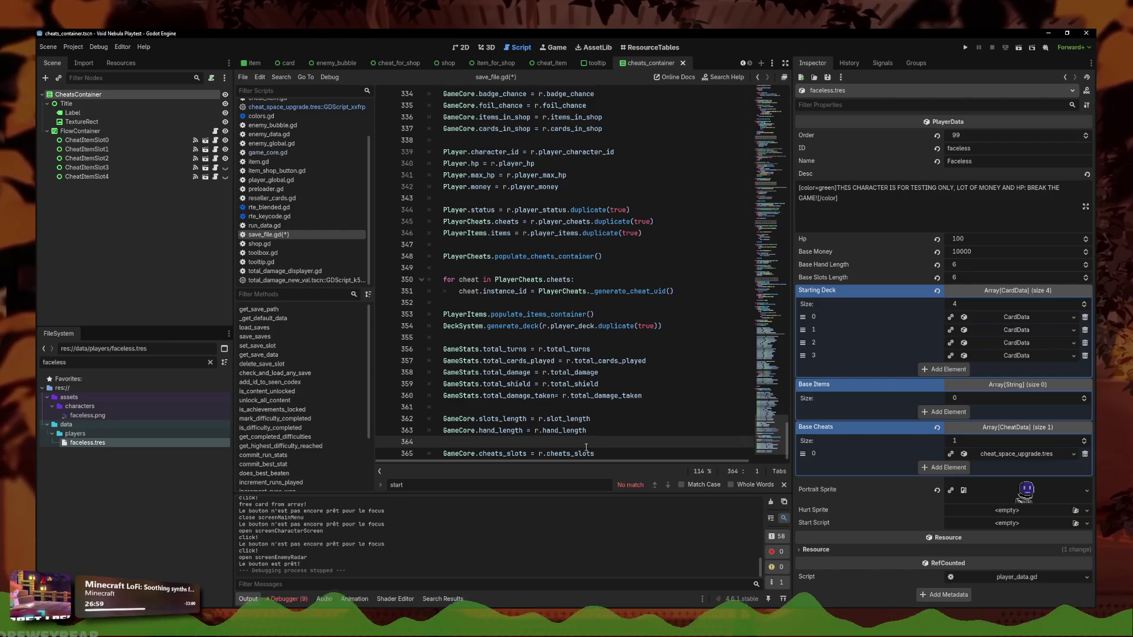
pyautogui.press('Return')
pyautogui.write('for i')
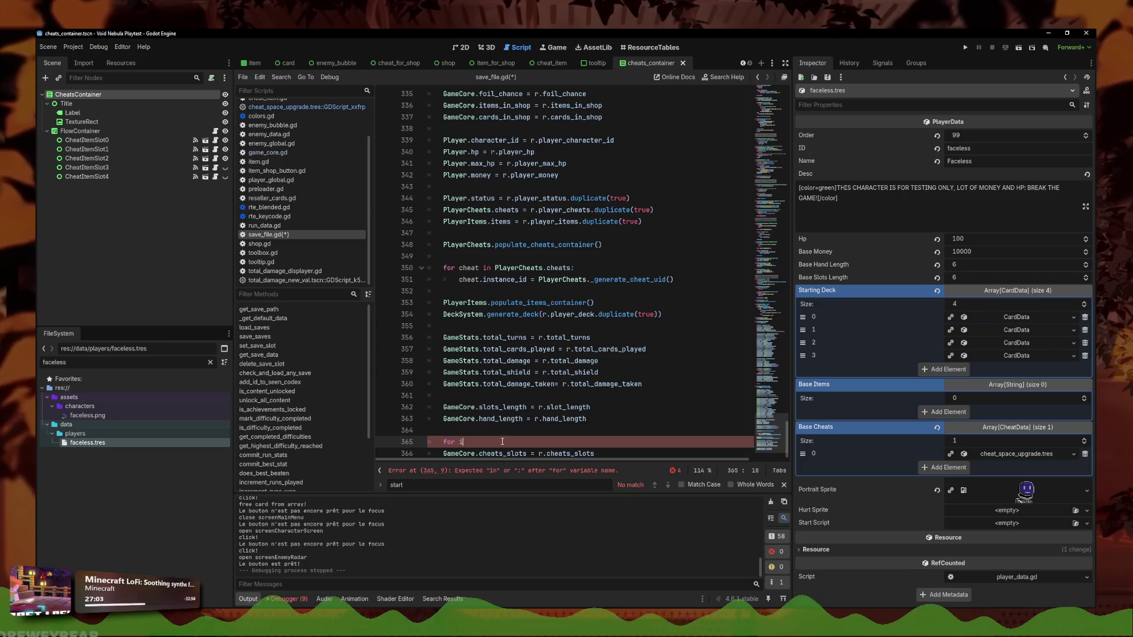
pyautogui.moveTo(509, 439); pyautogui.dragTo(438, 439)
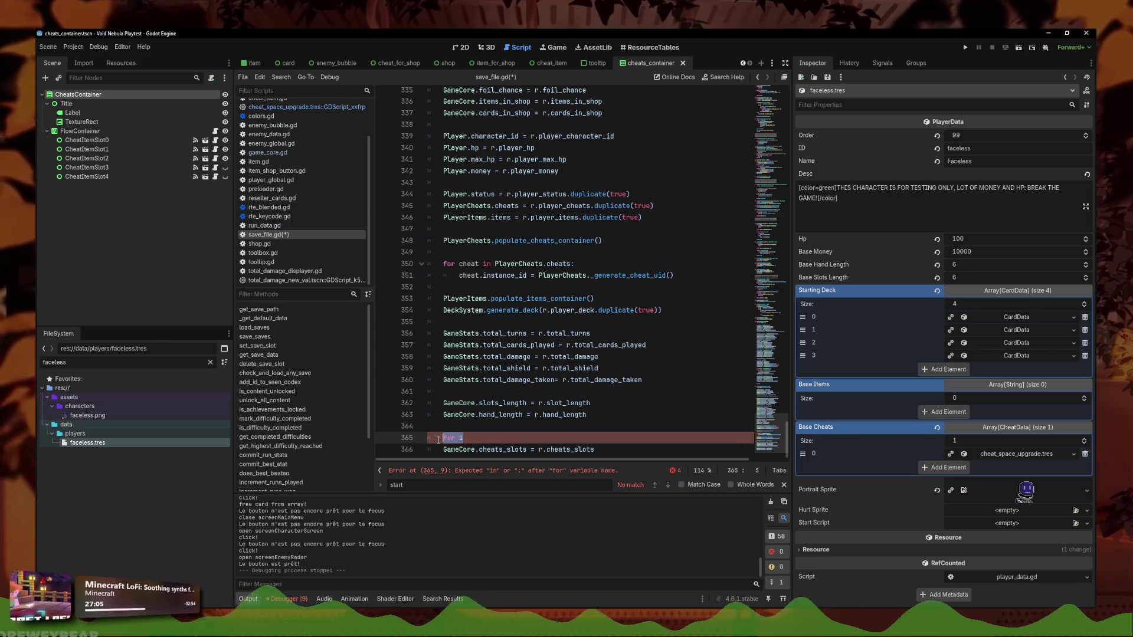
pyautogui.moveTo(595, 449); pyautogui.dragTo(399, 435)
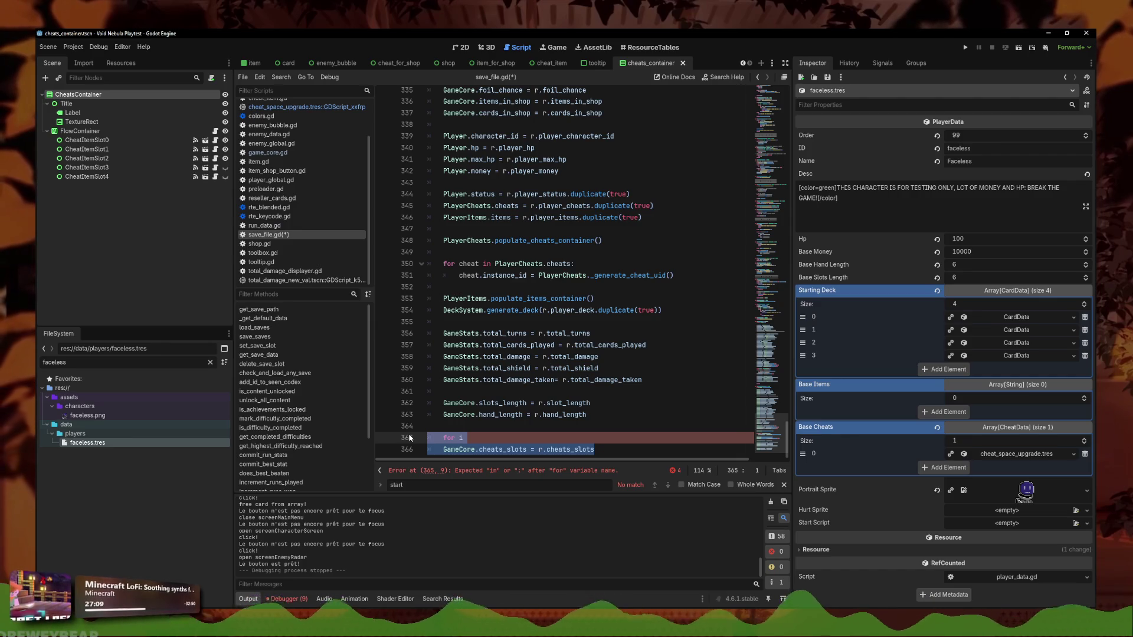
pyautogui.click(623, 447)
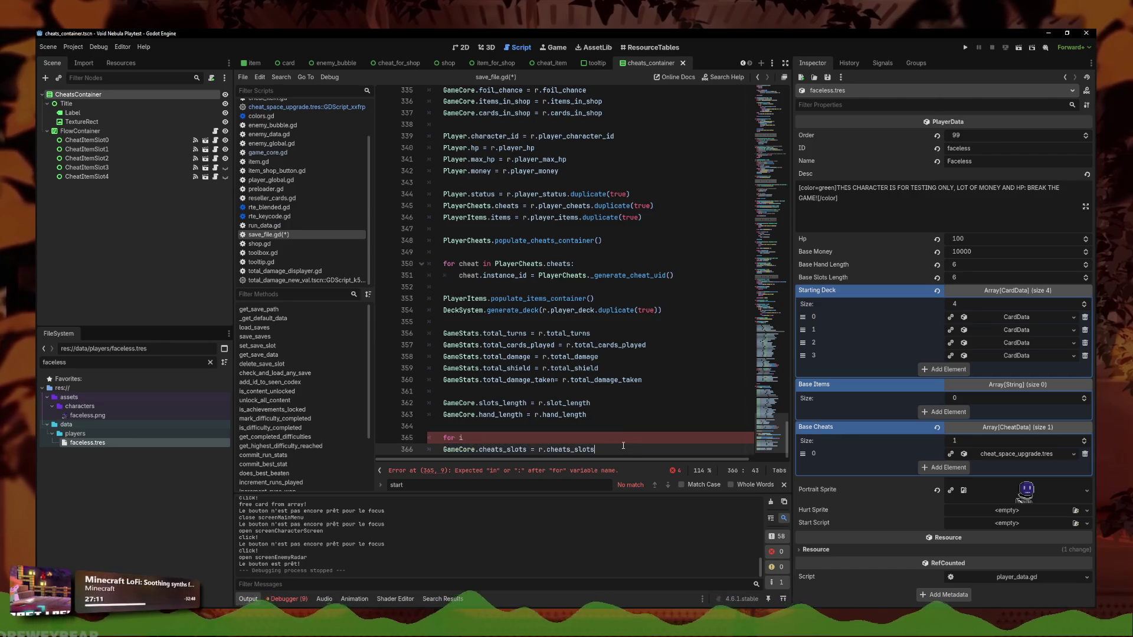
# Check the functions in cheats_container.gd, then undo the stray 'for' line in save_file.gd
pyautogui.scroll(3, 295, 147)
pyautogui.click(276, 114)
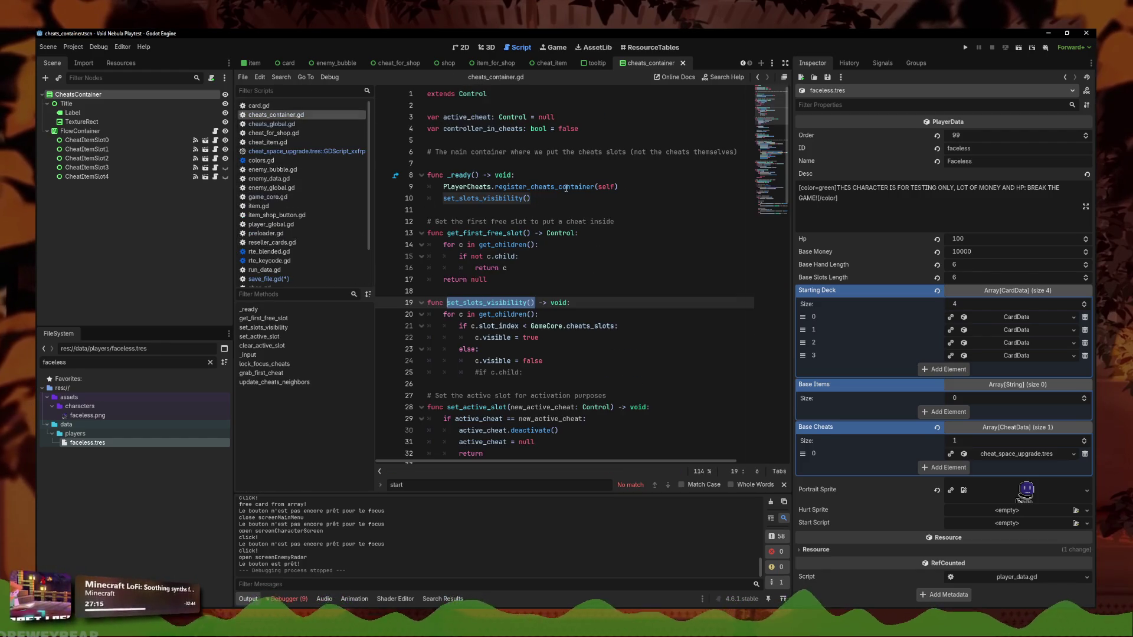
pyautogui.click(566, 188)
pyautogui.scroll(-2, 298, 242)
pyautogui.click(298, 235)
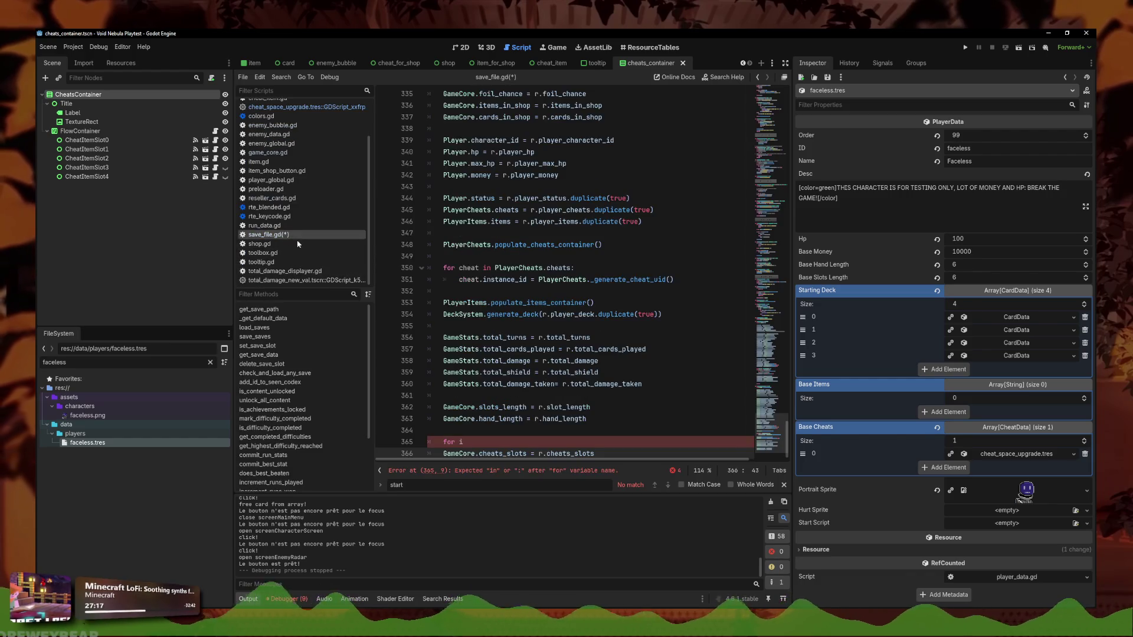
pyautogui.moveTo(595, 452)
pyautogui.mouseDown()
pyautogui.moveTo(482, 453)
pyautogui.moveTo(443, 439)
pyautogui.mouseUp()
pyautogui.hotkey('ctrl', 'z')
pyautogui.hotkey('ctrl', 'z')
pyautogui.hotkey('ctrl', 'z')
# Below the cheats_slots line, begin typing PlayerCheats.cheats_container. with autocomplete
pyautogui.click(628, 449)
pyautogui.press('Return')
pyautogui.write('PlayerCheats')
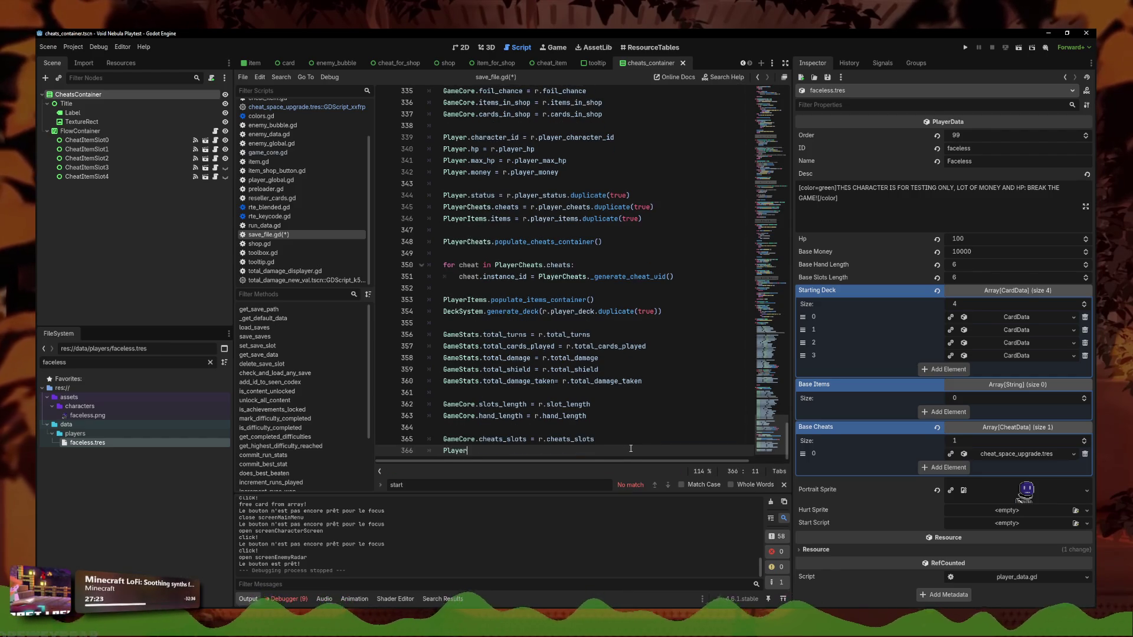
pyautogui.press('Return')
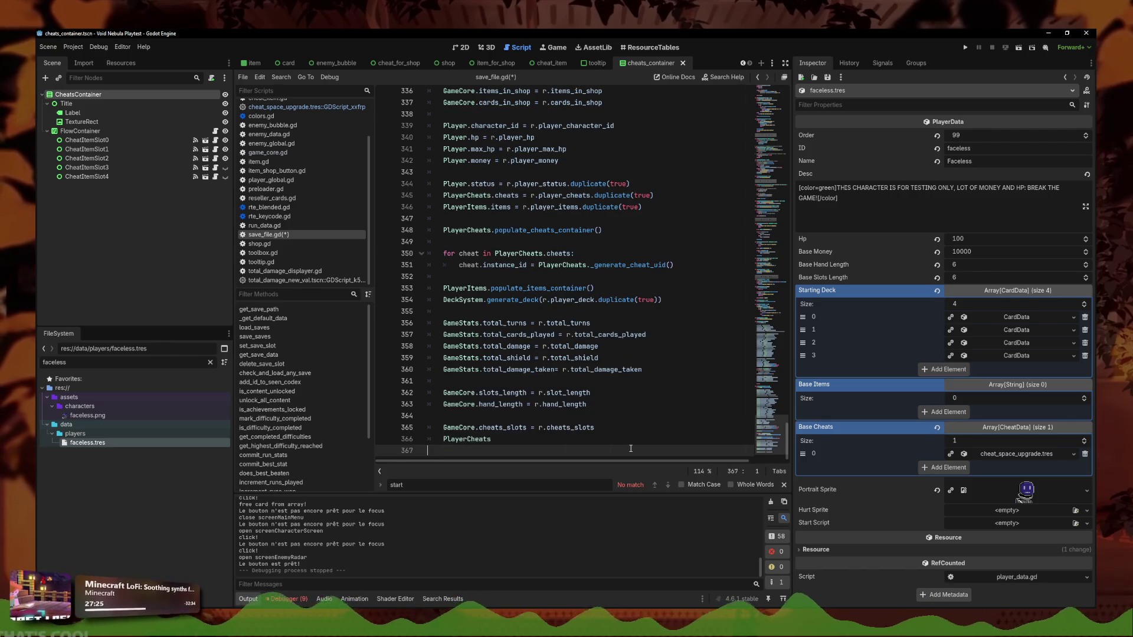
pyautogui.press('BackSpace')
pyautogui.write('.cheats_')
pyautogui.press('Return')
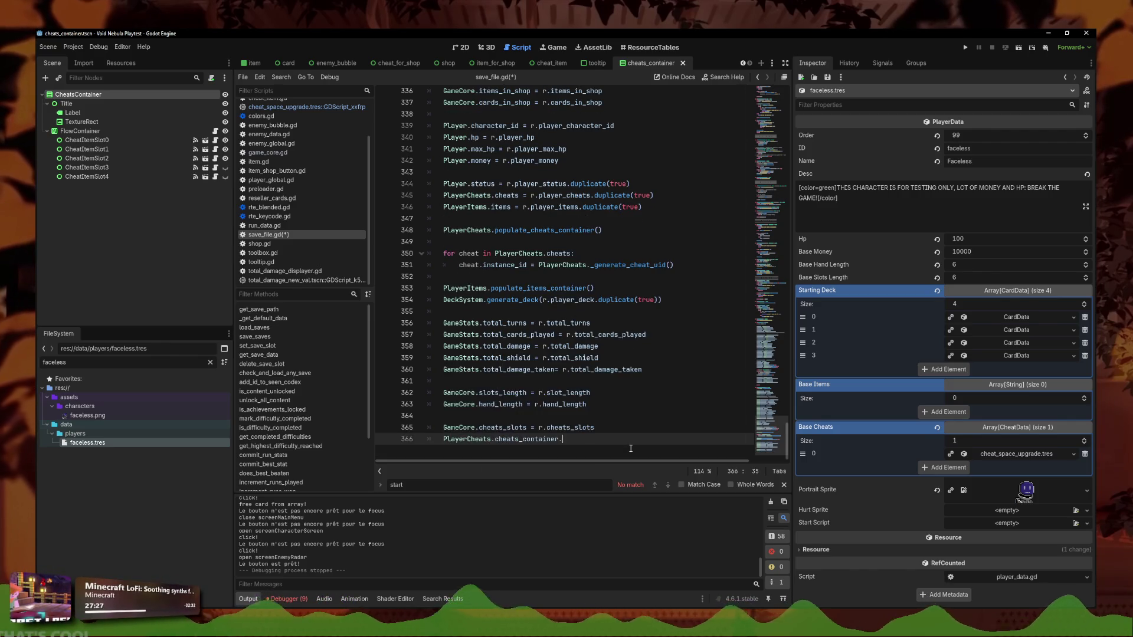
pyautogui.write('.')
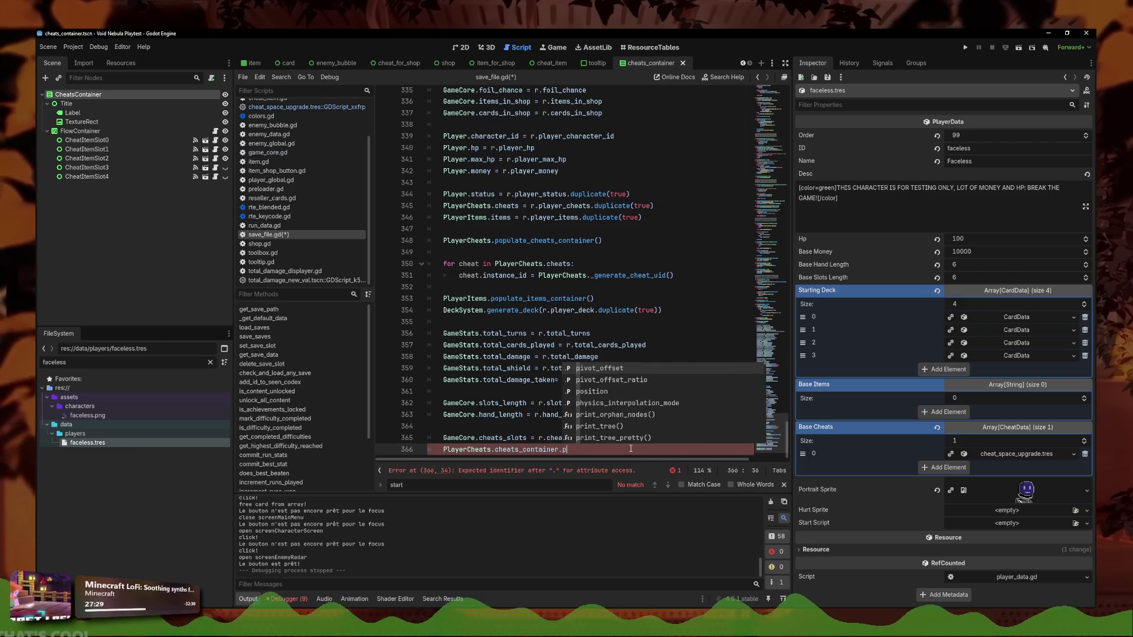